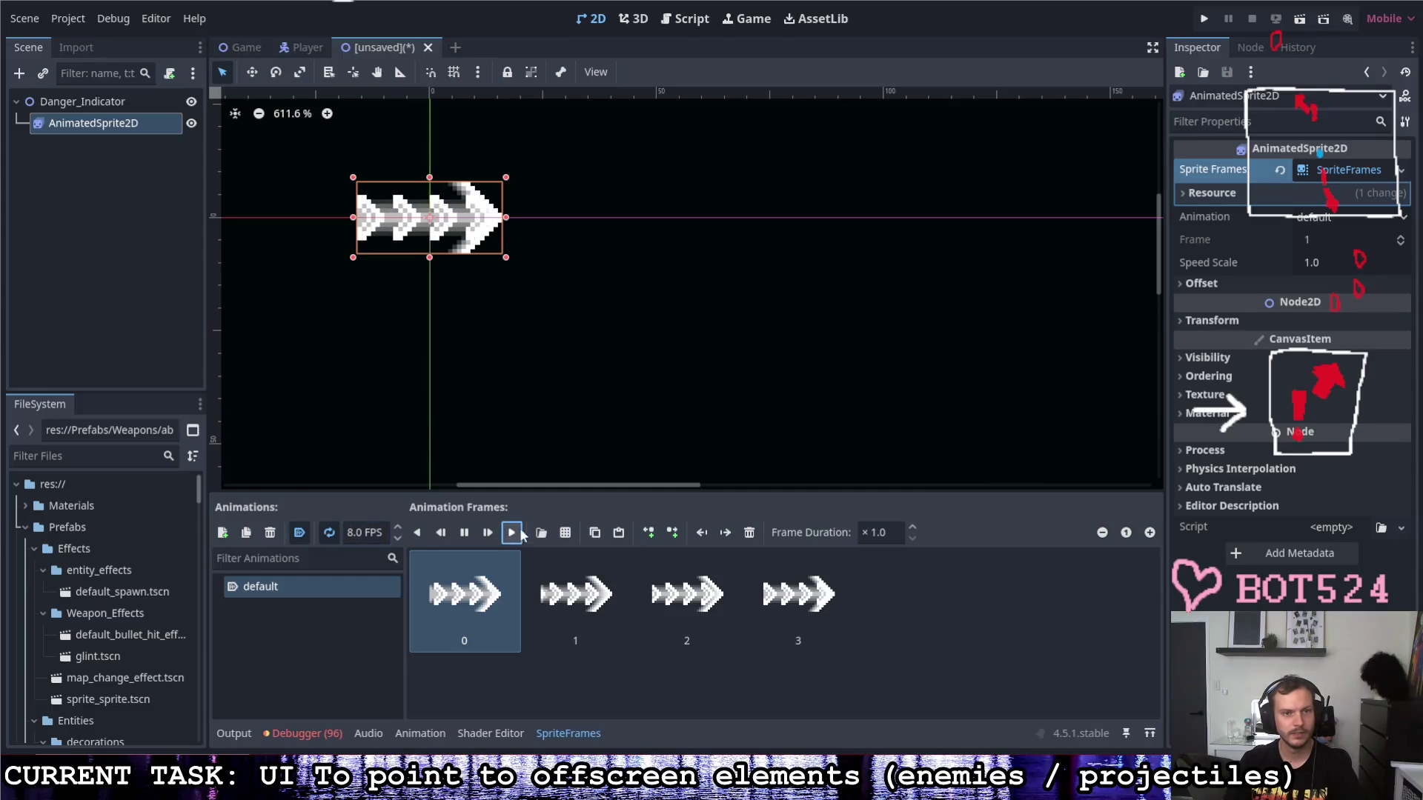
Tint the arrow sprite solid red (ff0000) through its Visibility Modulate colour
scroll(704, 347, "down", 3)
scroll(579, 305, "up", 5)
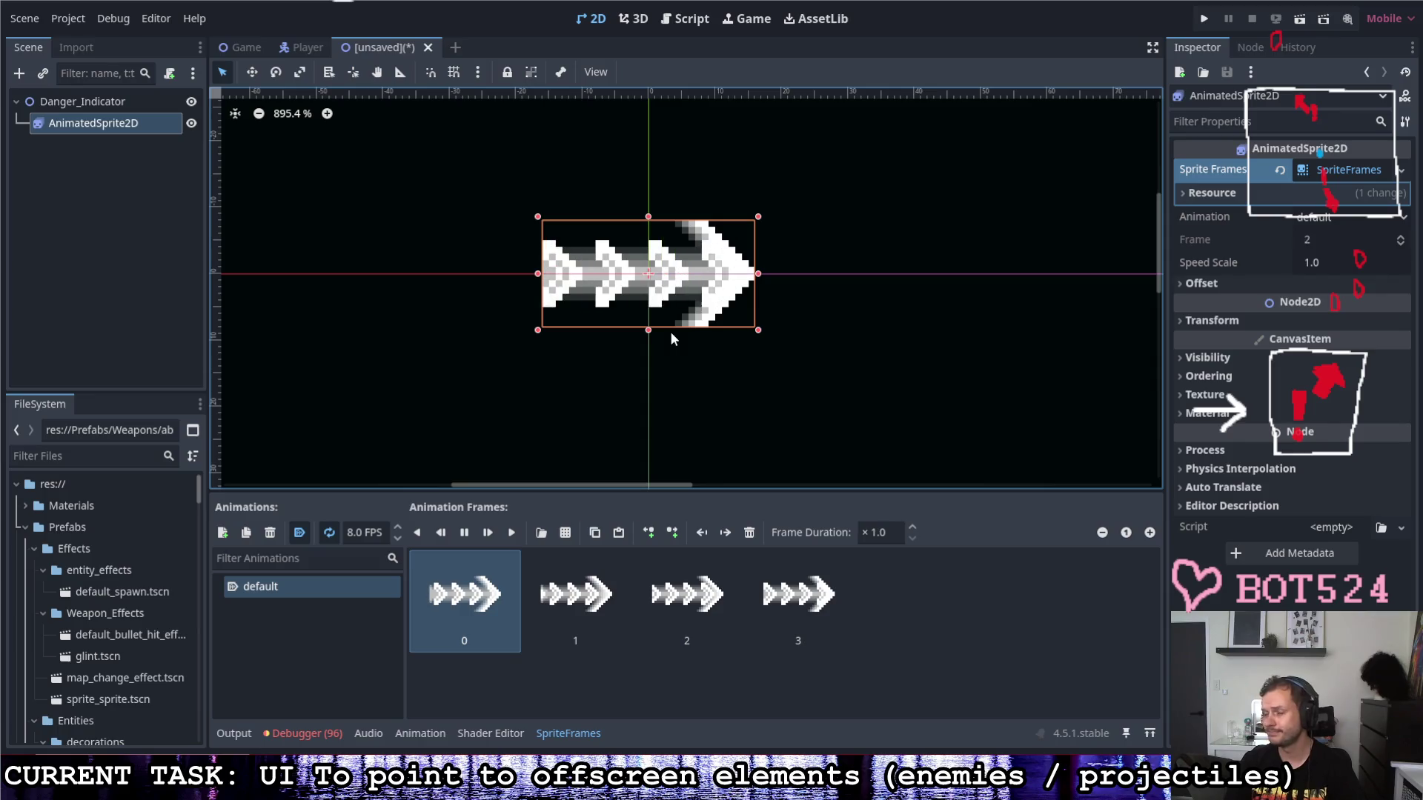
scroll(668, 328, "down", 8)
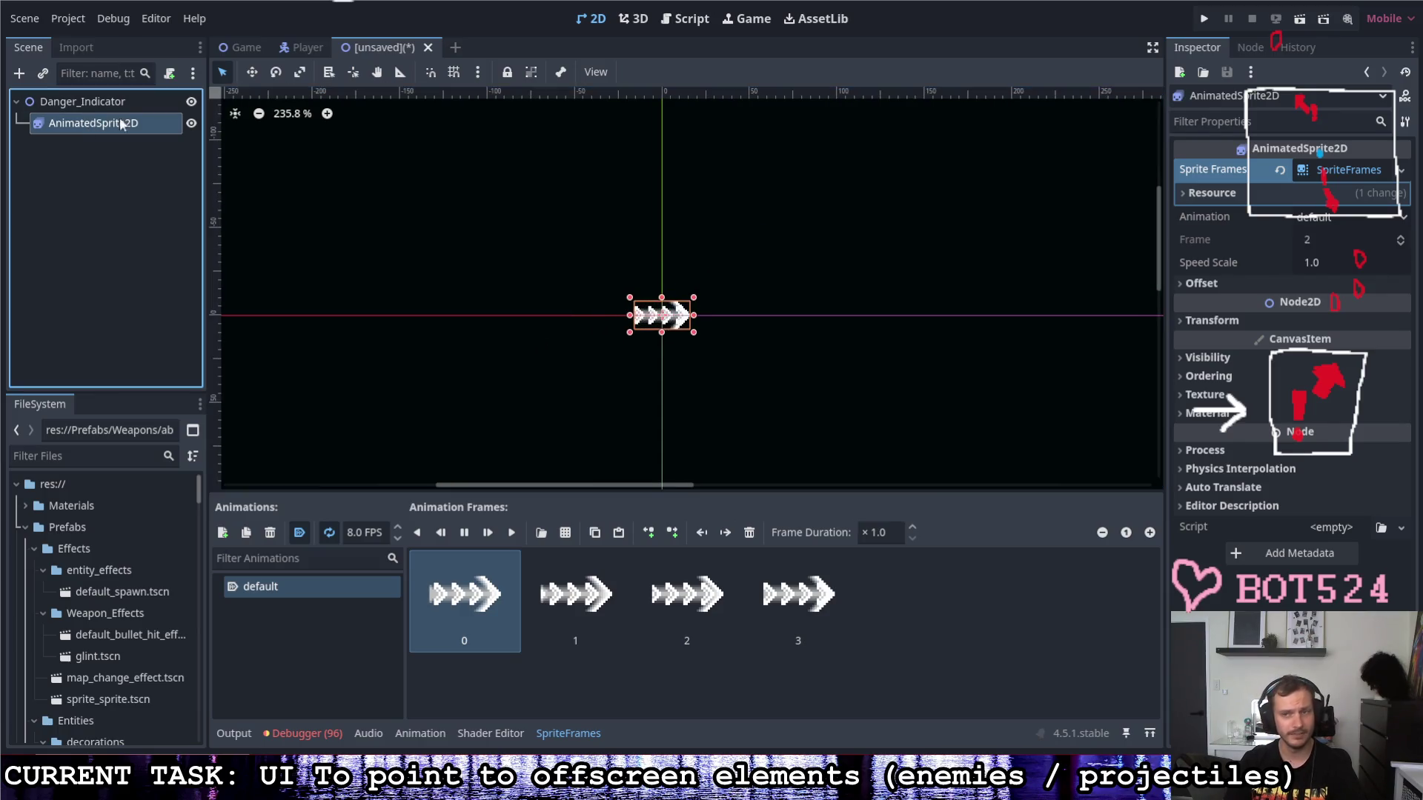
left_click(1216, 359)
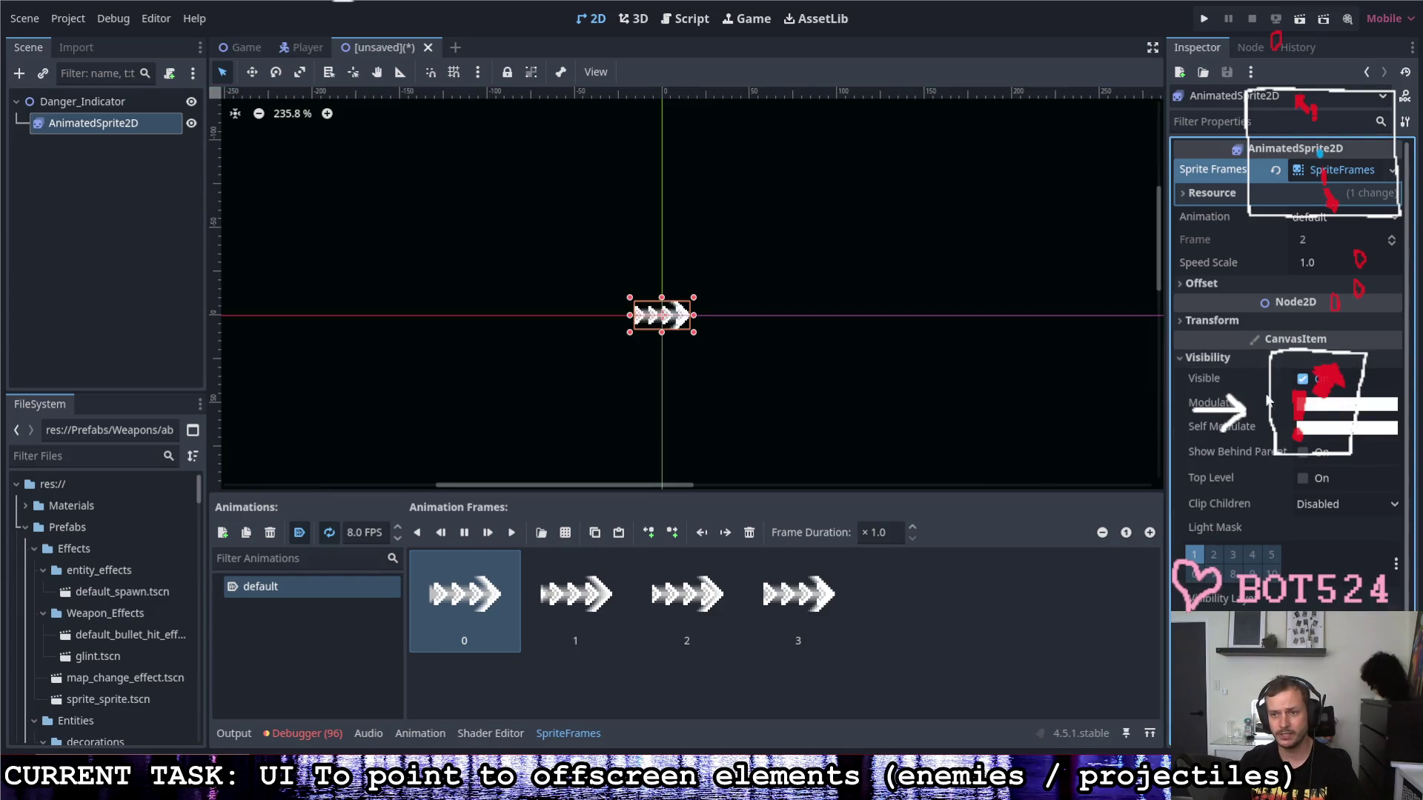
left_click(1334, 404)
mouse_move(1248, 294)
left_mouse_down()
mouse_move(1216, 295)
mouse_move(1286, 274)
mouse_move(1076, 280)
left_mouse_up()
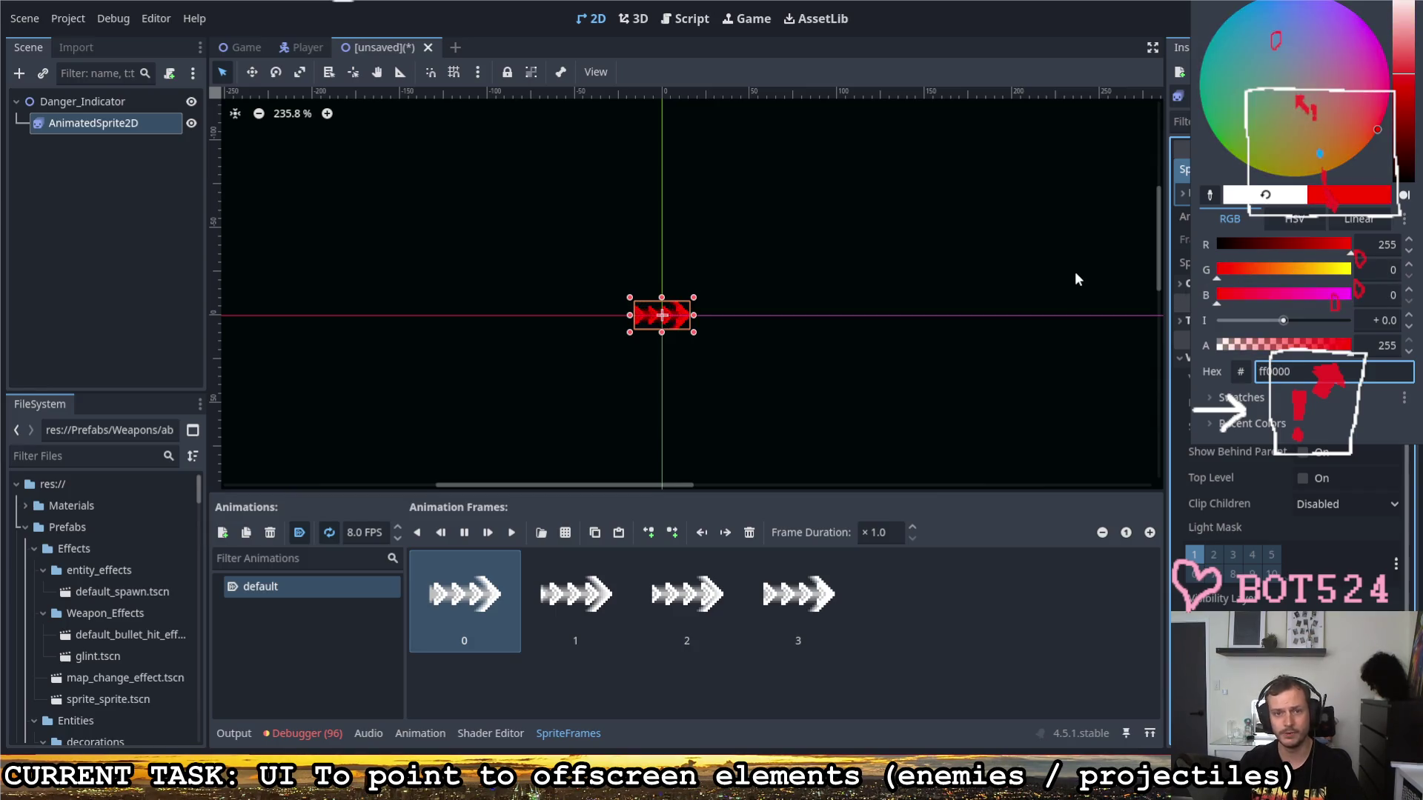
left_click(819, 320)
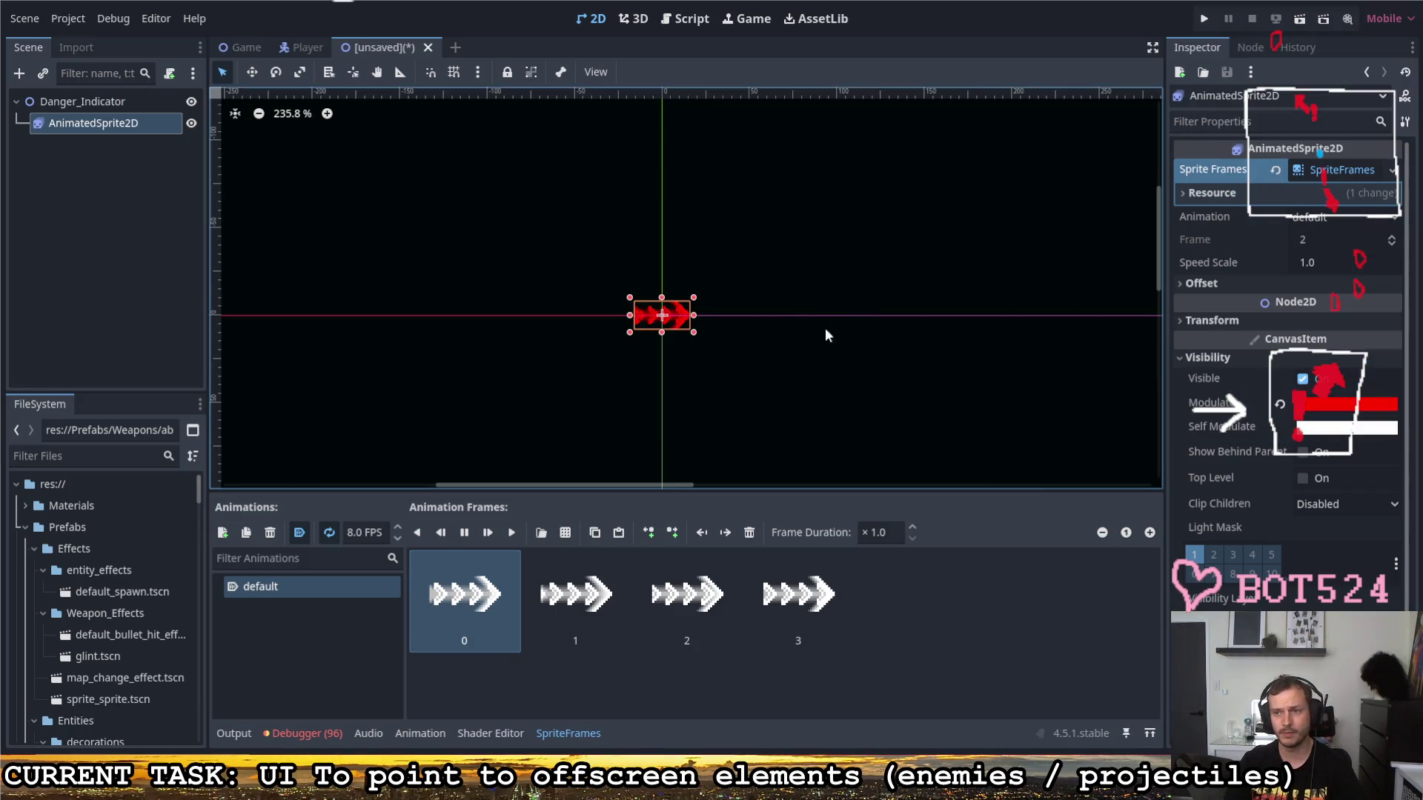
Try stretching the arrow sprite larger, then revert it to its original size
scroll(706, 326, "up", 3)
scroll(657, 314, "up", 4)
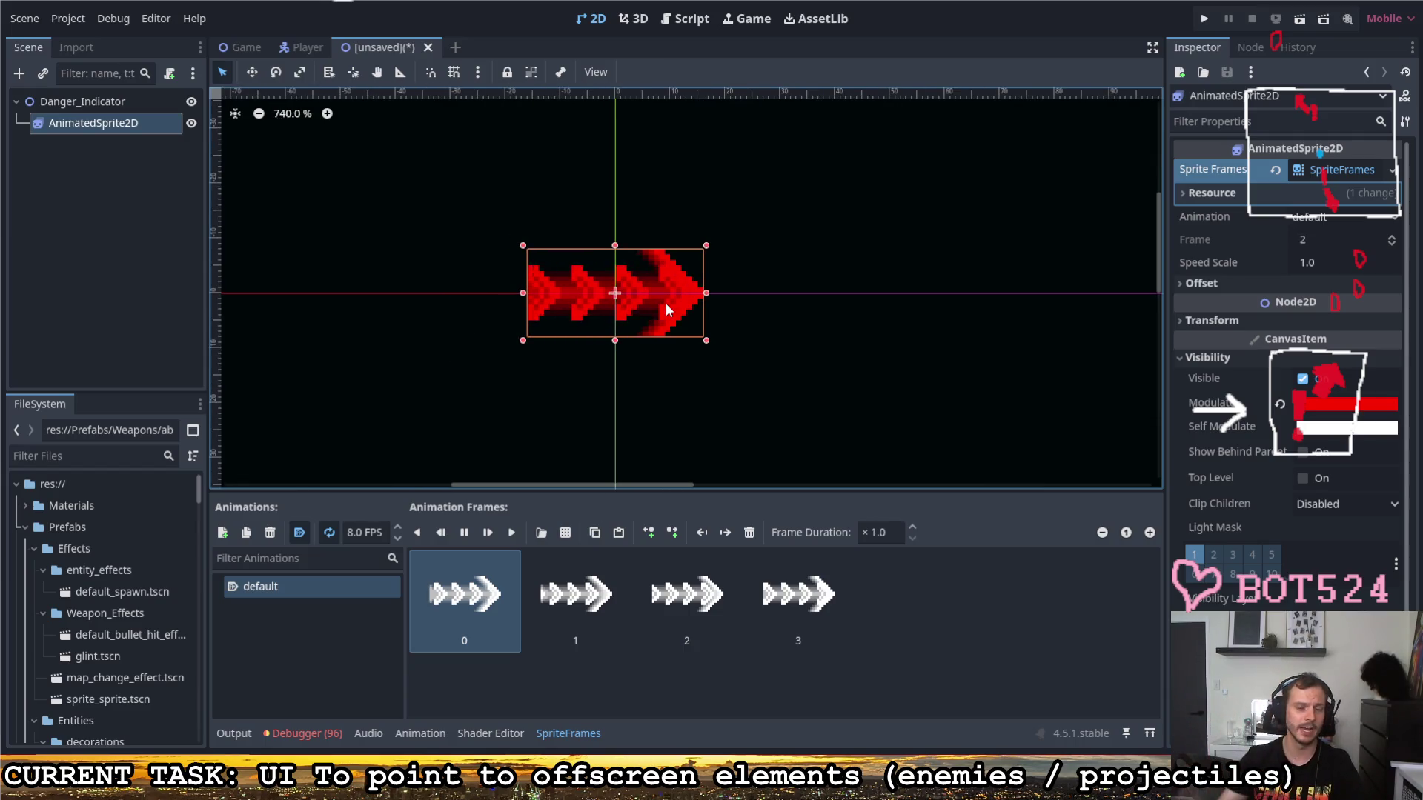
scroll(666, 304, "down", 5)
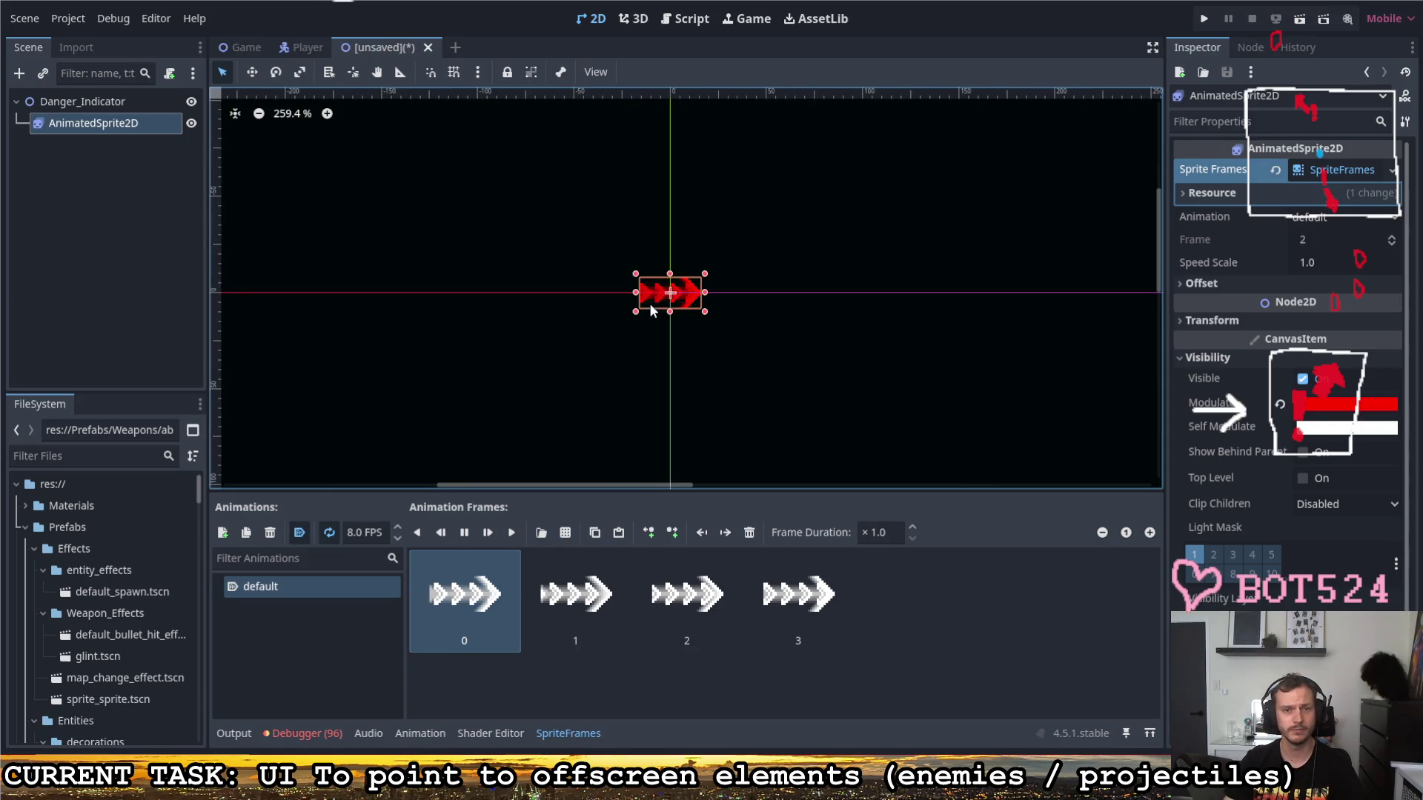
mouse_move(626, 265)
left_mouse_down()
mouse_move(501, 175)
mouse_move(455, 181)
mouse_move(425, 321)
mouse_move(397, 248)
mouse_move(547, 180)
mouse_move(883, 222)
mouse_move(412, 163)
mouse_move(889, 213)
mouse_move(373, 115)
left_mouse_up()
mouse_move(564, 129)
left_mouse_down()
mouse_move(491, 113)
mouse_move(532, 136)
left_mouse_up()
key("Escape")
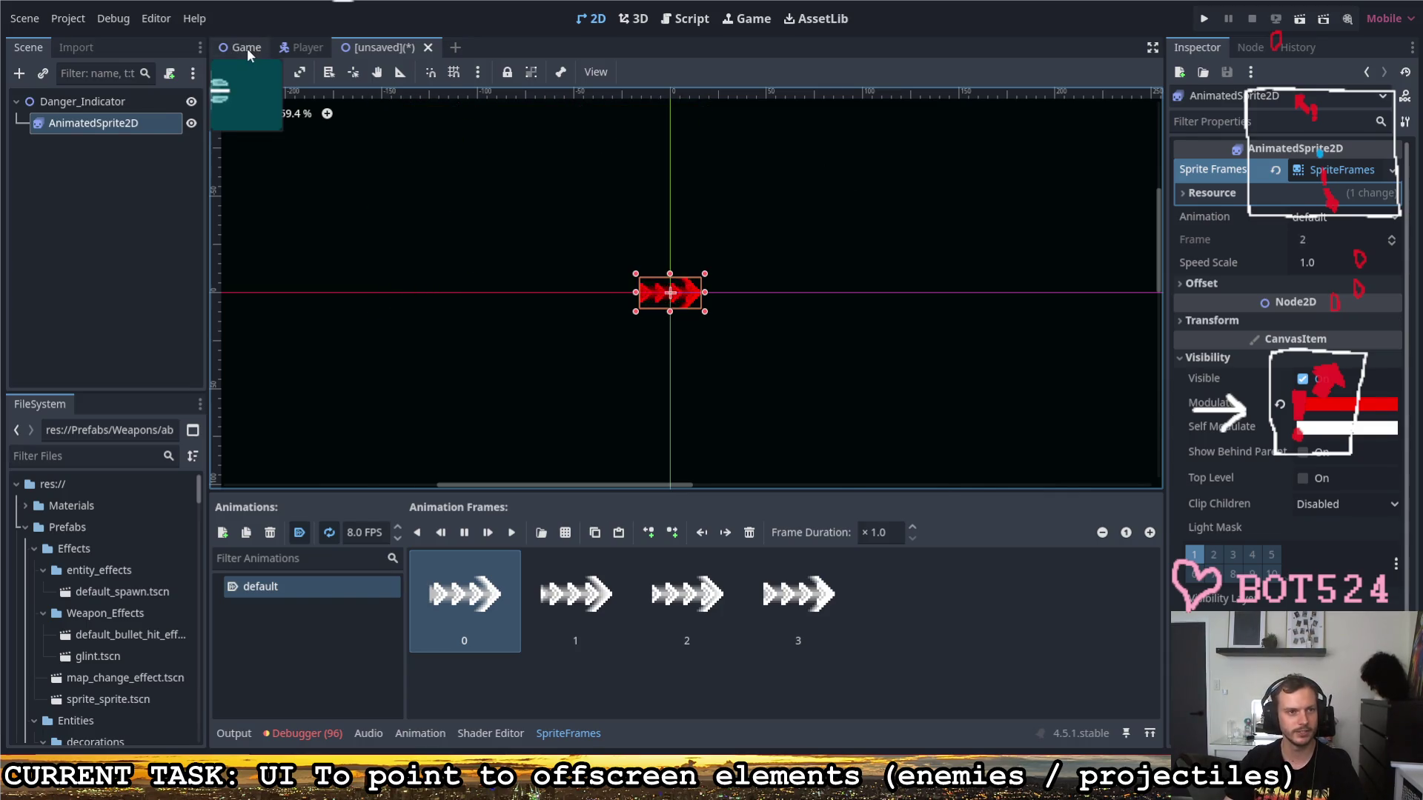
left_click(247, 47)
scroll(652, 397, "up", 6)
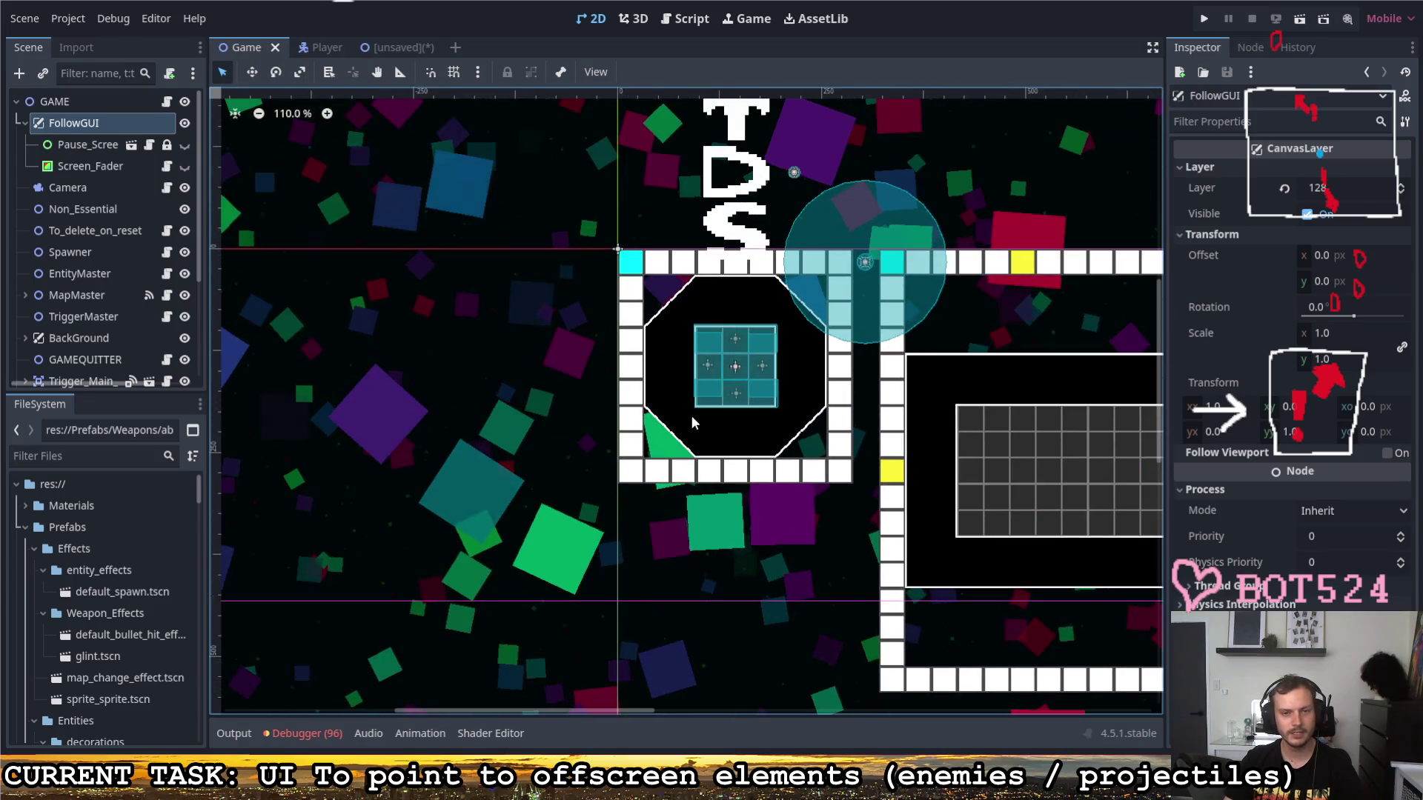
scroll(686, 411, "down", 7)
scroll(649, 252, "up", 1)
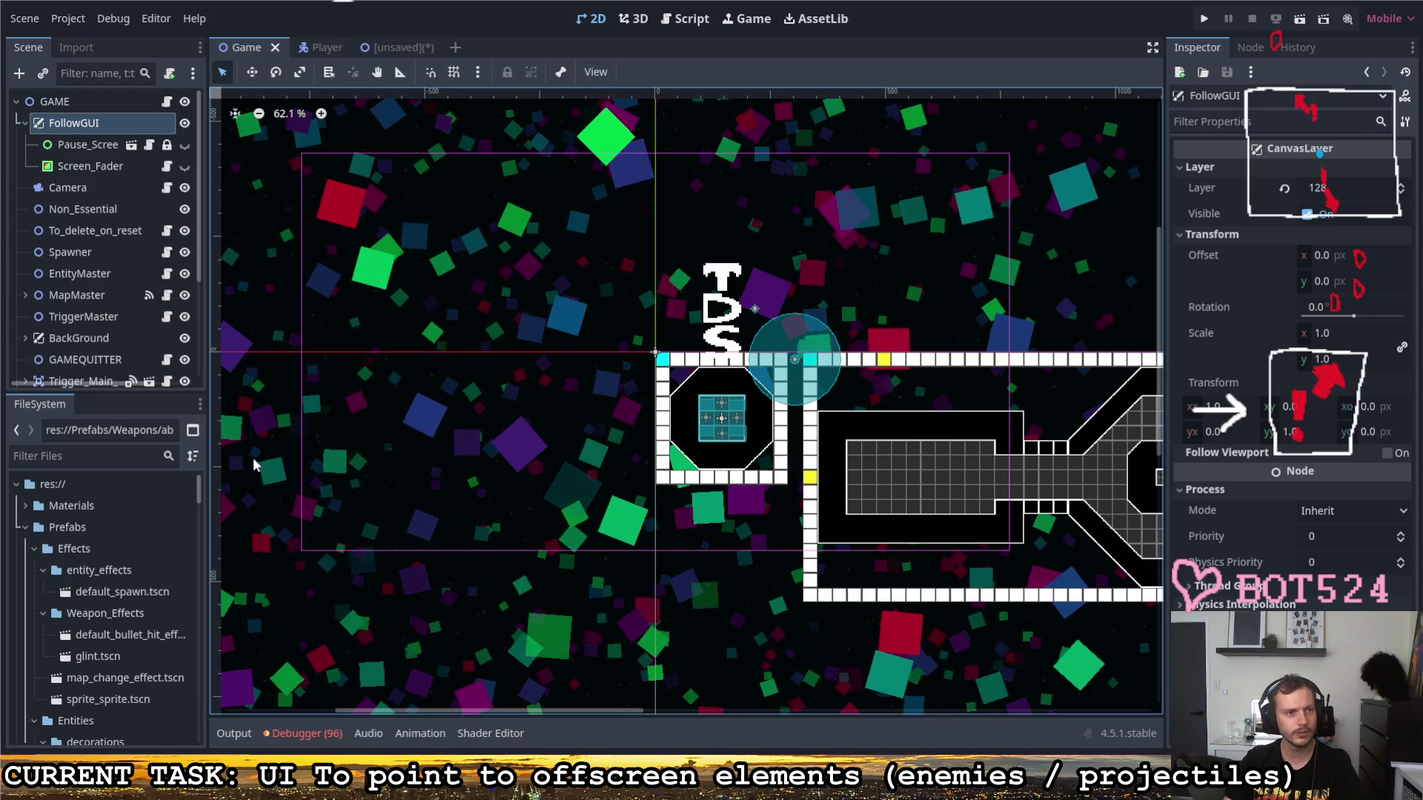
scroll(111, 608, "down", 5)
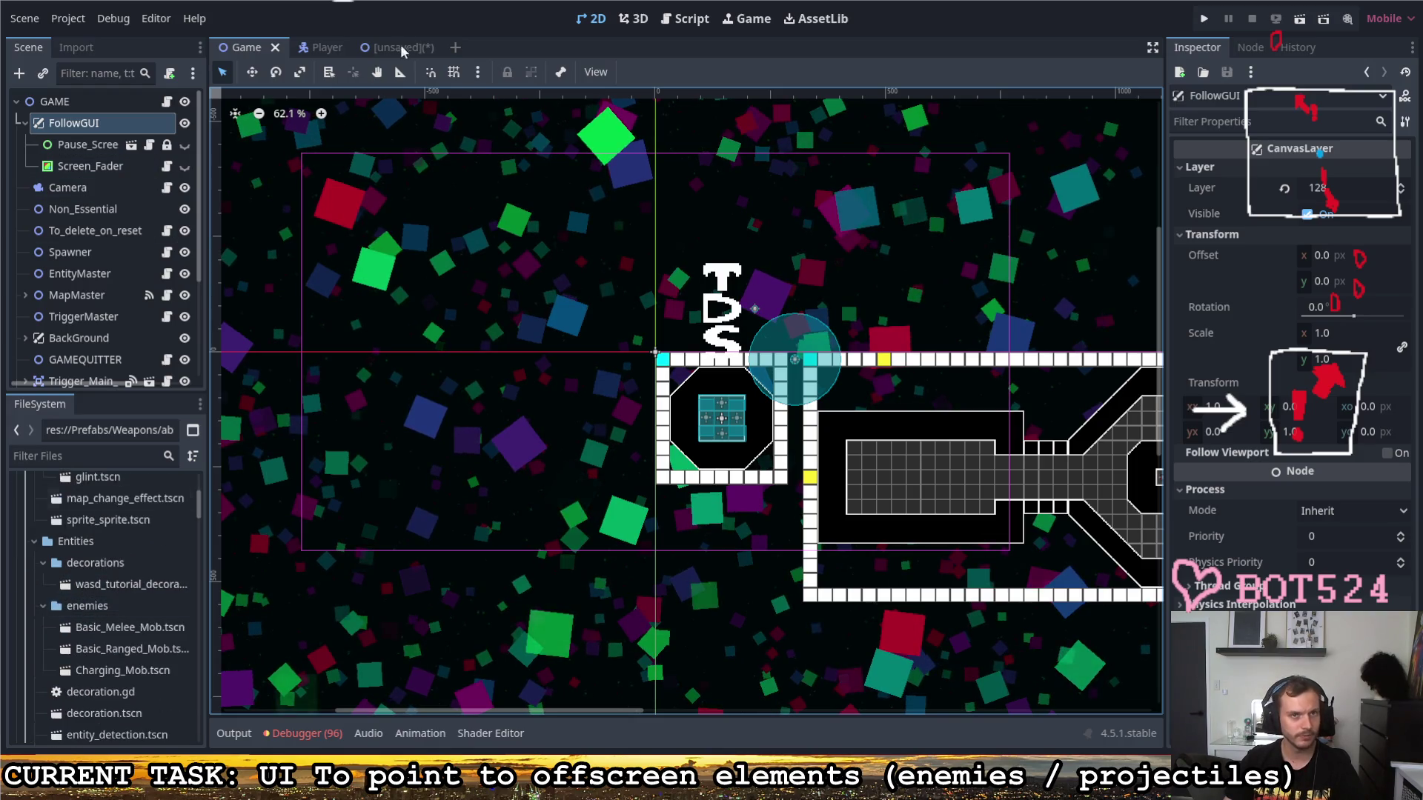
left_click(411, 48)
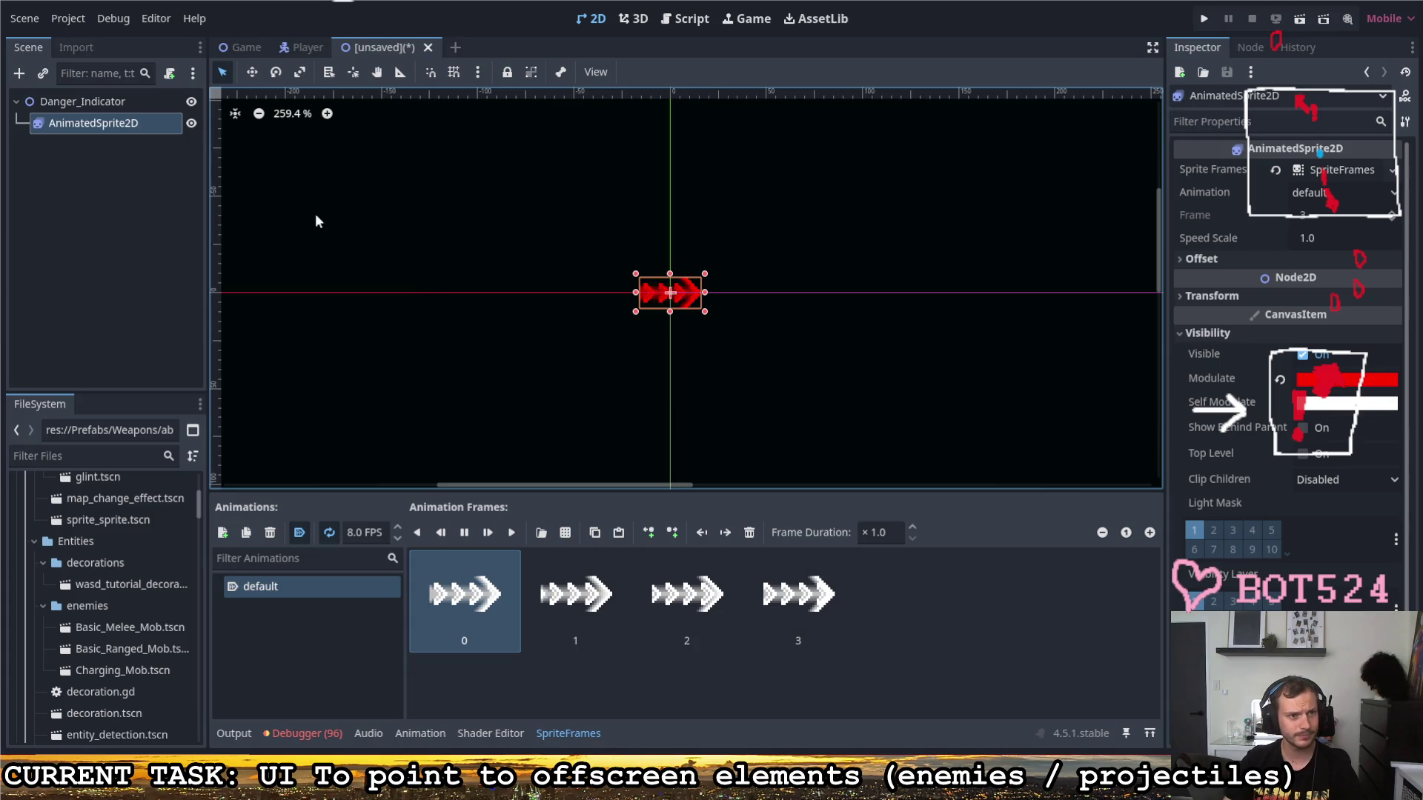
Start saving the Danger_Indicator scene and browse into the Prefabs/UI folder
left_click(91, 104)
key("ctrl+s")
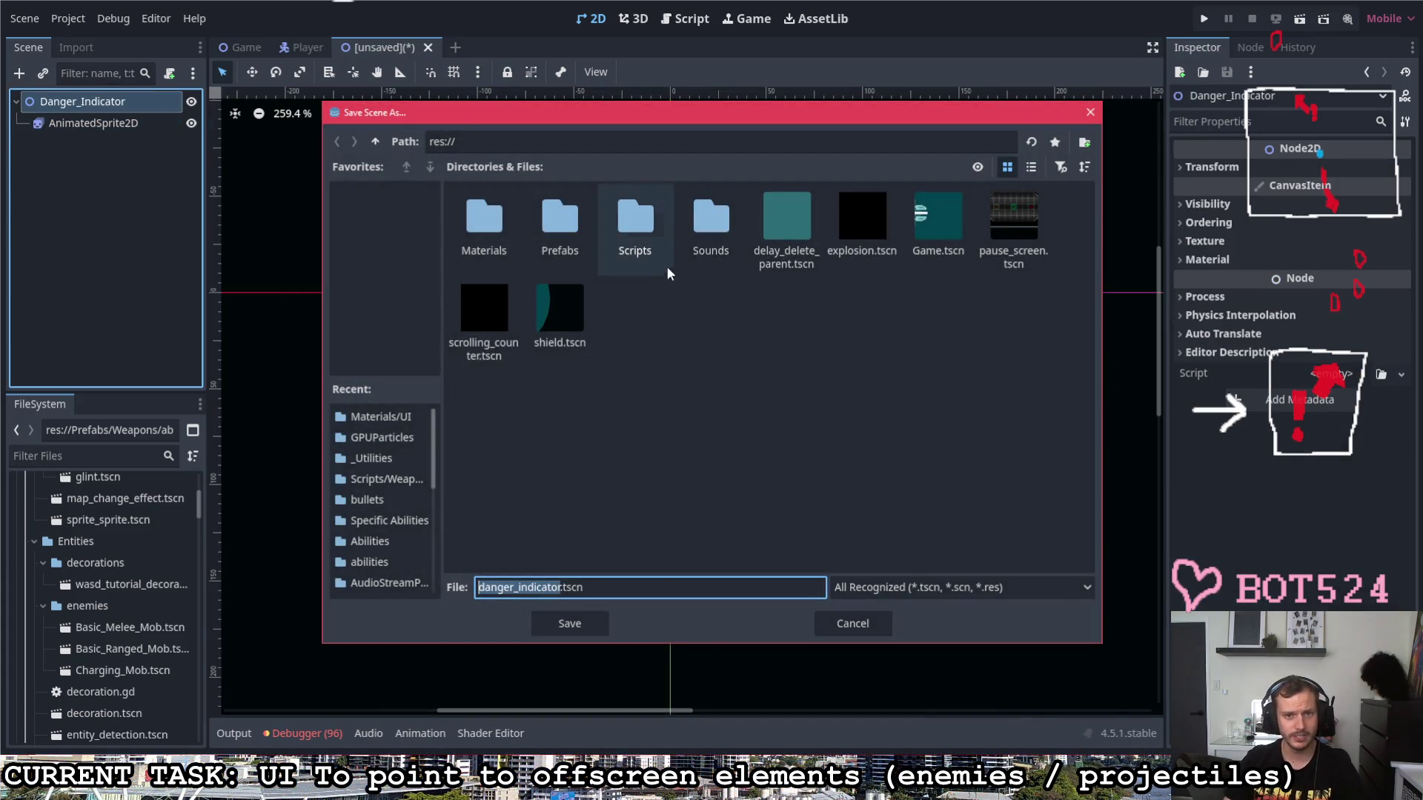
double_click(573, 229)
double_click(703, 228)
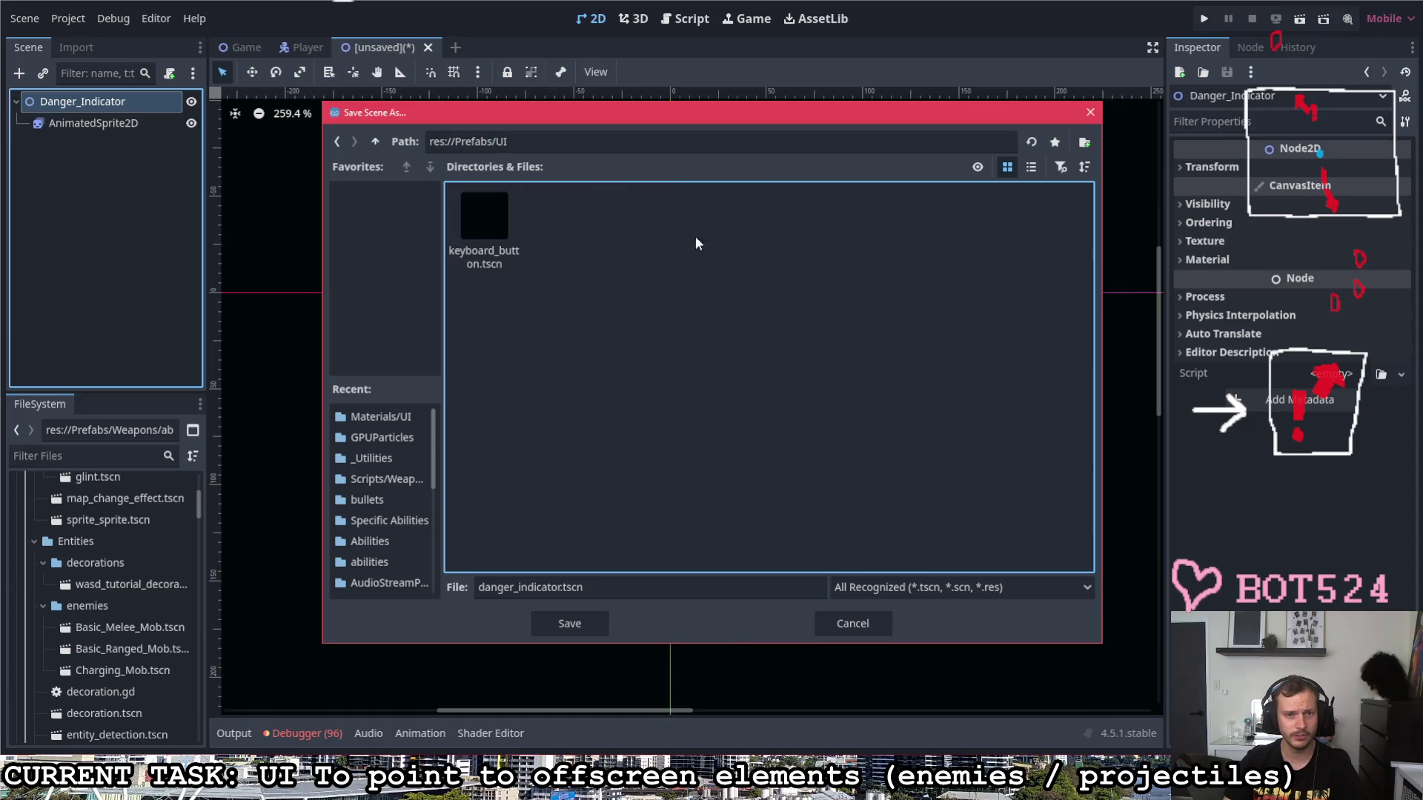
Create a Danger_Indicator_UI folder there and save danger_indicator.tscn into it
right_click(749, 287)
left_click(782, 292)
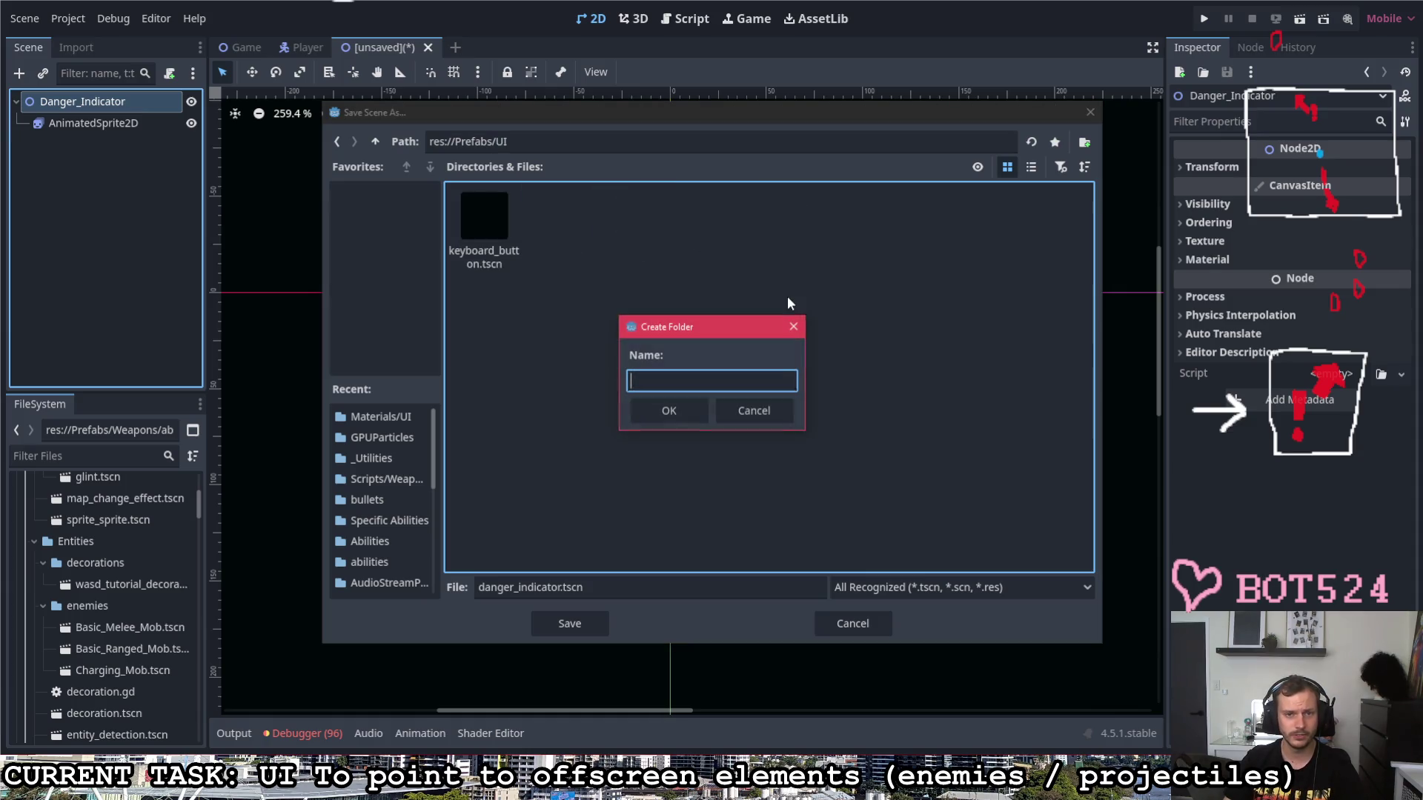
type("Danger")
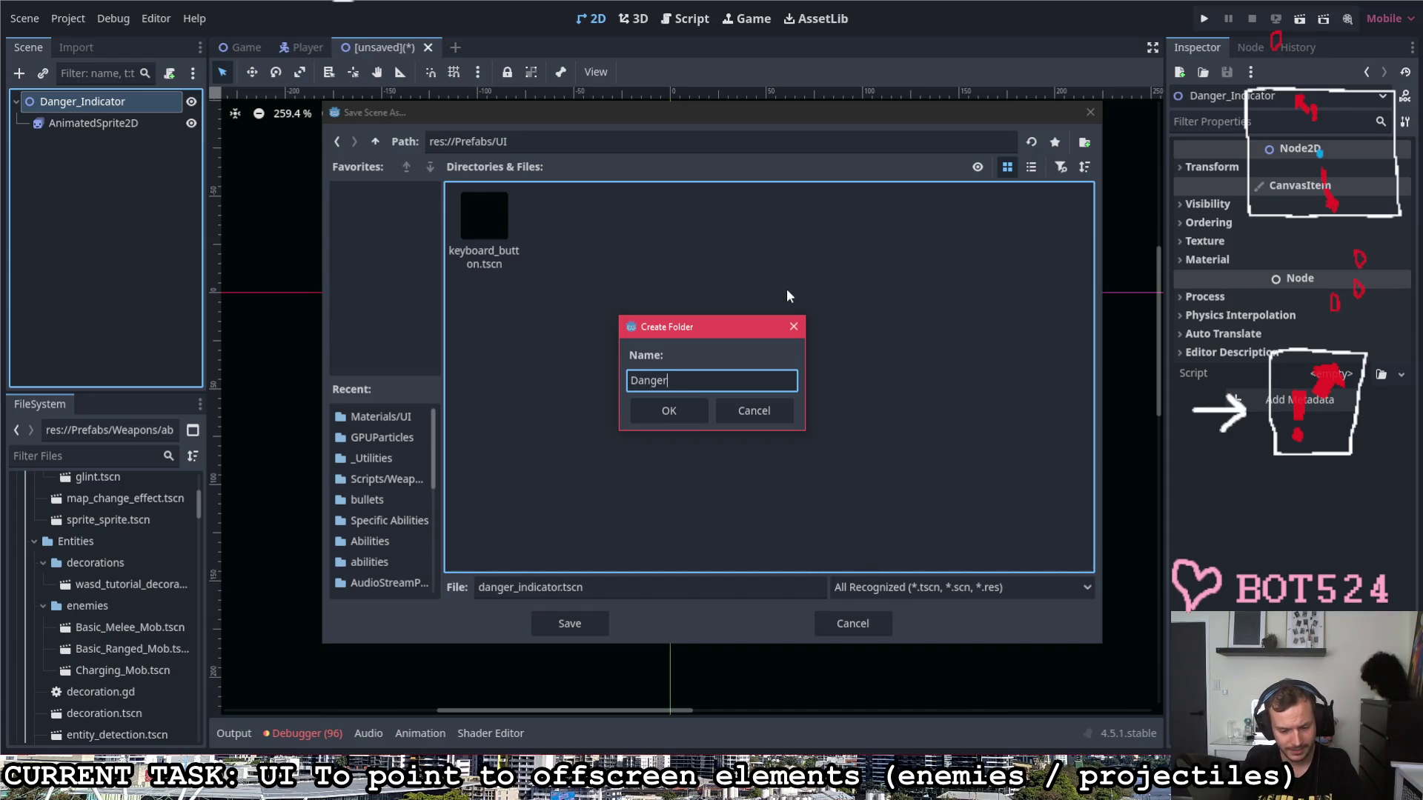
type("_IN")
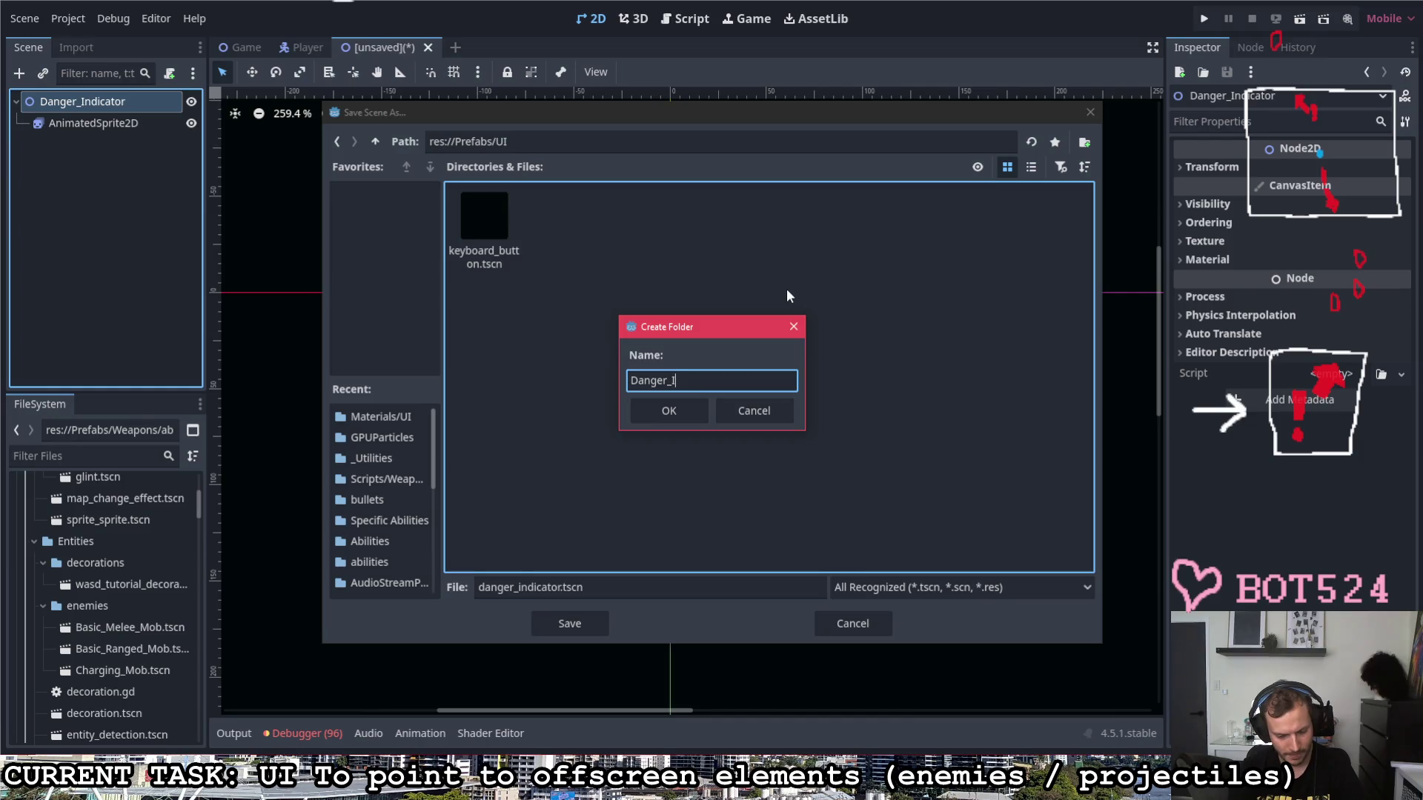
type("ndicator_")
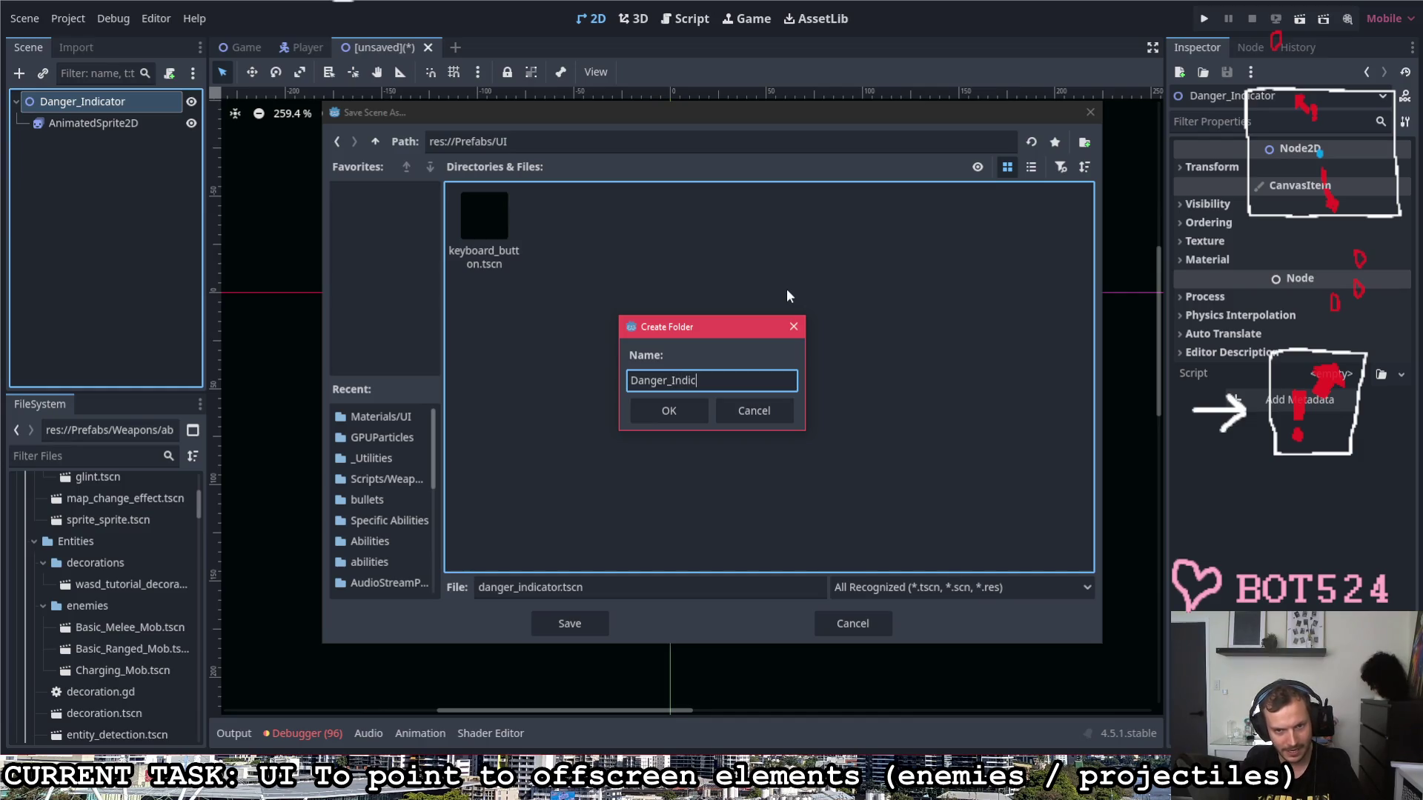
type("UI")
key("Return")
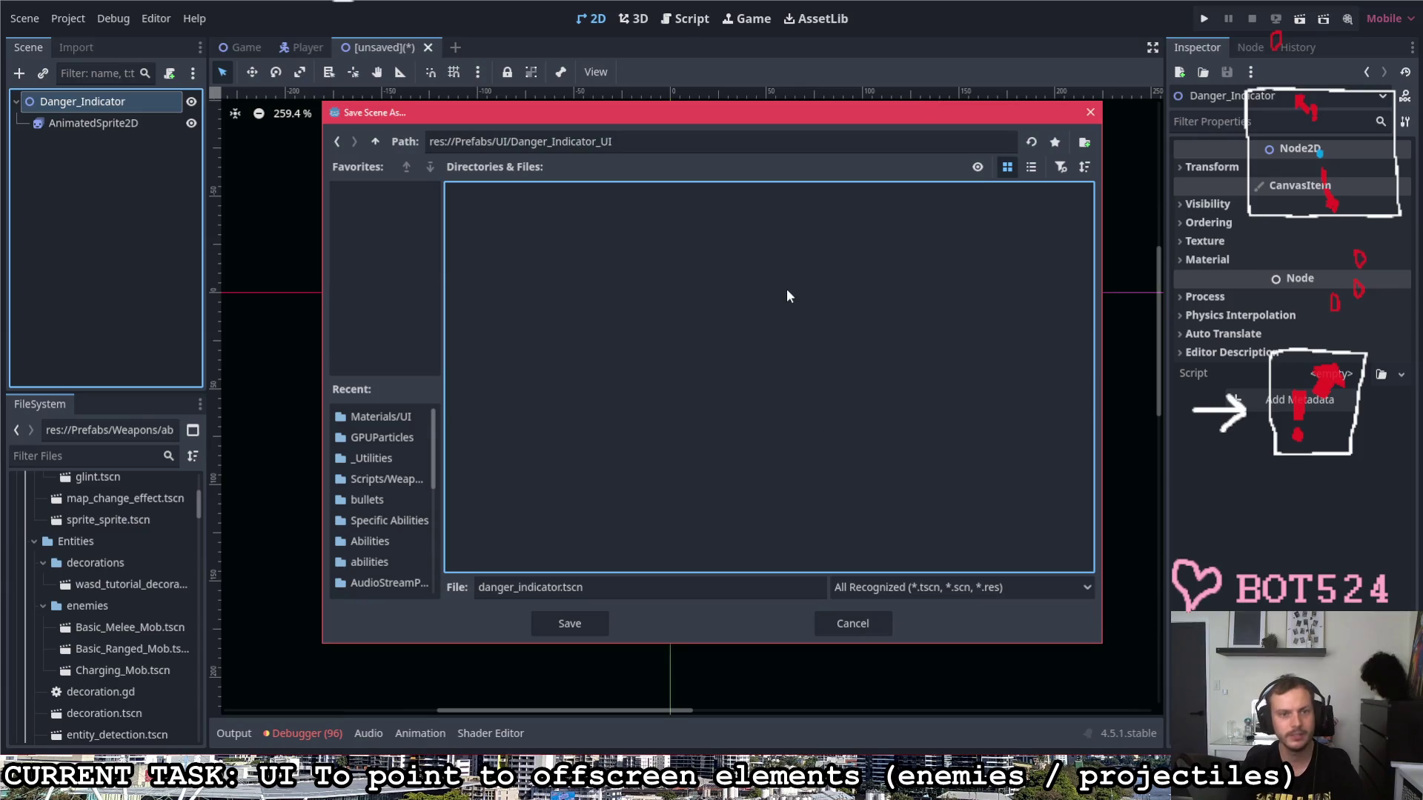
left_click(567, 626)
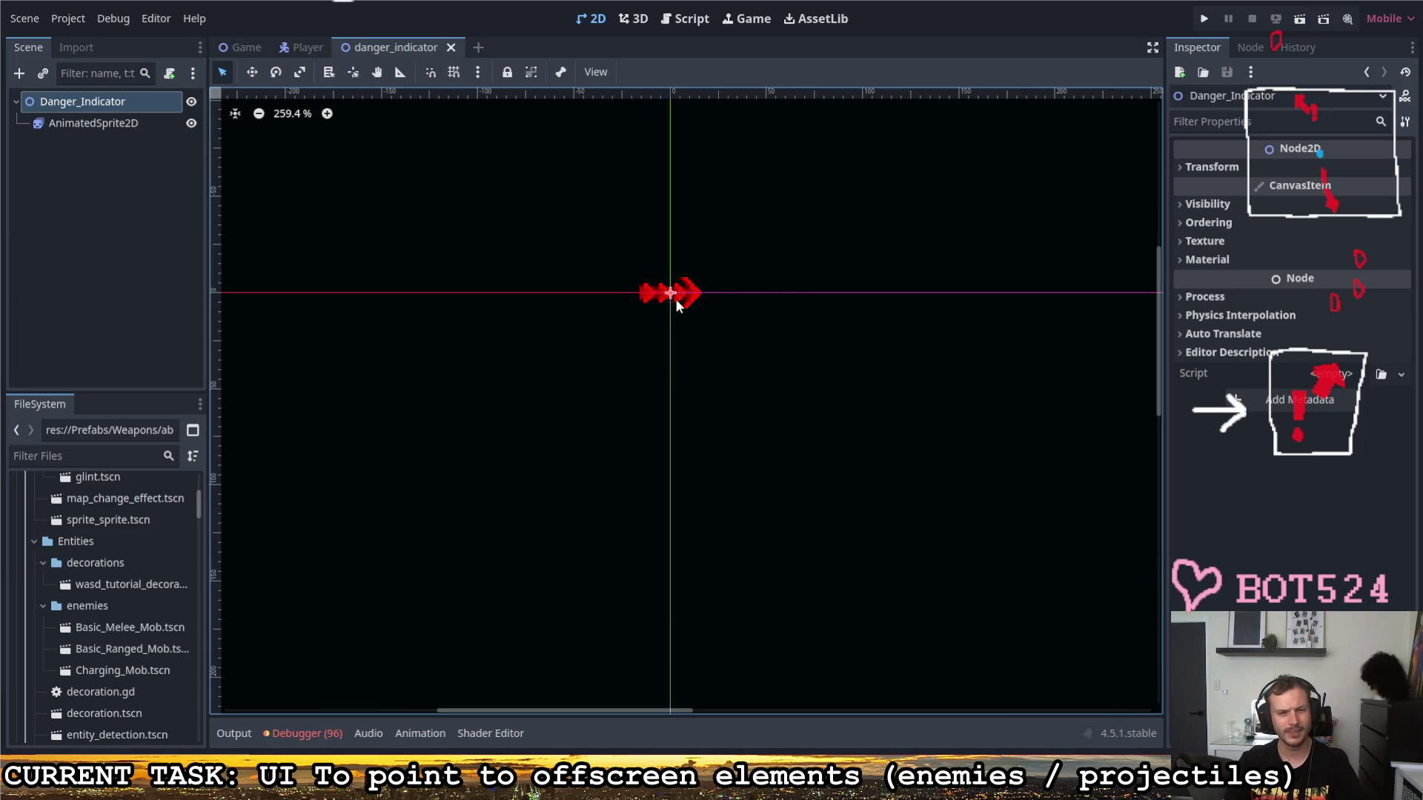
Select the AnimatedSprite2D and look through its arrow animation frames 1, 3 and 0
left_click(135, 120)
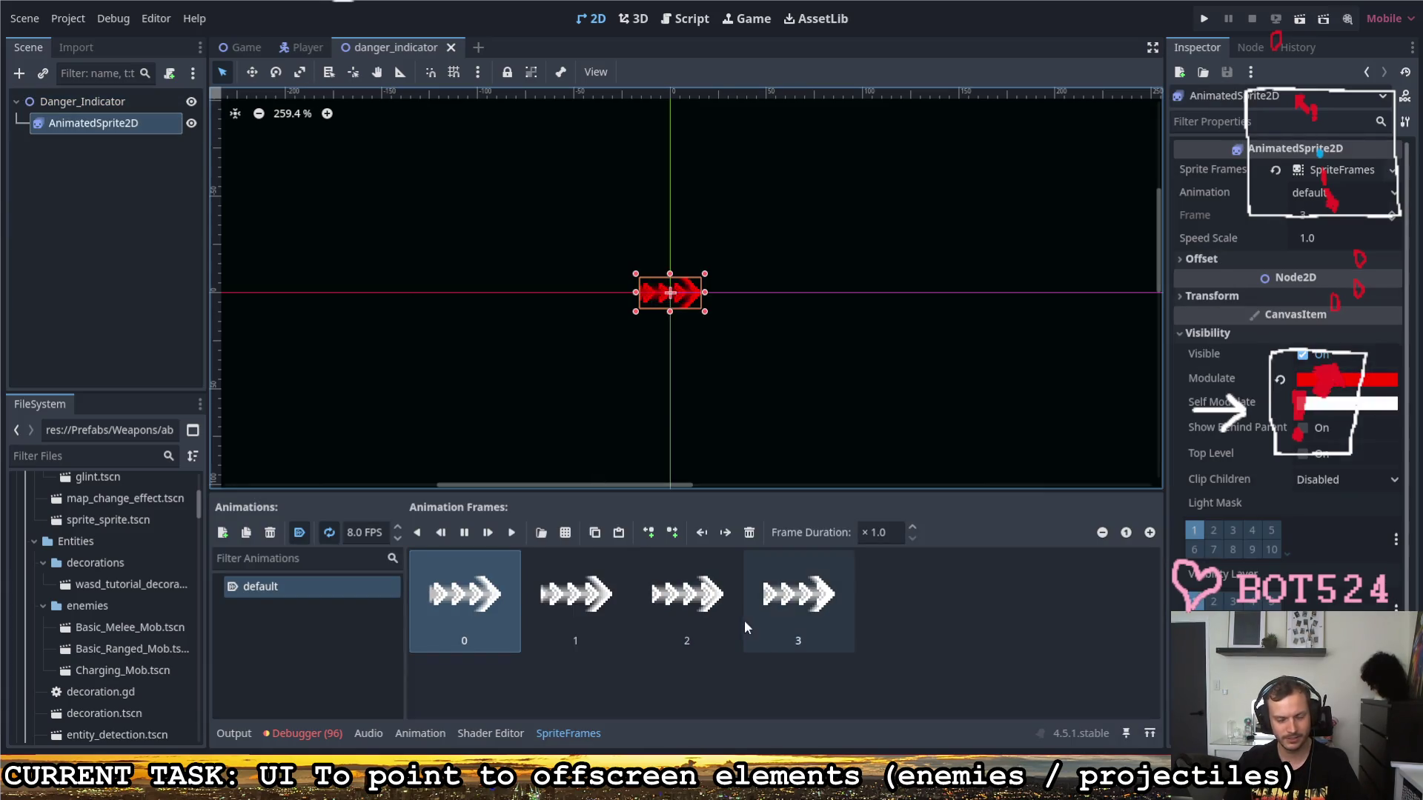
left_click(571, 608)
left_click(784, 609)
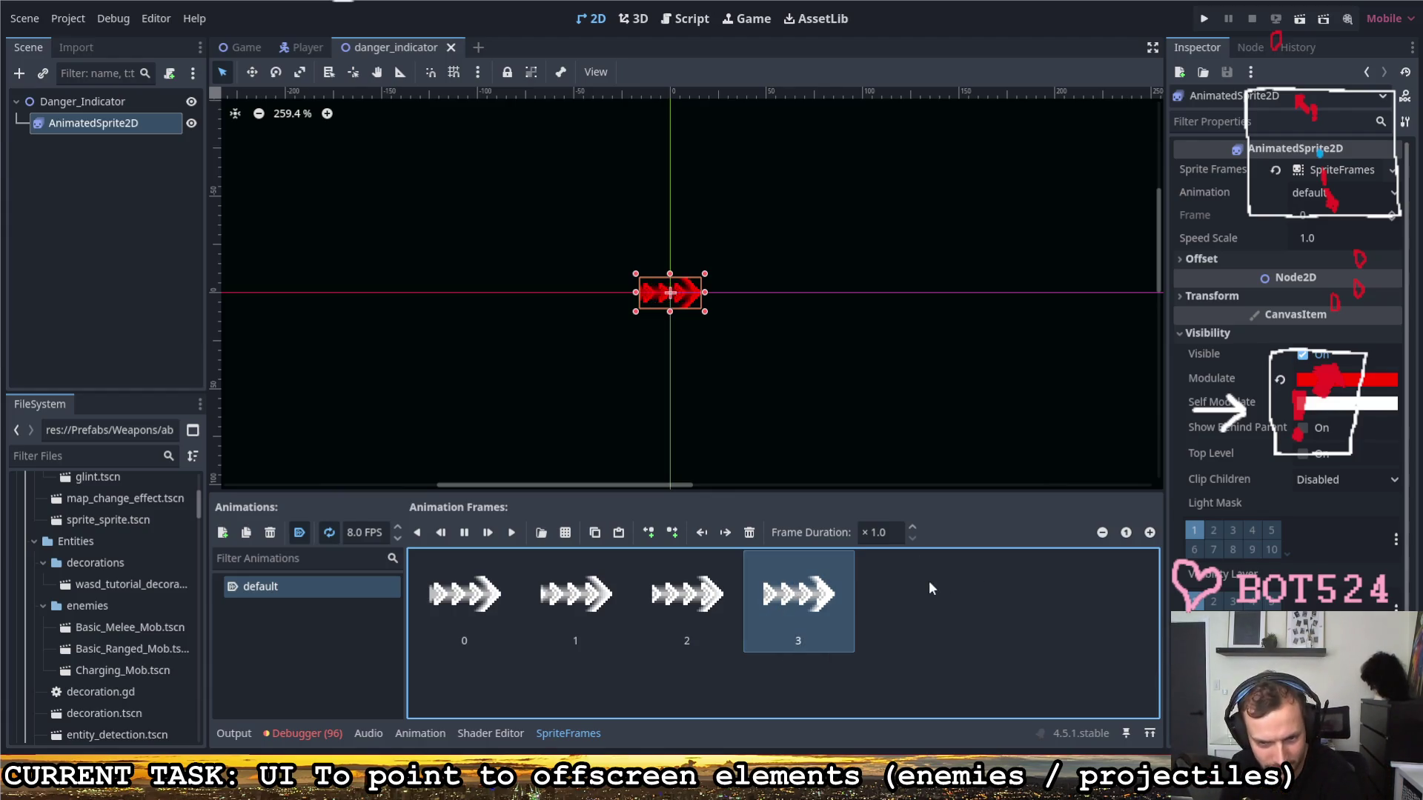
left_click(433, 616)
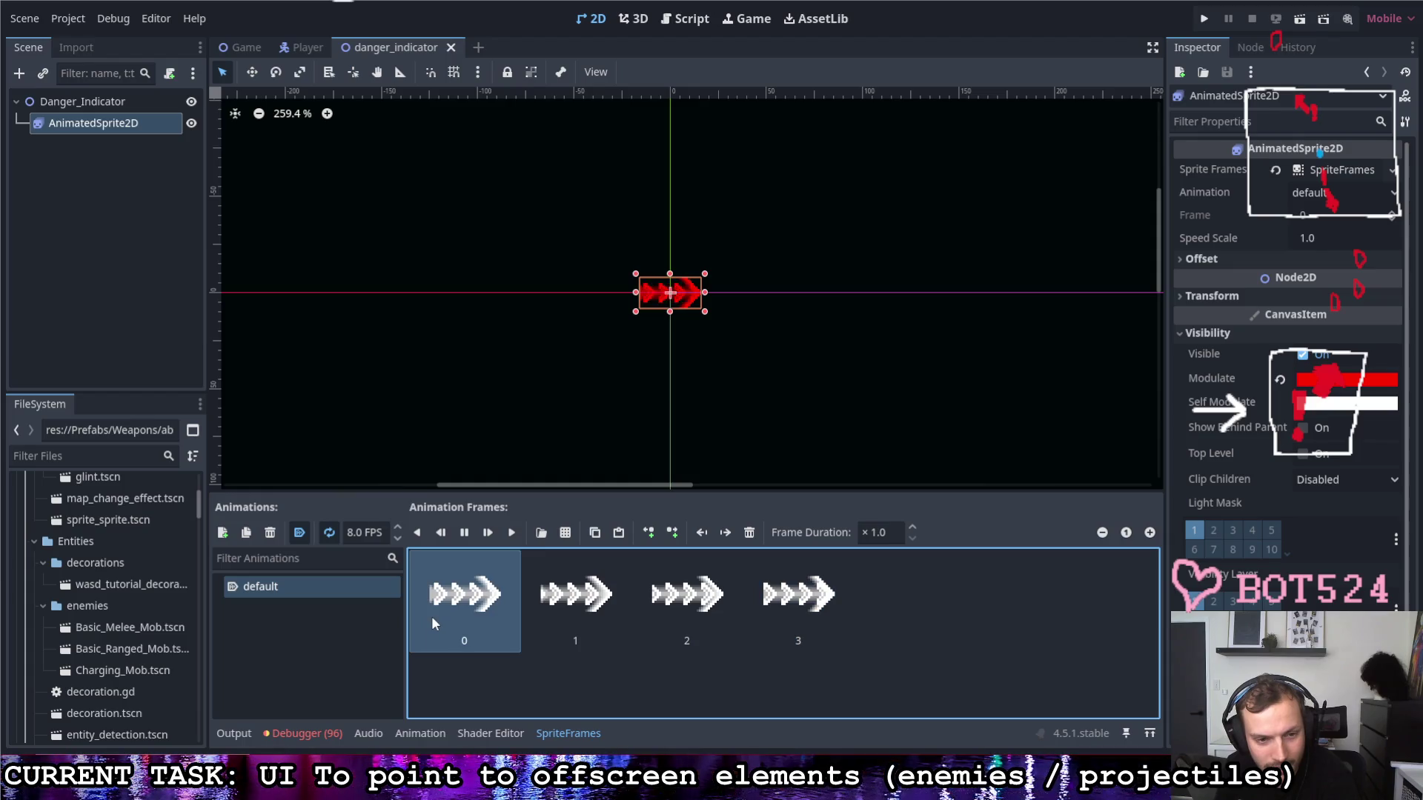
Try frame durations of 8 for frame 1 and 0.8 for frame 2
left_click(607, 602)
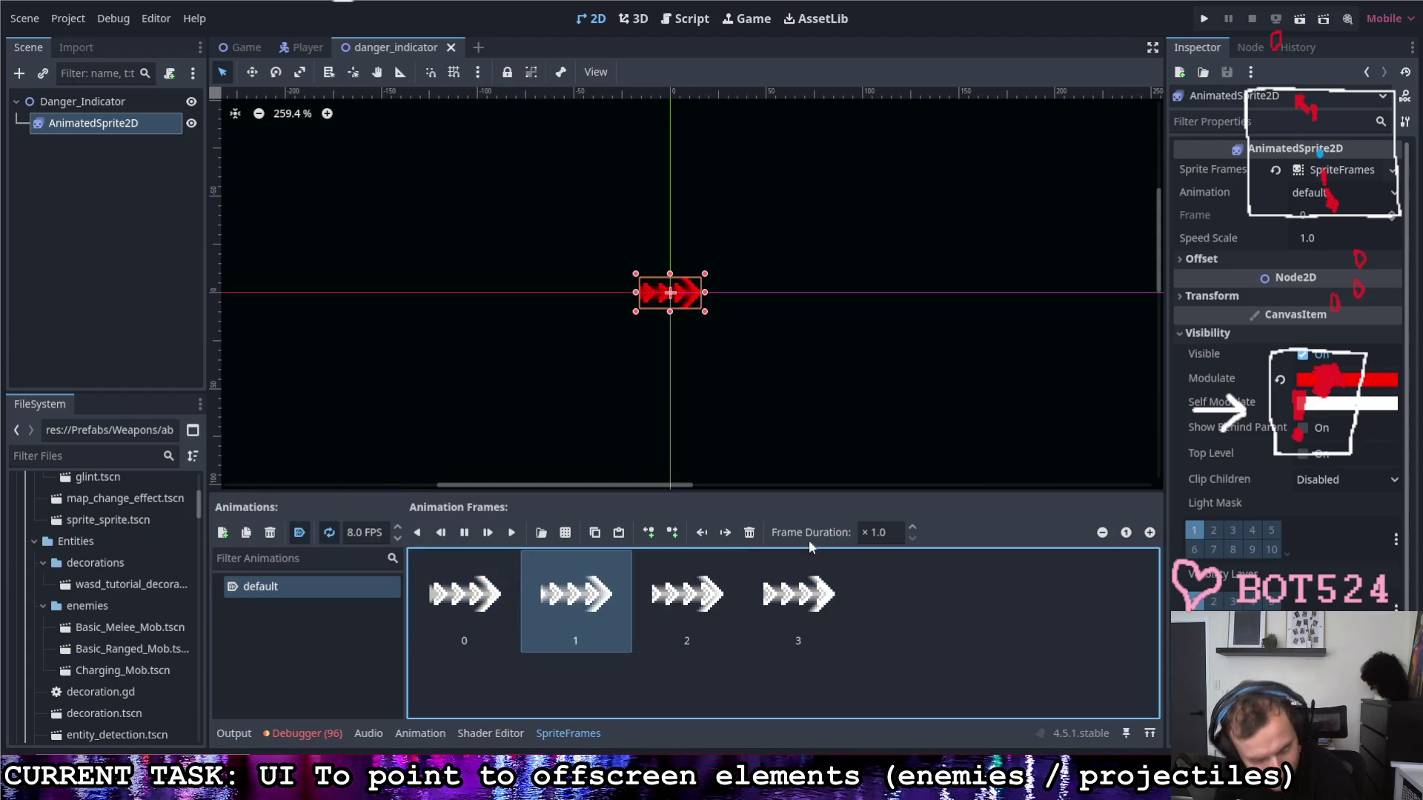
left_click(891, 536)
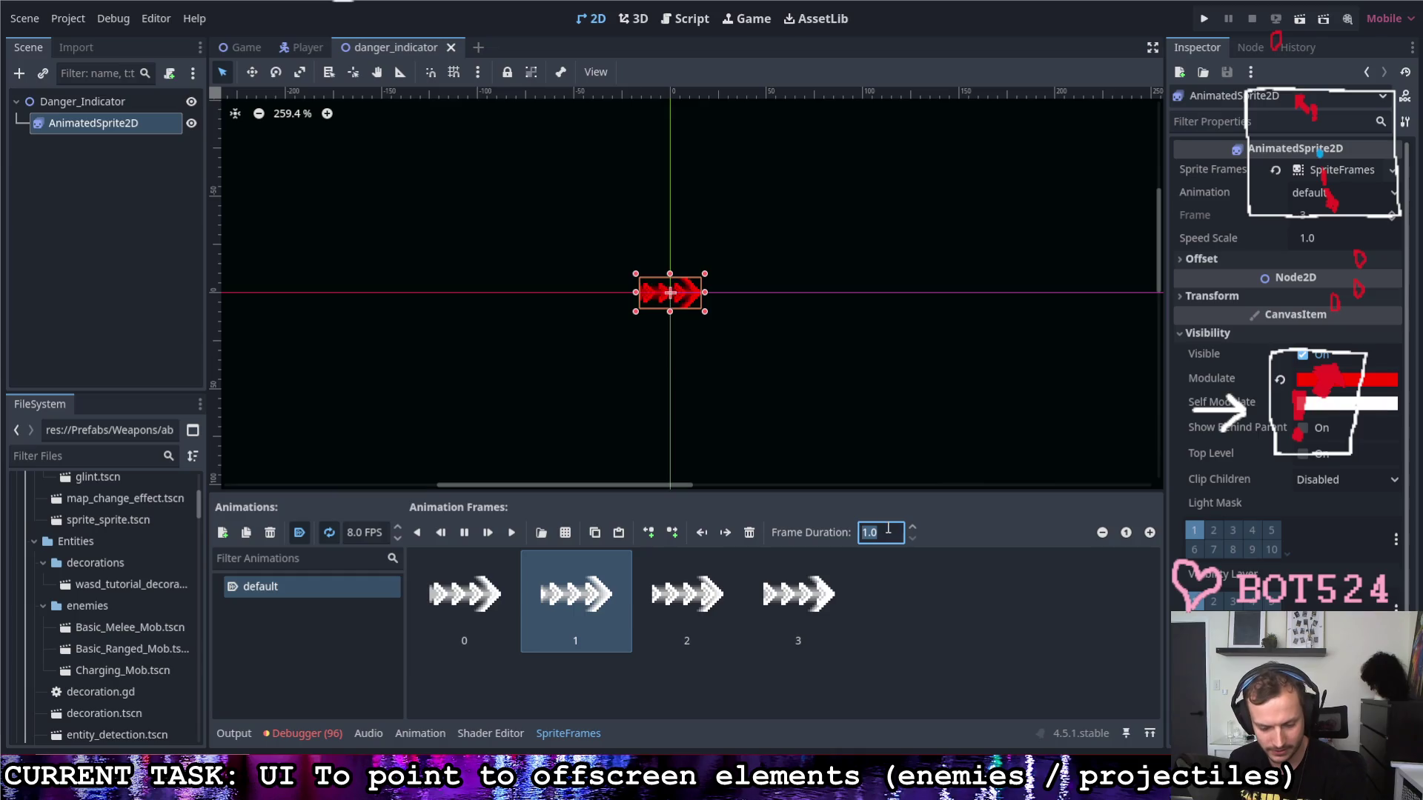
type("8")
left_click(691, 603)
left_click(881, 532)
type("0.8")
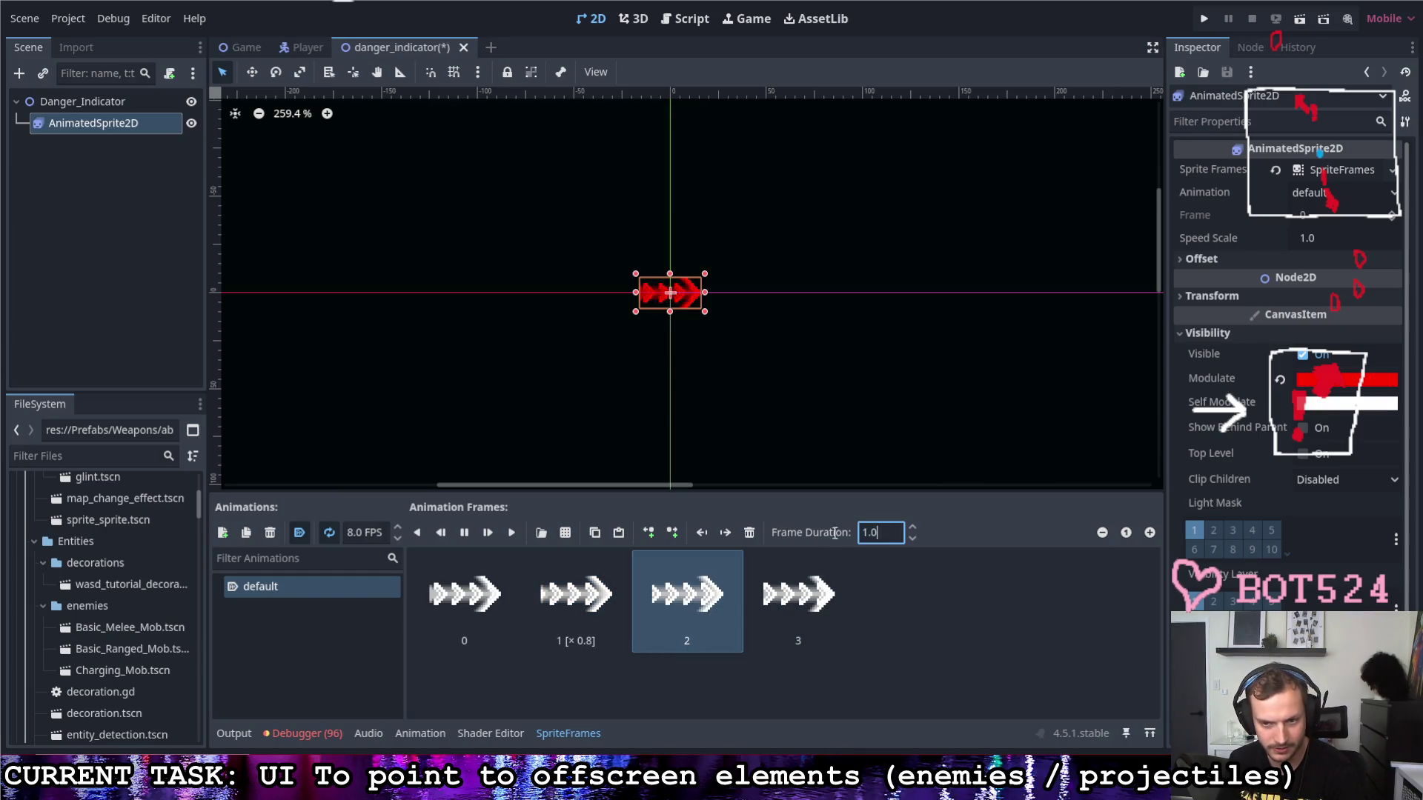
left_click(877, 596)
Try durations of 0.6 for frames 1 and 2 and 0.8 for frame 3
left_click(821, 621)
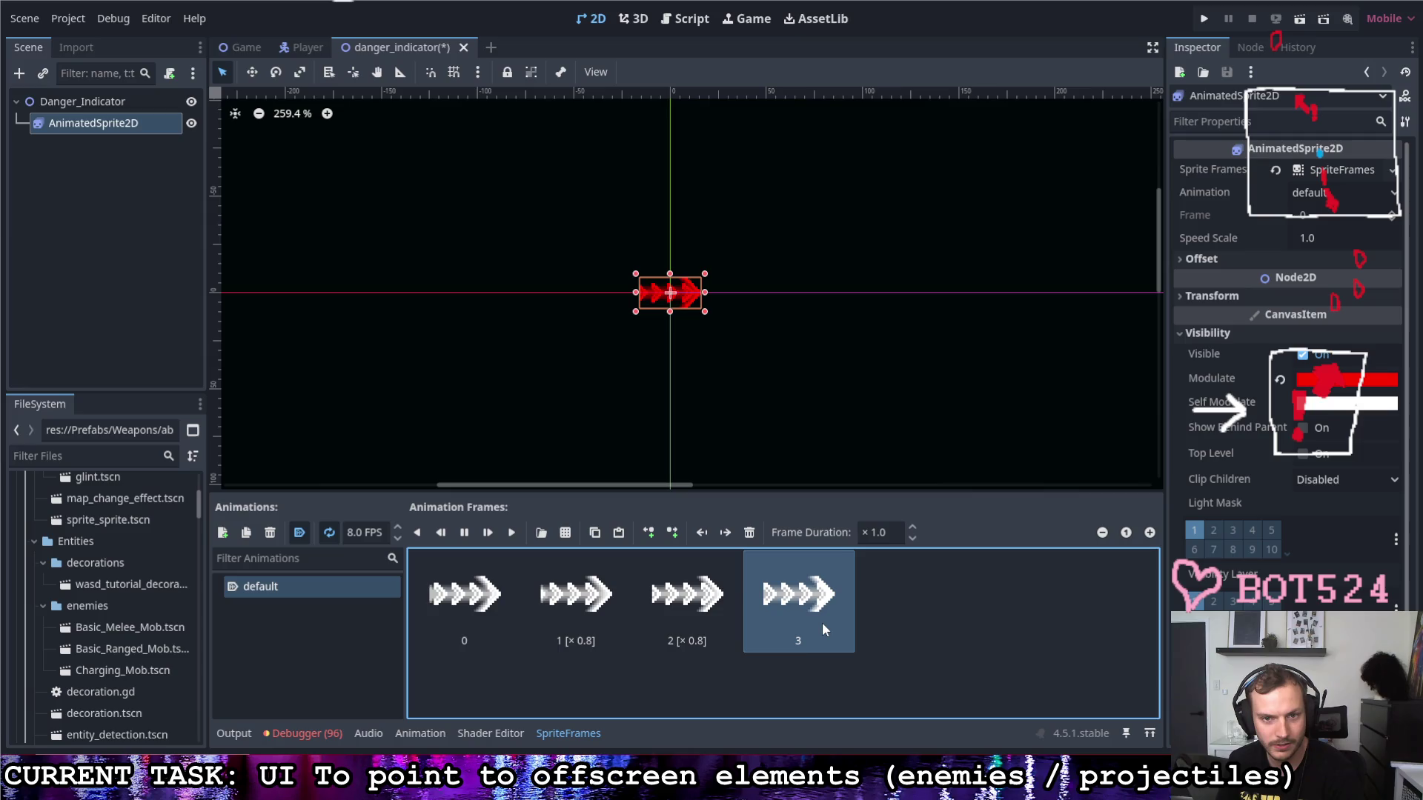
left_click(586, 613)
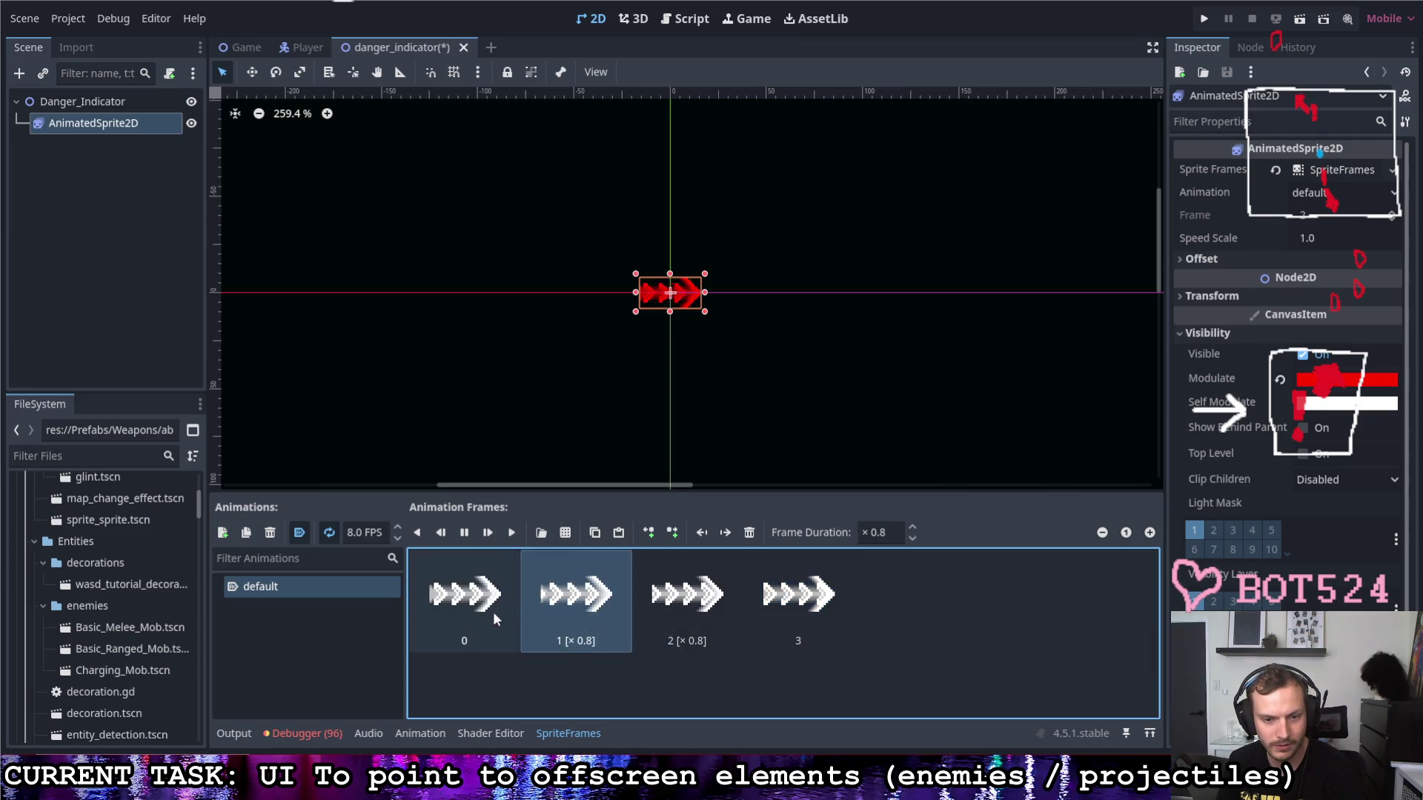
left_click(878, 532)
type("0.6")
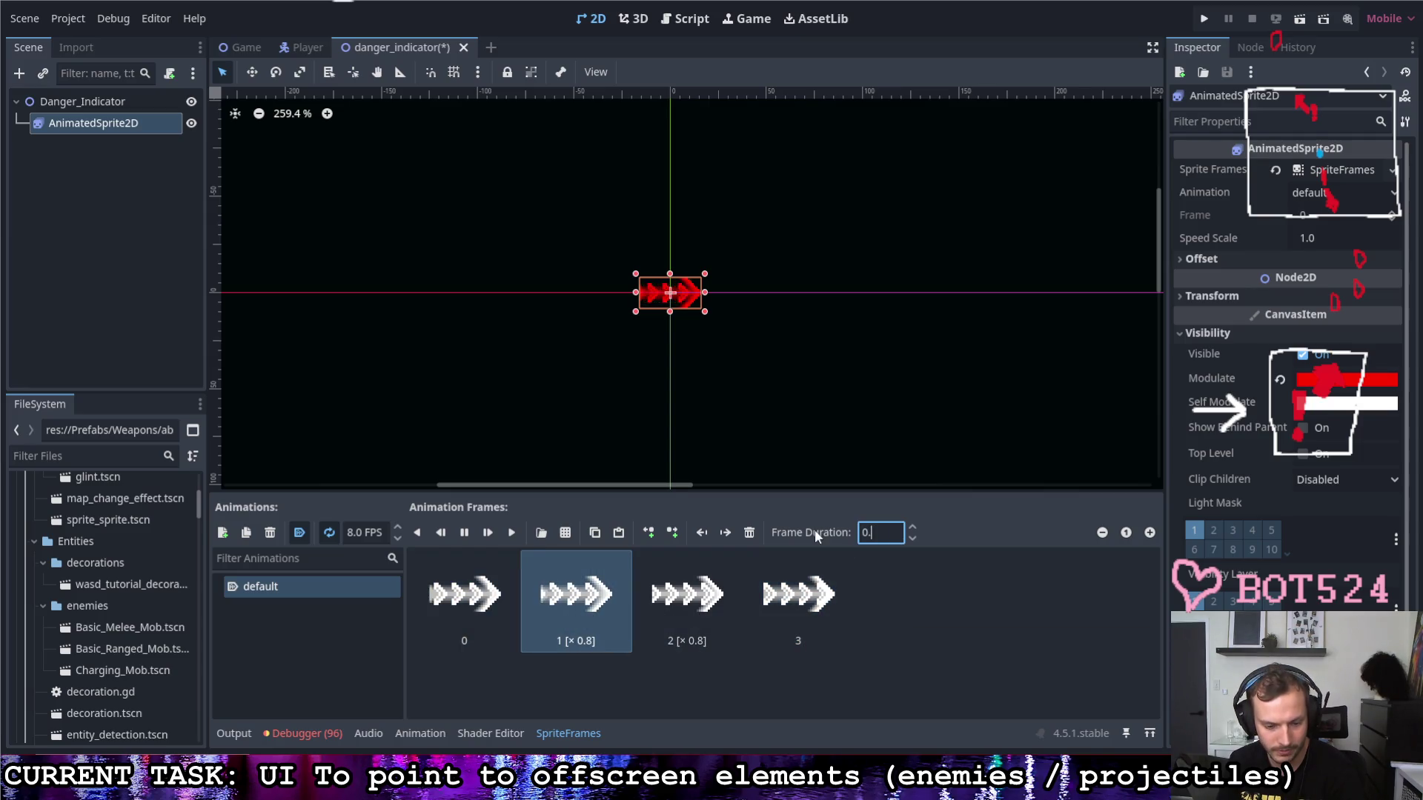
left_click(656, 621)
left_click(878, 532)
type("0.6")
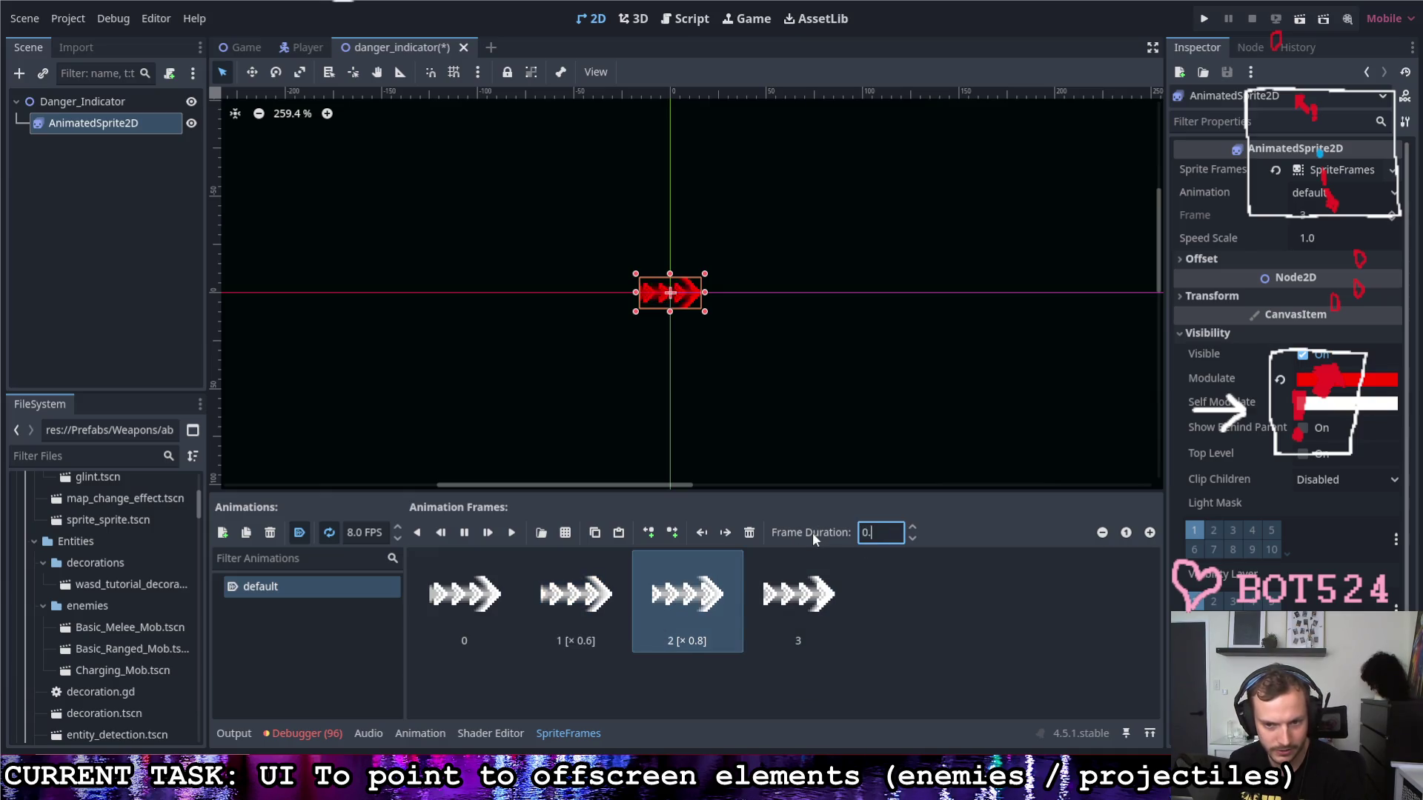
left_click(798, 600)
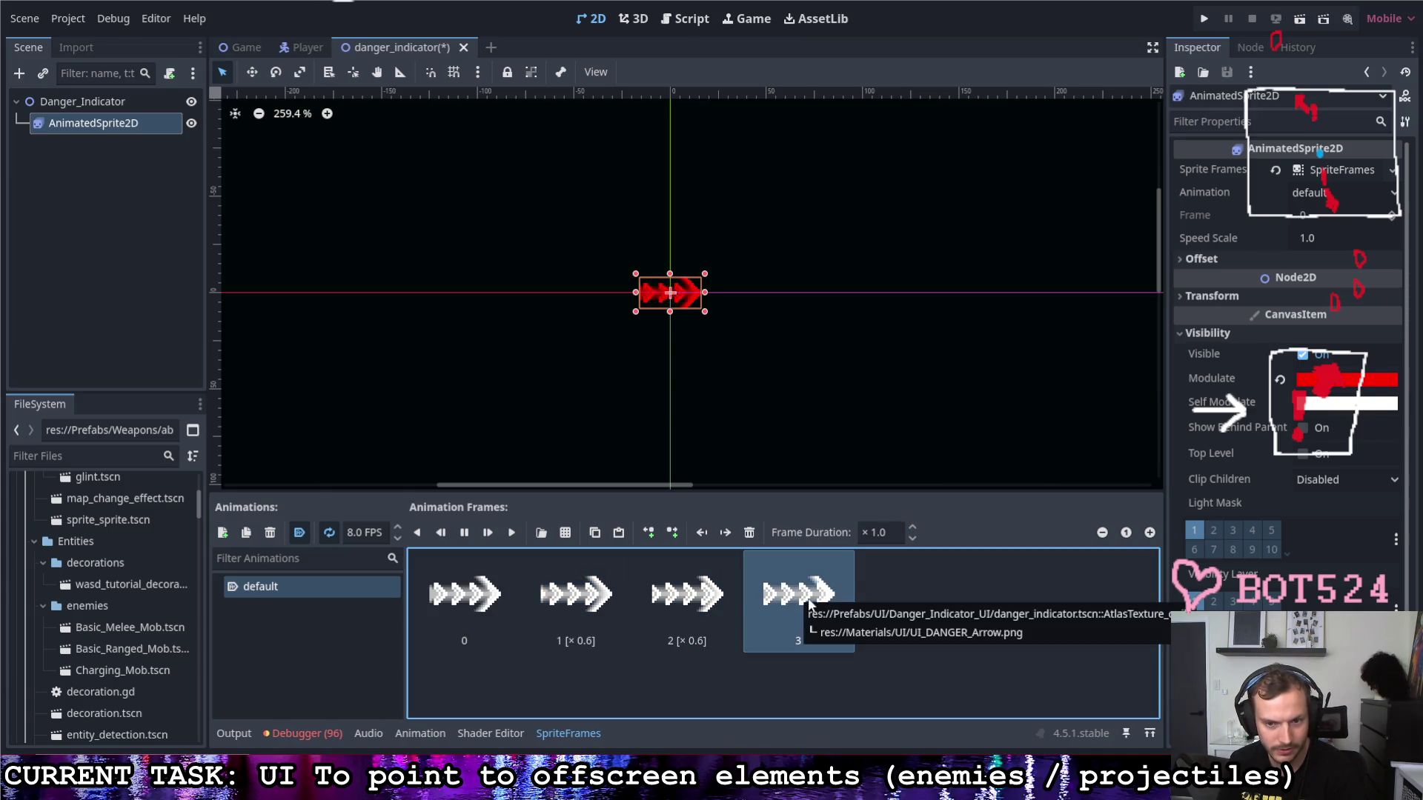
left_click(874, 532)
type("0.8")
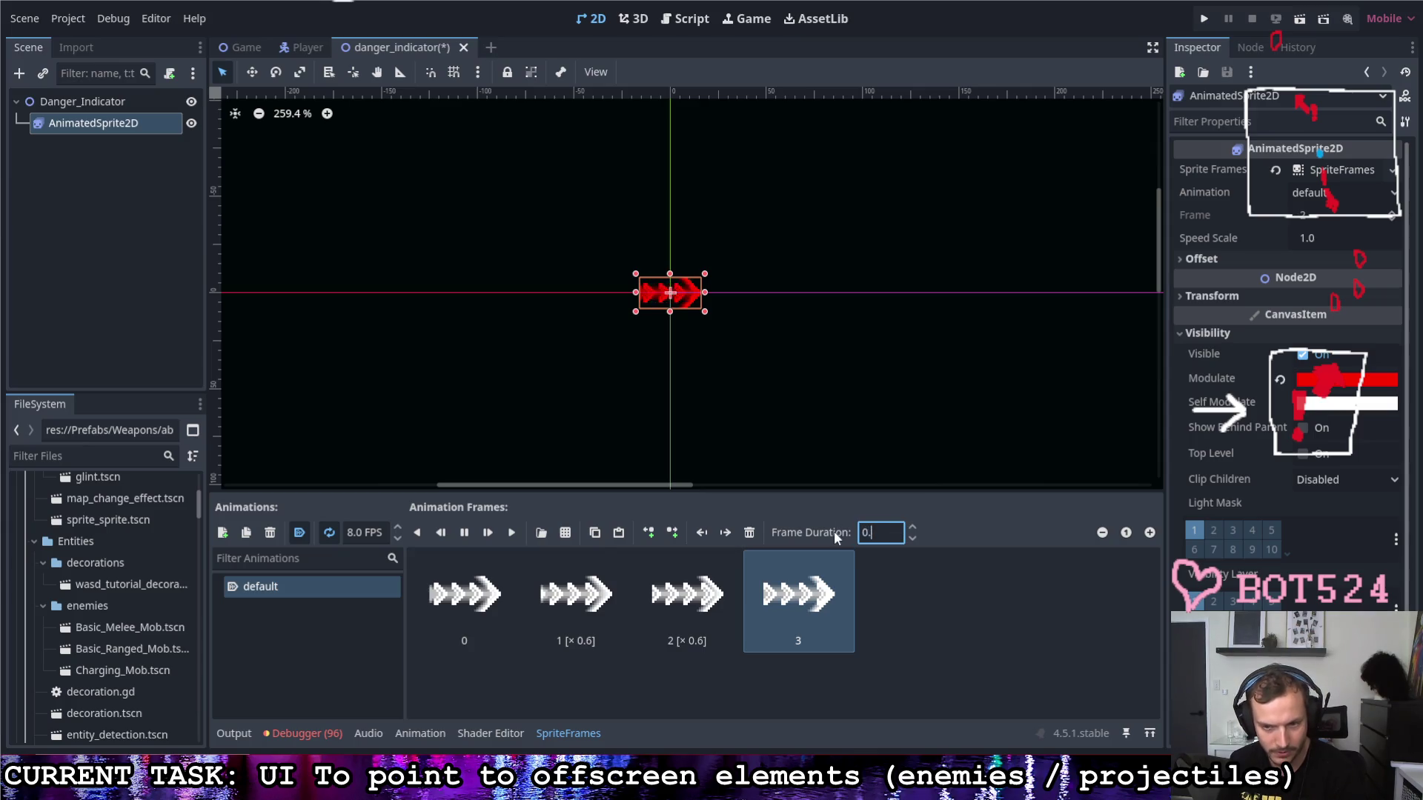
Set the first arrow frame's duration to 1.0 after briefly trying 2
left_click(460, 612)
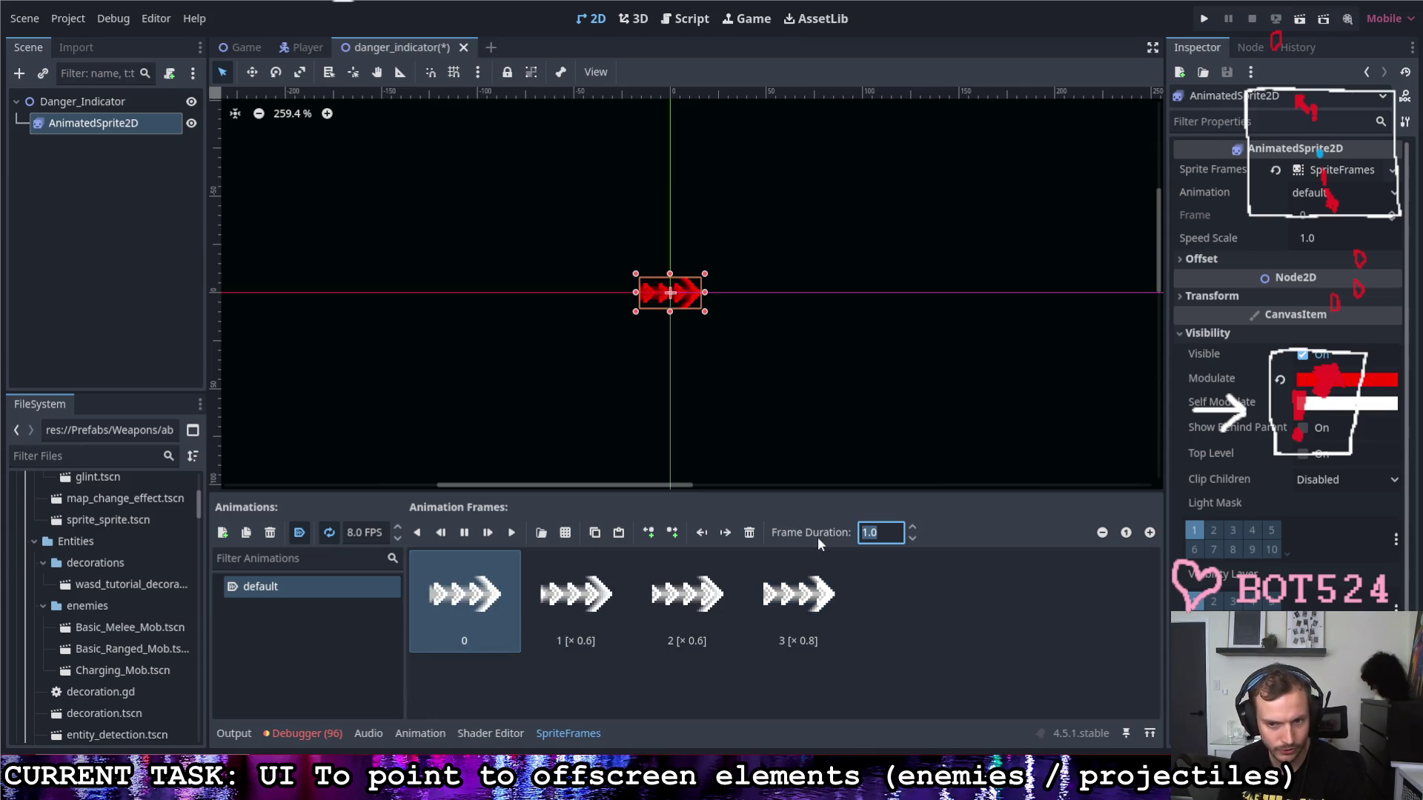
type("2")
left_click(898, 589)
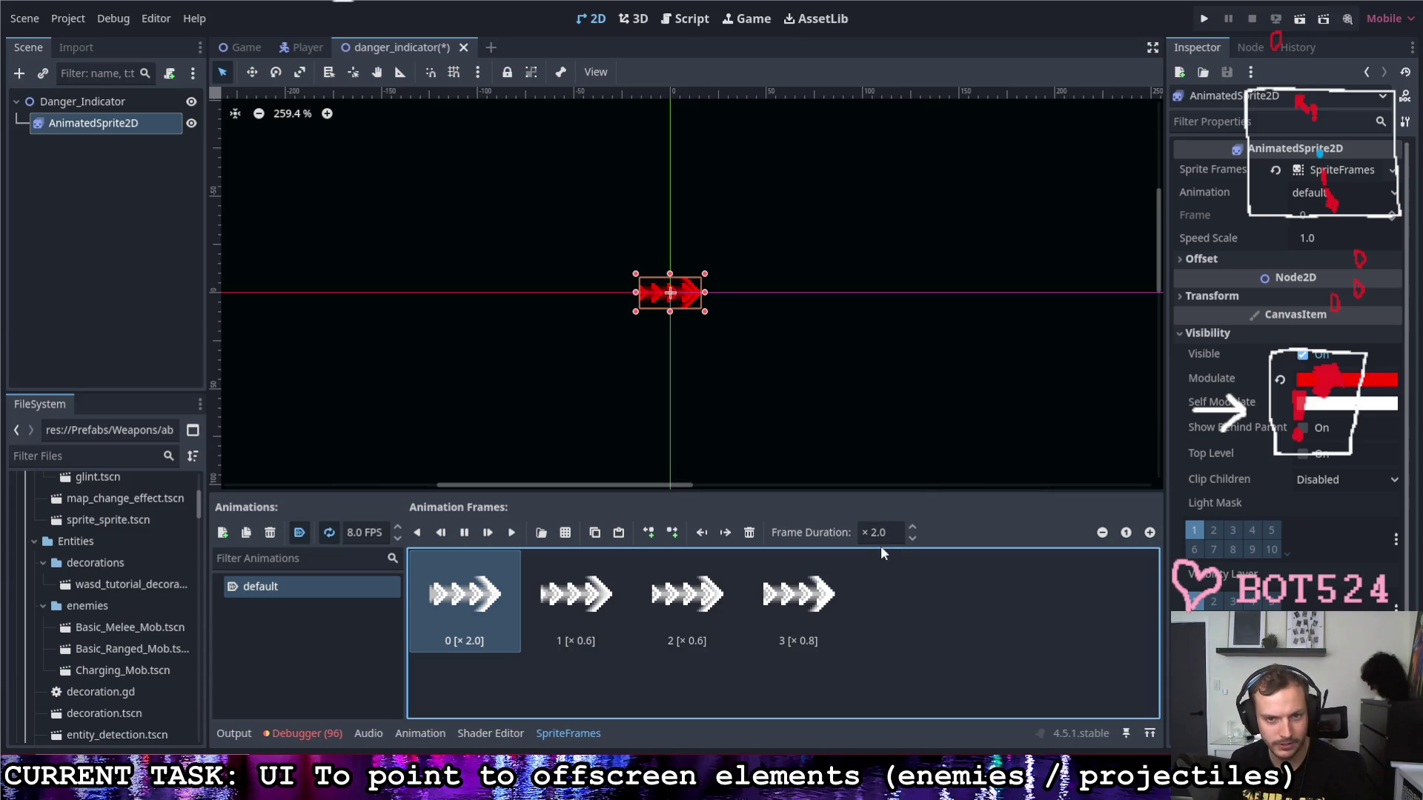
left_click(874, 533)
type("1")
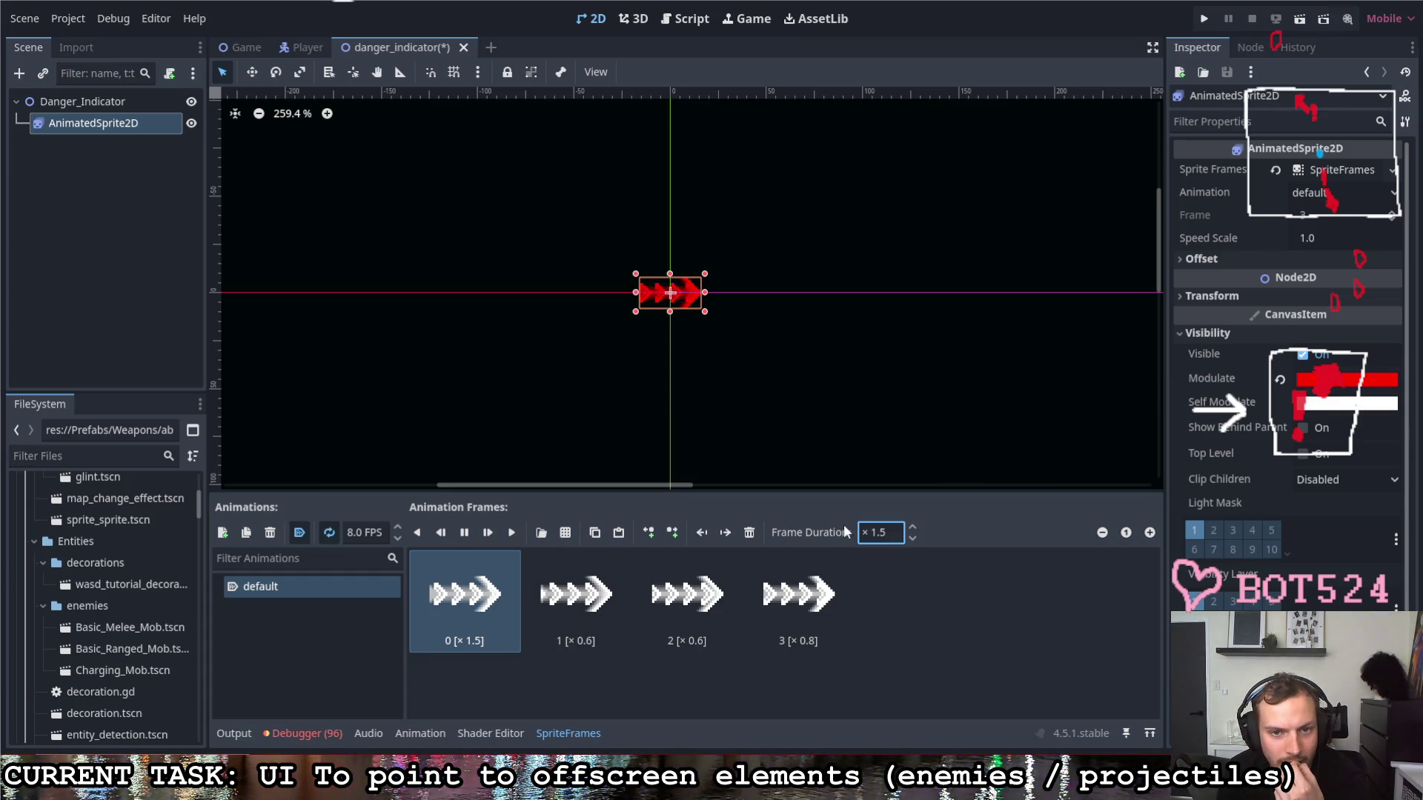
left_click(874, 532)
type("1")
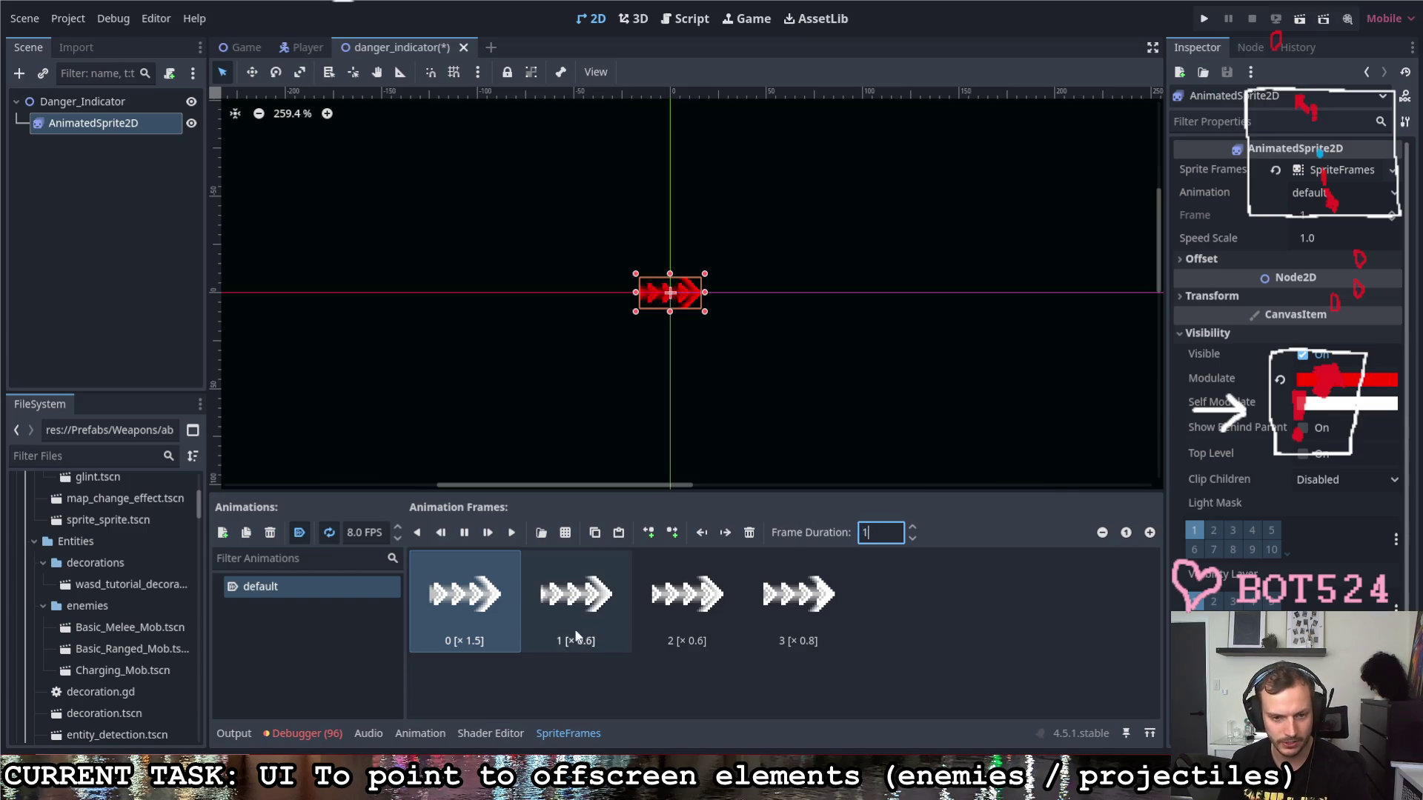
Set the remaining three arrow frames' durations to 1.0 as well
left_click(576, 600)
left_click(880, 532)
type("1")
left_click(621, 615)
left_click(667, 612)
left_click(880, 532)
type("1")
left_click(791, 603)
left_click(877, 532)
type("1")
left_click(878, 602)
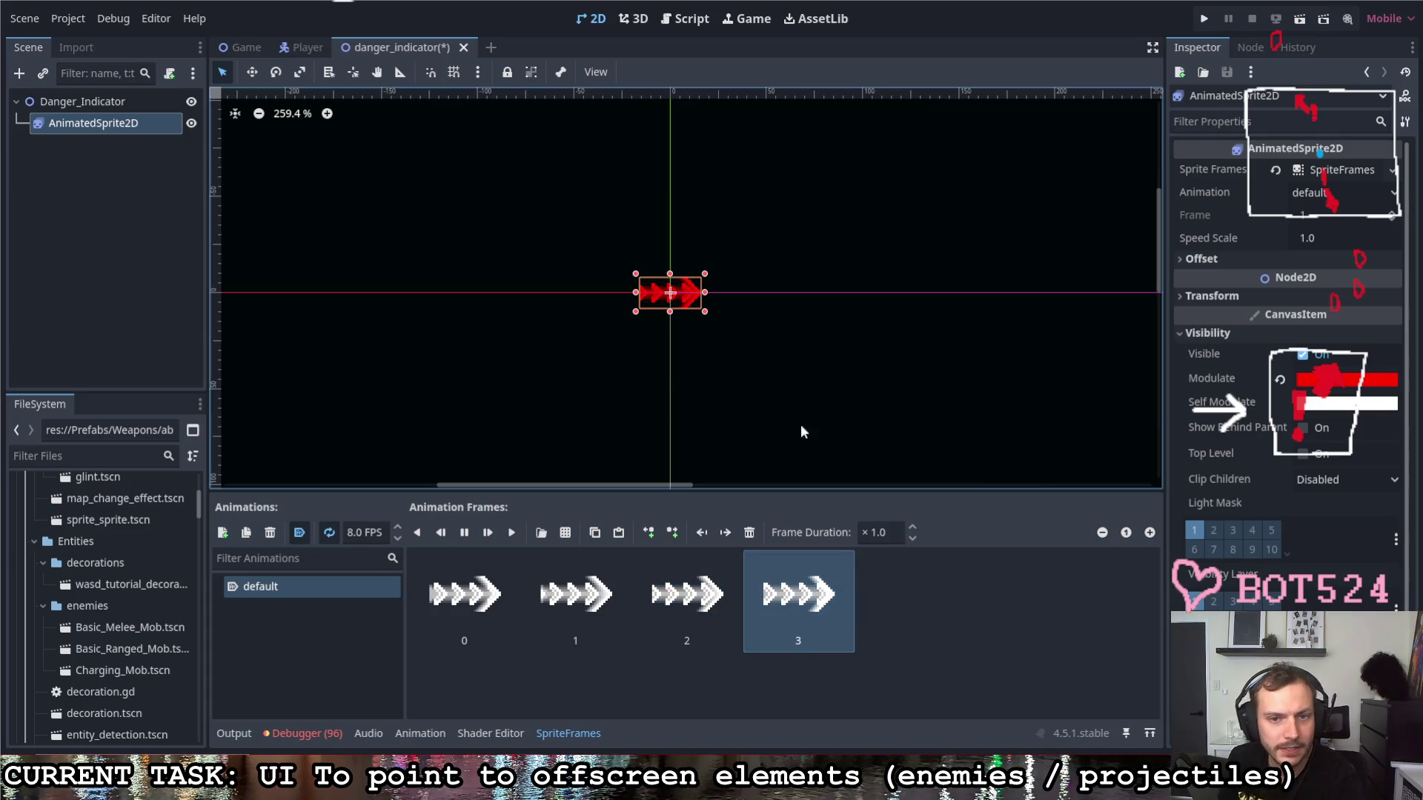
left_click(357, 533)
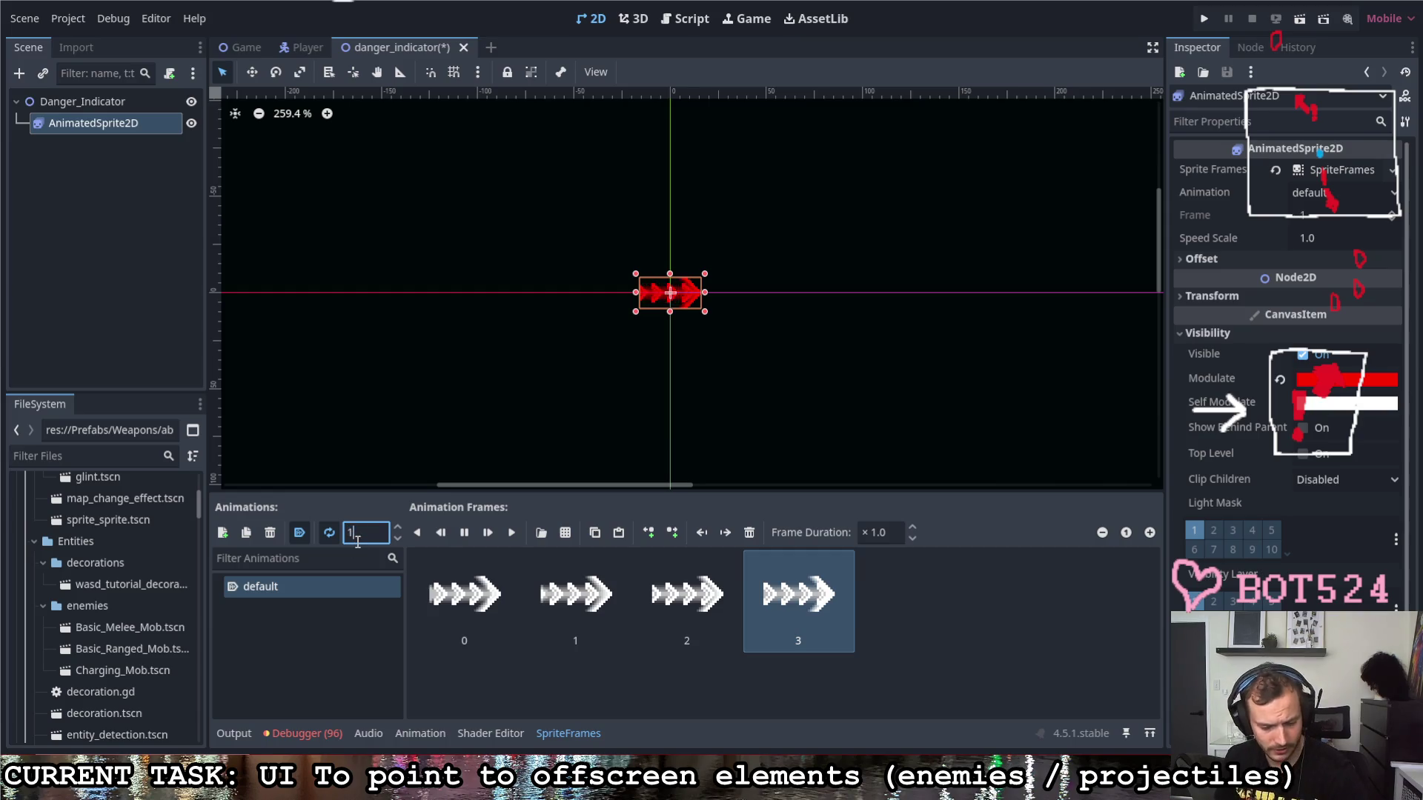
Set the default animation speed to 12 FPS after trying 16, 4 and 8
type("12")
key("Return")
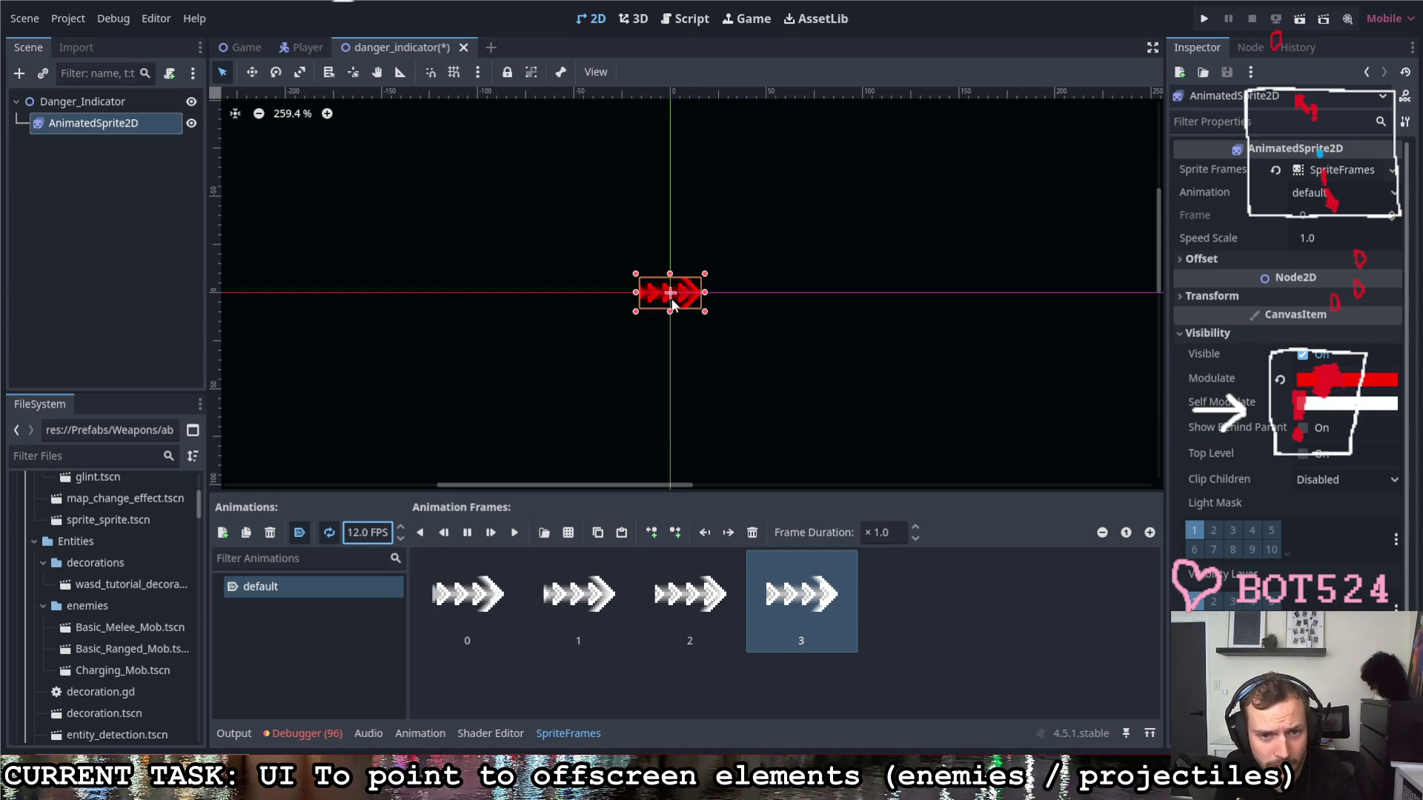
left_click(369, 529)
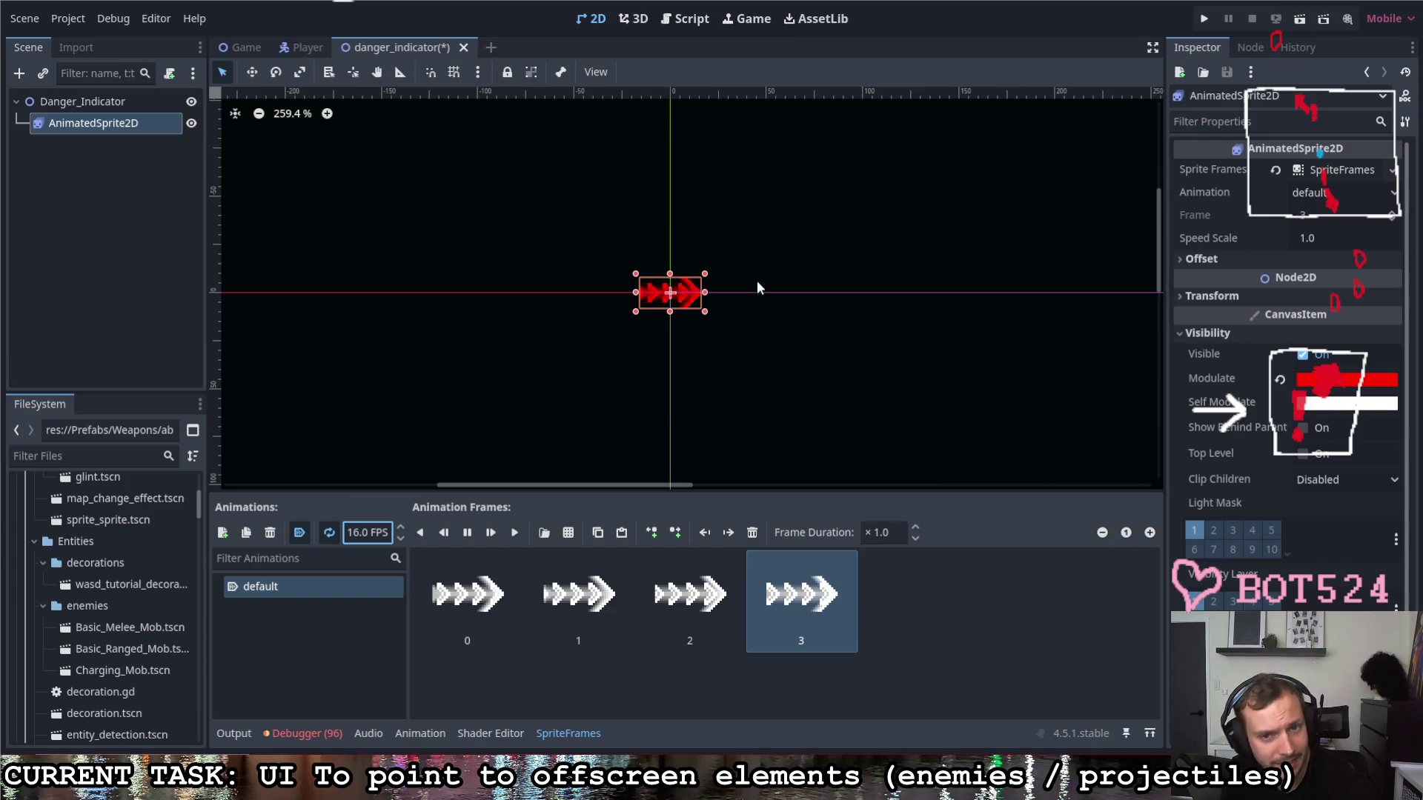
key("Return")
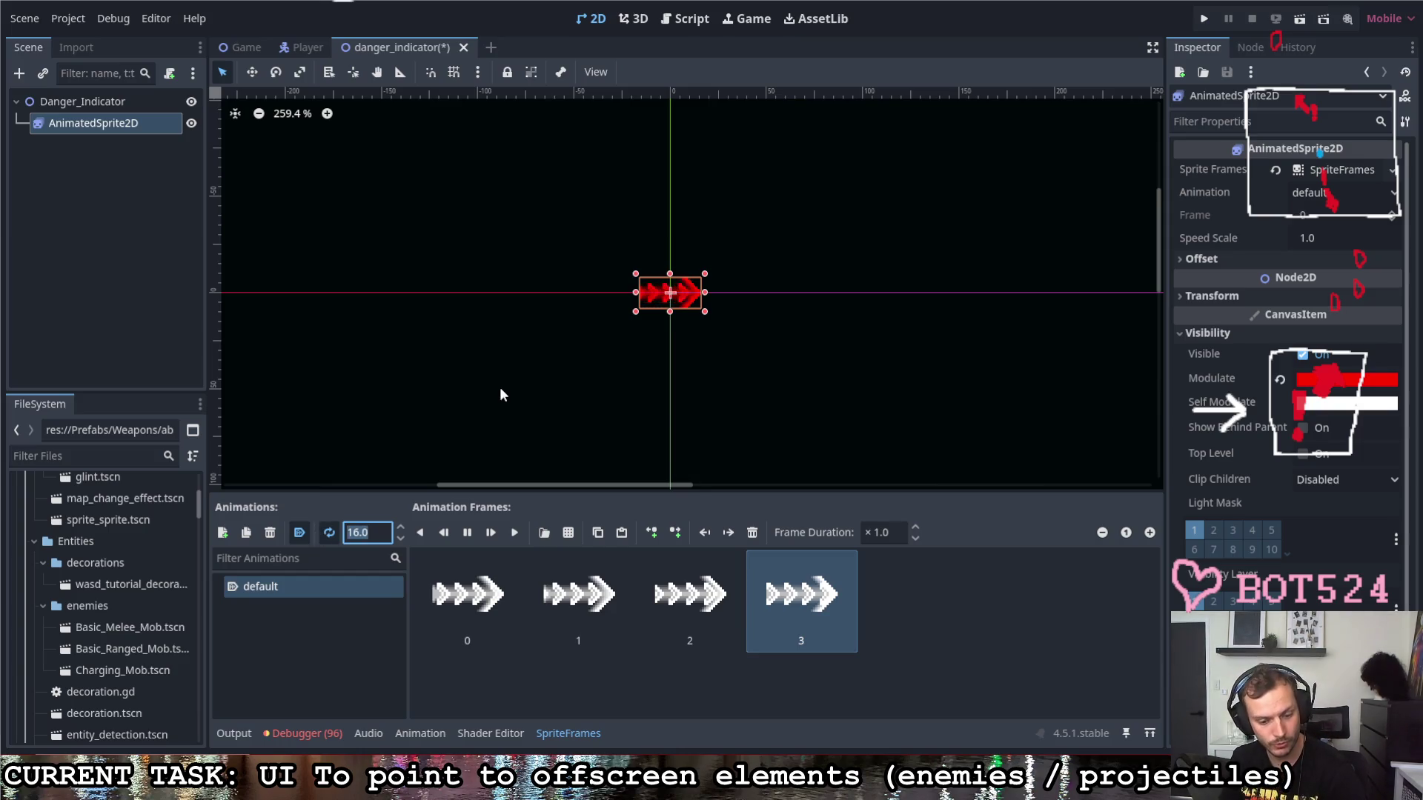
type("4")
key("Return")
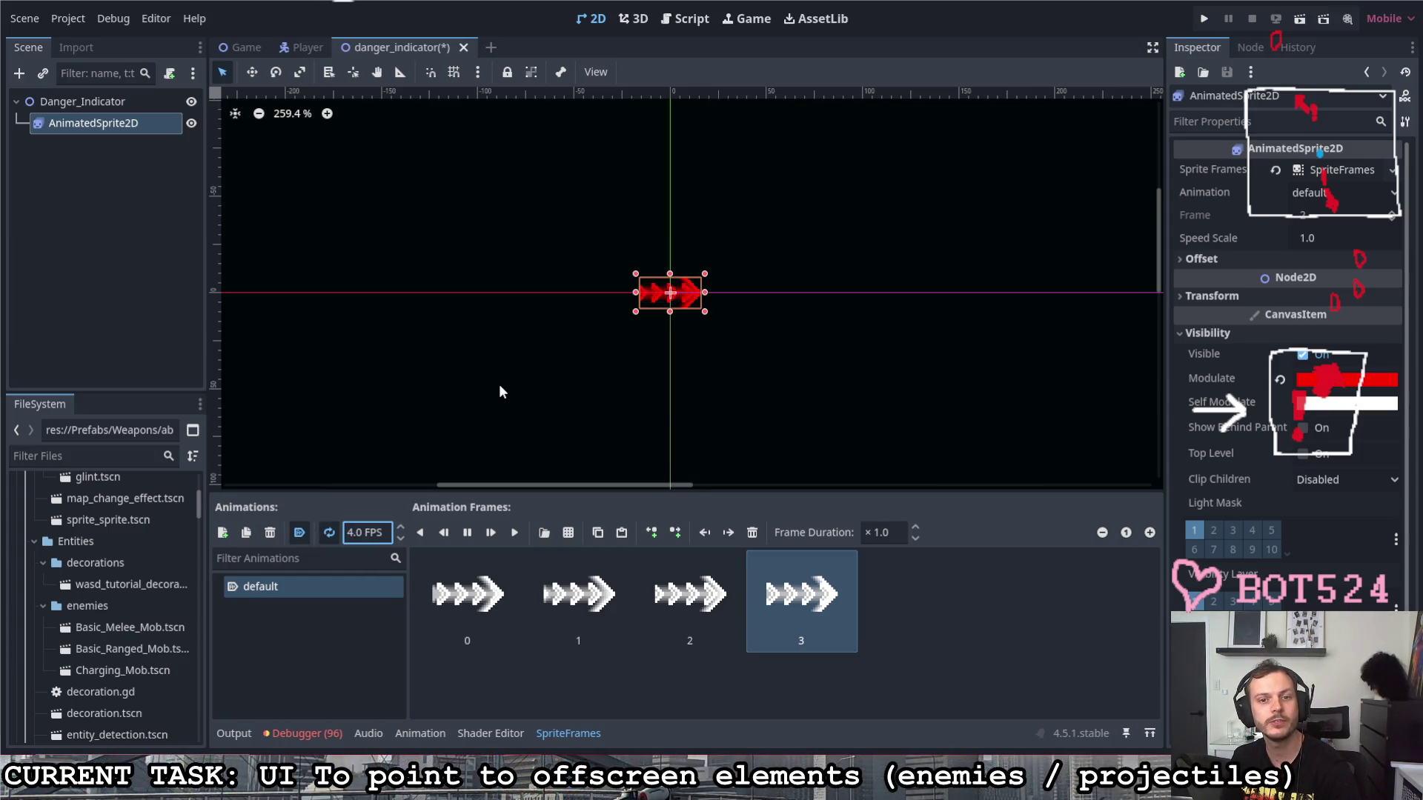
type("8")
key("Return")
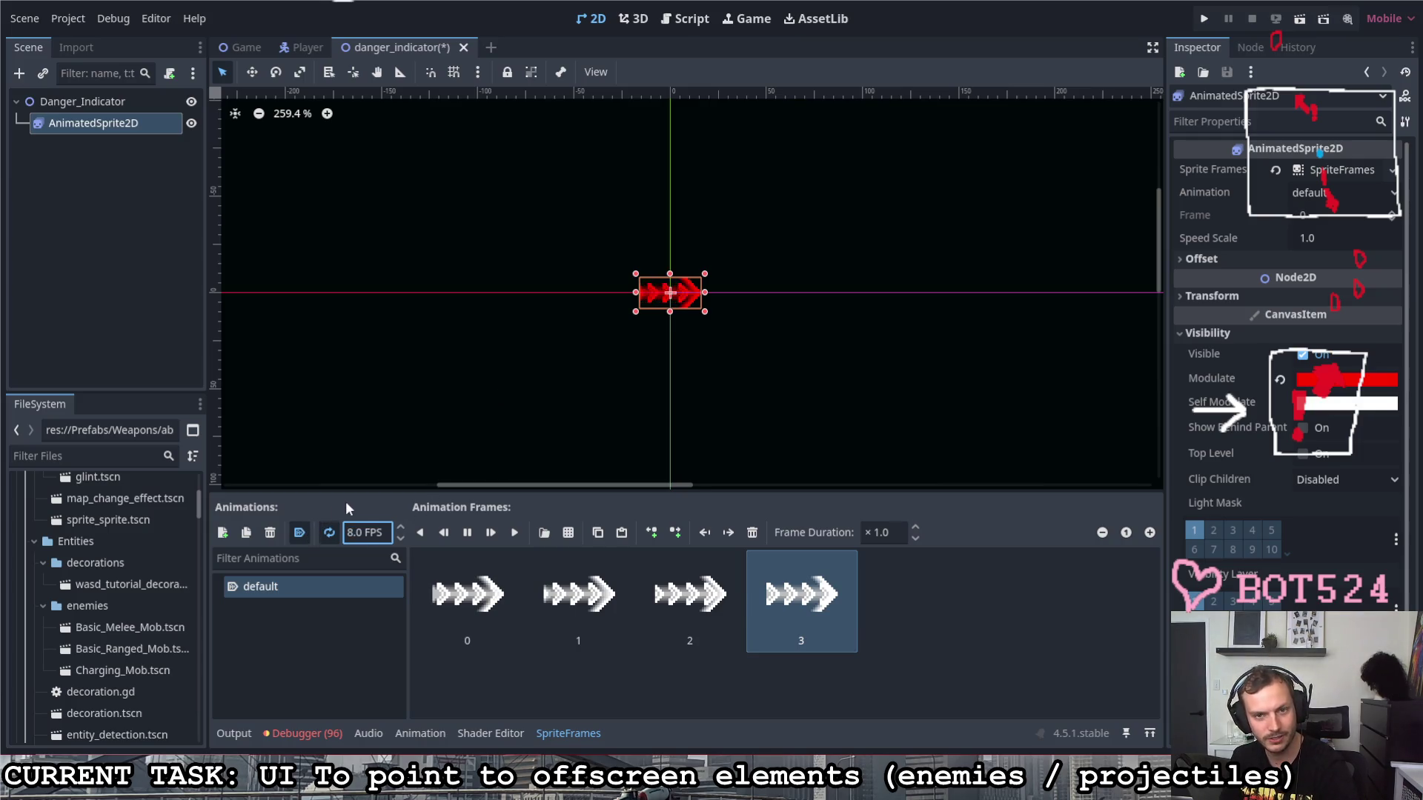
type("12")
key("Return")
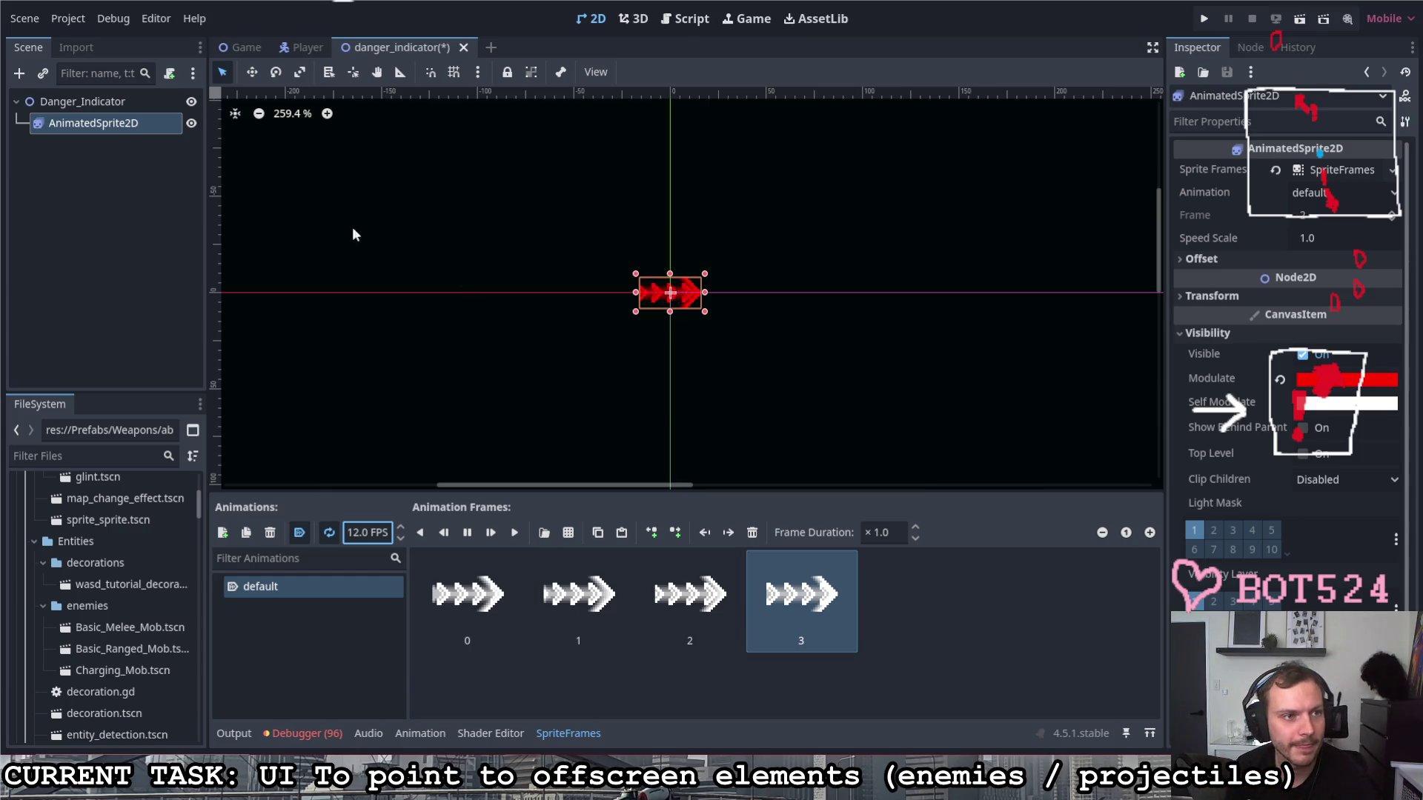
left_click(106, 123)
Shift the arrow sprite 16 px left so its tip rests on the origin
scroll(680, 269, "up", 10)
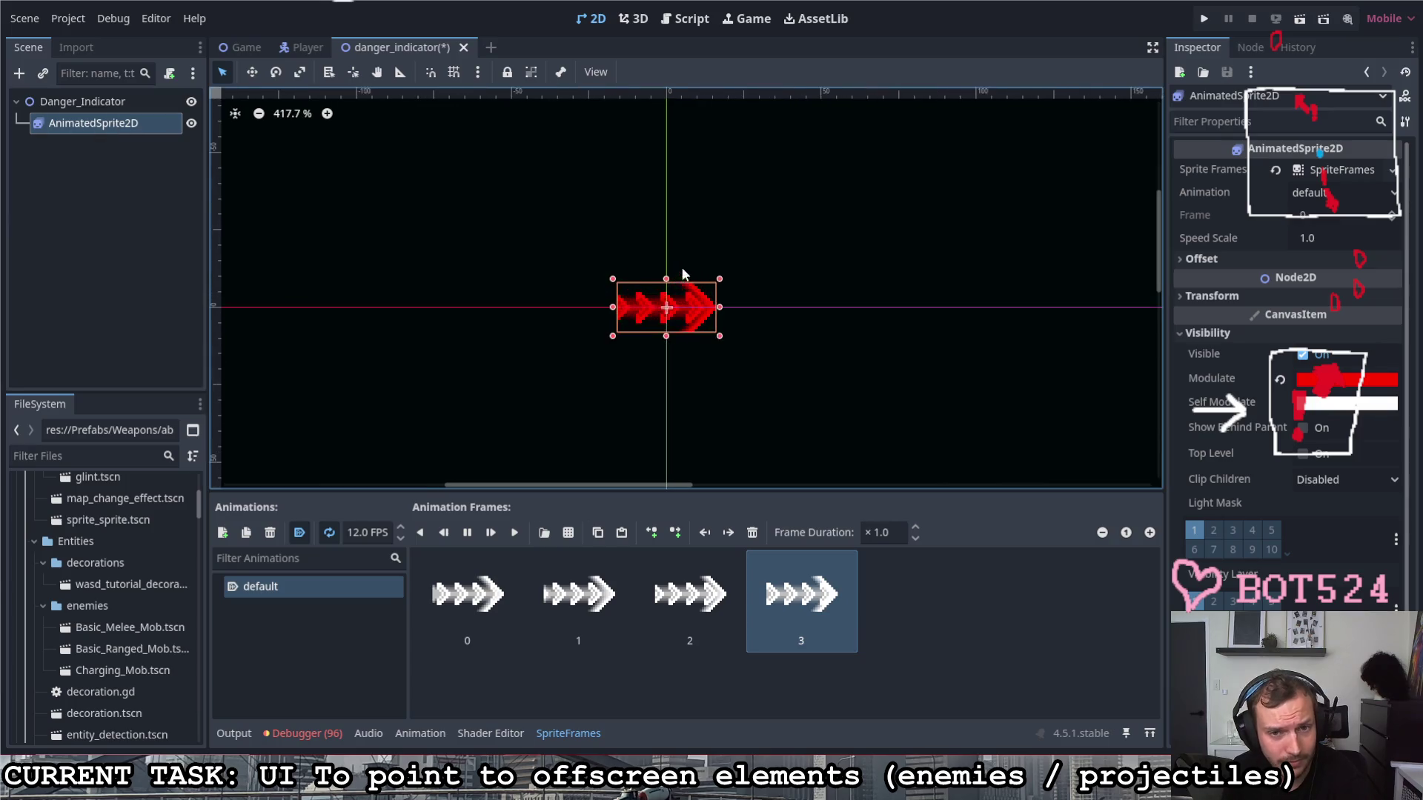
left_click_drag(637, 307, 553, 307)
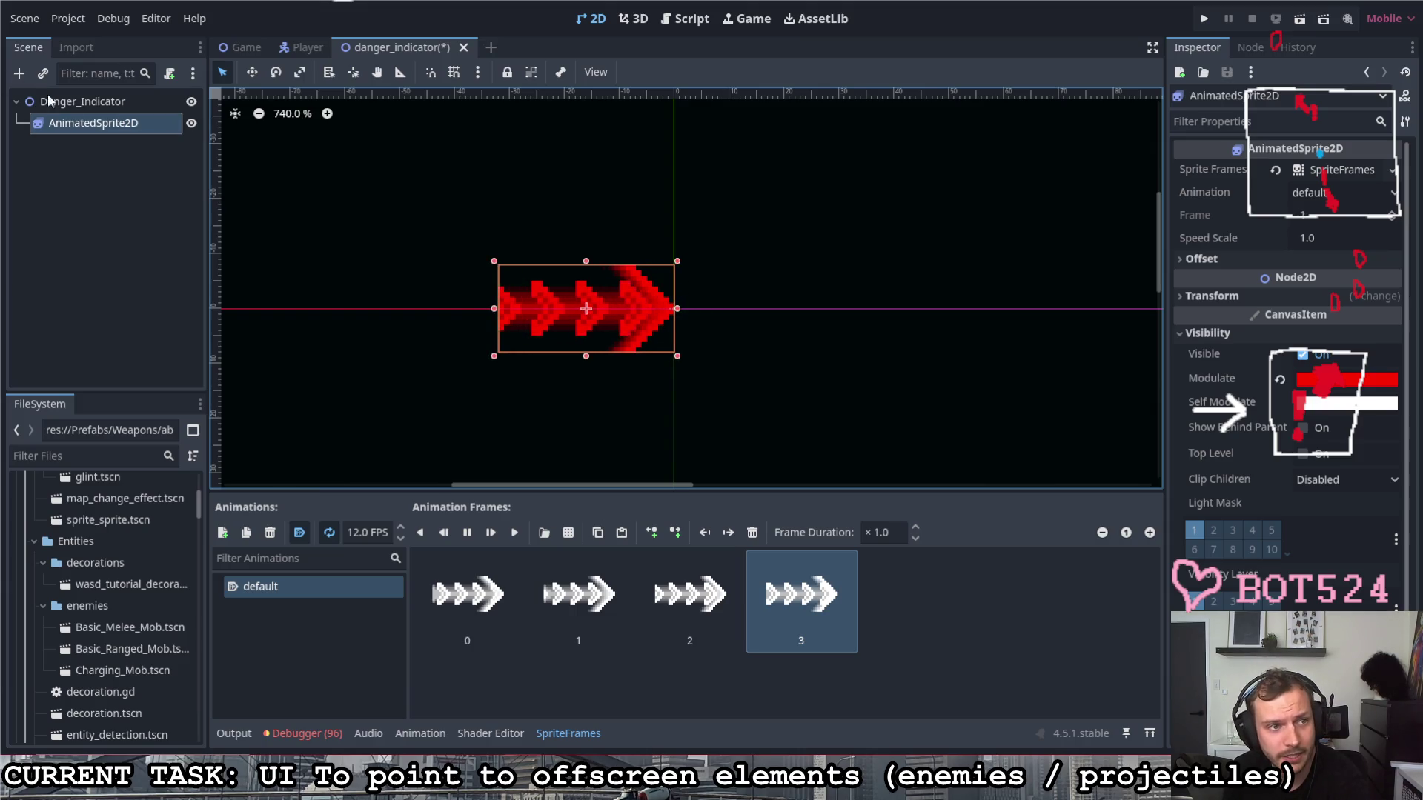
left_click(98, 103)
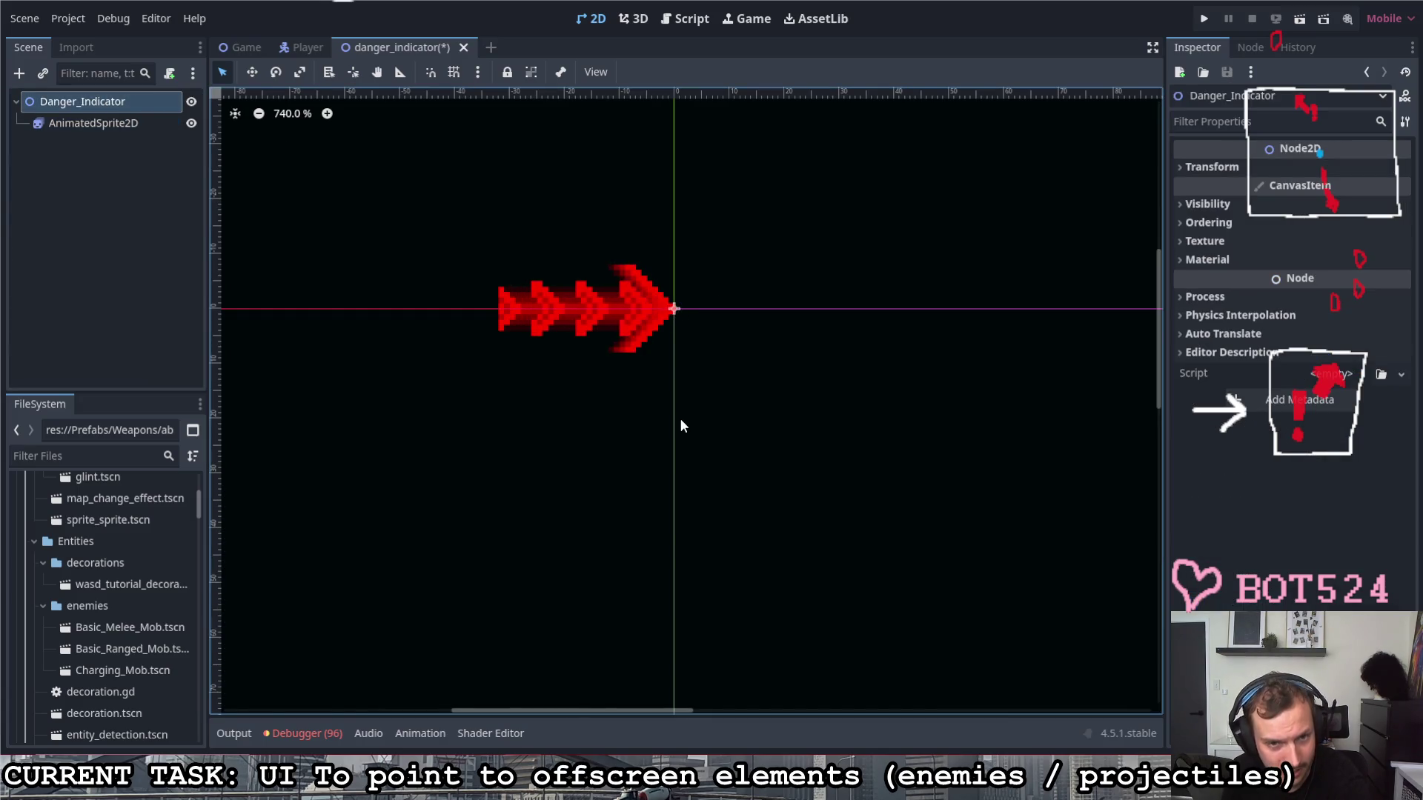
Rotate the Danger_Indicator root about 136° so the red arrow points down-left
left_click(80, 109)
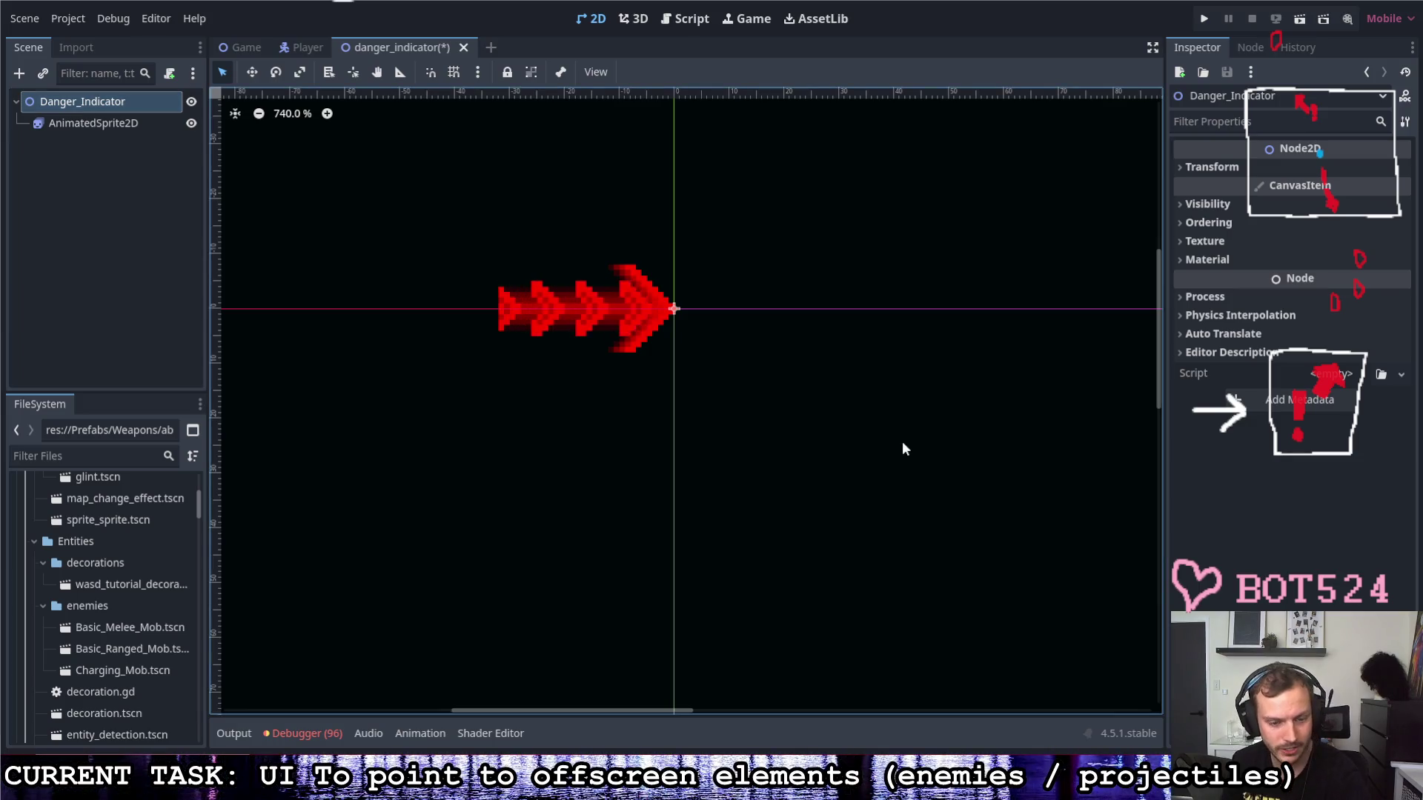
left_click(884, 434)
key("e")
left_click_drag(736, 406, 793, 277)
mouse_move(790, 388)
left_mouse_down()
mouse_move(771, 267)
mouse_move(946, 403)
mouse_move(521, 597)
mouse_move(407, 235)
mouse_move(768, 185)
mouse_move(771, 547)
mouse_move(625, 196)
mouse_move(652, 556)
mouse_move(791, 514)
mouse_move(435, 349)
mouse_move(578, 545)
mouse_move(442, 232)
mouse_move(420, 423)
mouse_move(388, 374)
left_mouse_up()
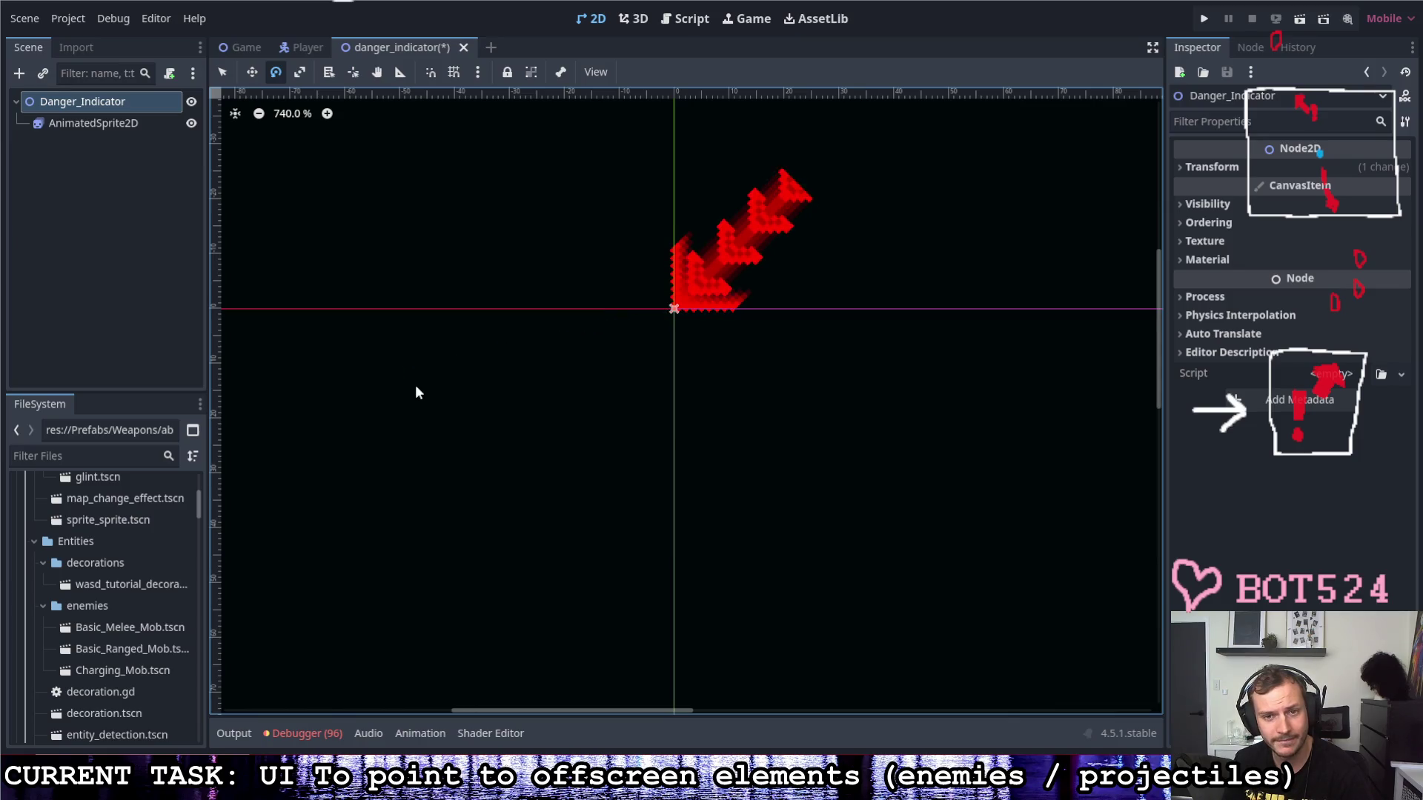
left_click(115, 126)
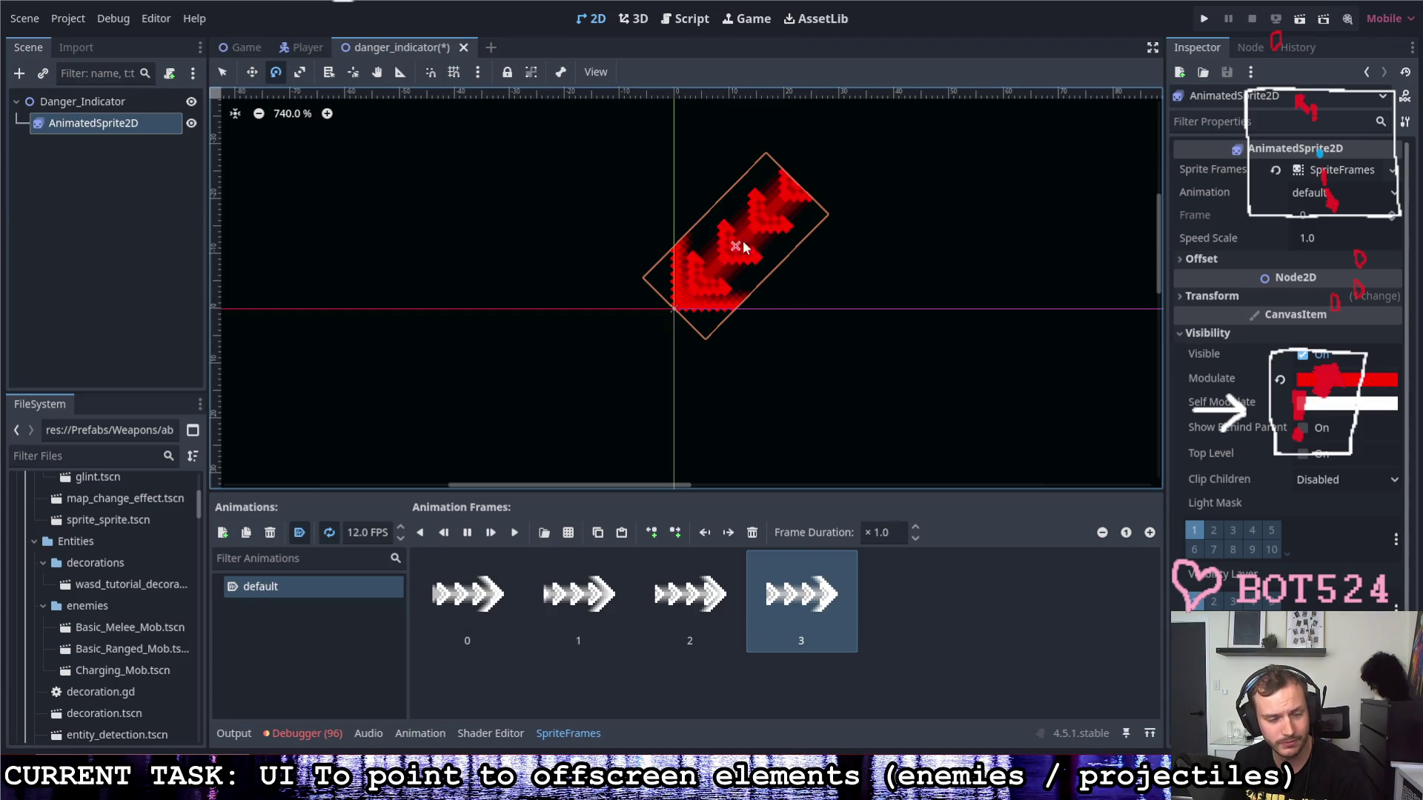
Begin attaching a script to AnimatedSprite2D, creating a Generic_Node folder in Scripts/_Utilities
right_click(87, 124)
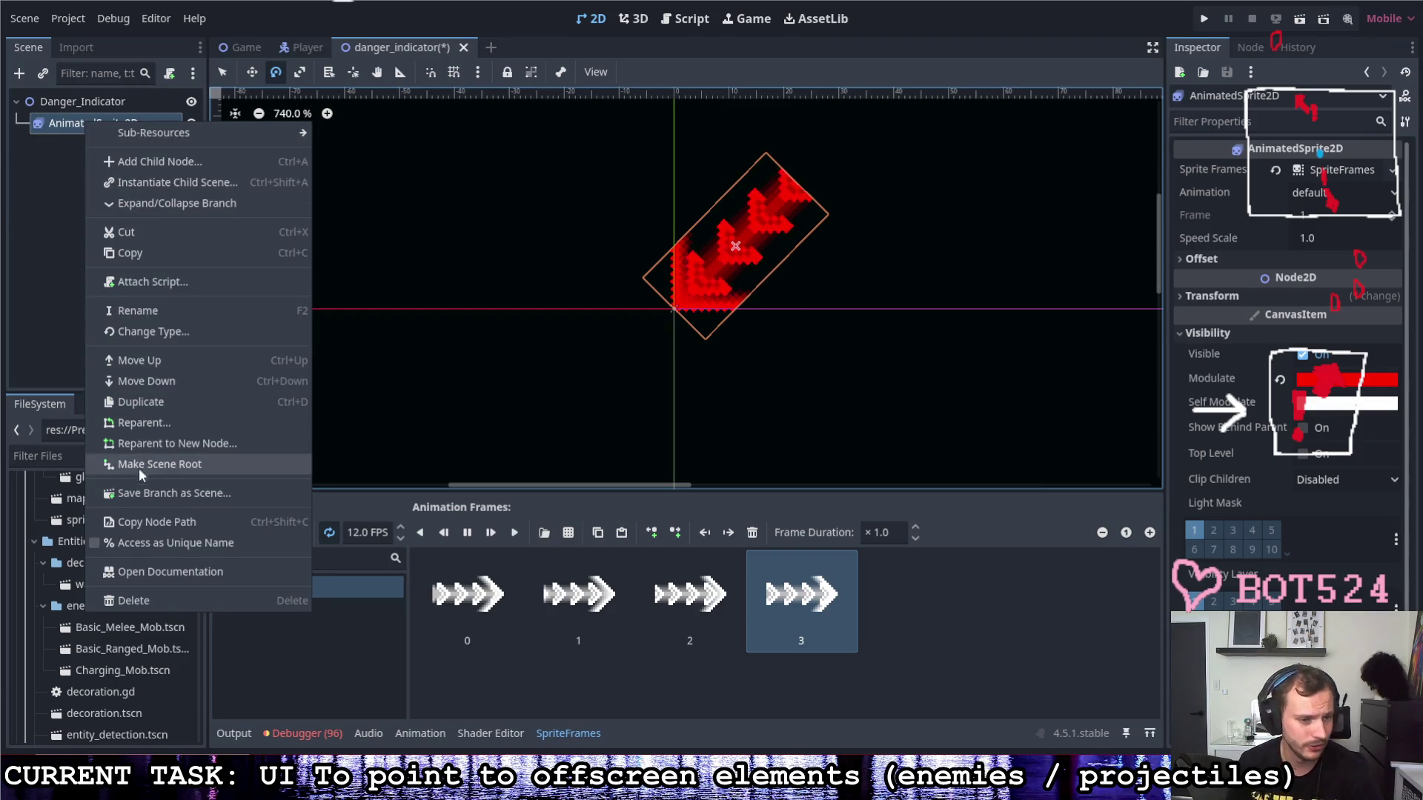
left_click(175, 282)
left_click(870, 363)
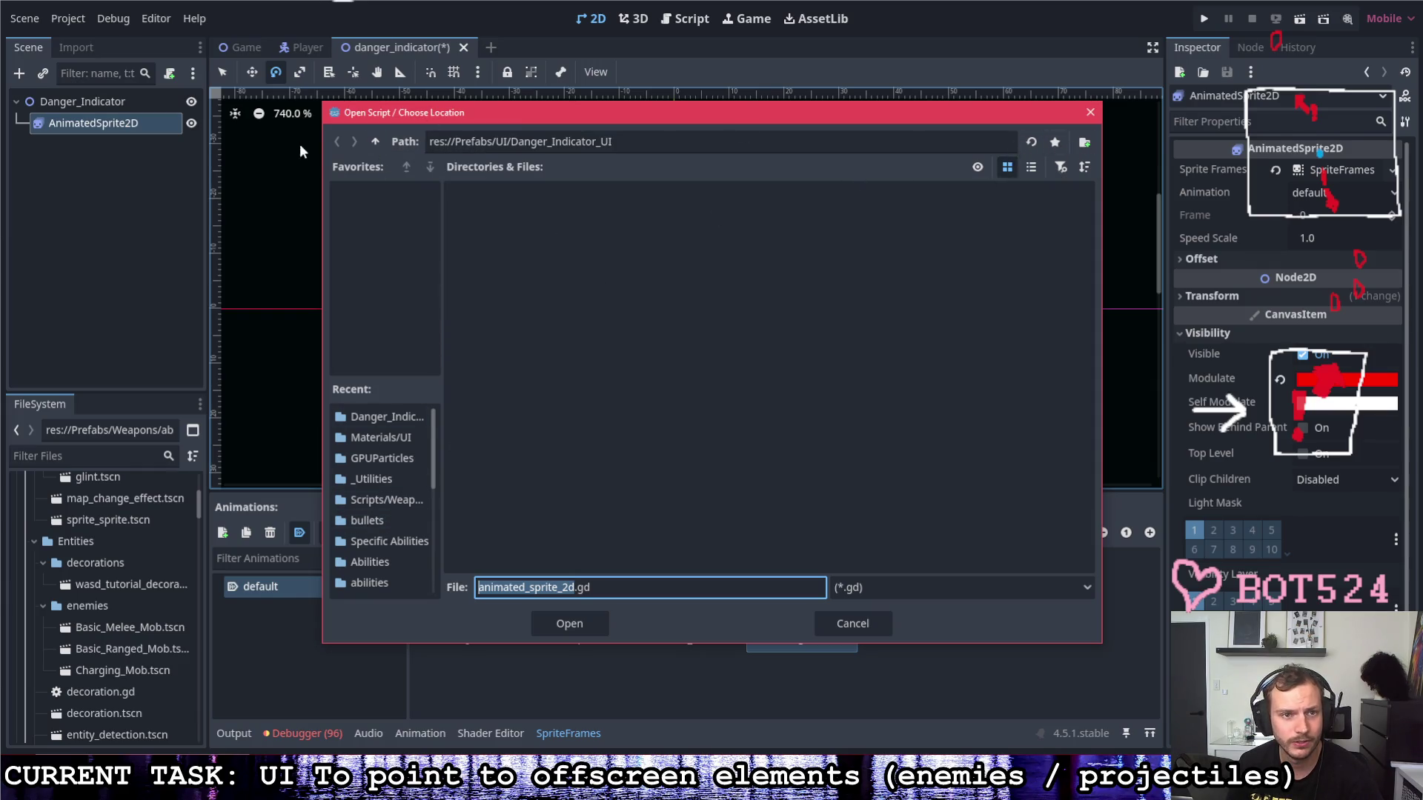
left_click(376, 142)
left_click(376, 141)
left_click(375, 142)
double_click(636, 221)
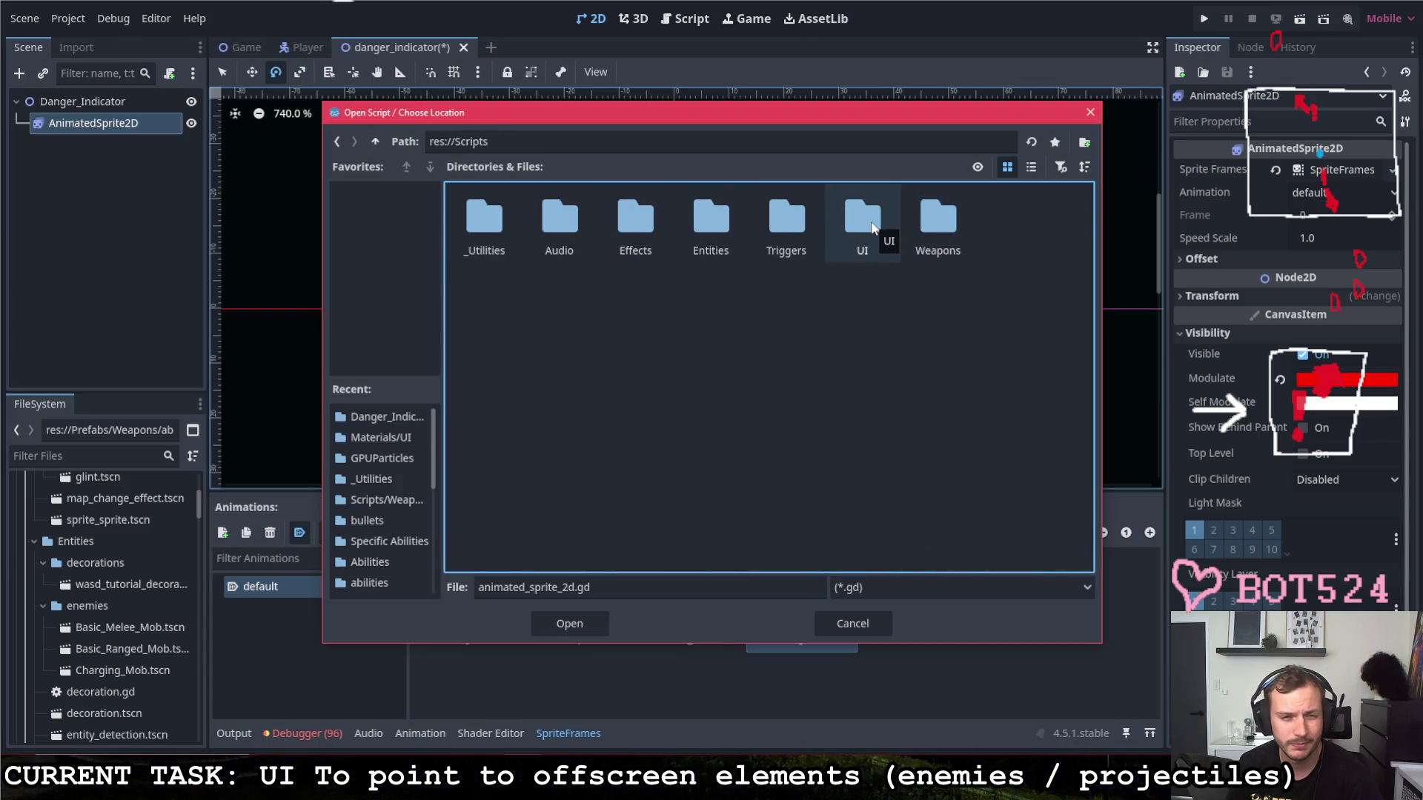
double_click(476, 215)
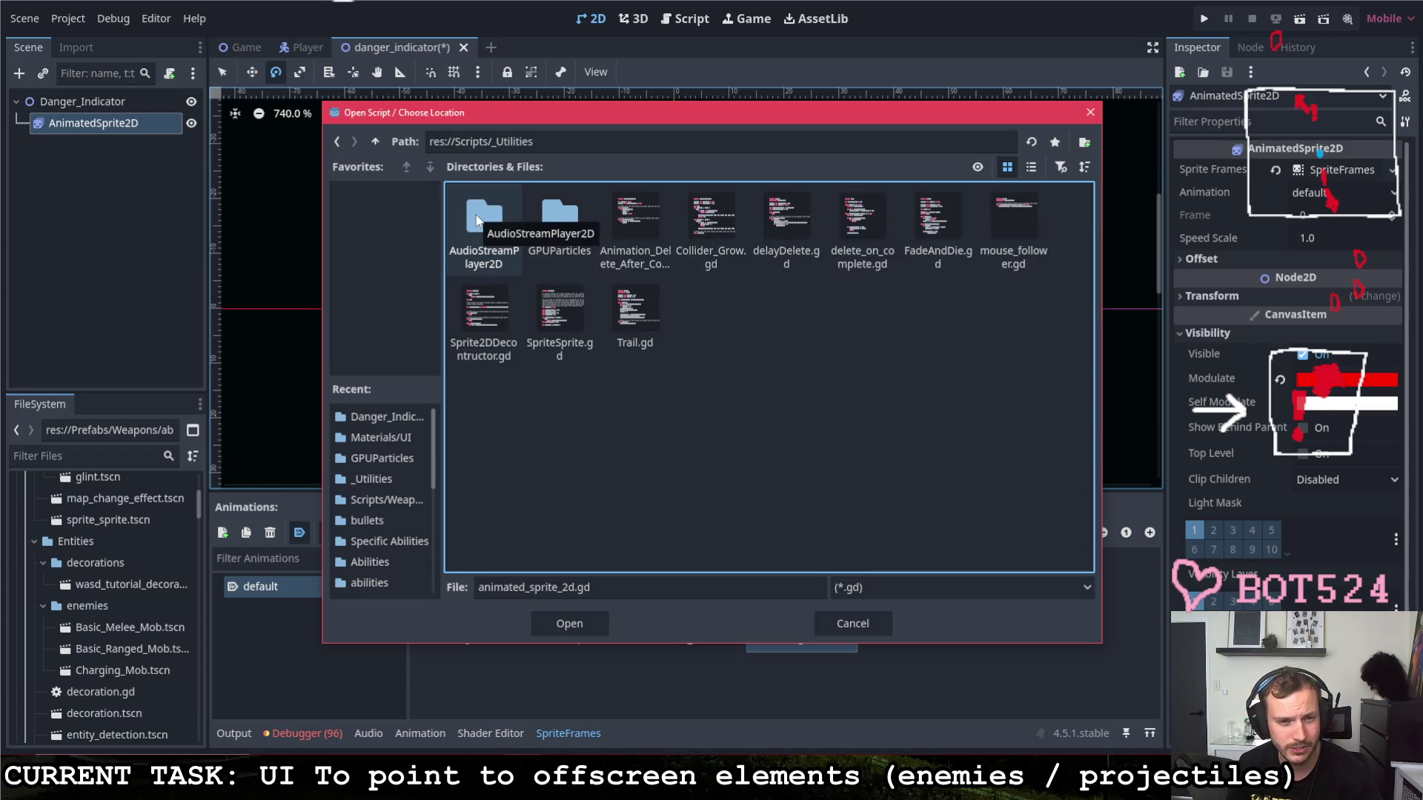
right_click(748, 316)
left_click(790, 327)
type("Generic")
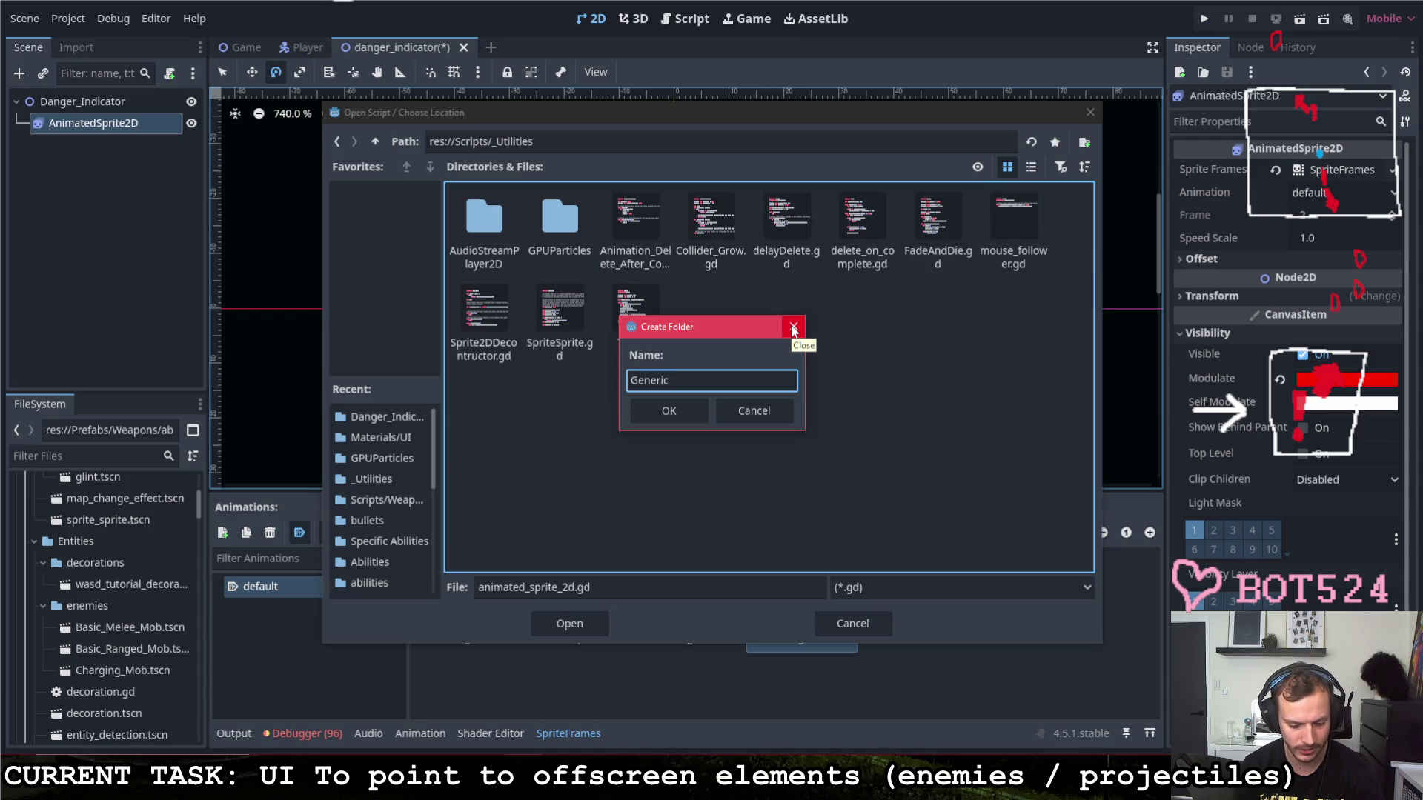
type("_Node")
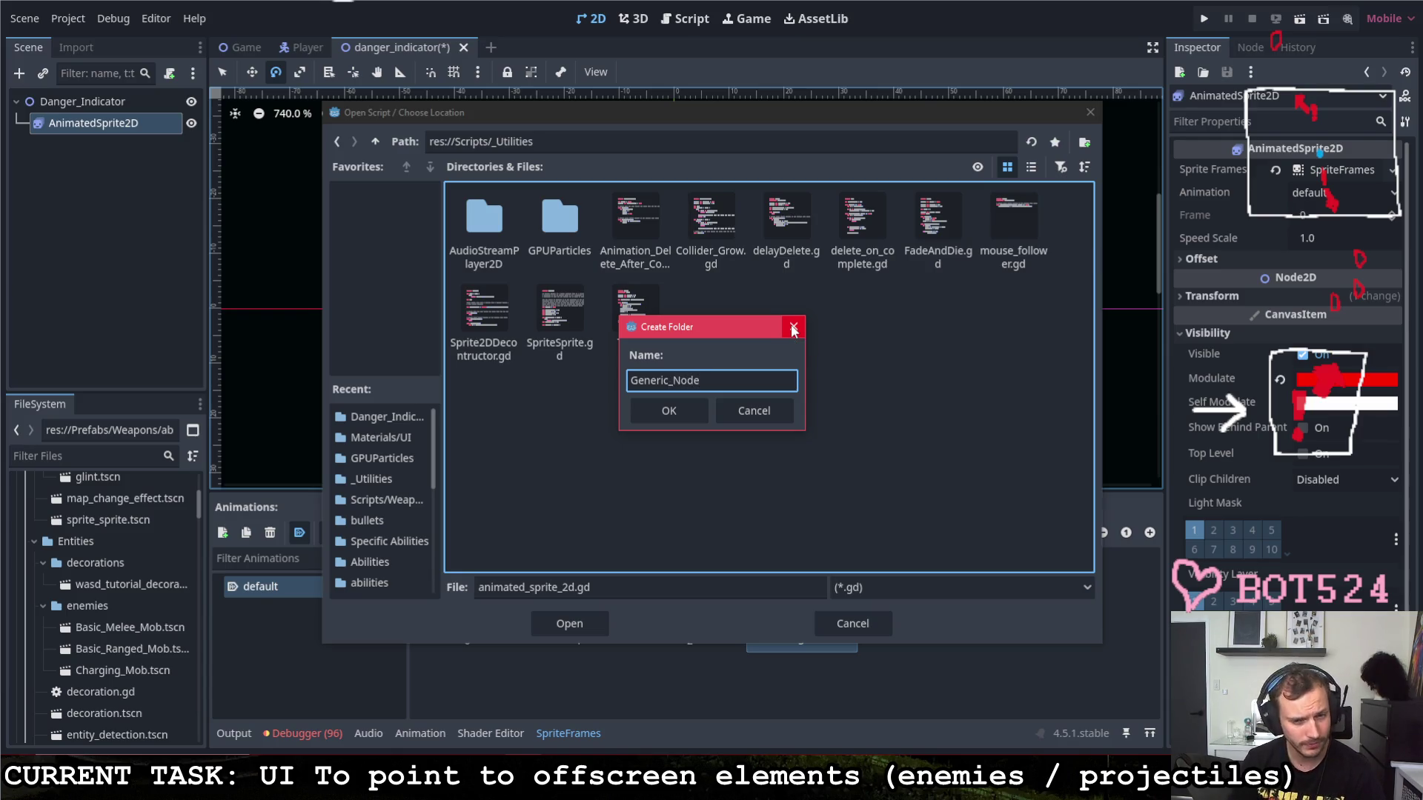
left_click(667, 409)
Name the script bounce_back_and_forth.gd, inherit from Node2D, and create it
left_click(572, 589)
left_click_drag(576, 588, 478, 588)
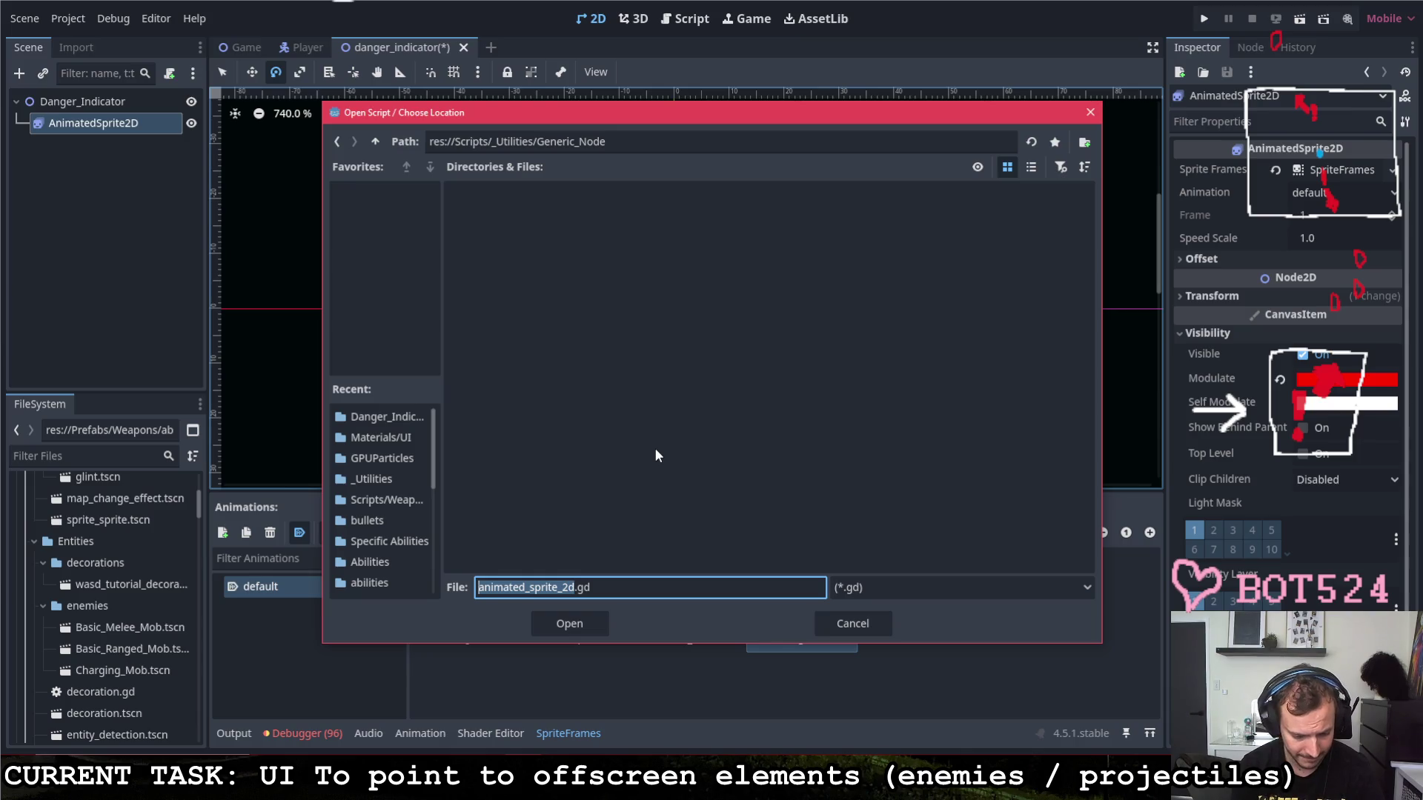
type("bounce")
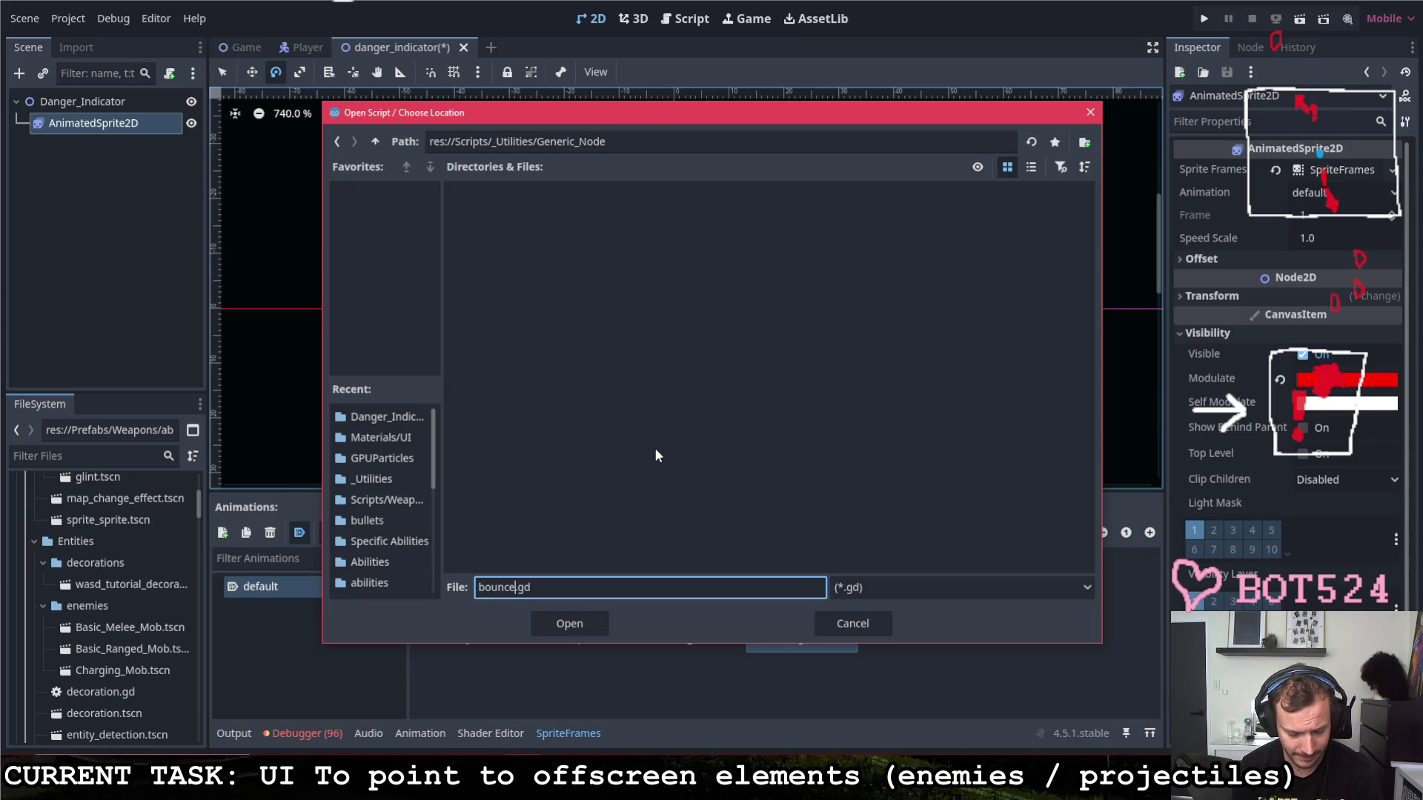
type("_back_and_forth")
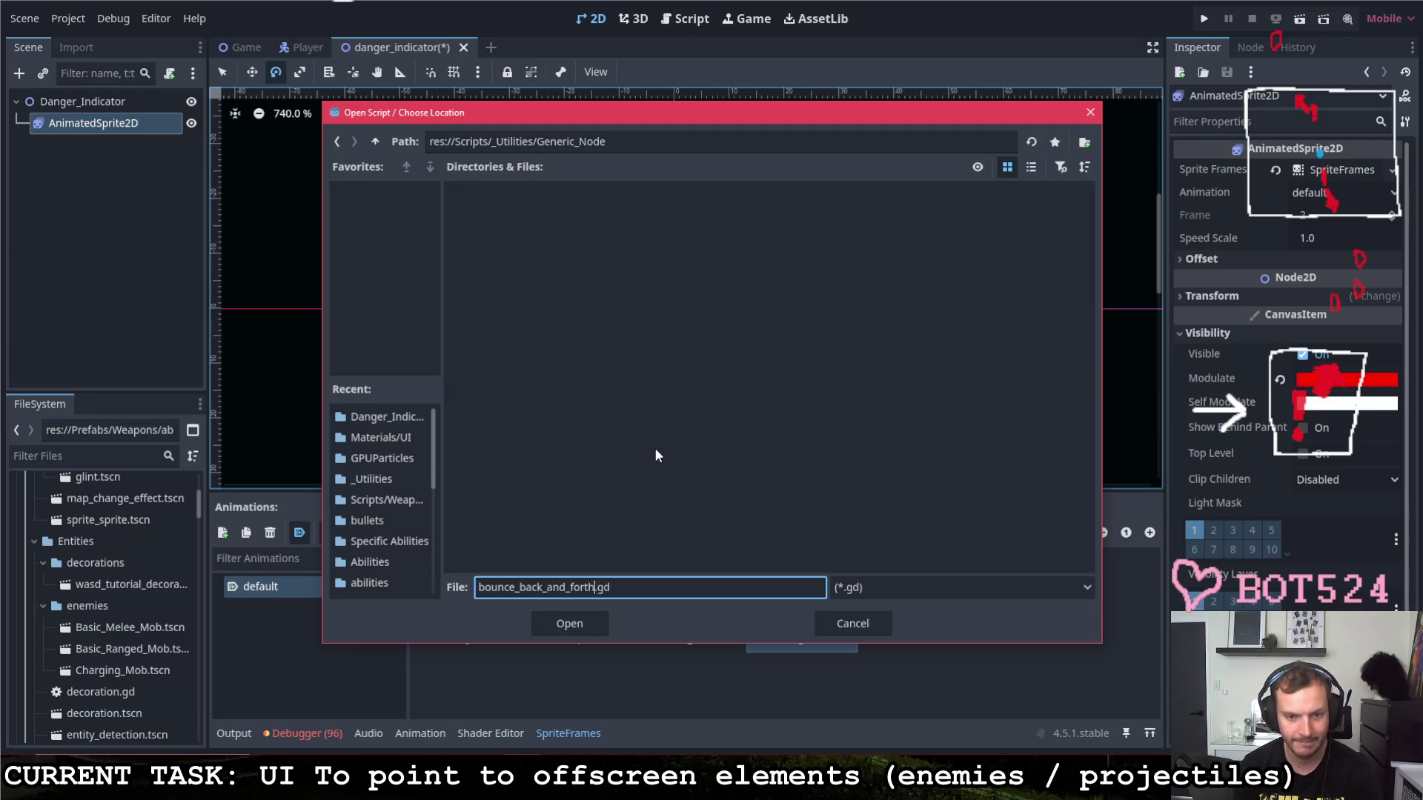
key("Return")
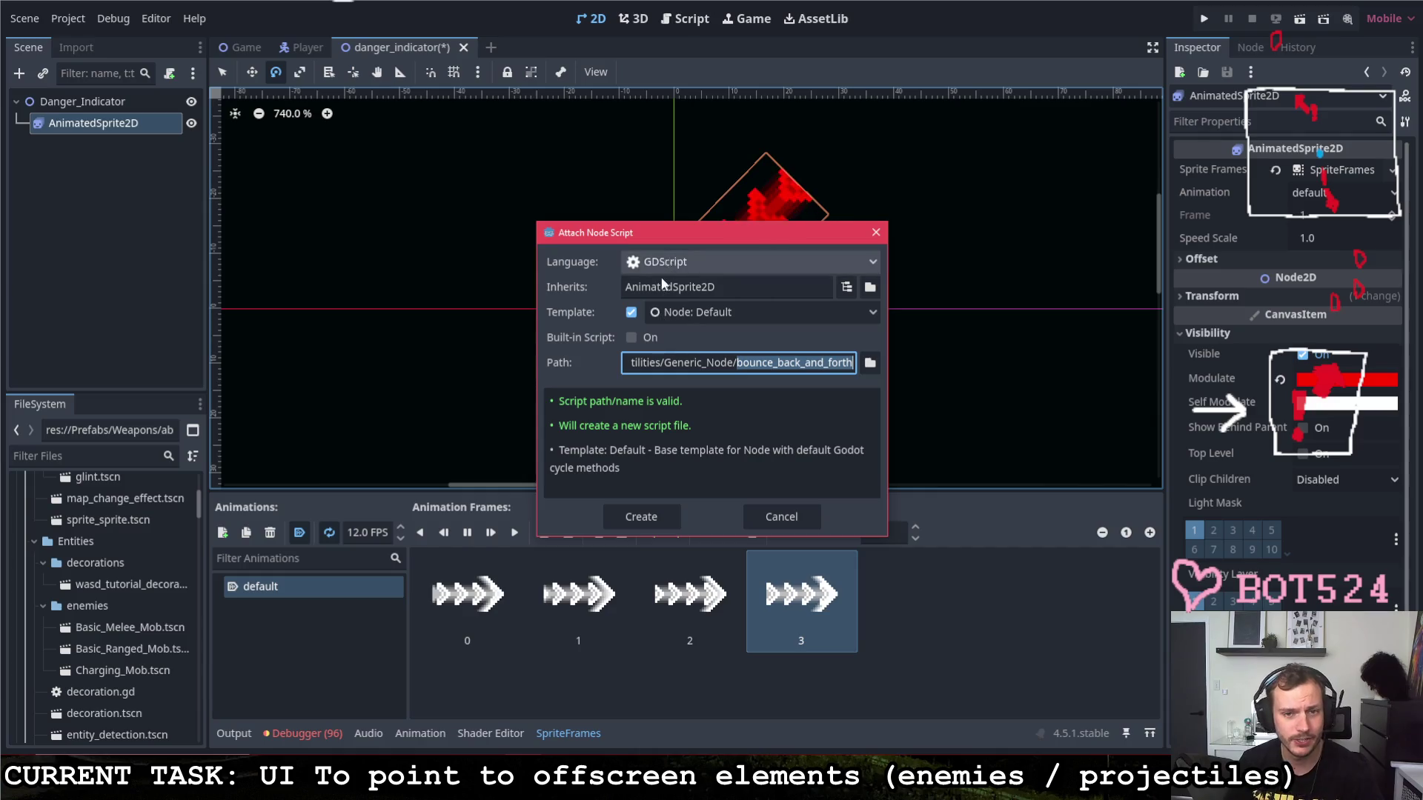
left_click(846, 287)
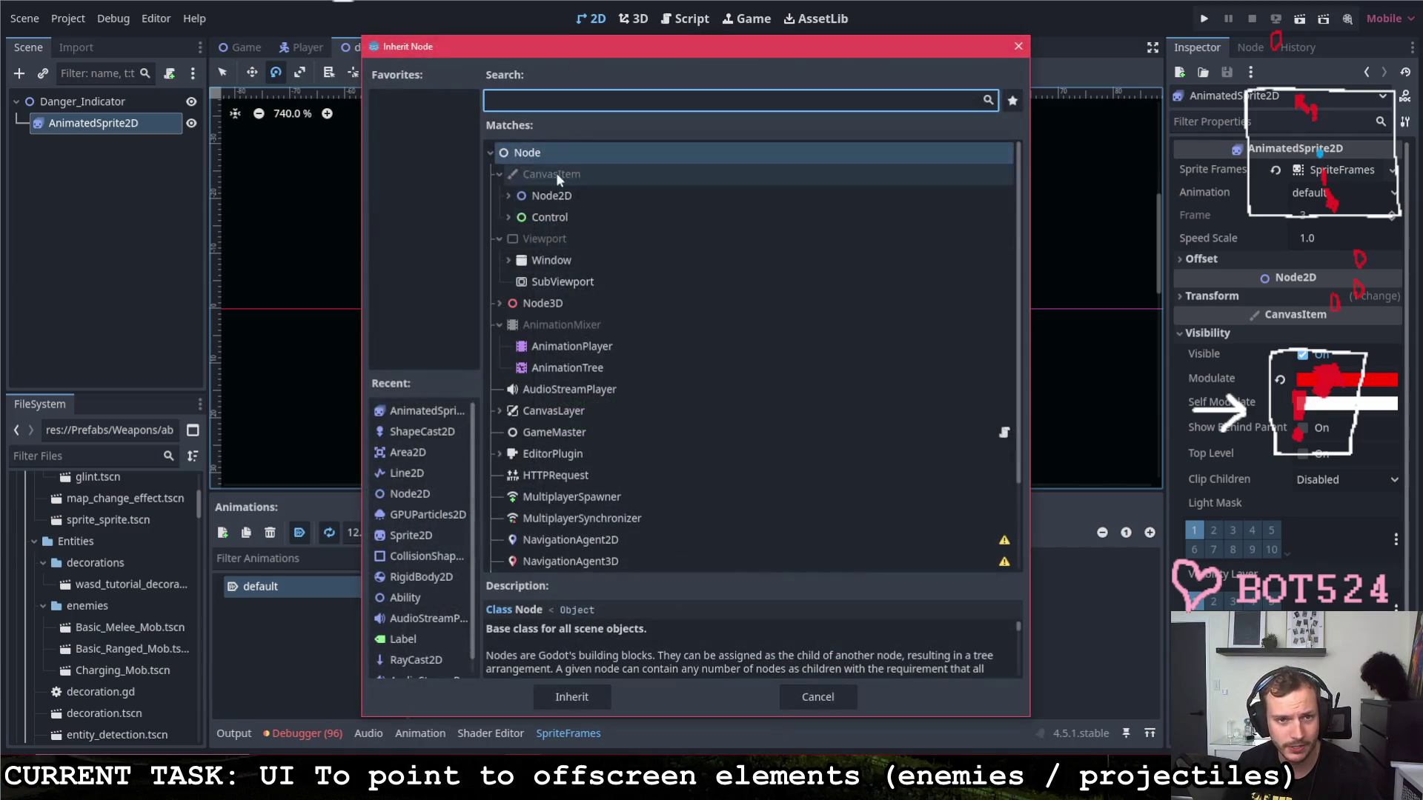
left_click(550, 196)
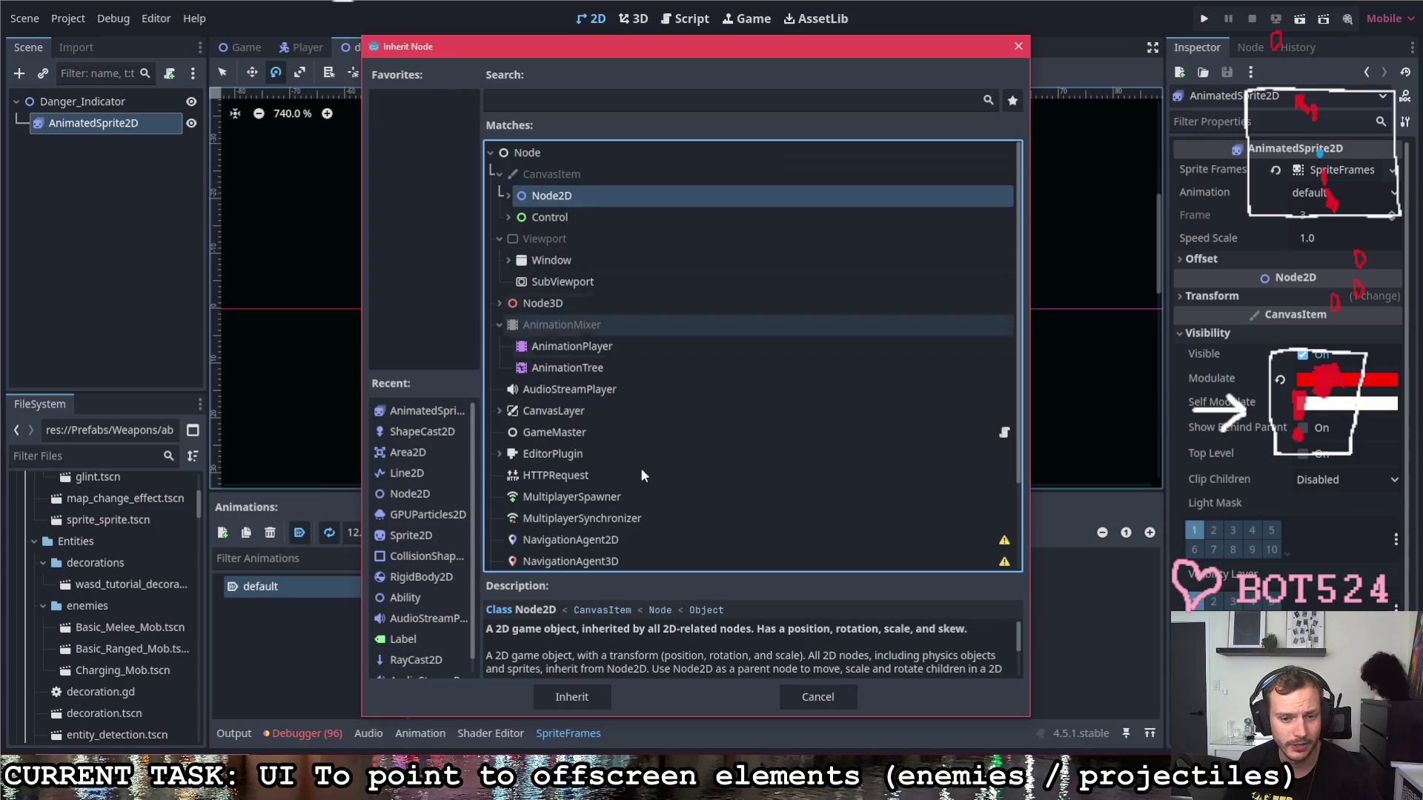
left_click(585, 707)
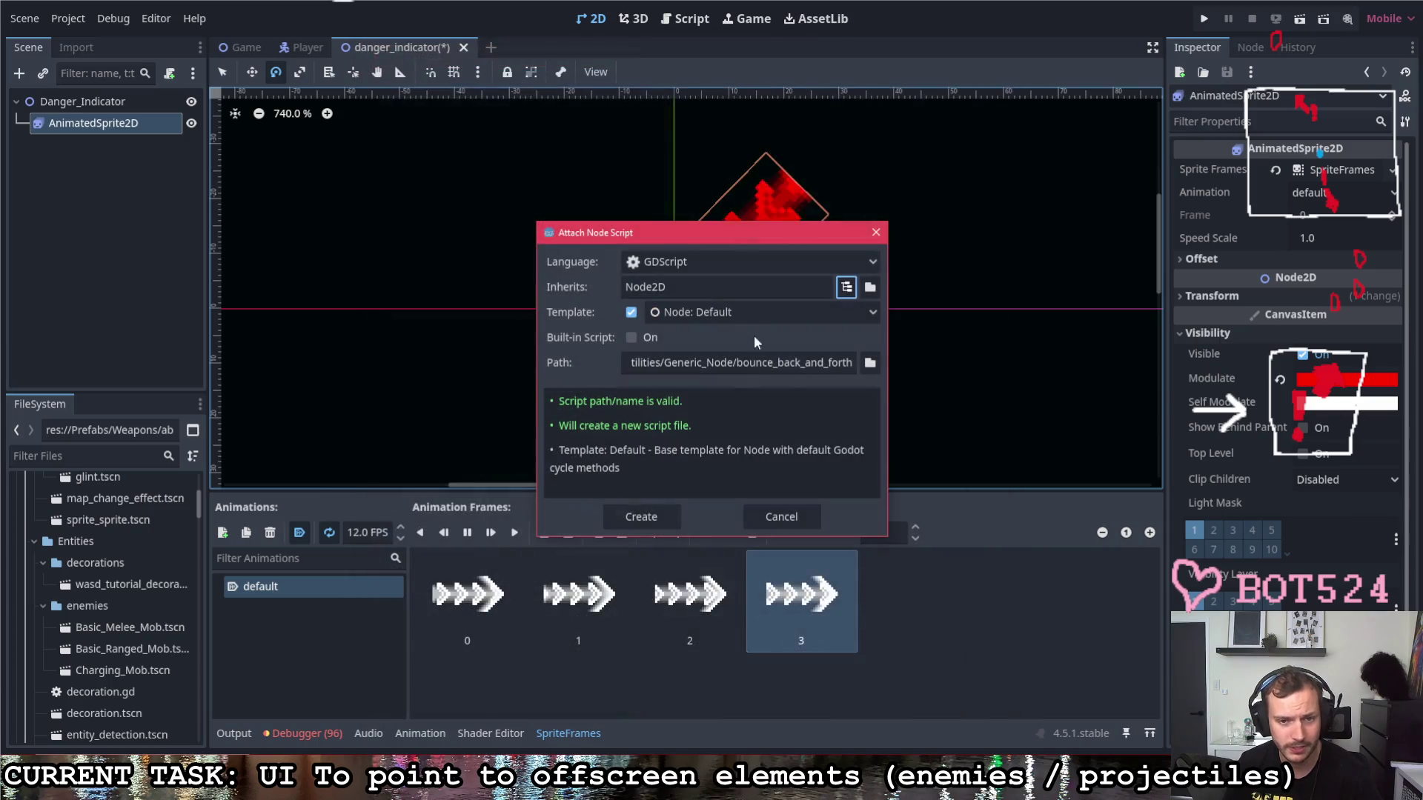
left_click(667, 518)
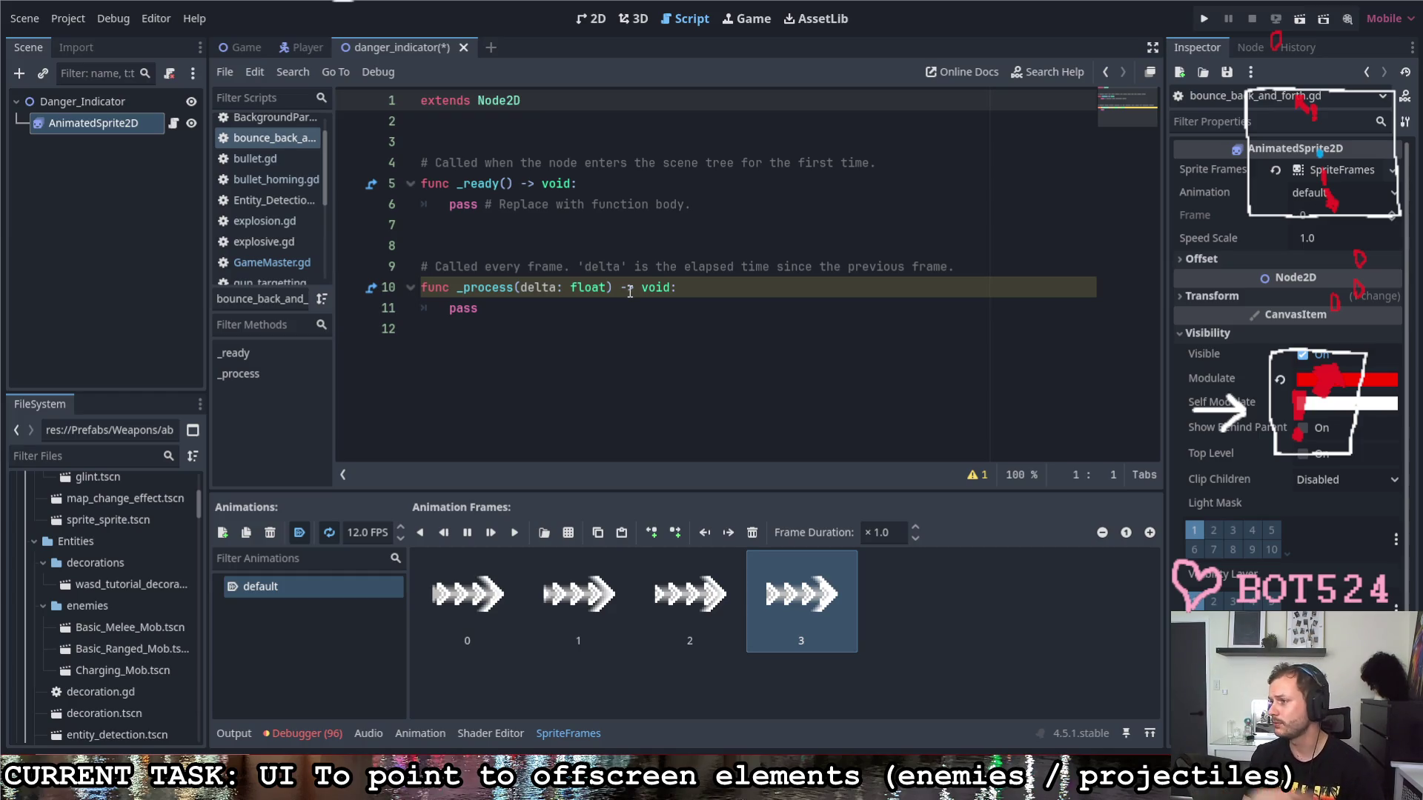
Add 'class_name Bounce_Back_And_Forth' below extends Node2D
left_click(589, 99)
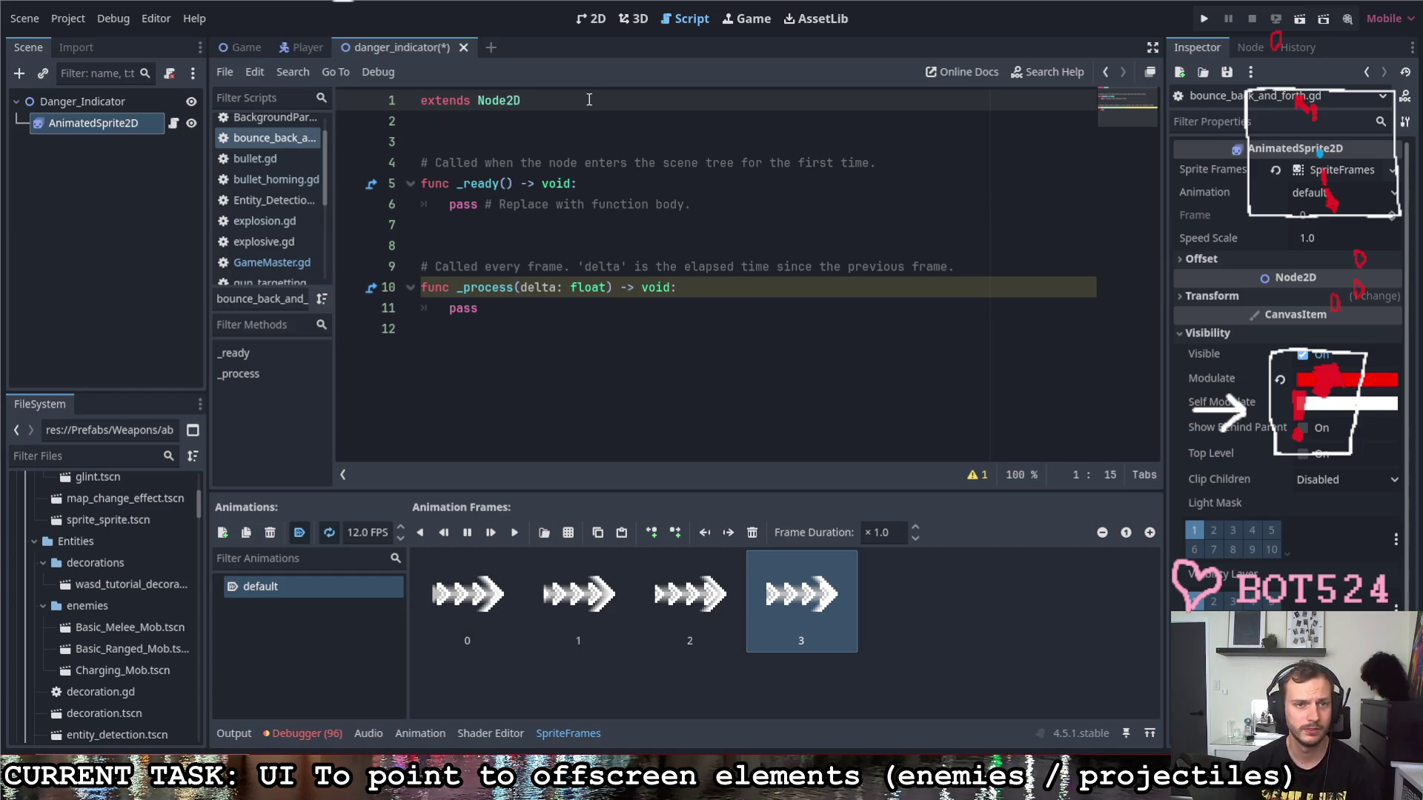
key("Return")
type("class_name Bounce_")
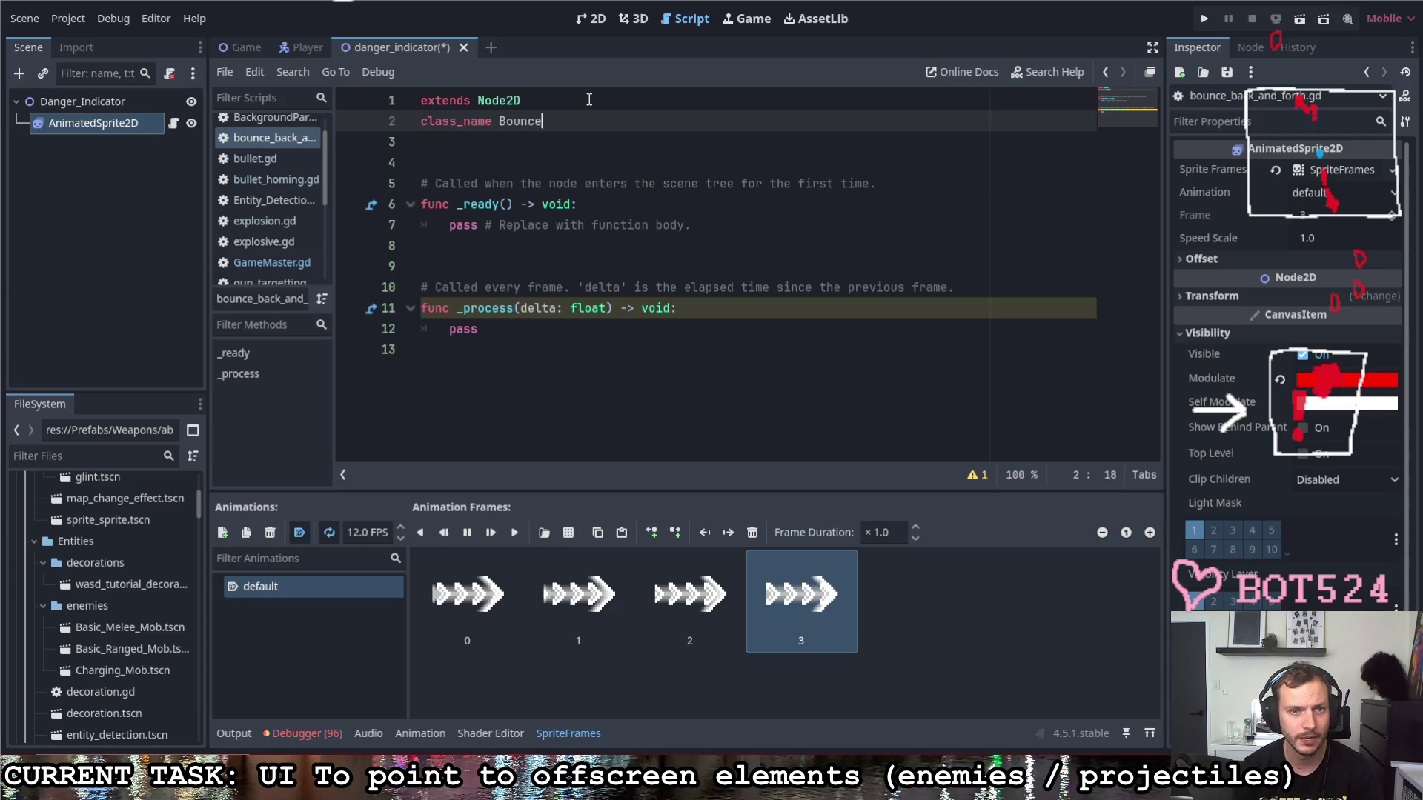
type("Back")
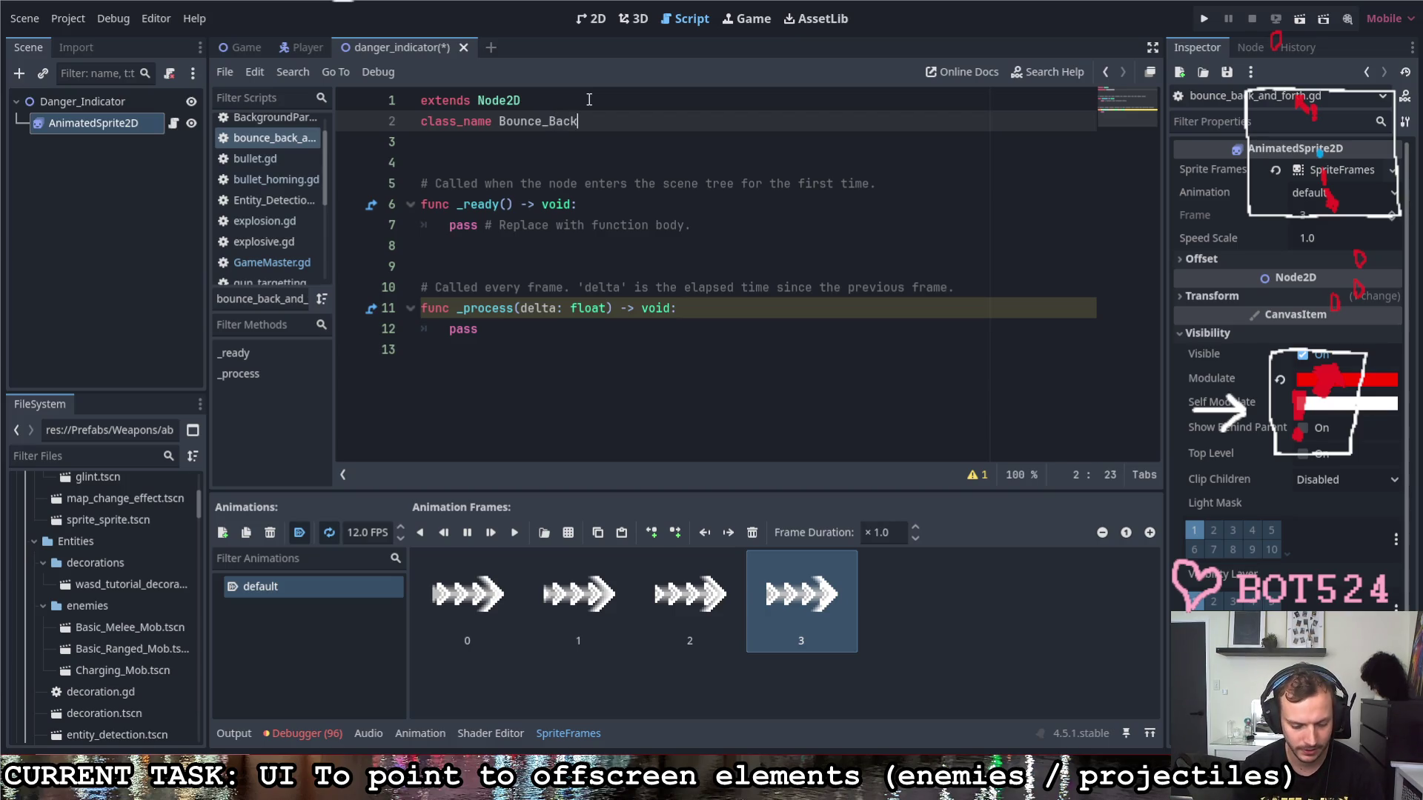
type("AndForth")
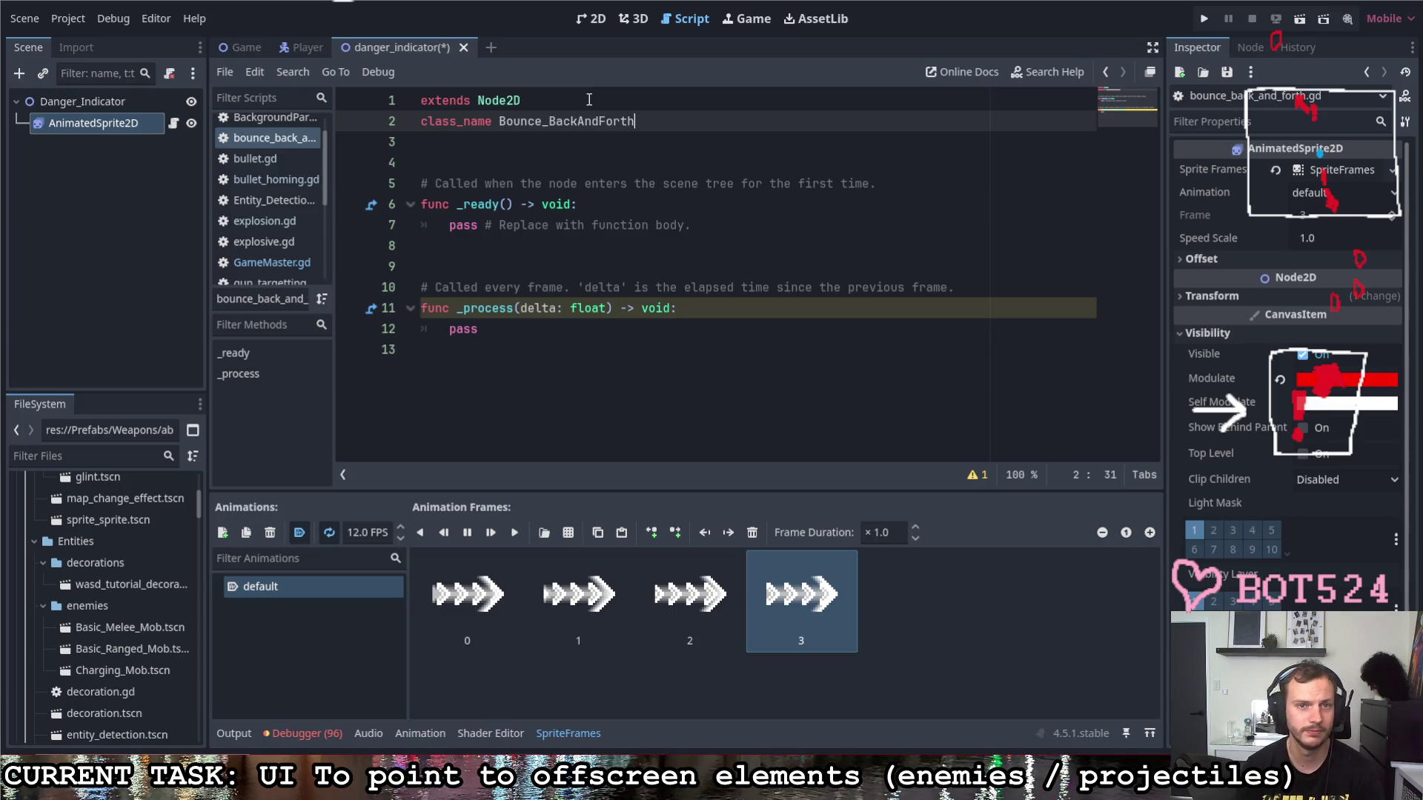
left_click(632, 161)
left_click(599, 151)
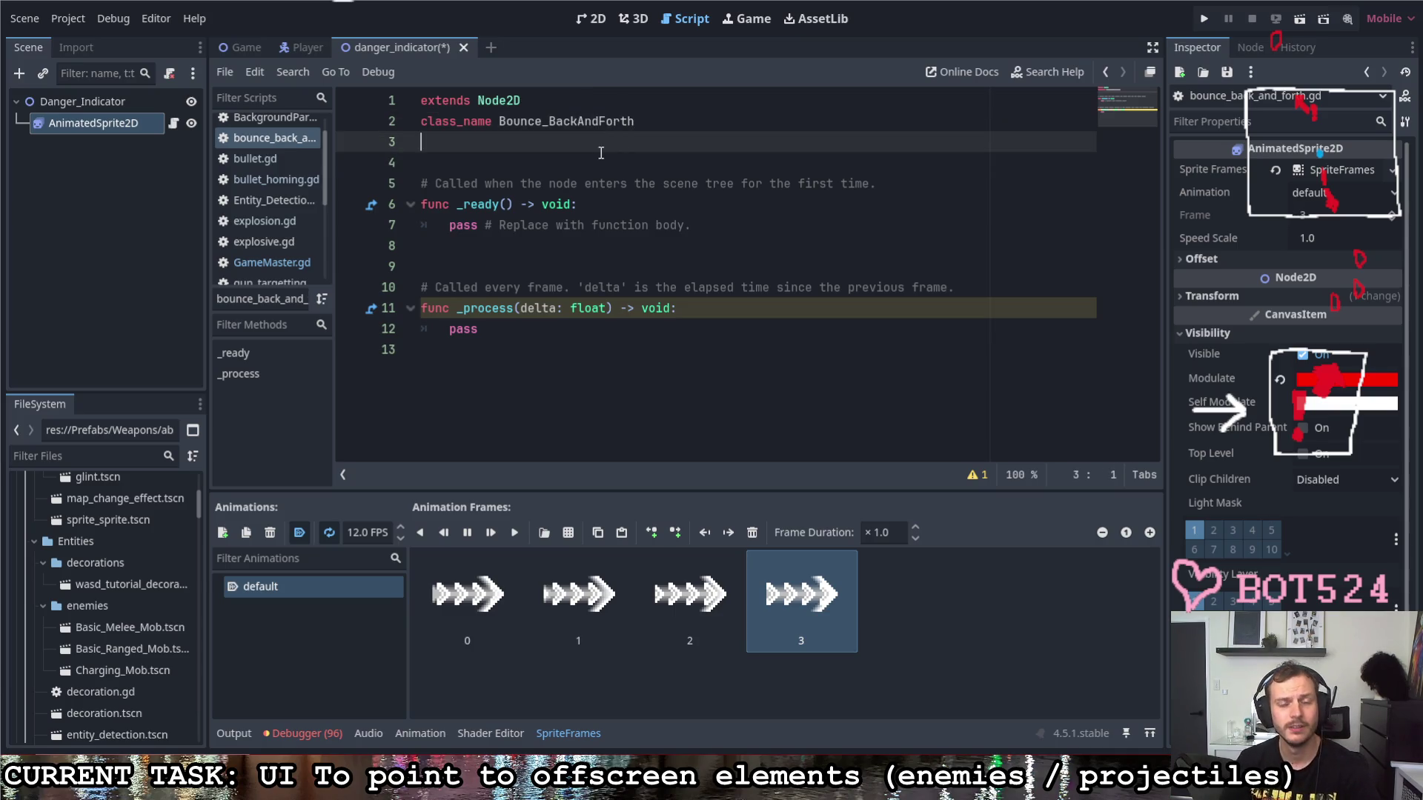
left_click(579, 122)
type("_")
left_click(609, 121)
type("_")
left_click(594, 167)
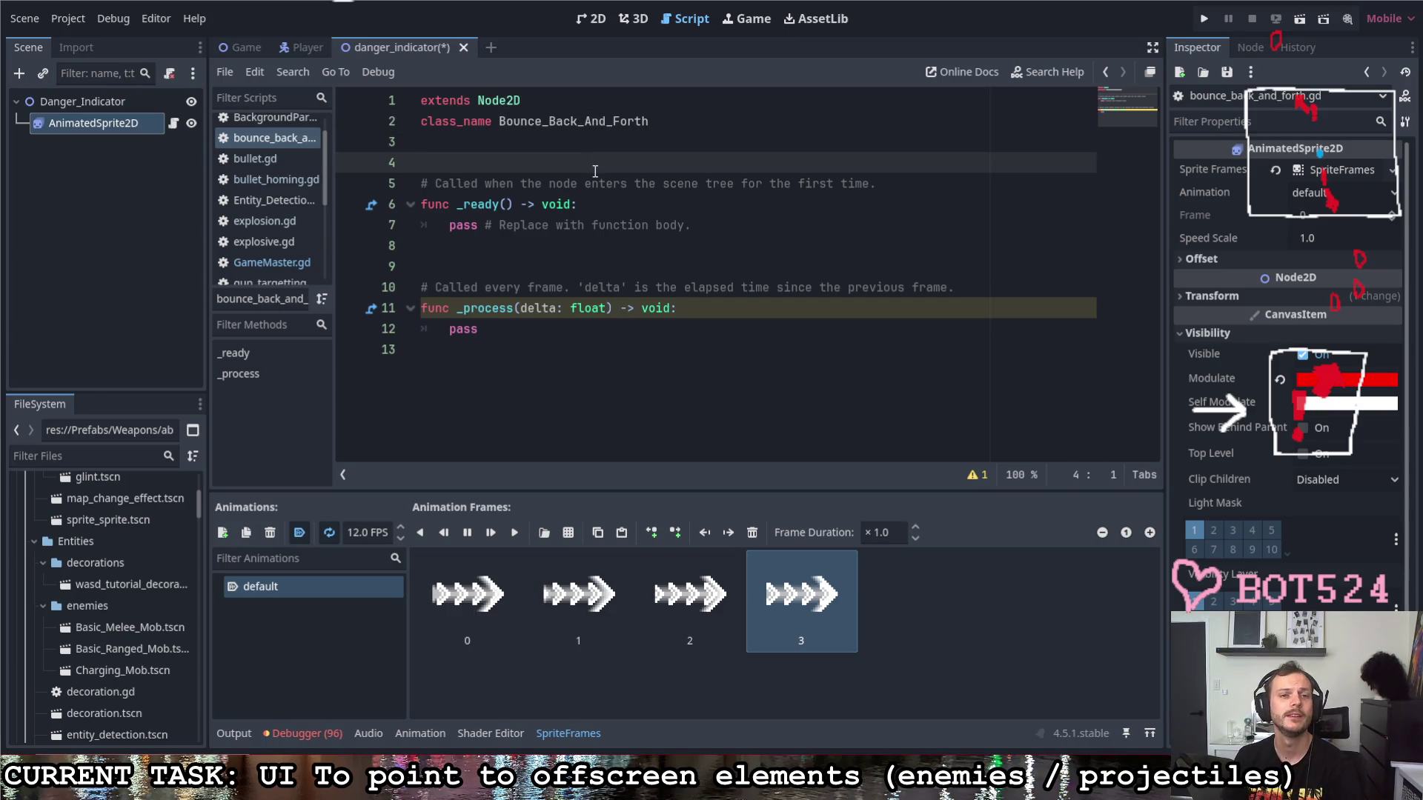
key("Up")
key("Return")
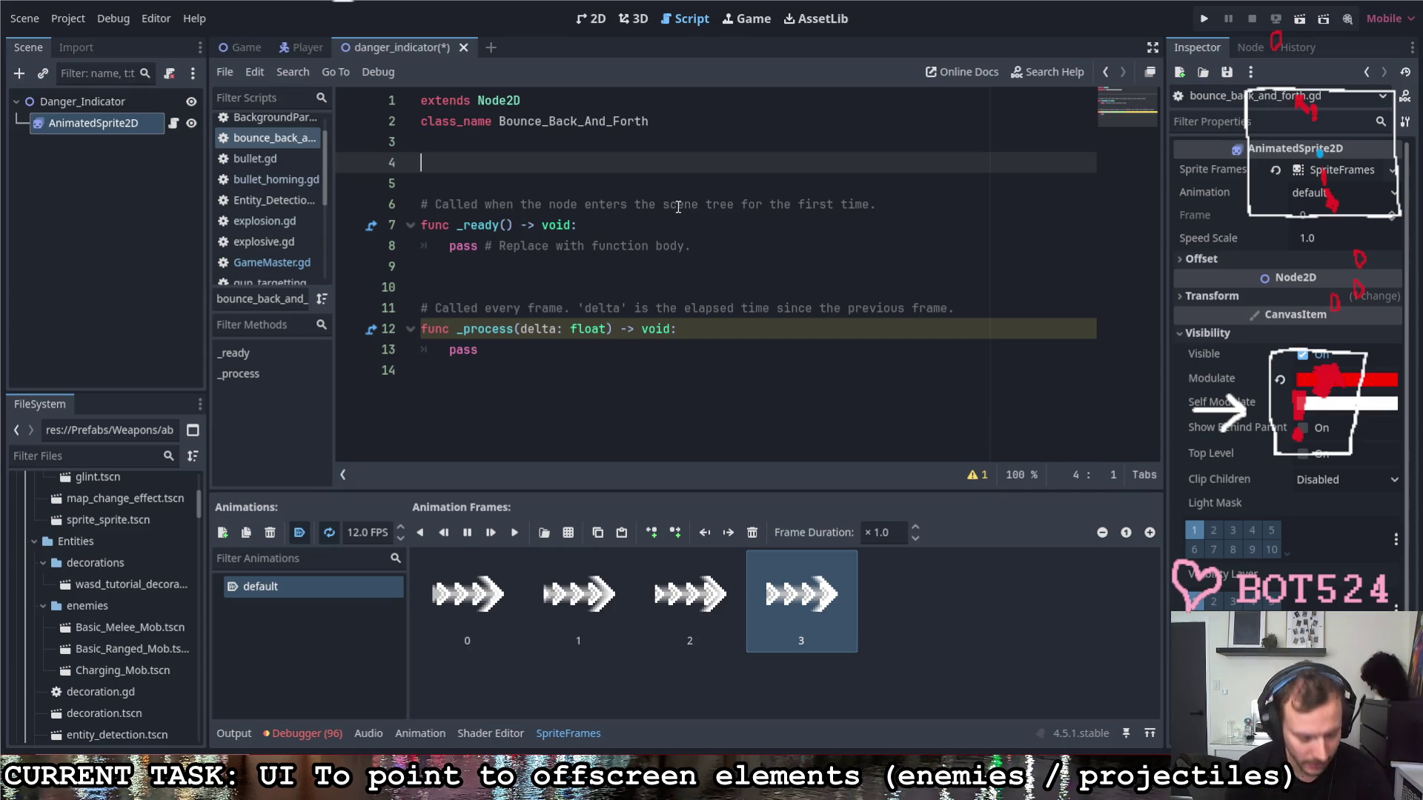
type("@export")
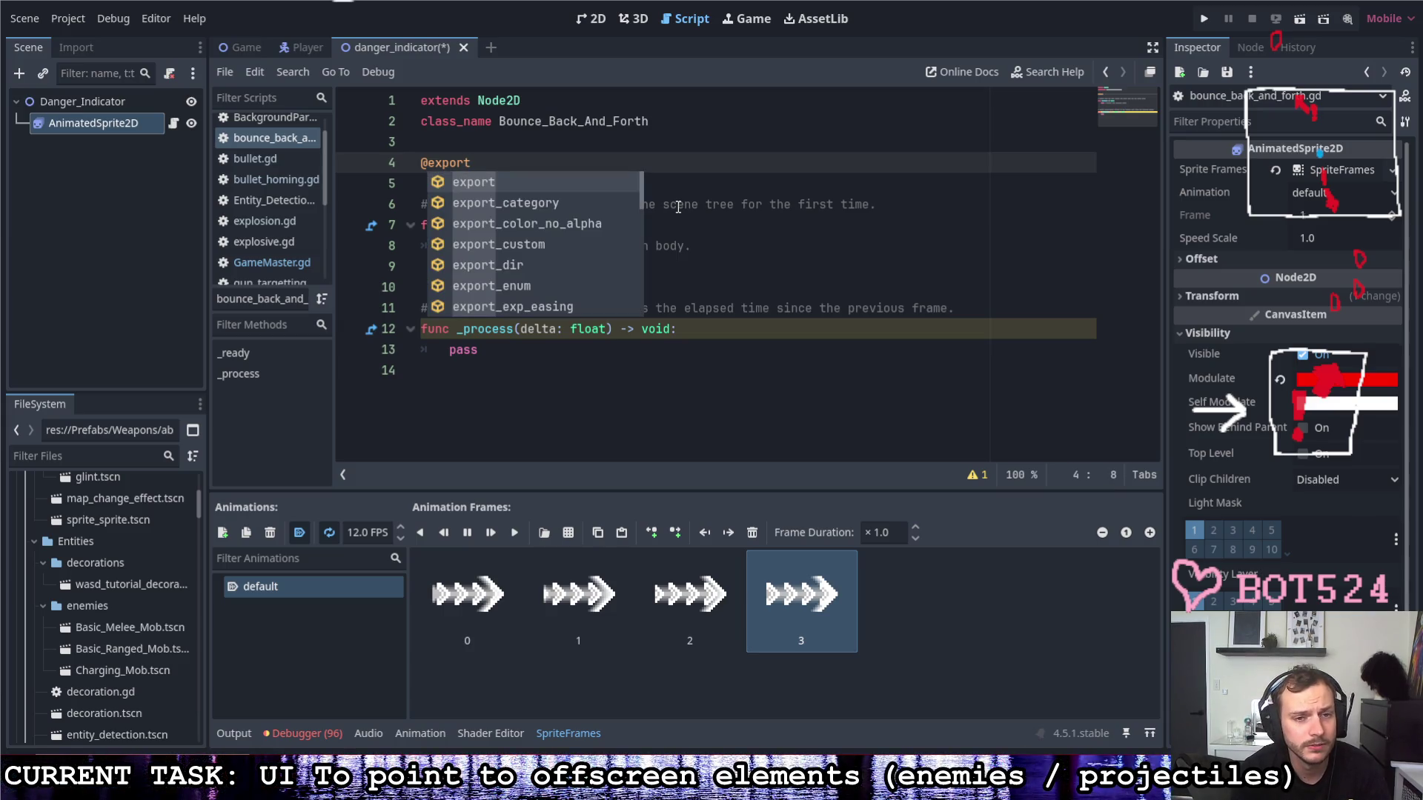
key("Escape")
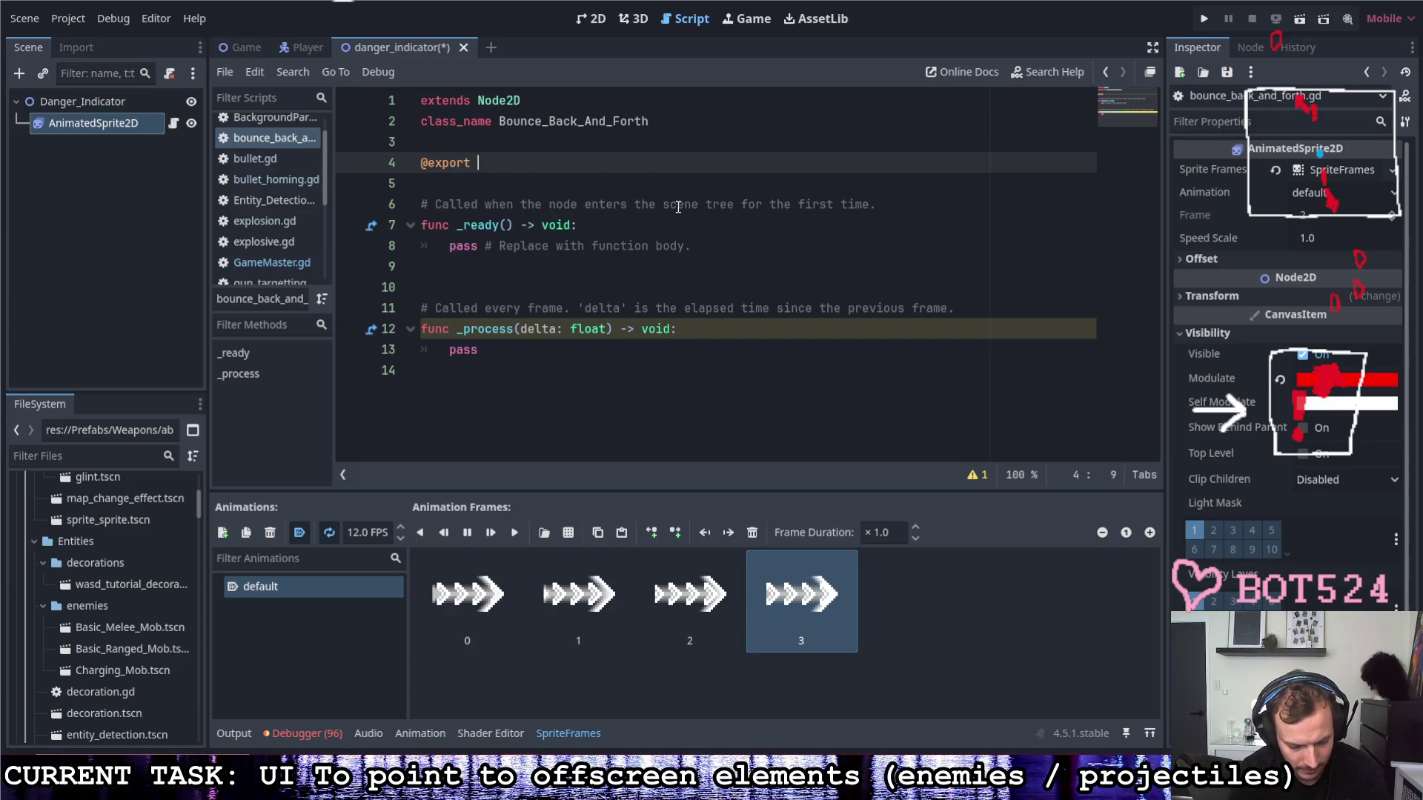
type("var ")
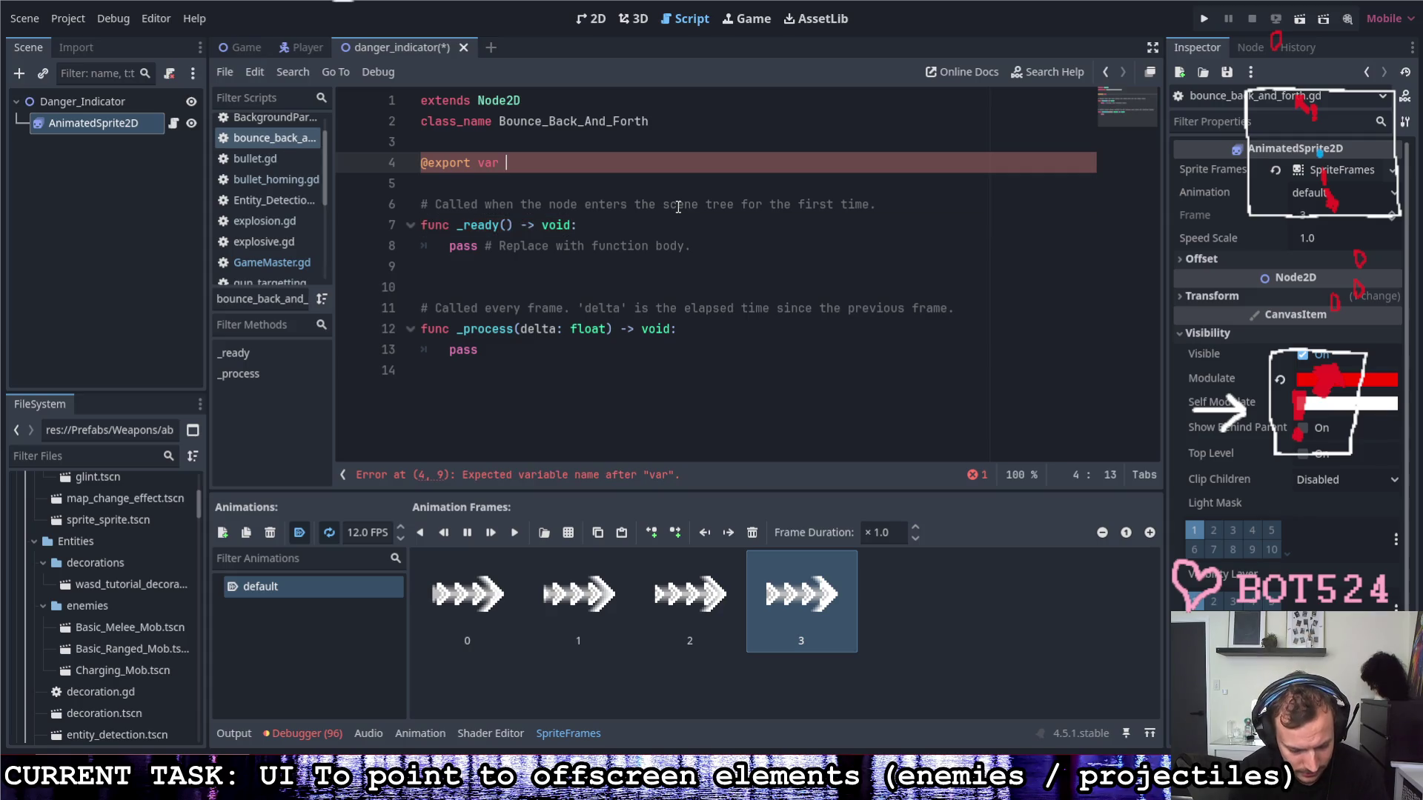
type("distance = ")
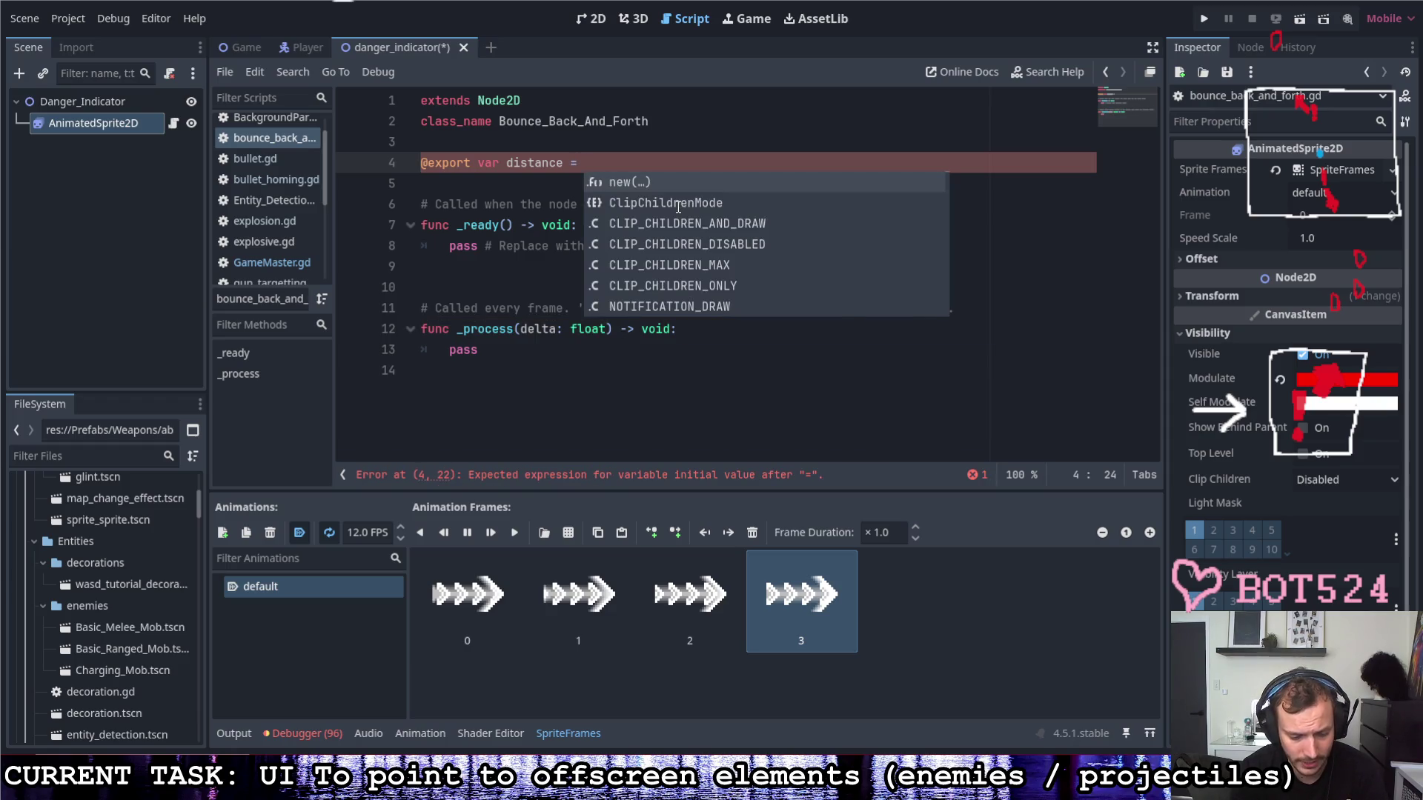
type("10.0")
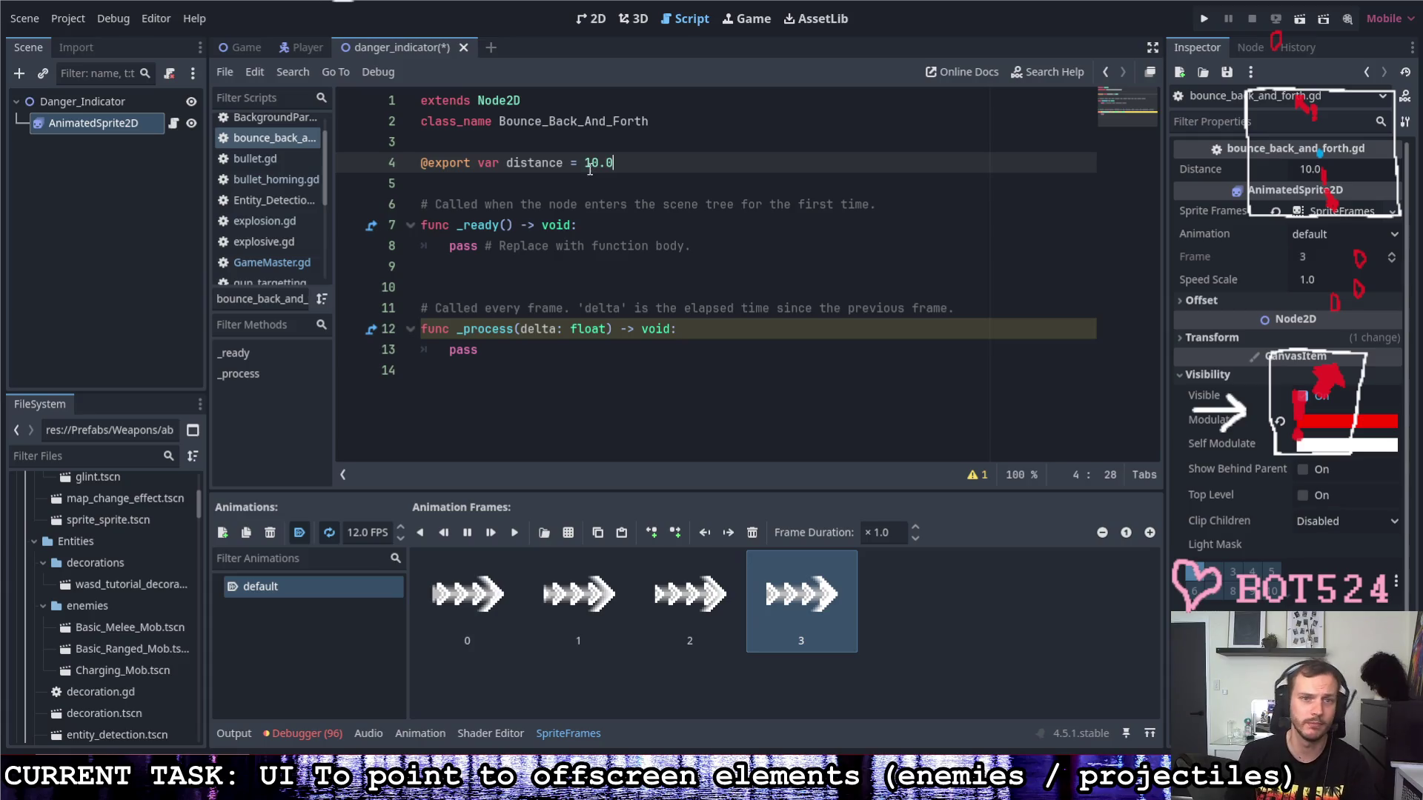
Change the export to 'max_point = Vector2(10.0,10.0)'
left_click_drag(564, 163, 509, 169)
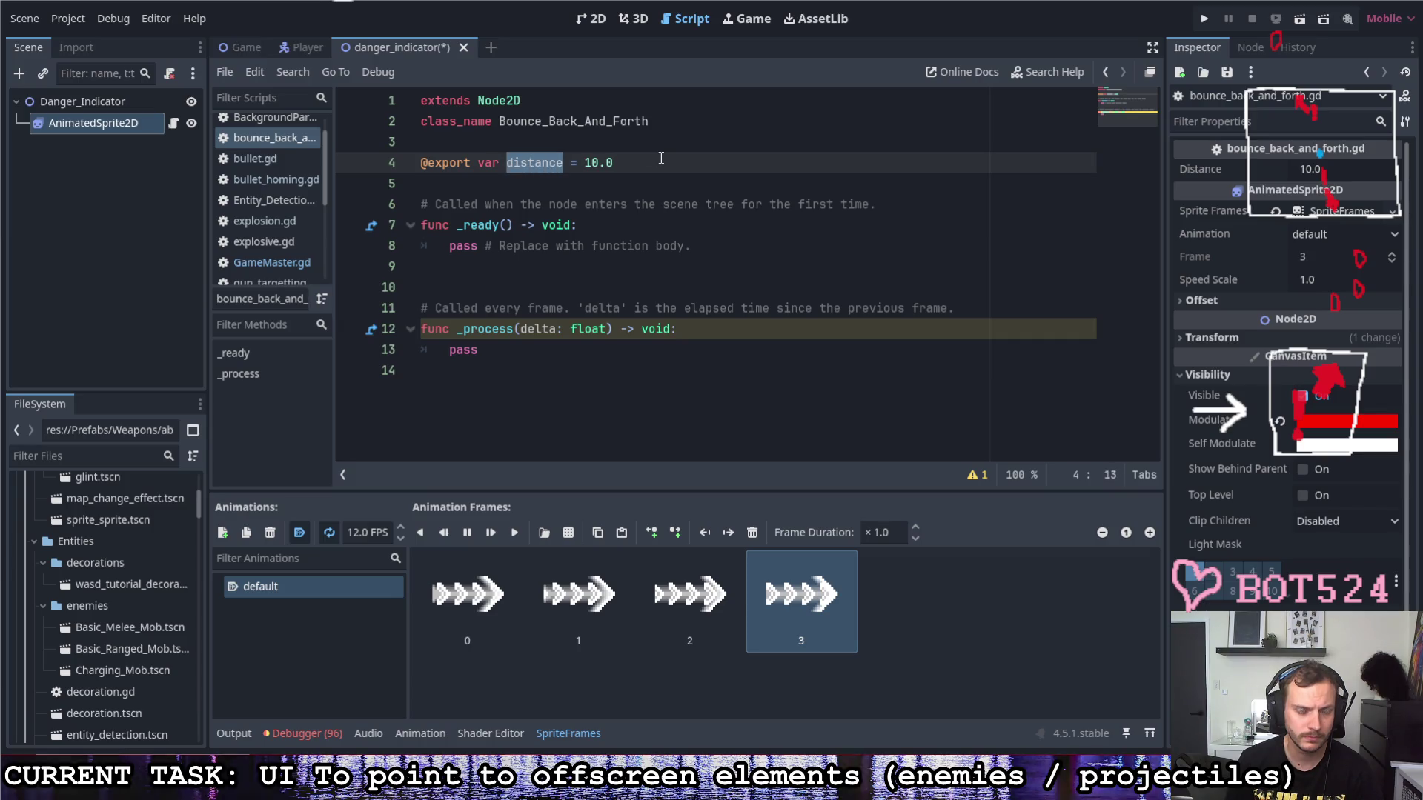
type("max")
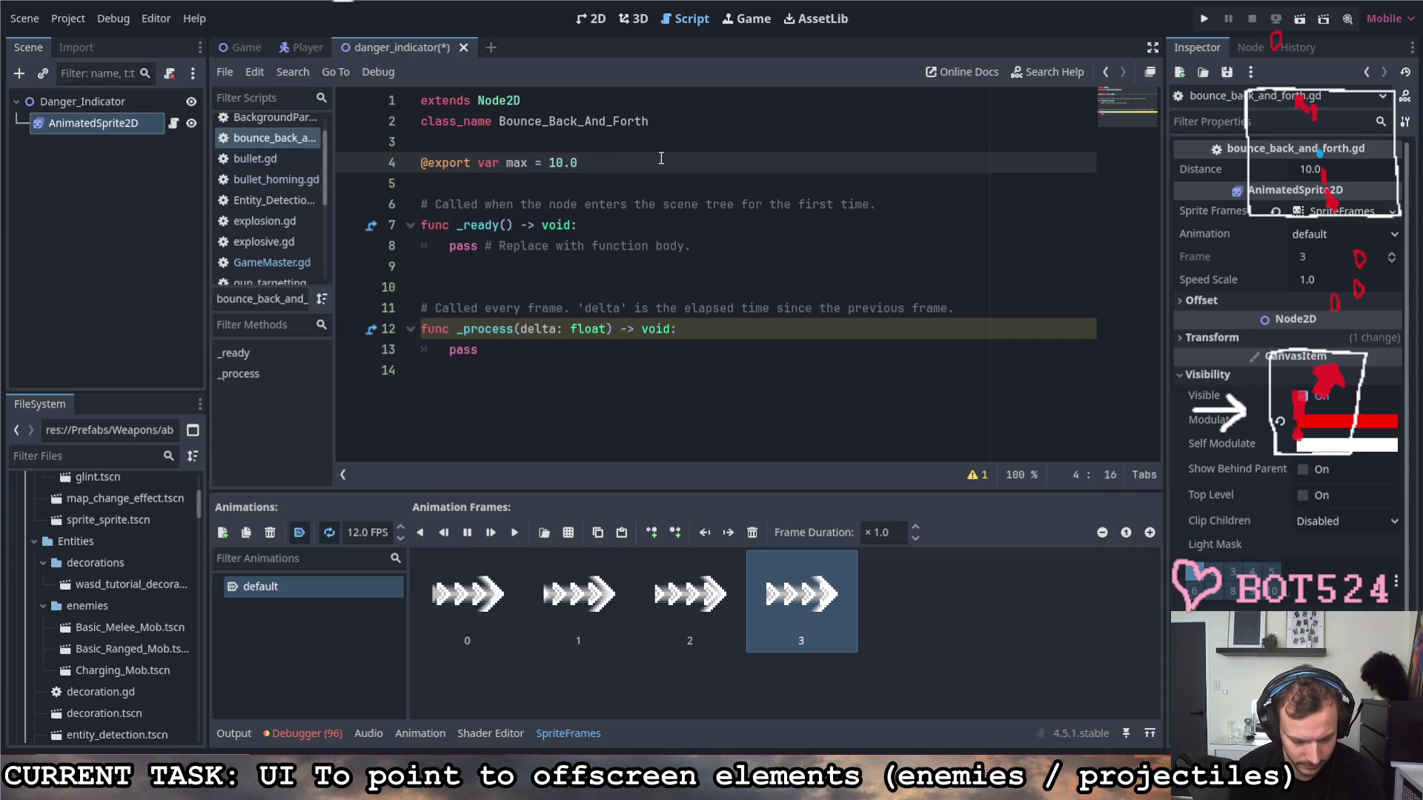
type("_point")
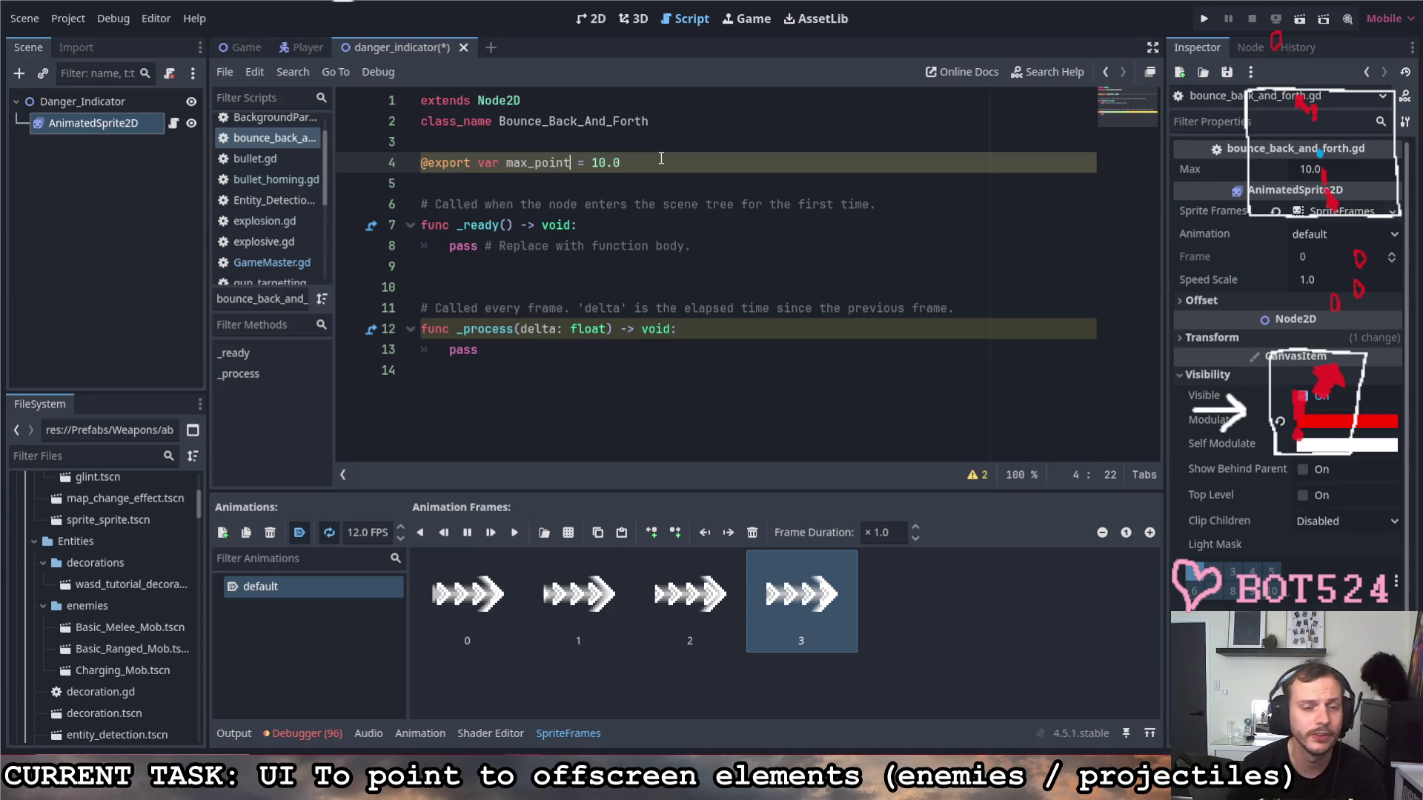
double_click(621, 163)
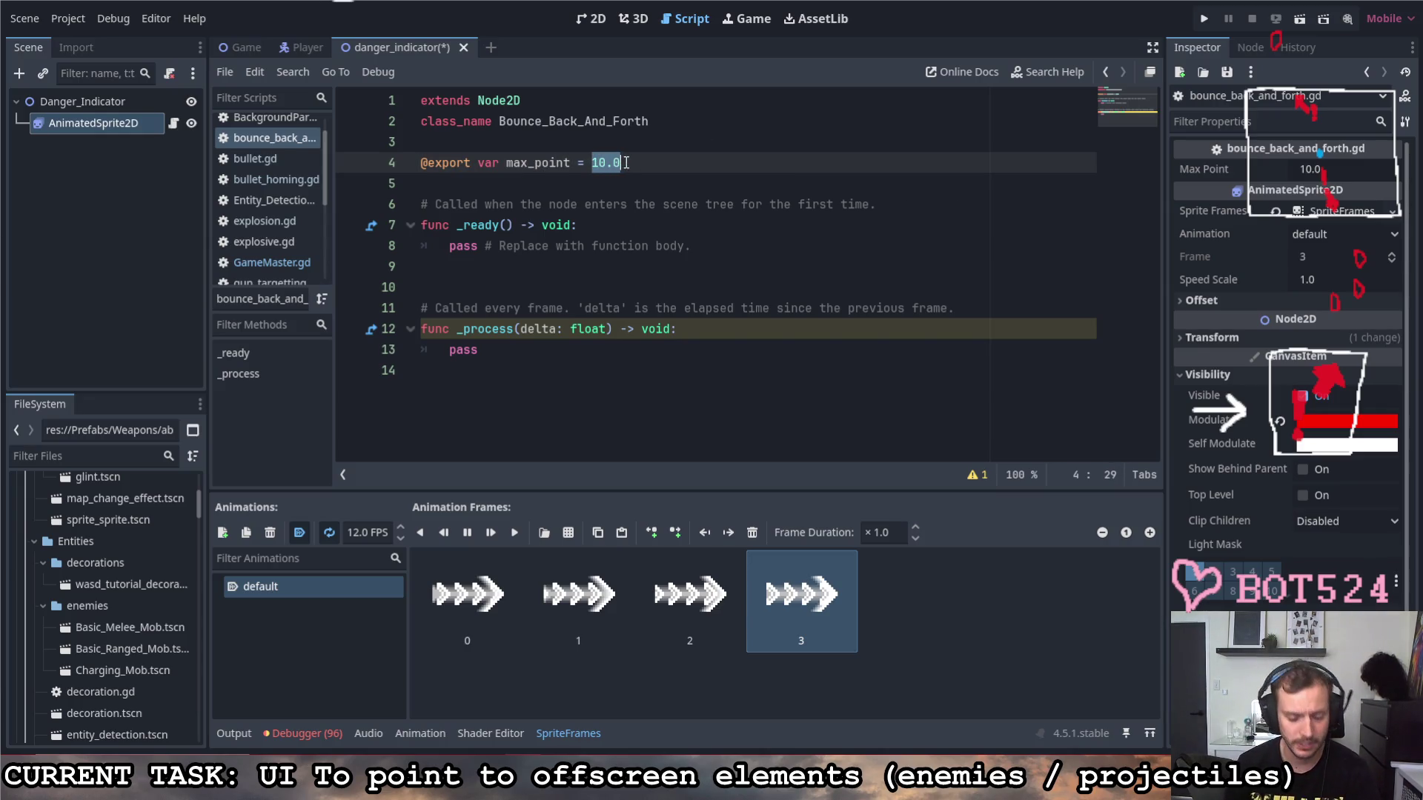
type("Vector2(")
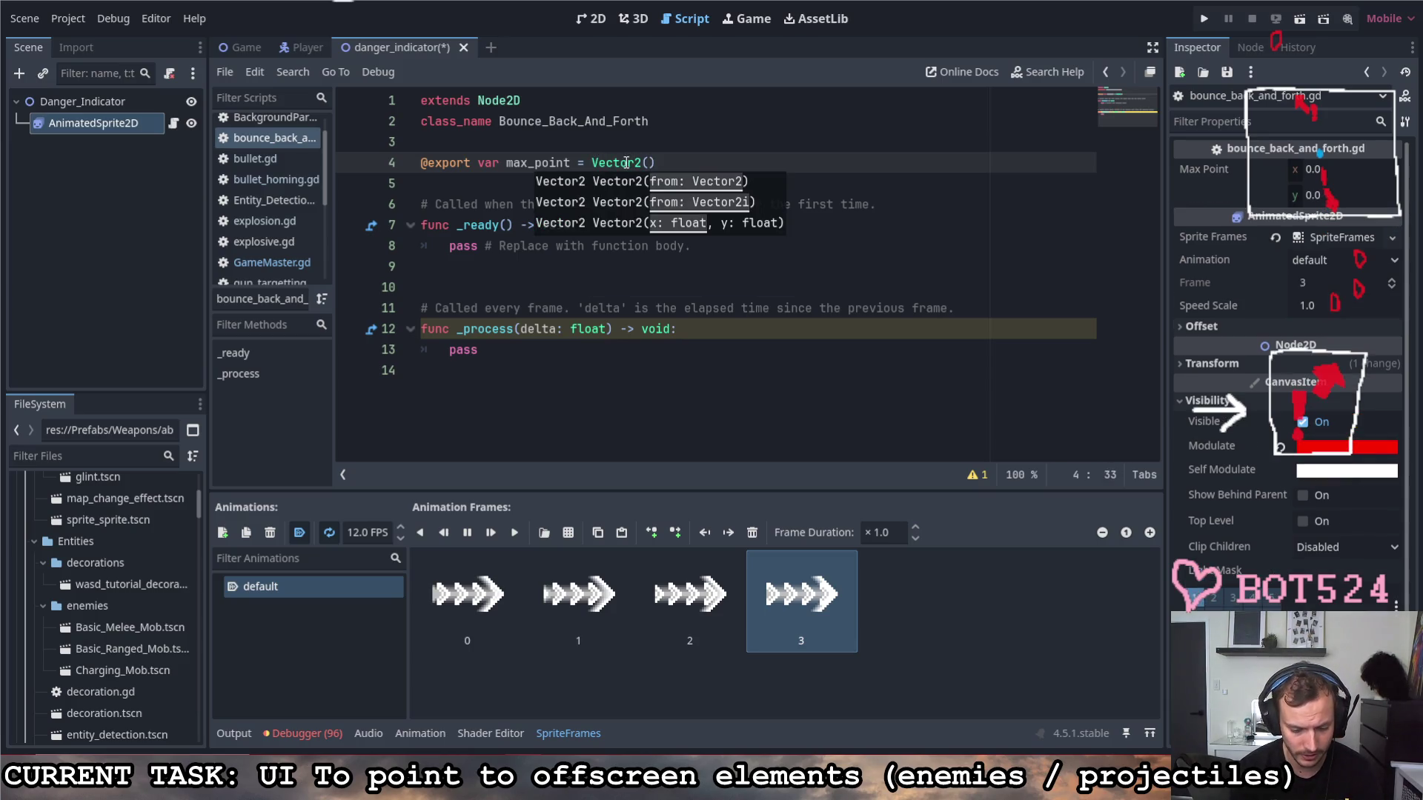
type("10.0,1")
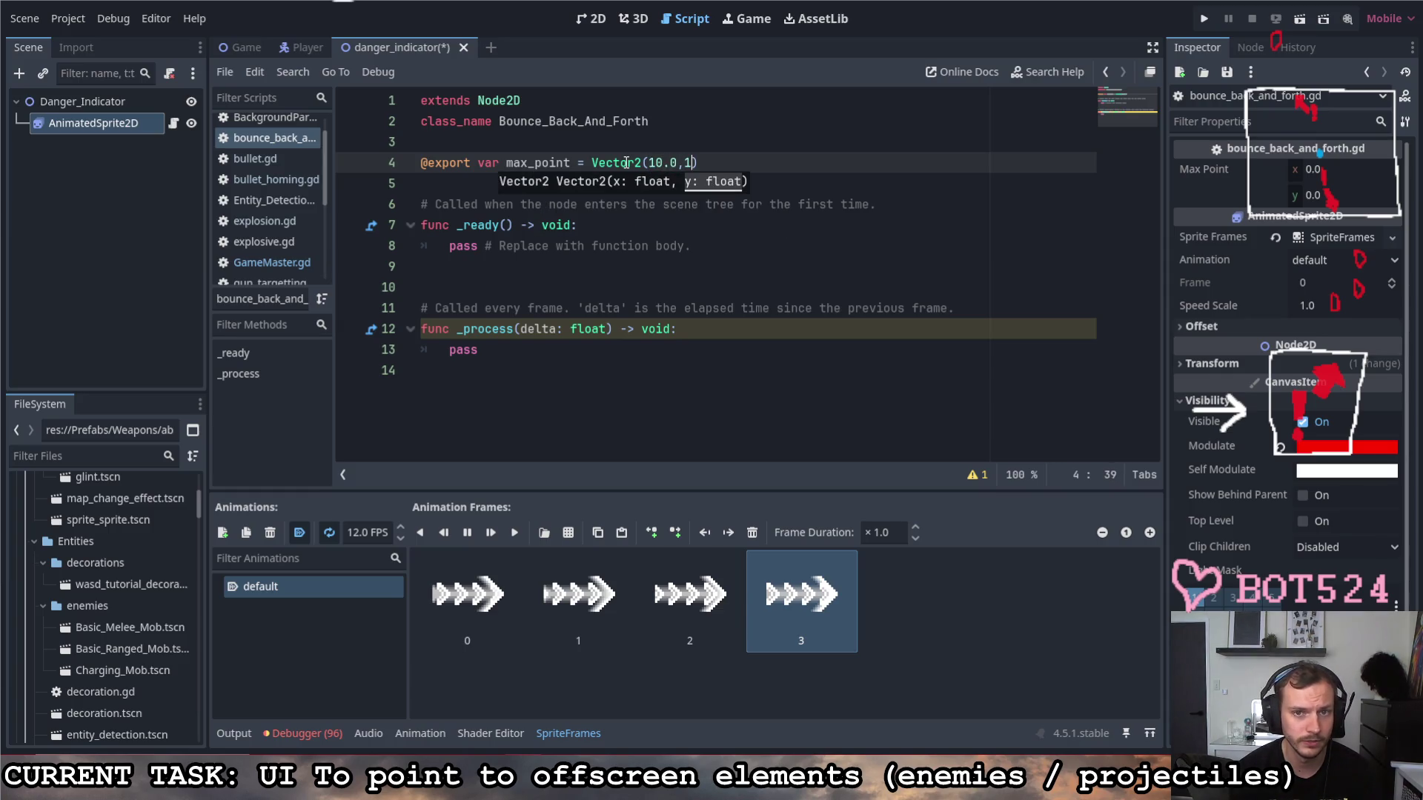
type("0.0")
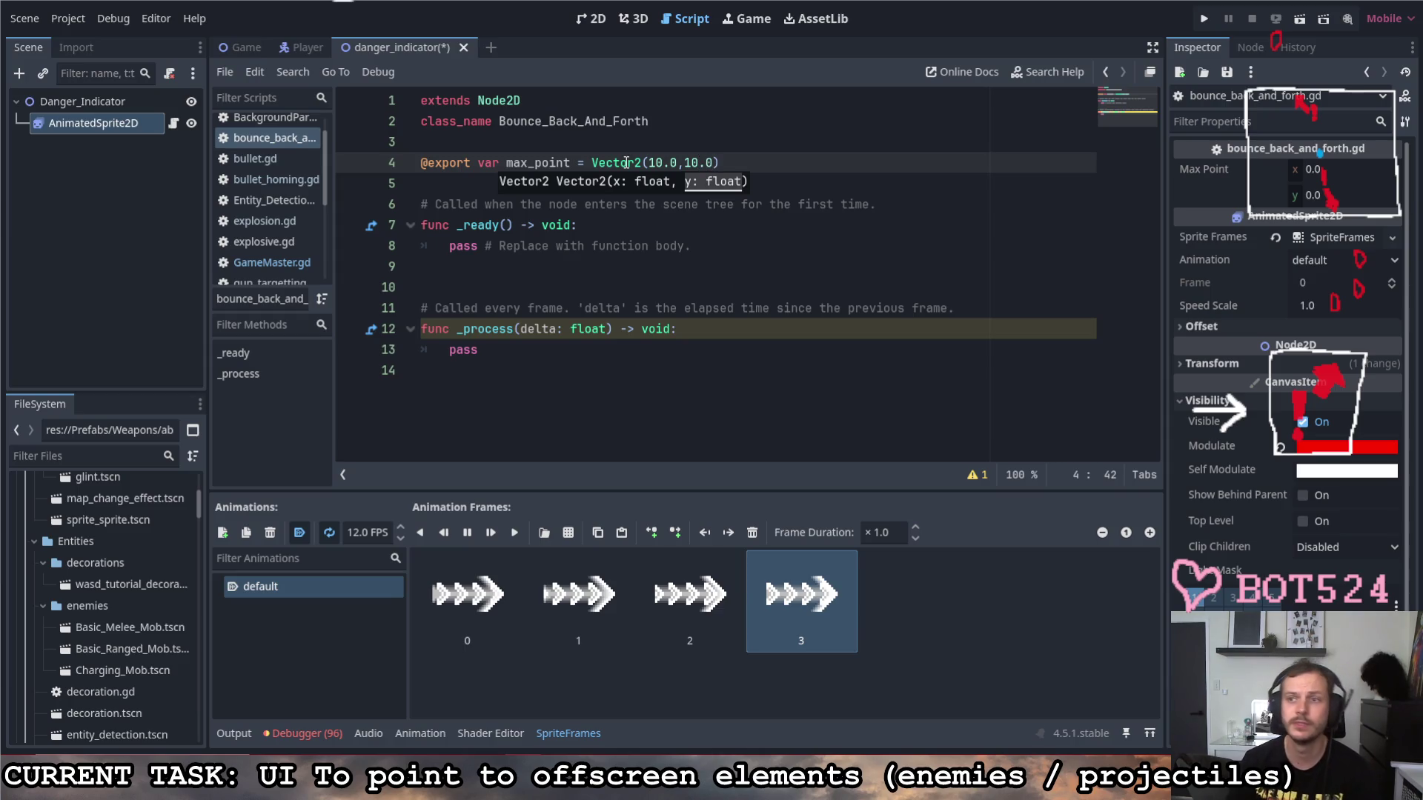
key("Up")
Add an exported min_point = Vector2(0,0) above max_point and save the script
left_click(747, 163)
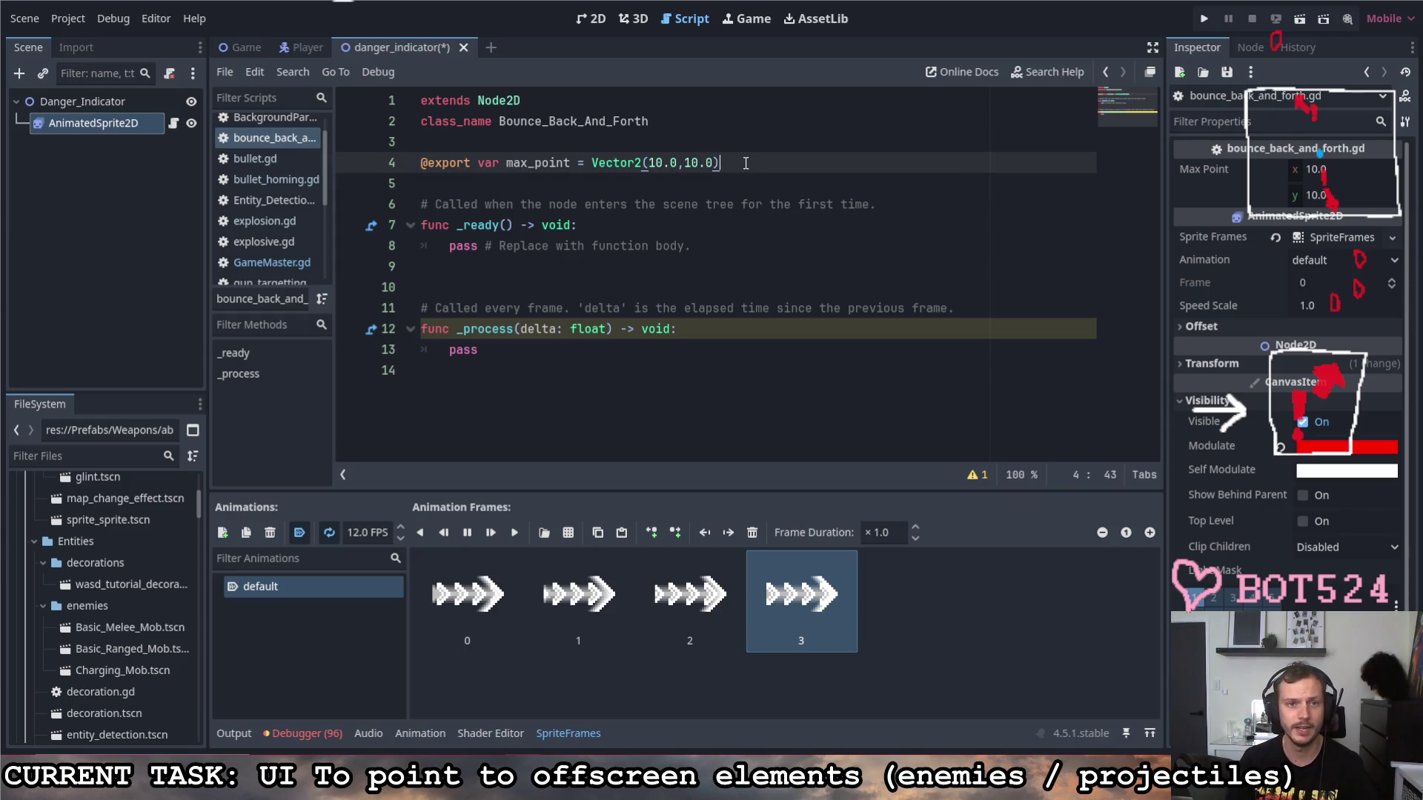
key("Return")
key("Up")
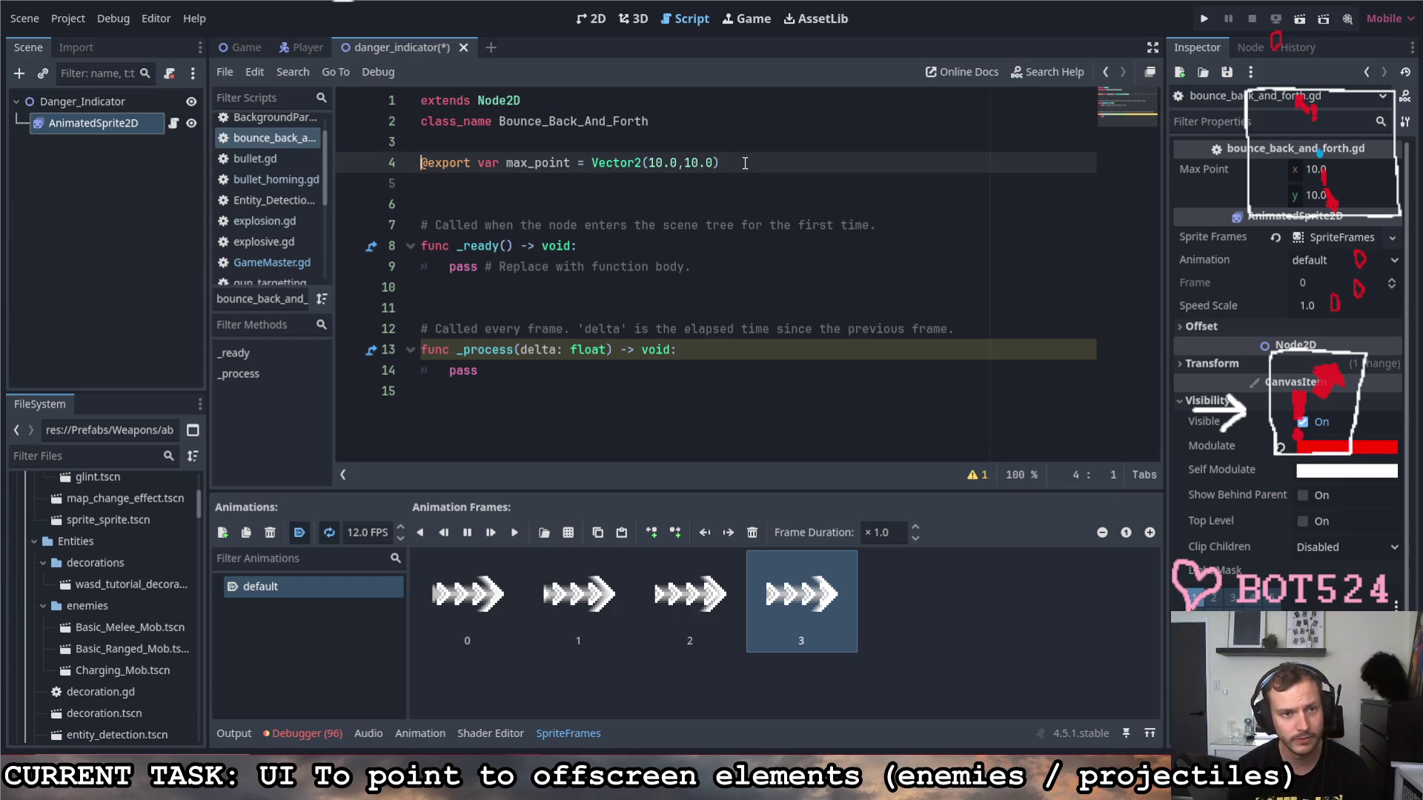
key("ctrl+shift+Return")
type("export var min")
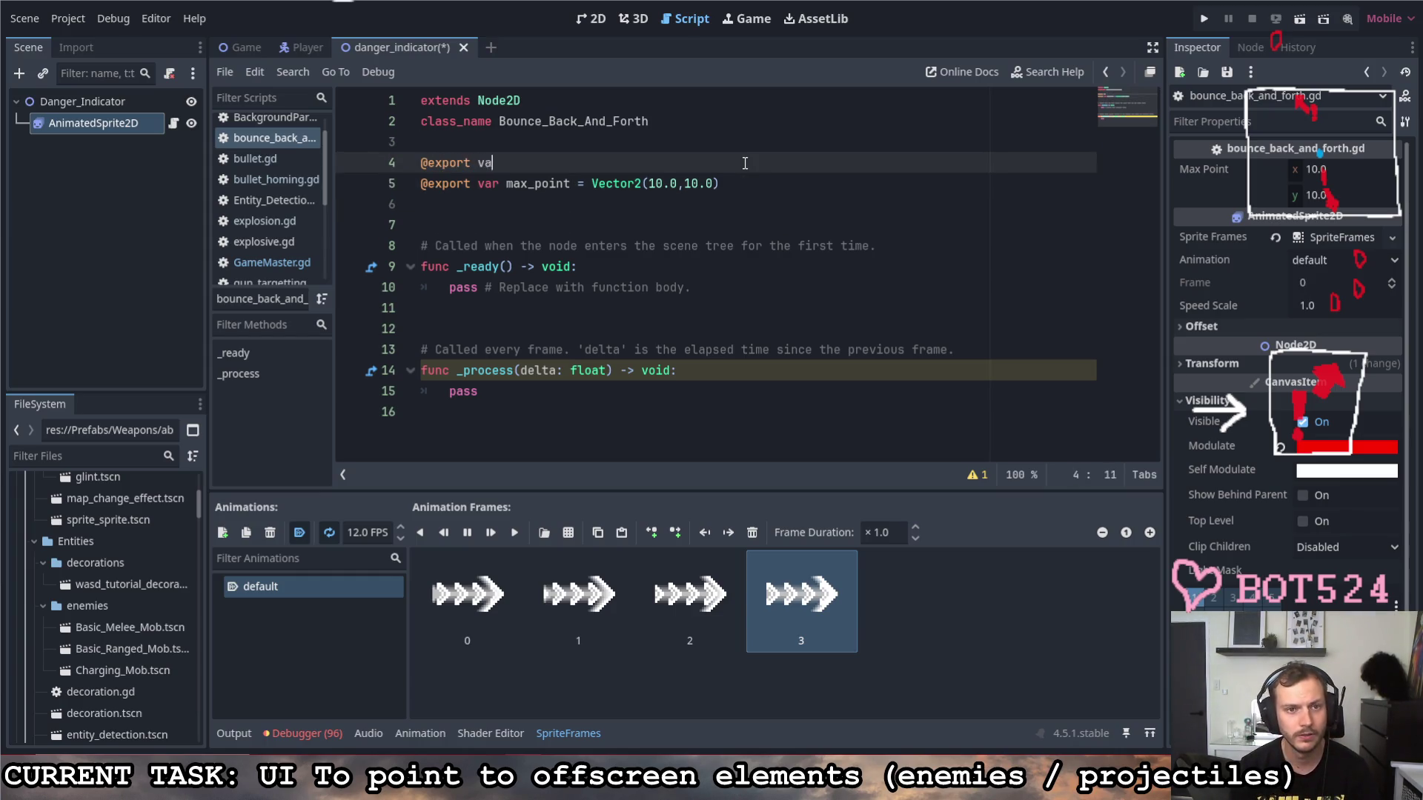
type("_point(")
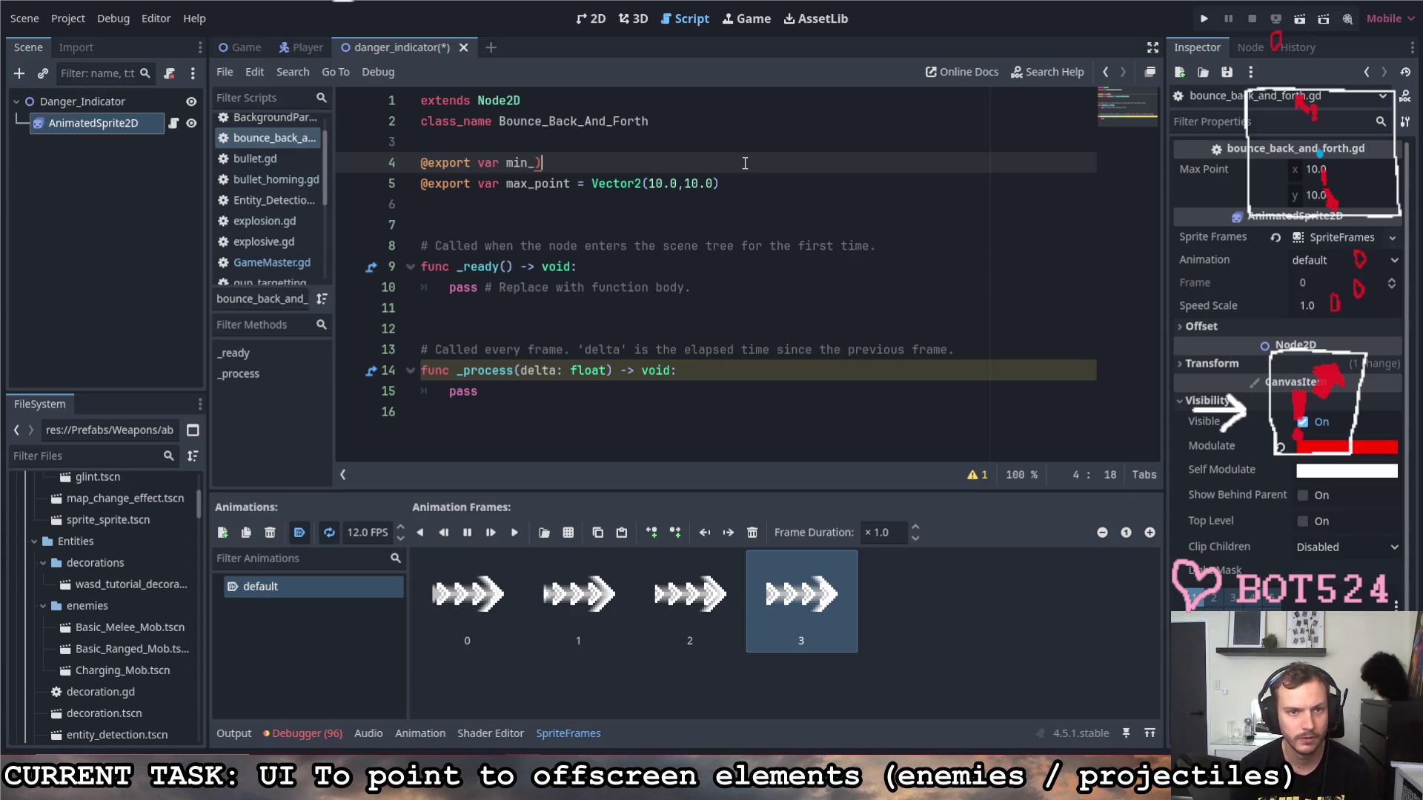
key("BackSpace")
type("= ")
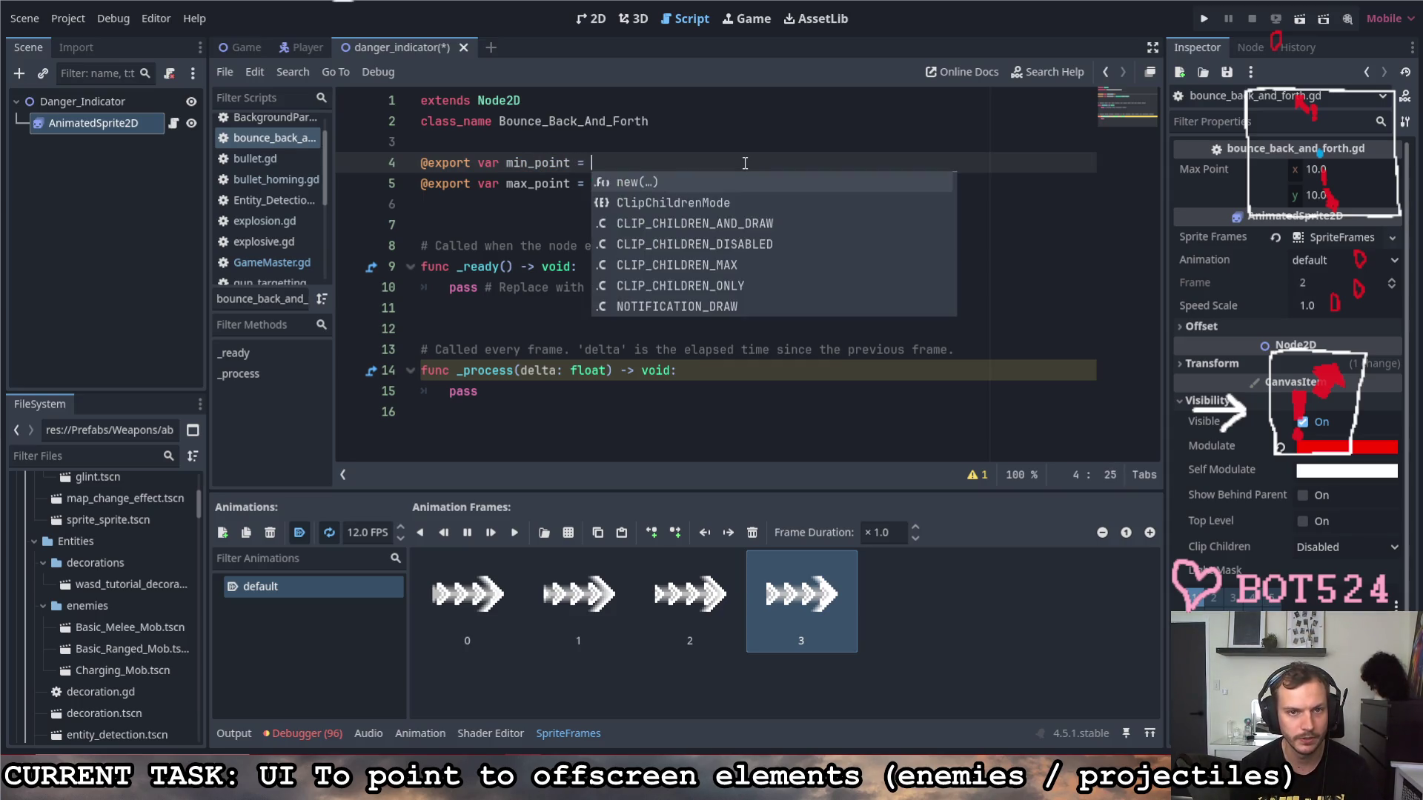
type("Vector2")
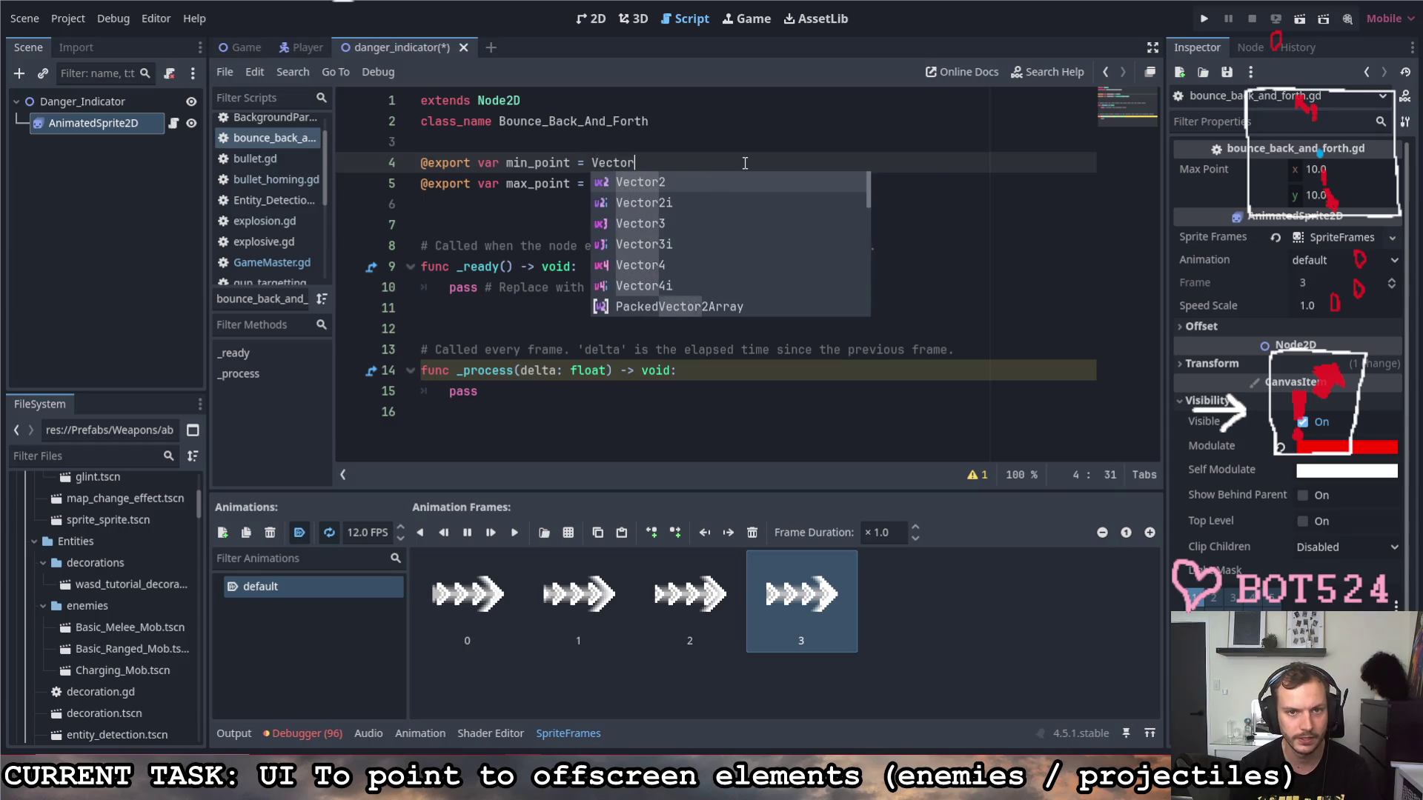
type("(0,0)")
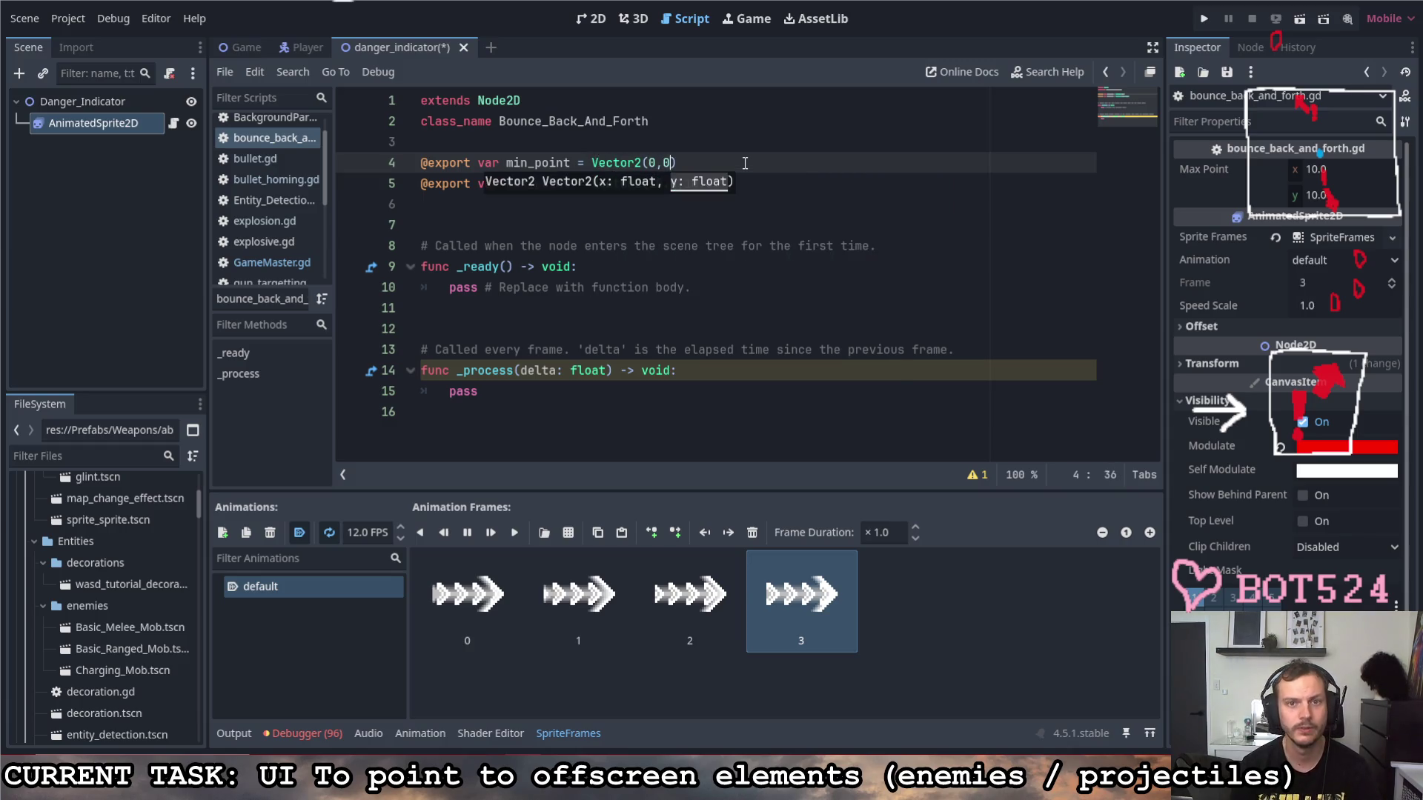
key("ctrl+s")
left_click(757, 219)
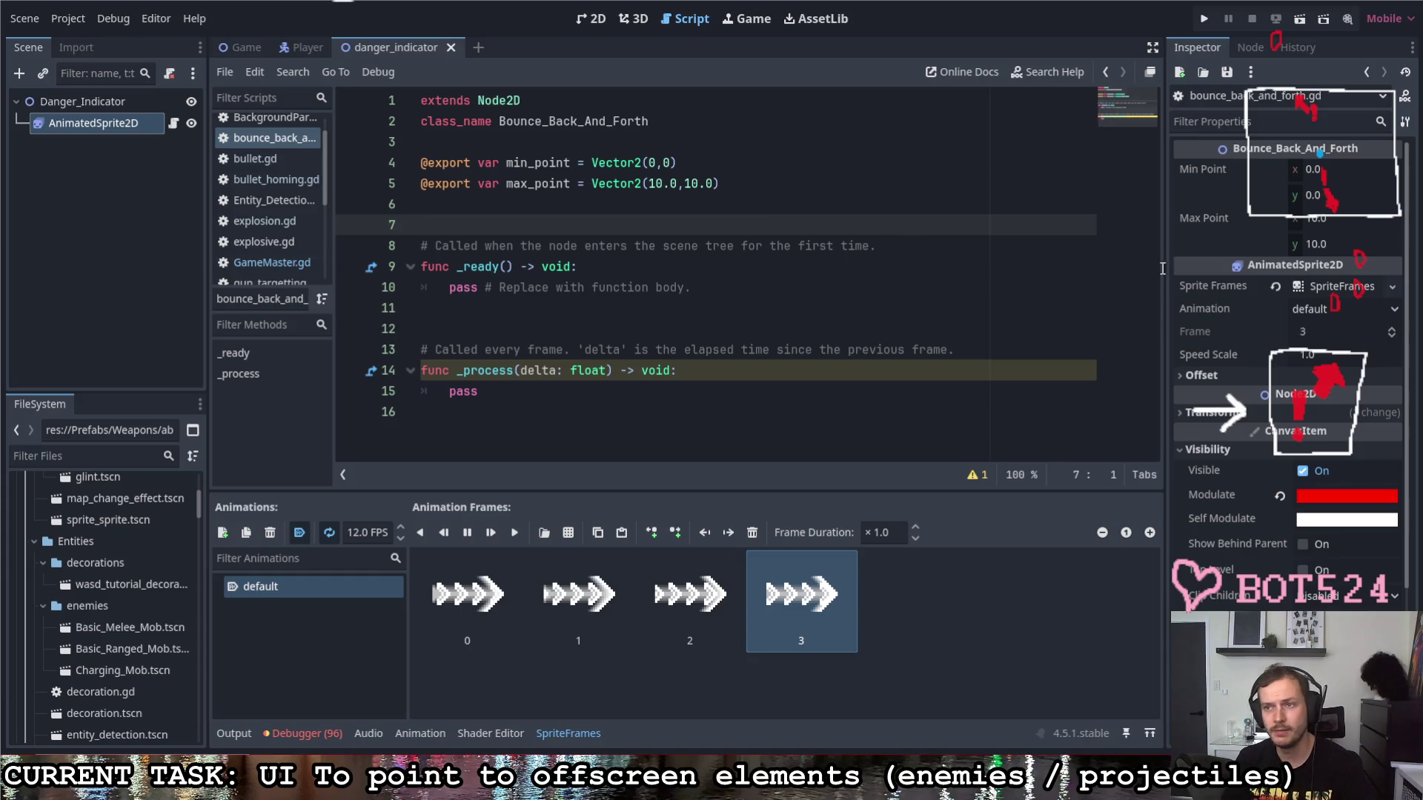
left_click(724, 184)
left_click(737, 202)
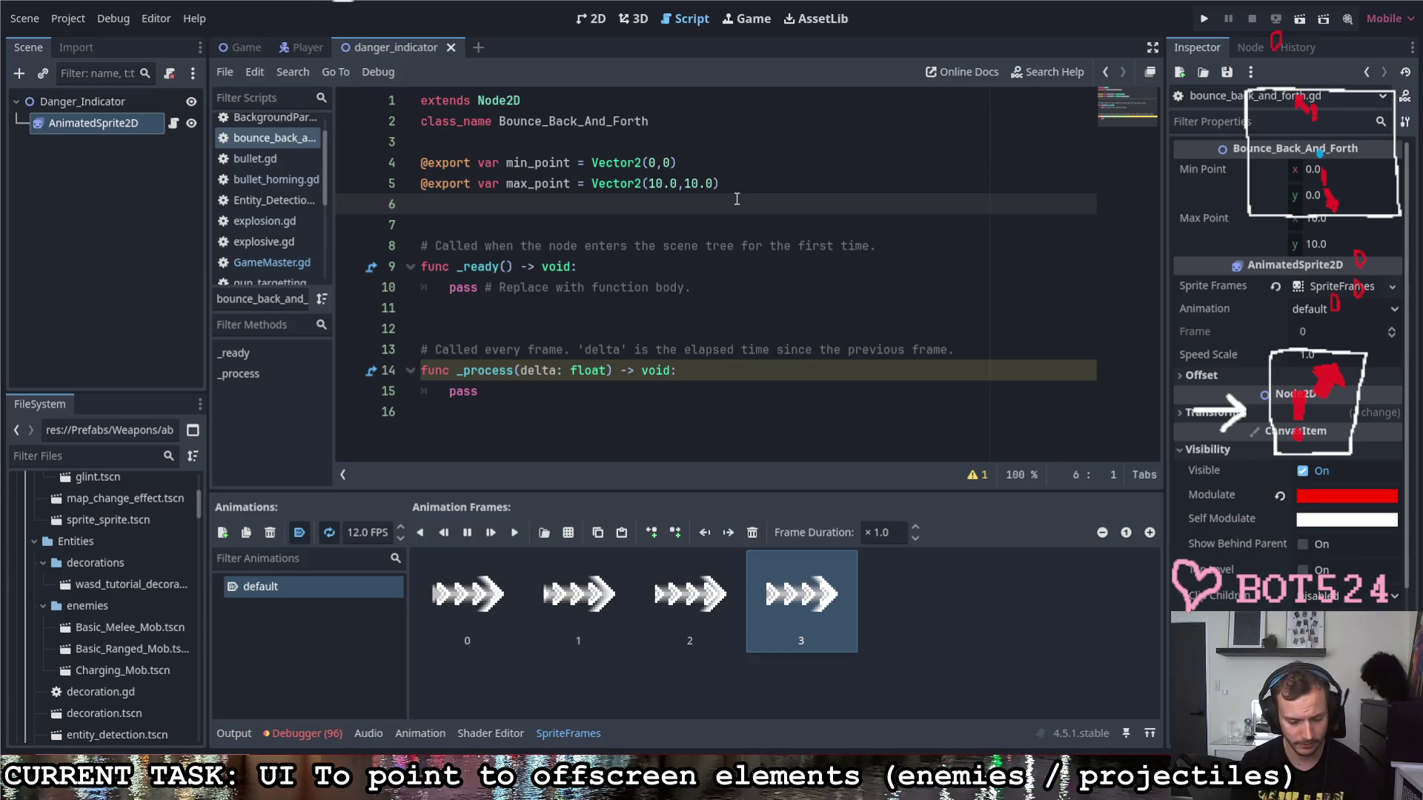
key("Return")
type("@export var speed = 1.0")
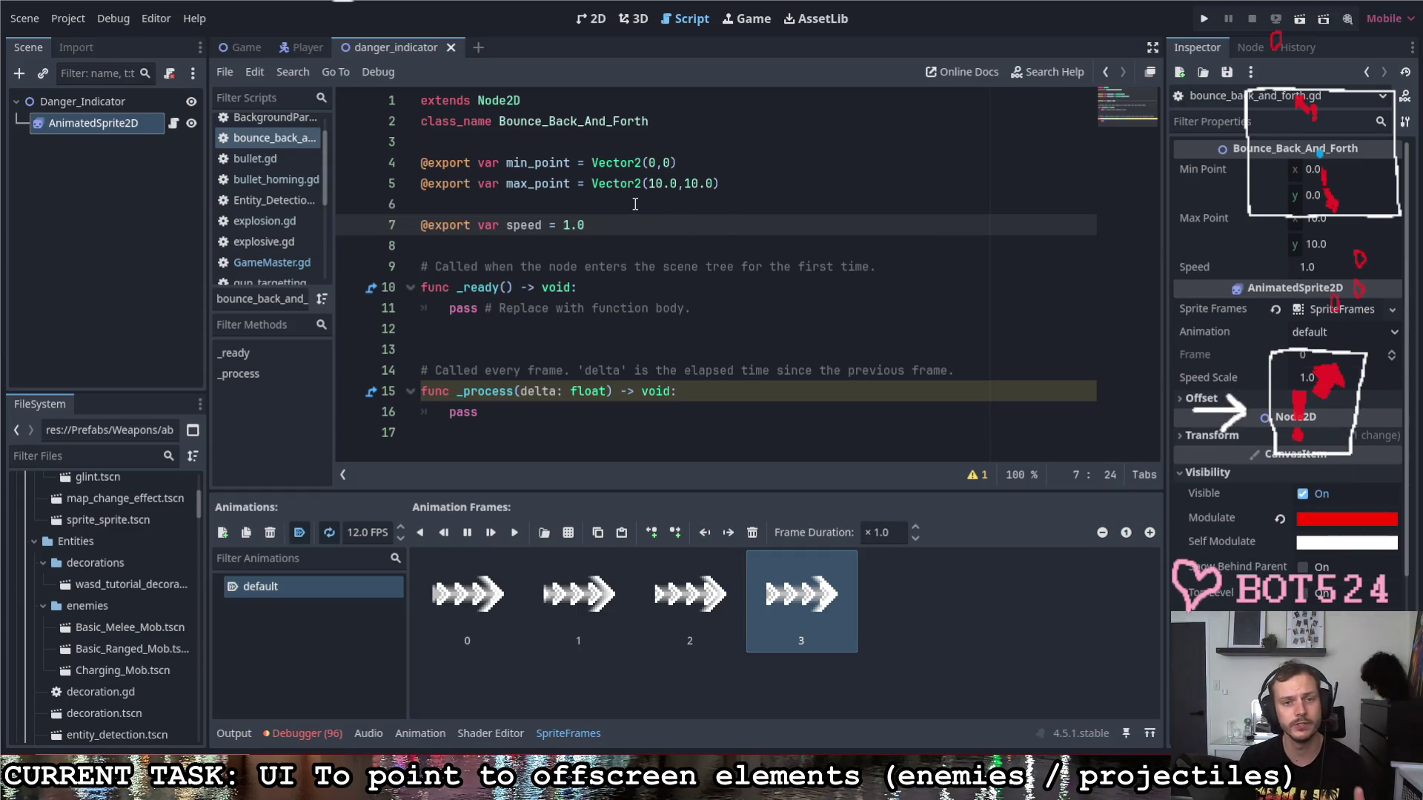
key("Up")
key("Return")
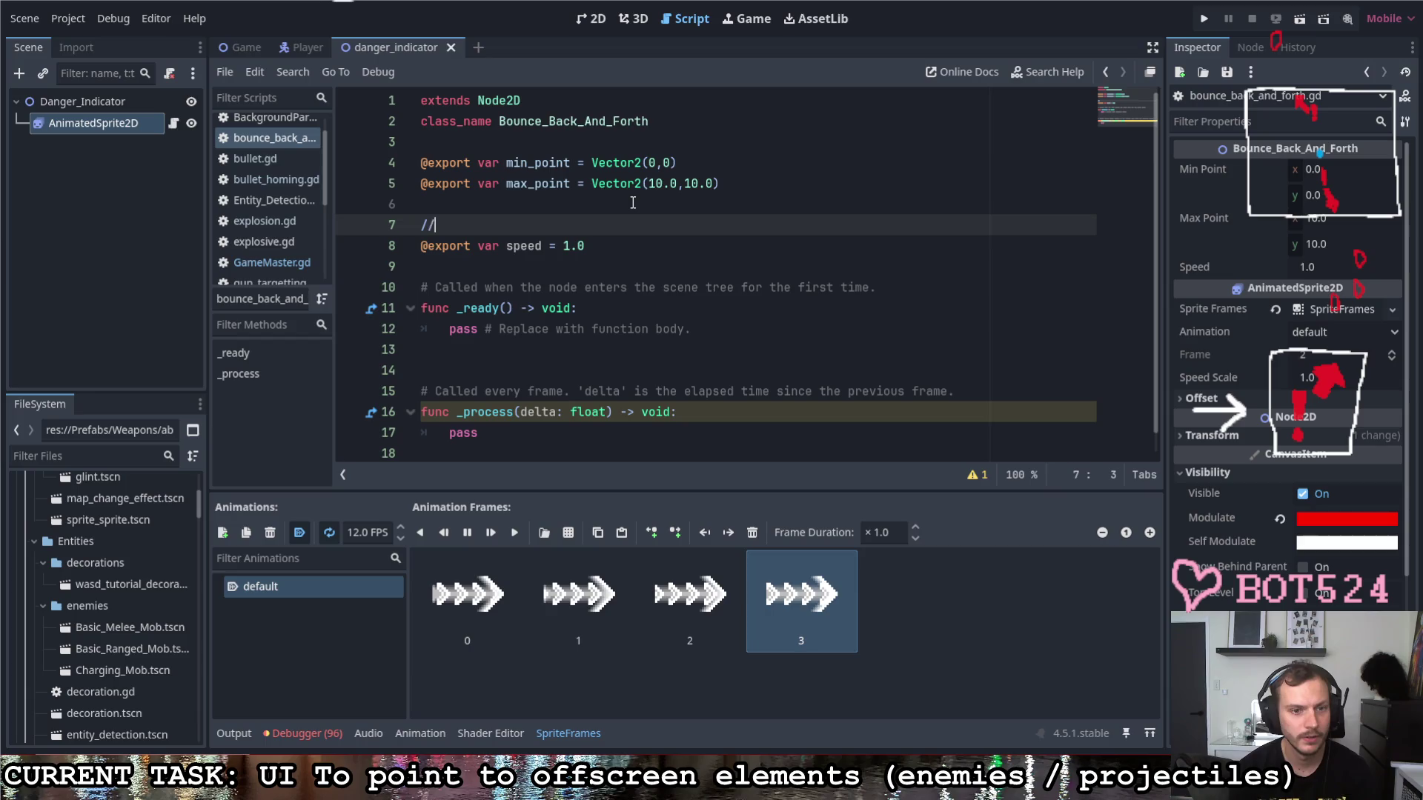
Write the '## Speed is the amount of revolutions of the bouncing between min_point and max_point per second' comment above speed
key("BackSpace")
type("## ")
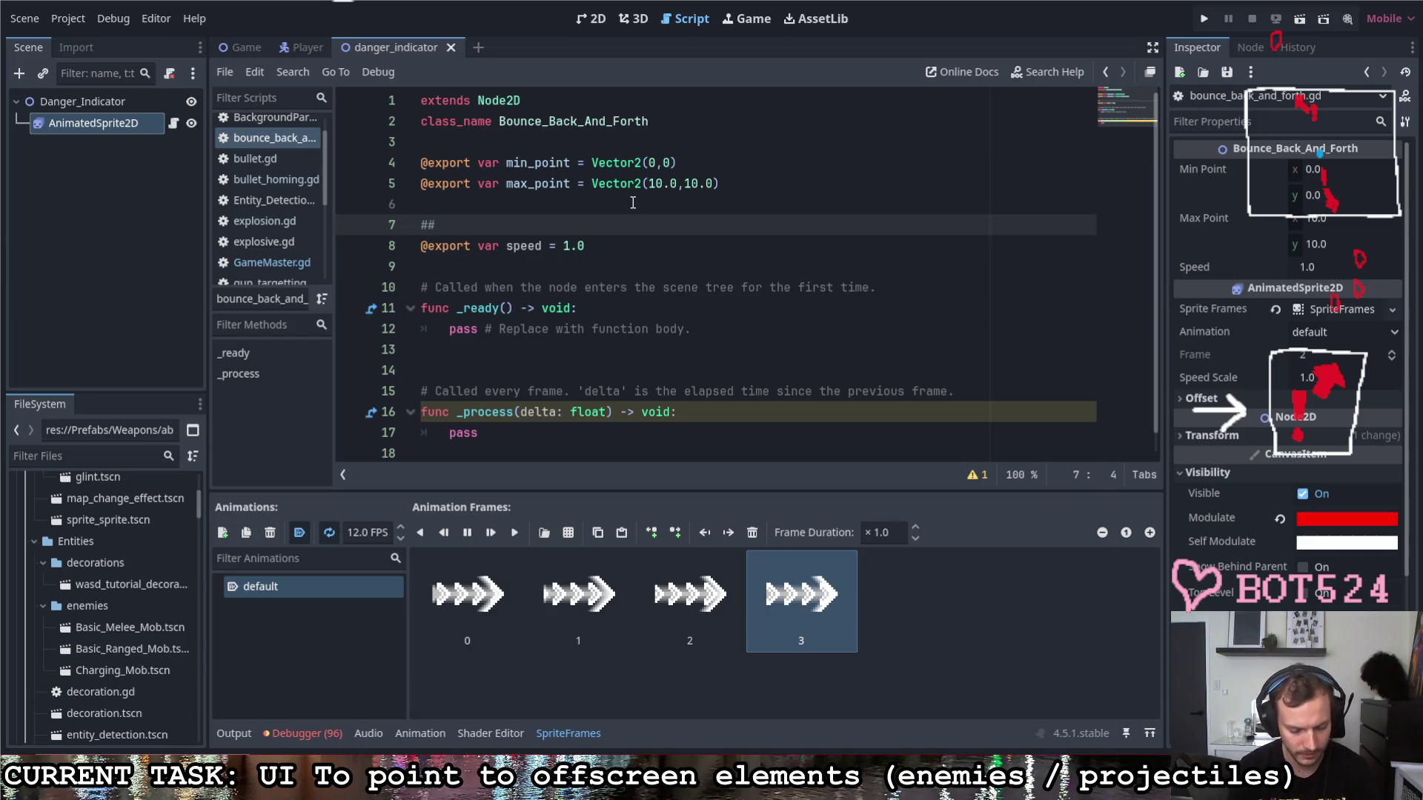
type("Speed is the a")
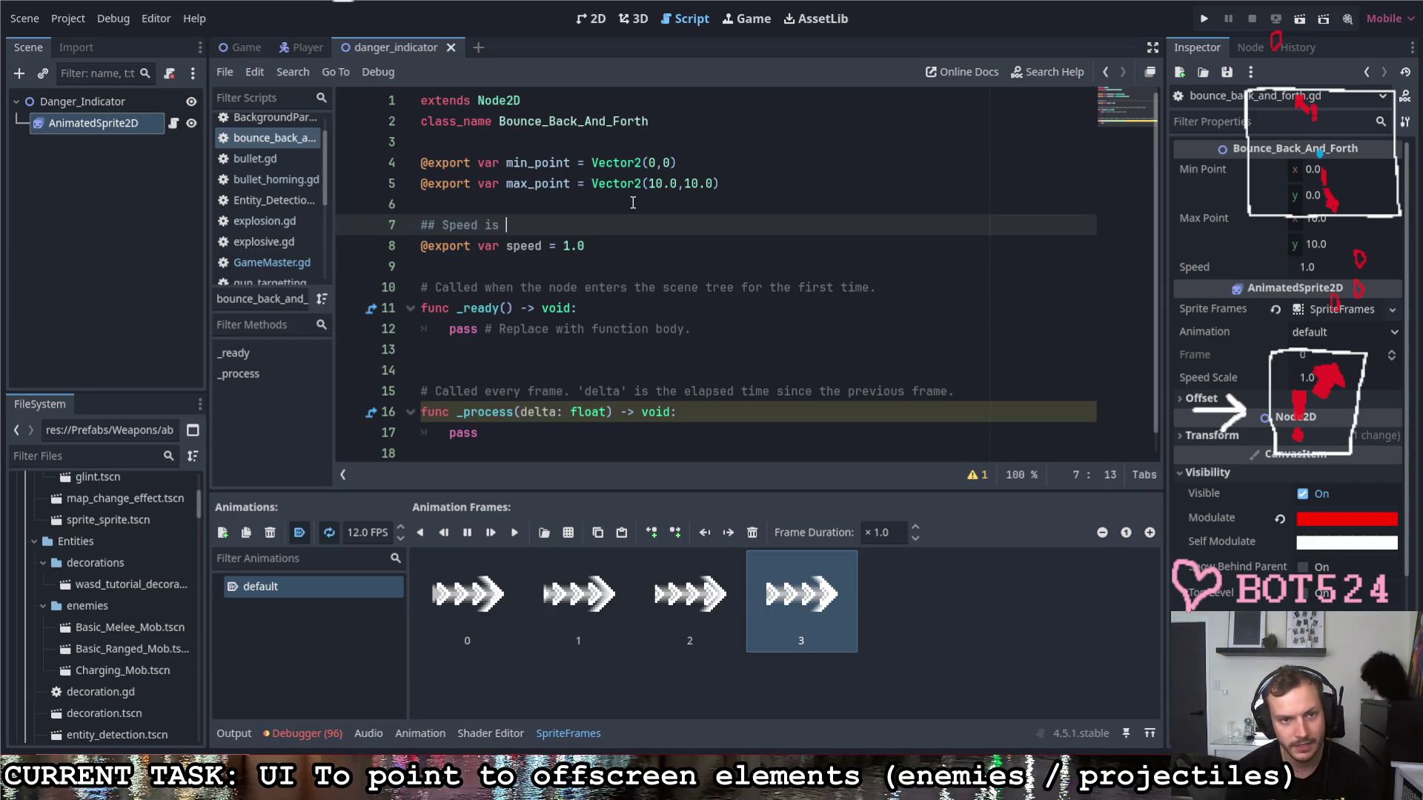
type("mount of revolution")
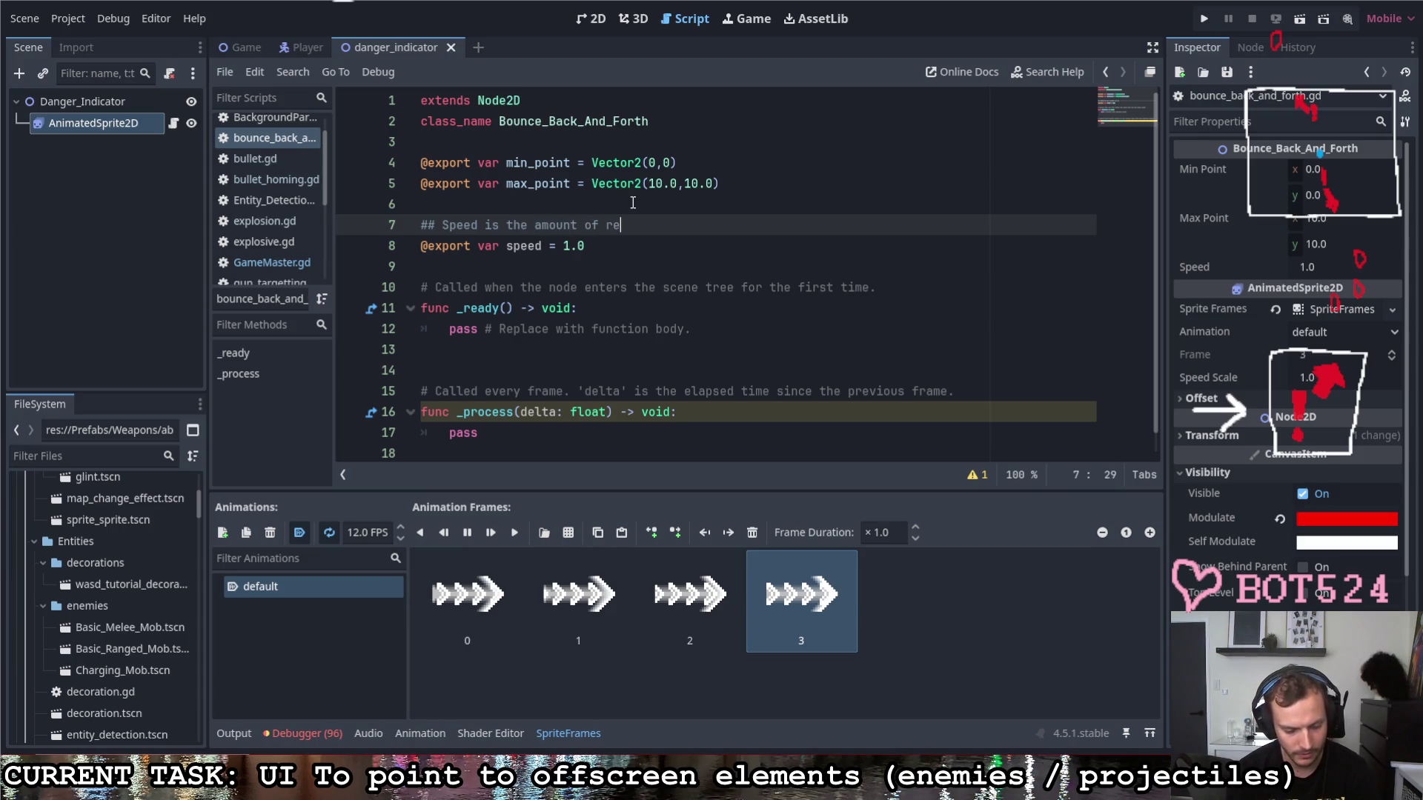
type("s of the b")
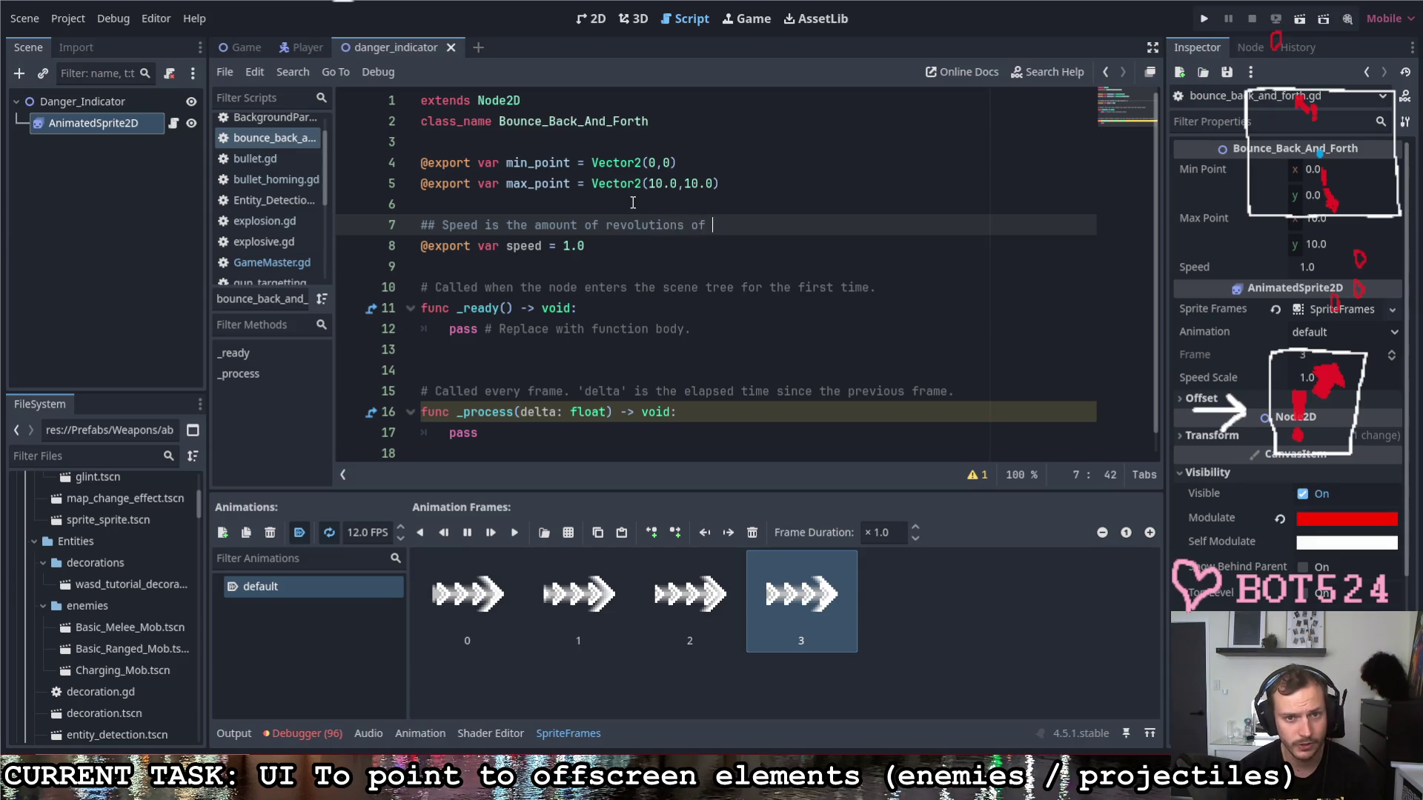
type("oun")
key("BackSpace")
key("BackSpace")
type("cing per seconds")
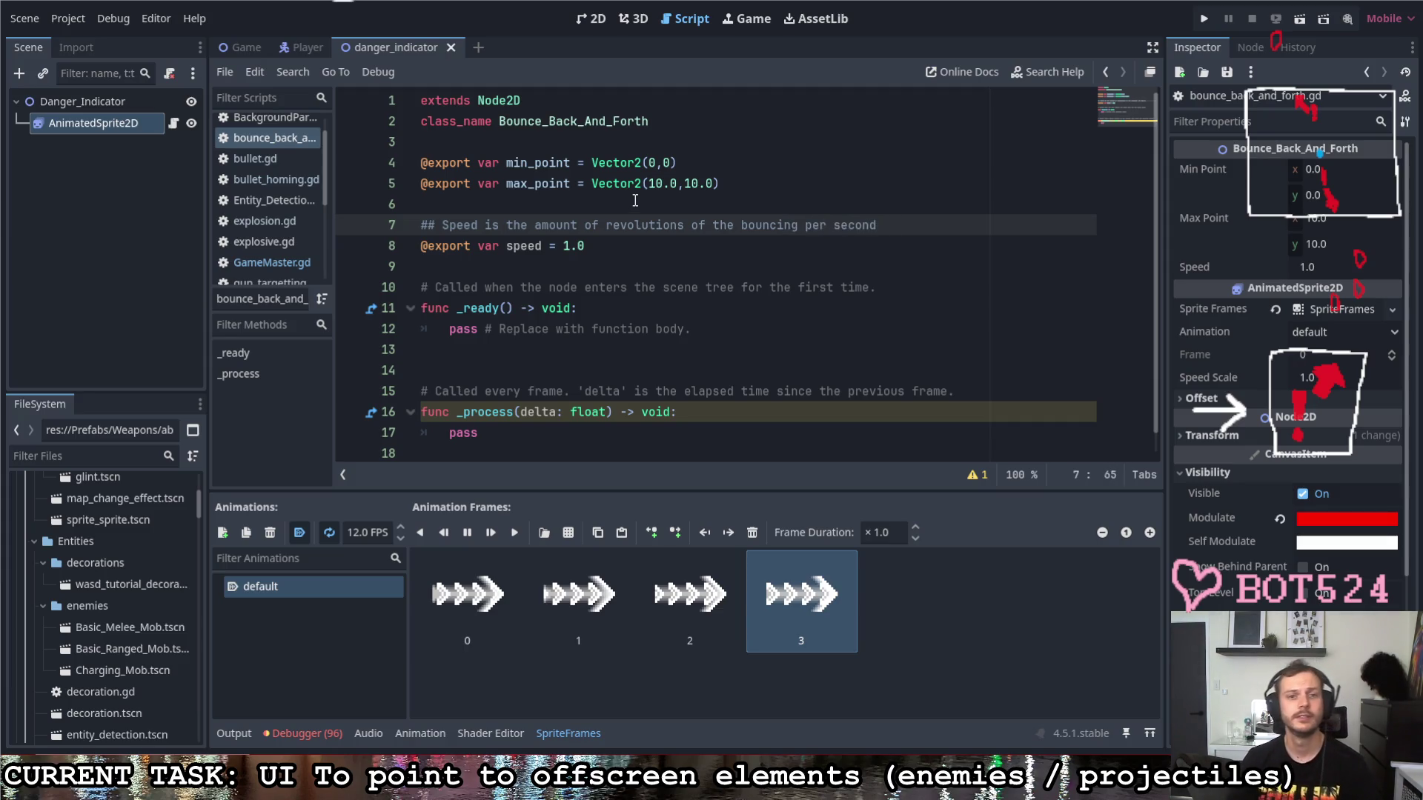
left_click(634, 201)
left_click(799, 226)
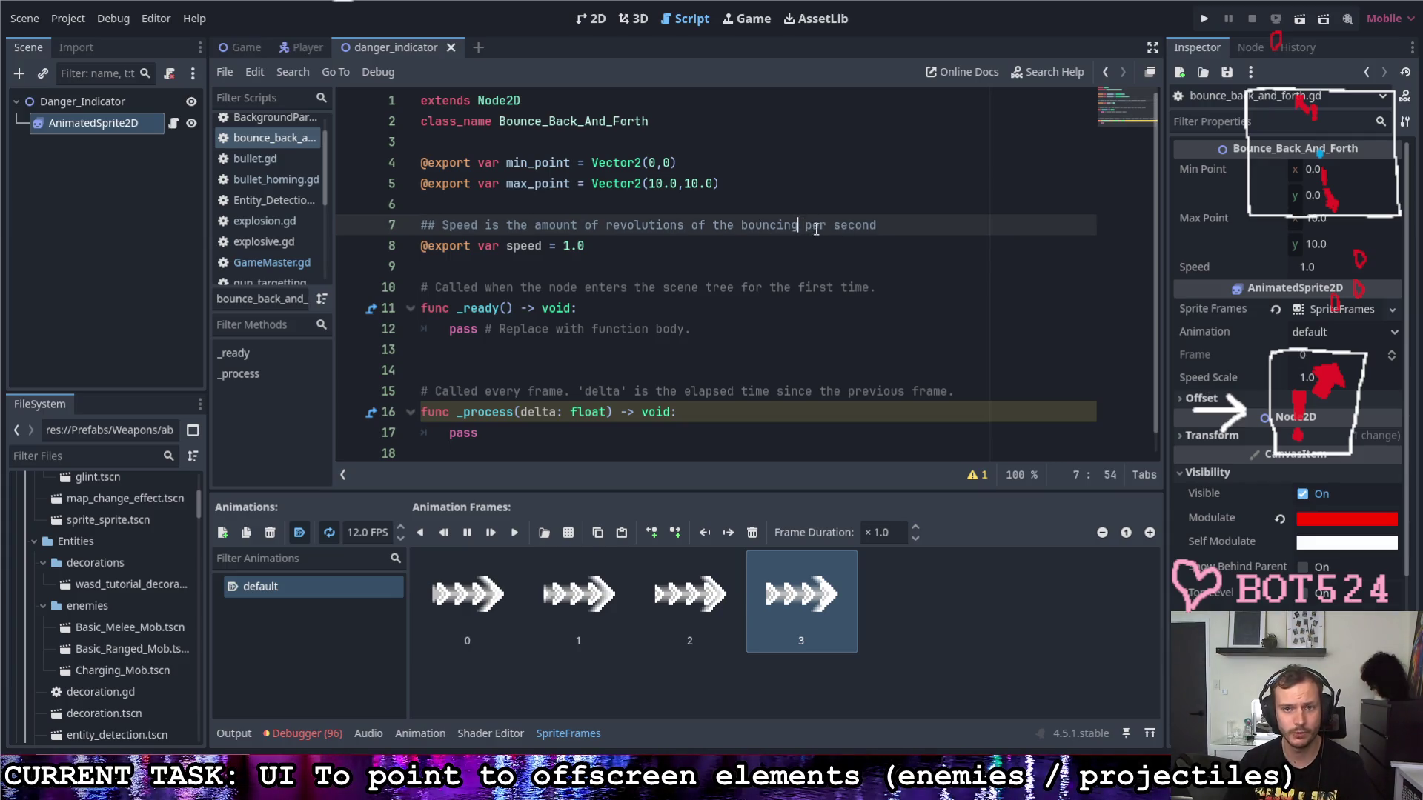
type("between Mi")
key("BackSpace")
key("BackSpace")
type("min_point, and")
key("BackSpace")
key("BackSpace")
key("BackSpace")
type("and max_point")
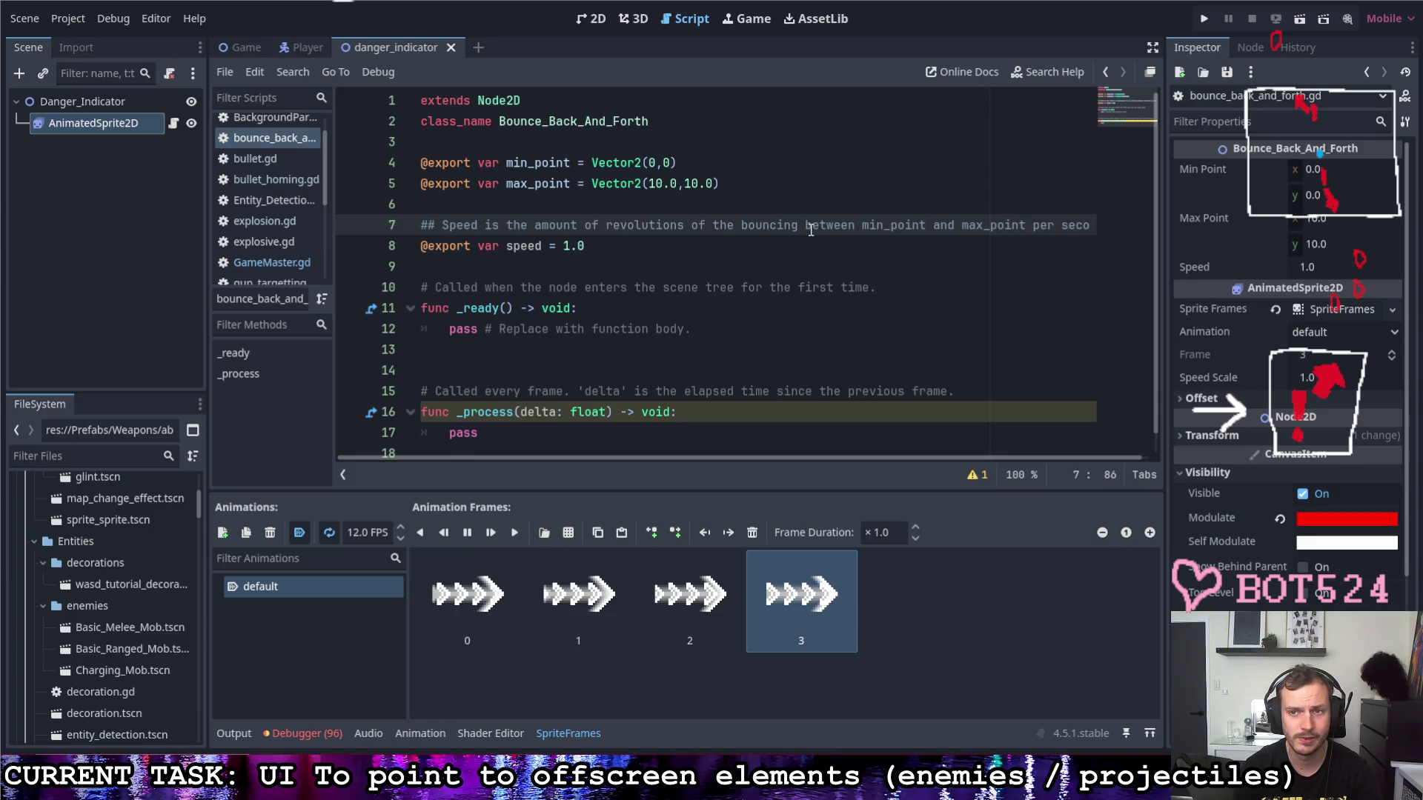
left_click(832, 212)
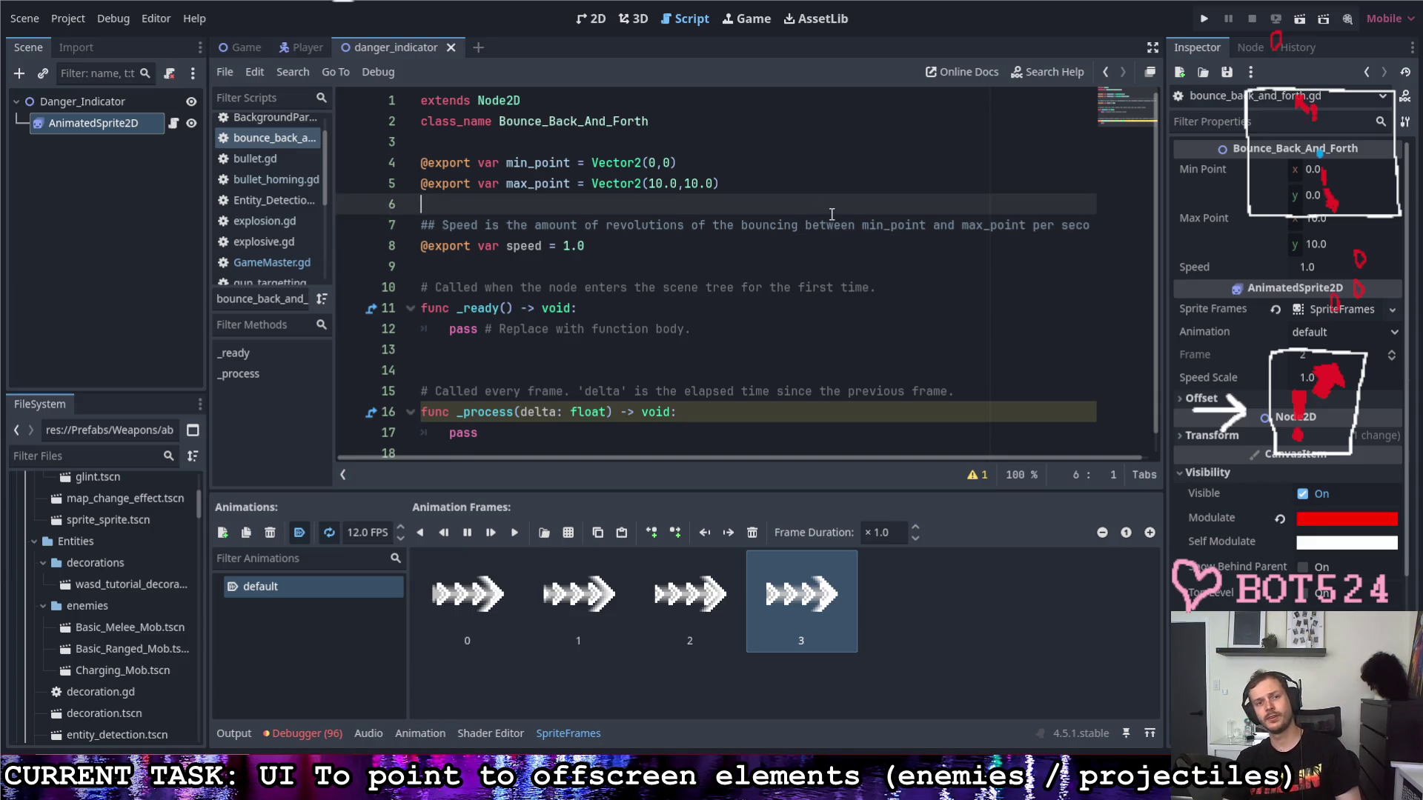
Delete the min_point export line and rename min_point to origin in the speed comment
triple_click(707, 170)
key("ctrl+x")
key("BackSpace")
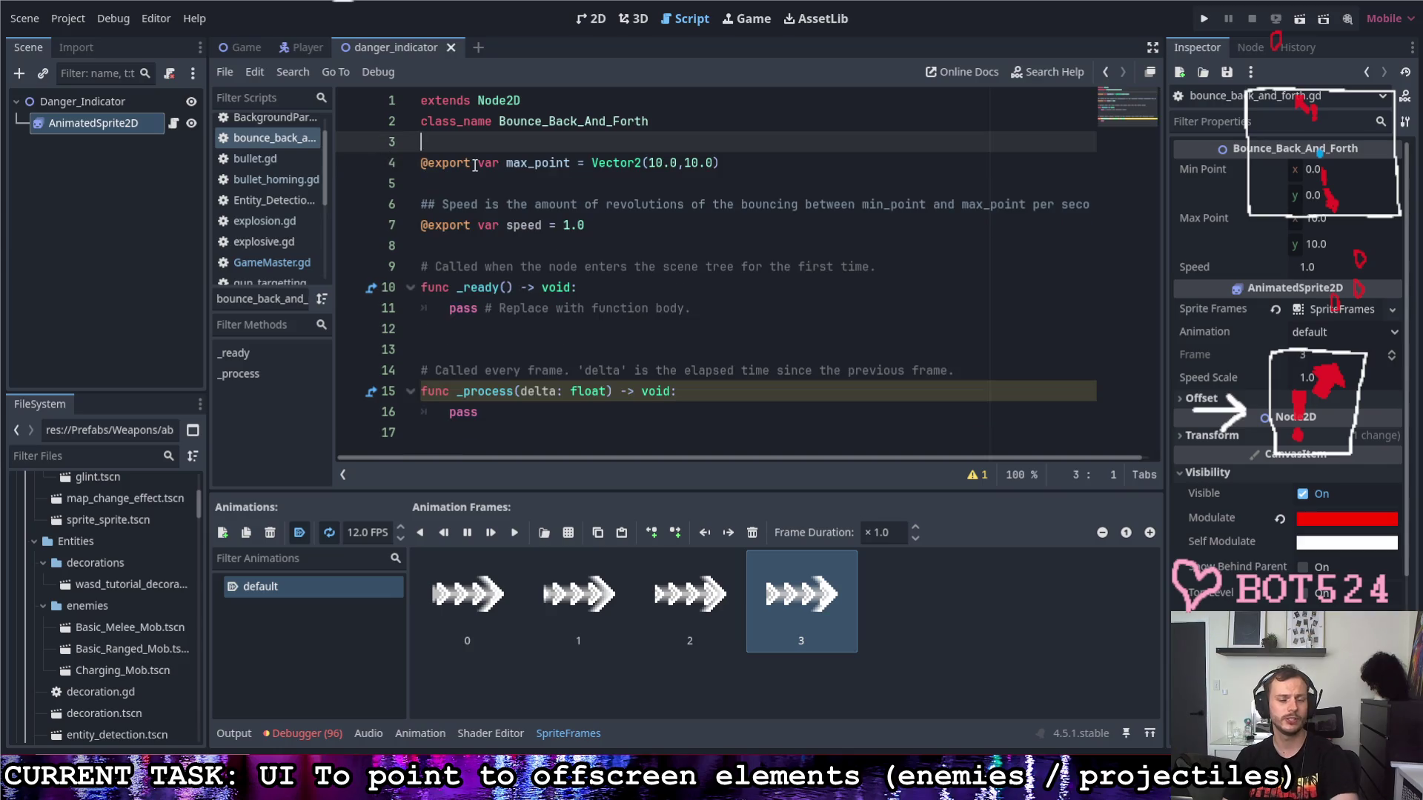
left_click_drag(862, 206, 925, 210)
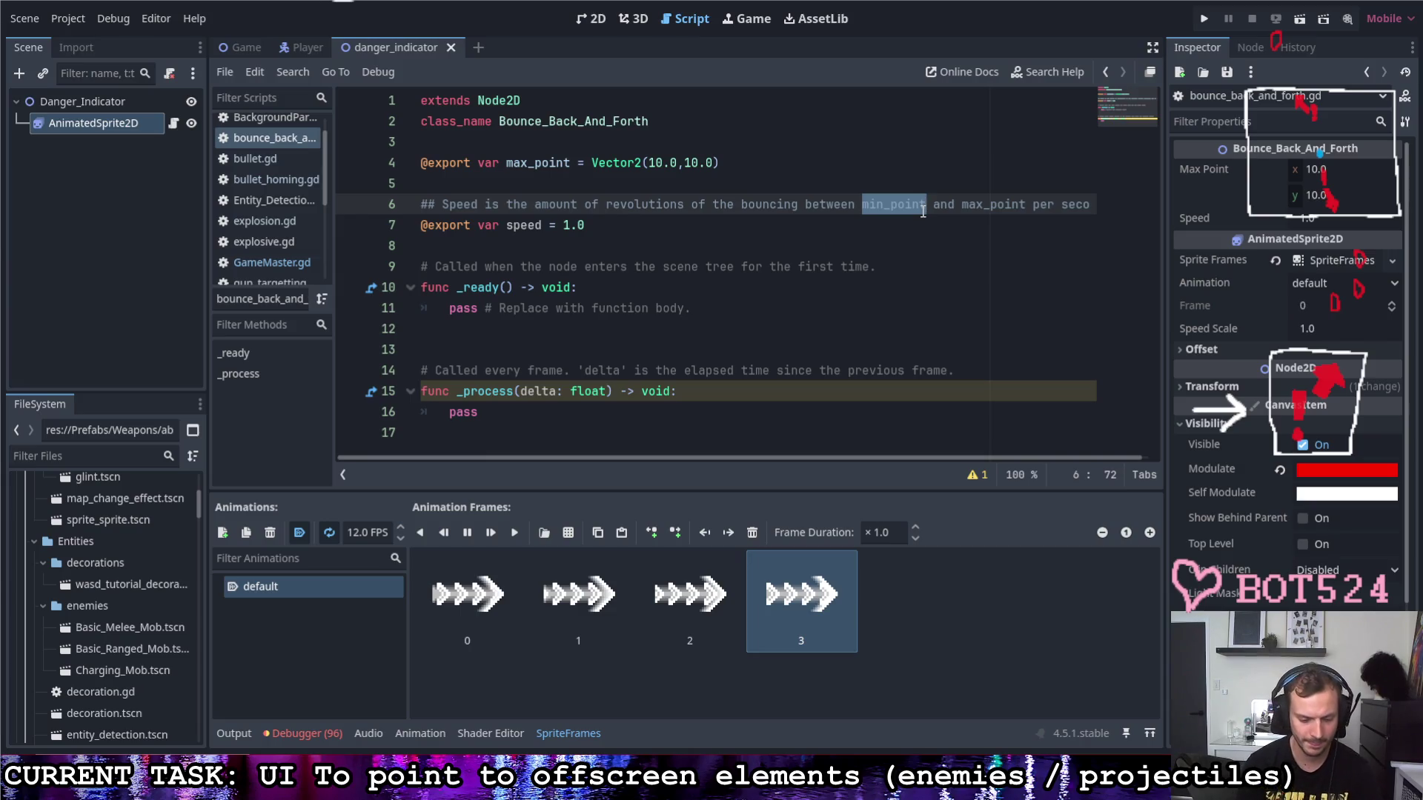
type("origin")
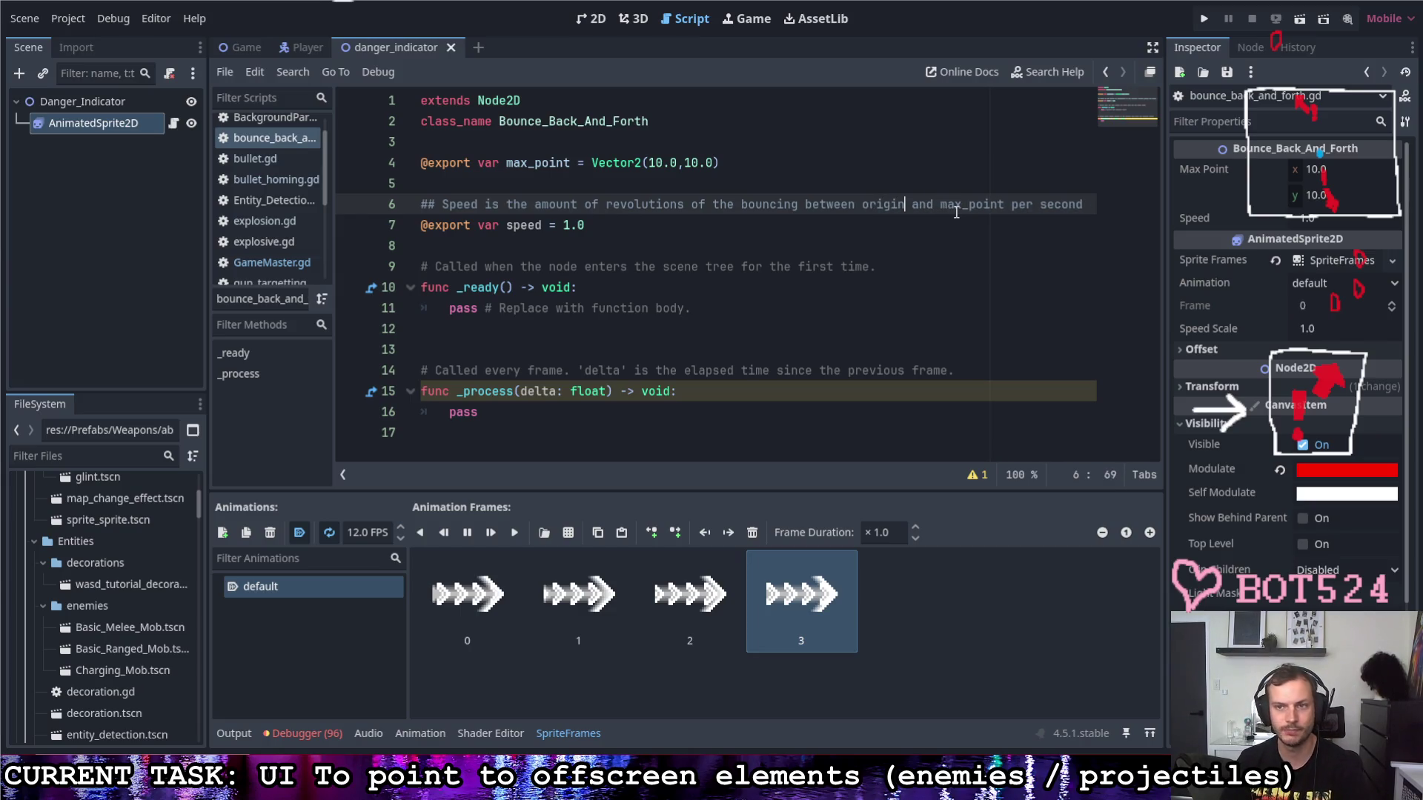
Declare 'var origin : Vector2' below the class_name line
left_click(660, 142)
key("Return")
type("var")
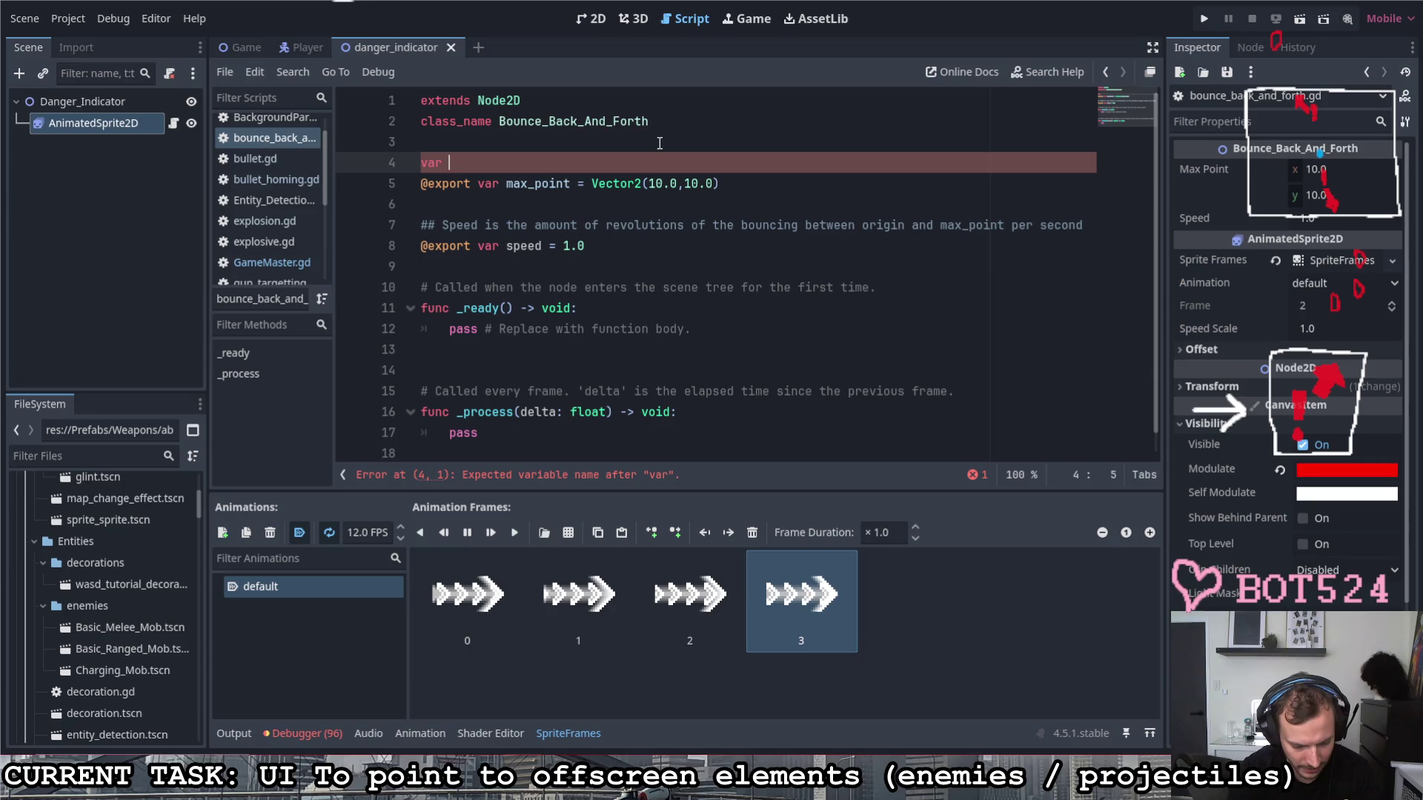
type("origin ")
type(":")
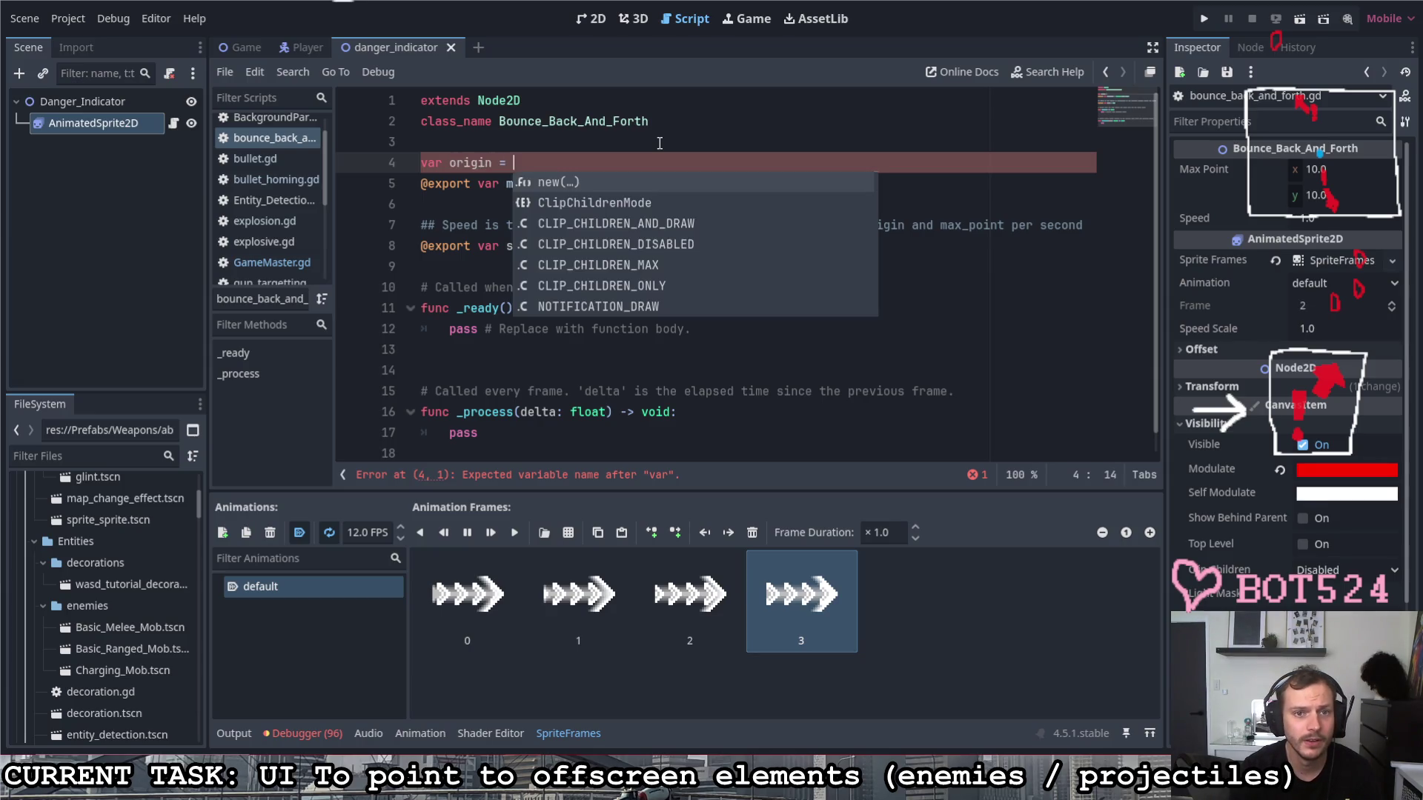
key("Escape")
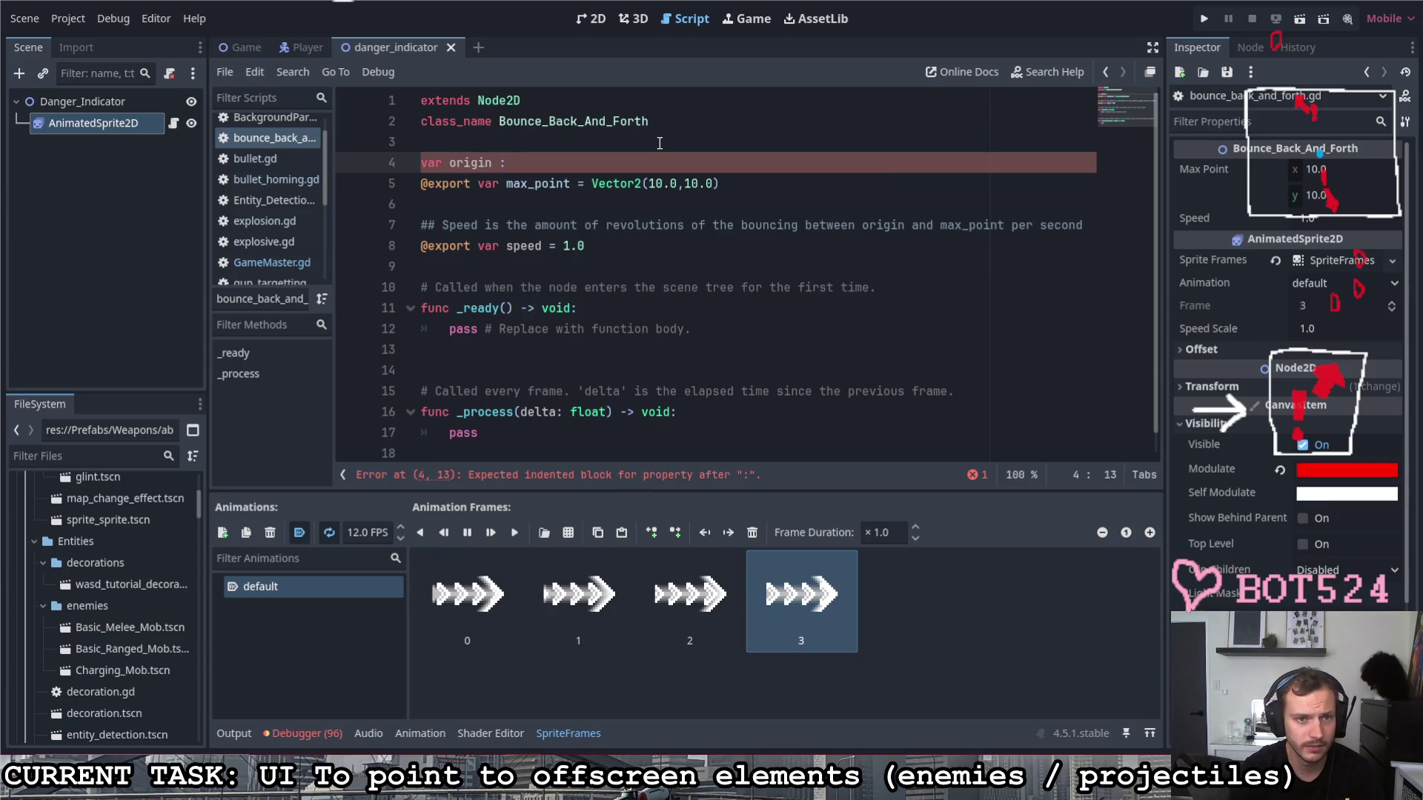
type("Vector2")
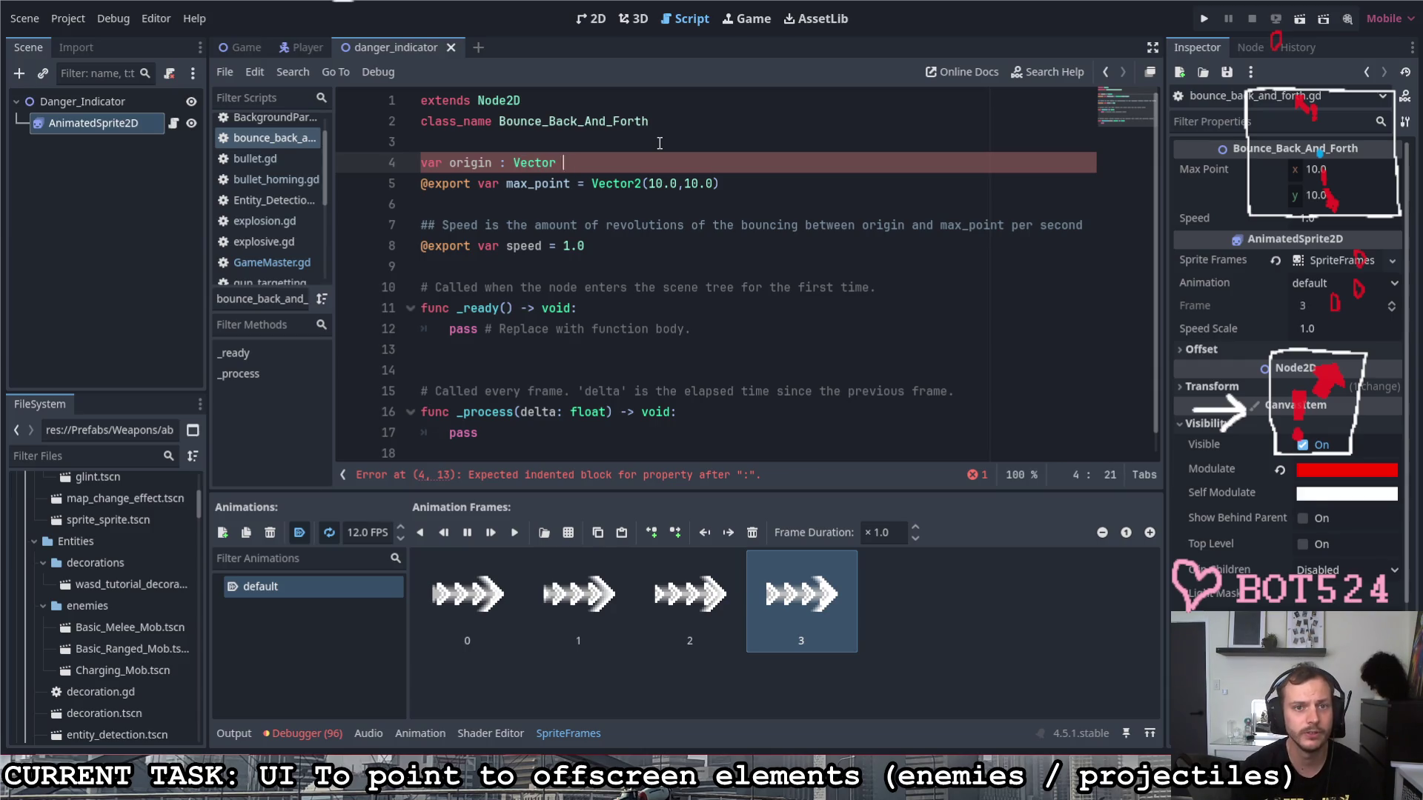
left_click(666, 267)
Set origin = position in _ready and delete its placeholder pass line
left_click(671, 320)
left_click(676, 306)
key("Return")
type("origin ")
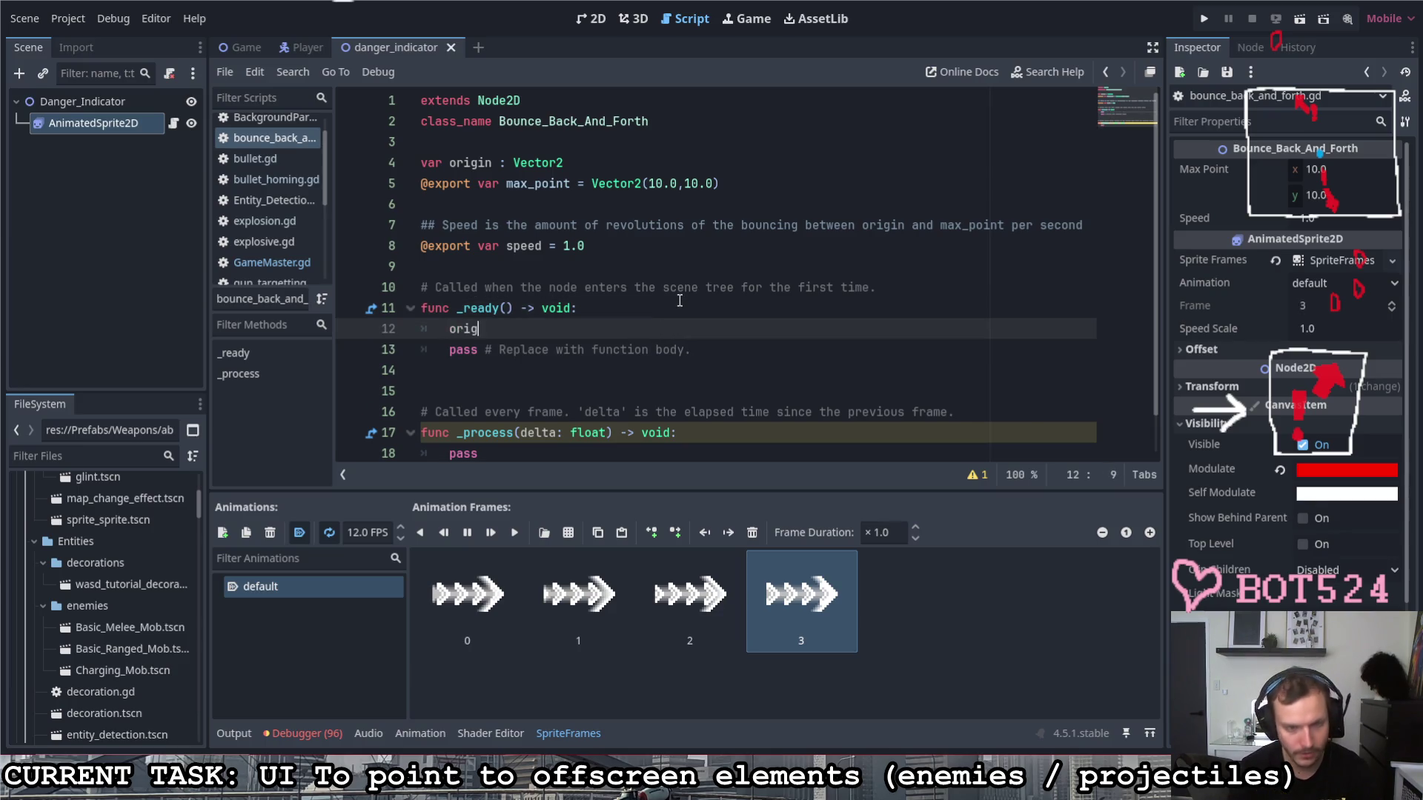
type("= posti")
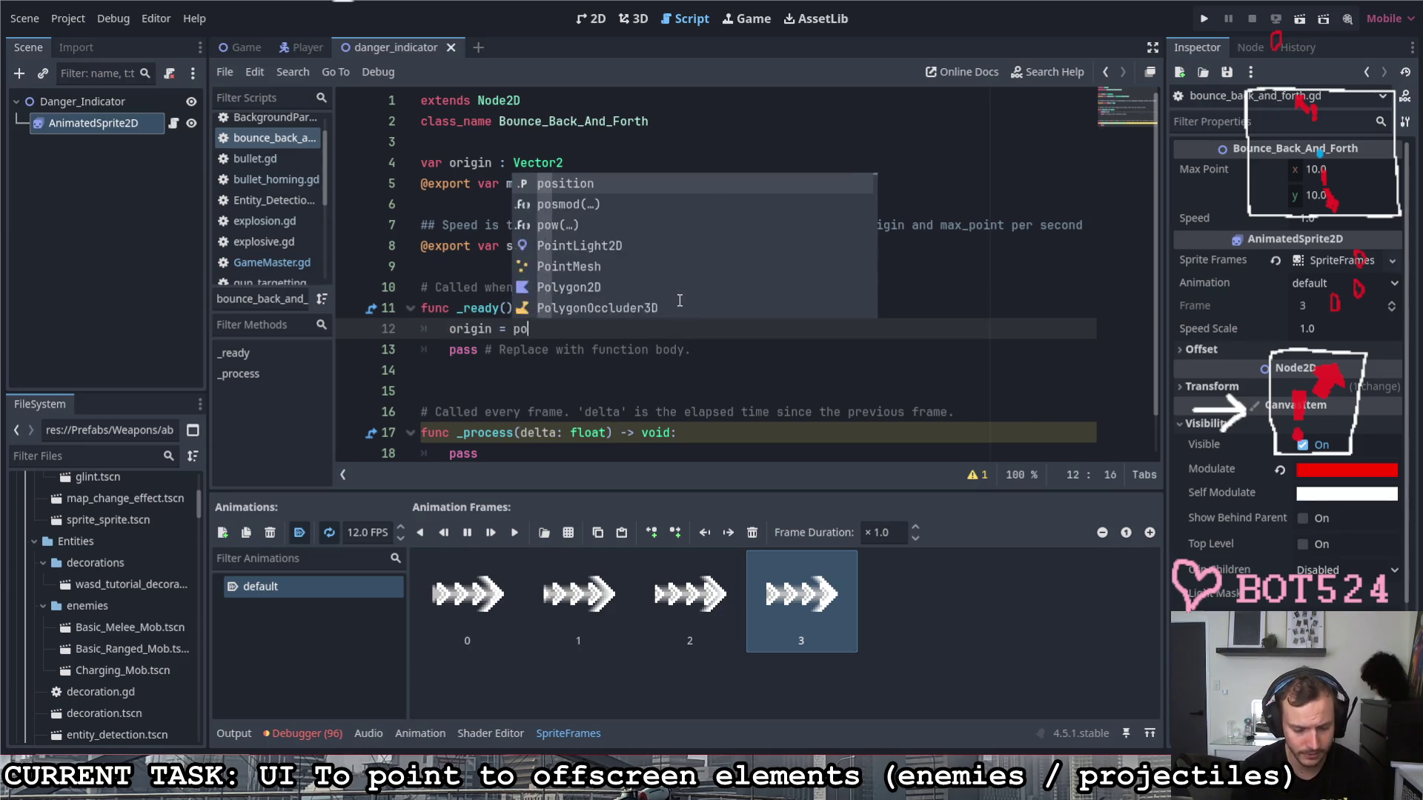
type("ion")
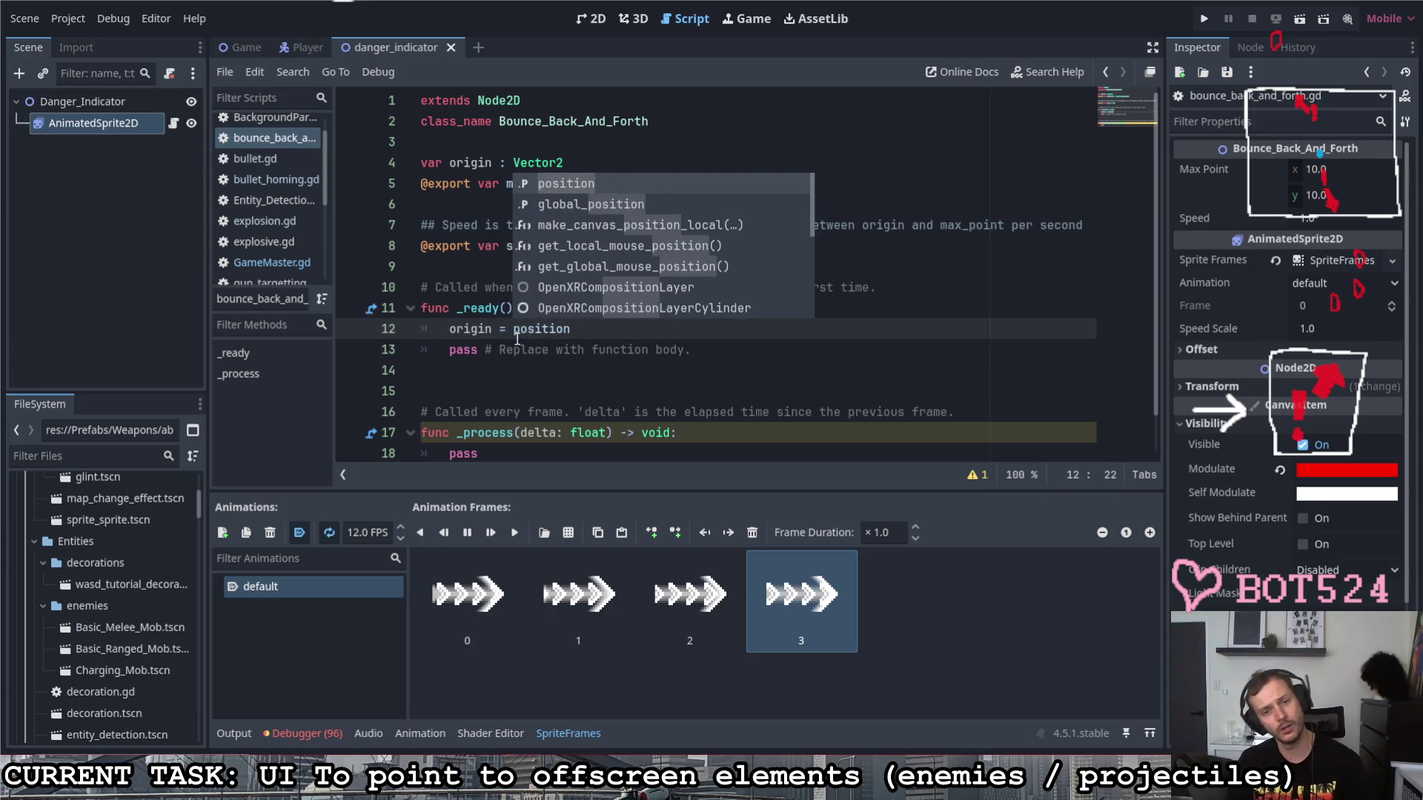
key("Escape")
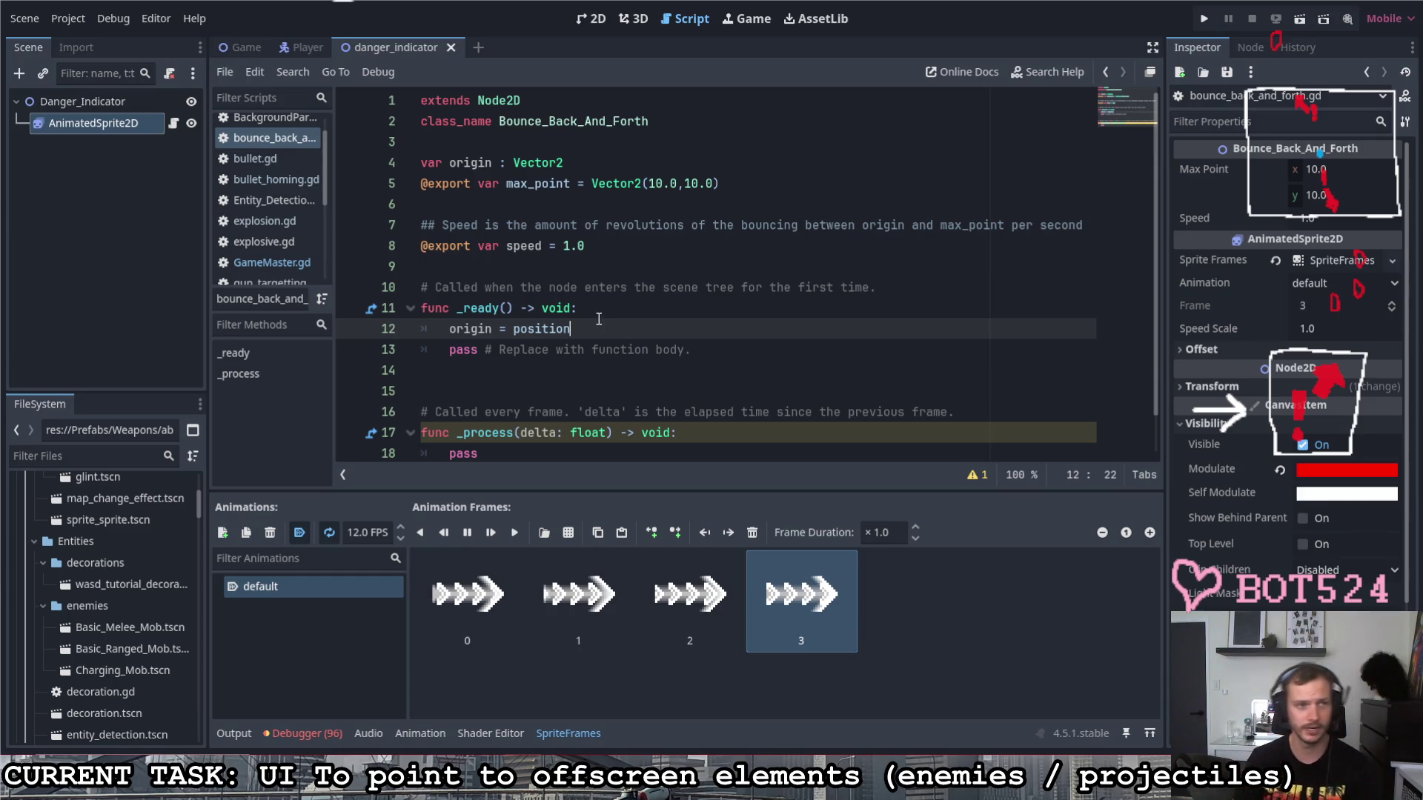
left_click(641, 310)
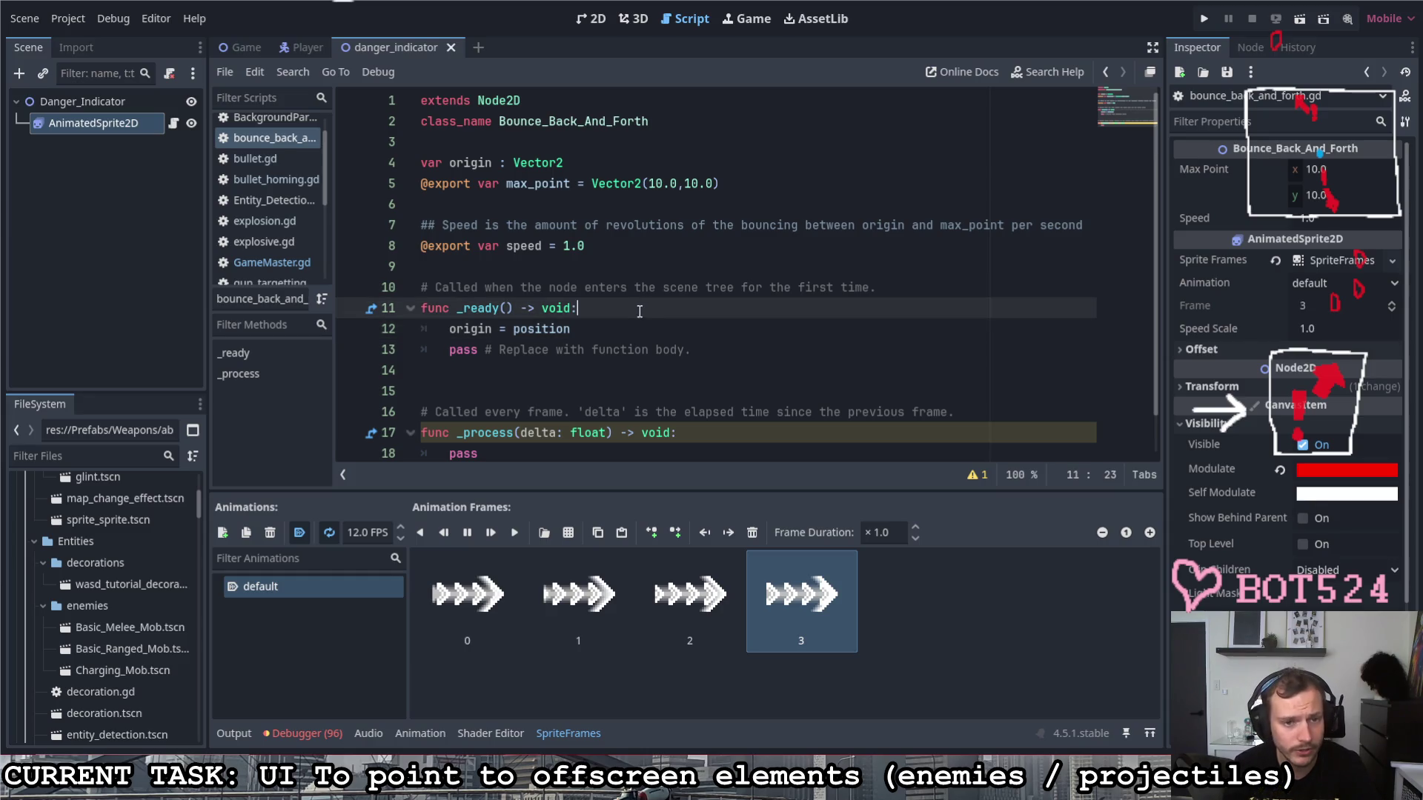
left_click(589, 331)
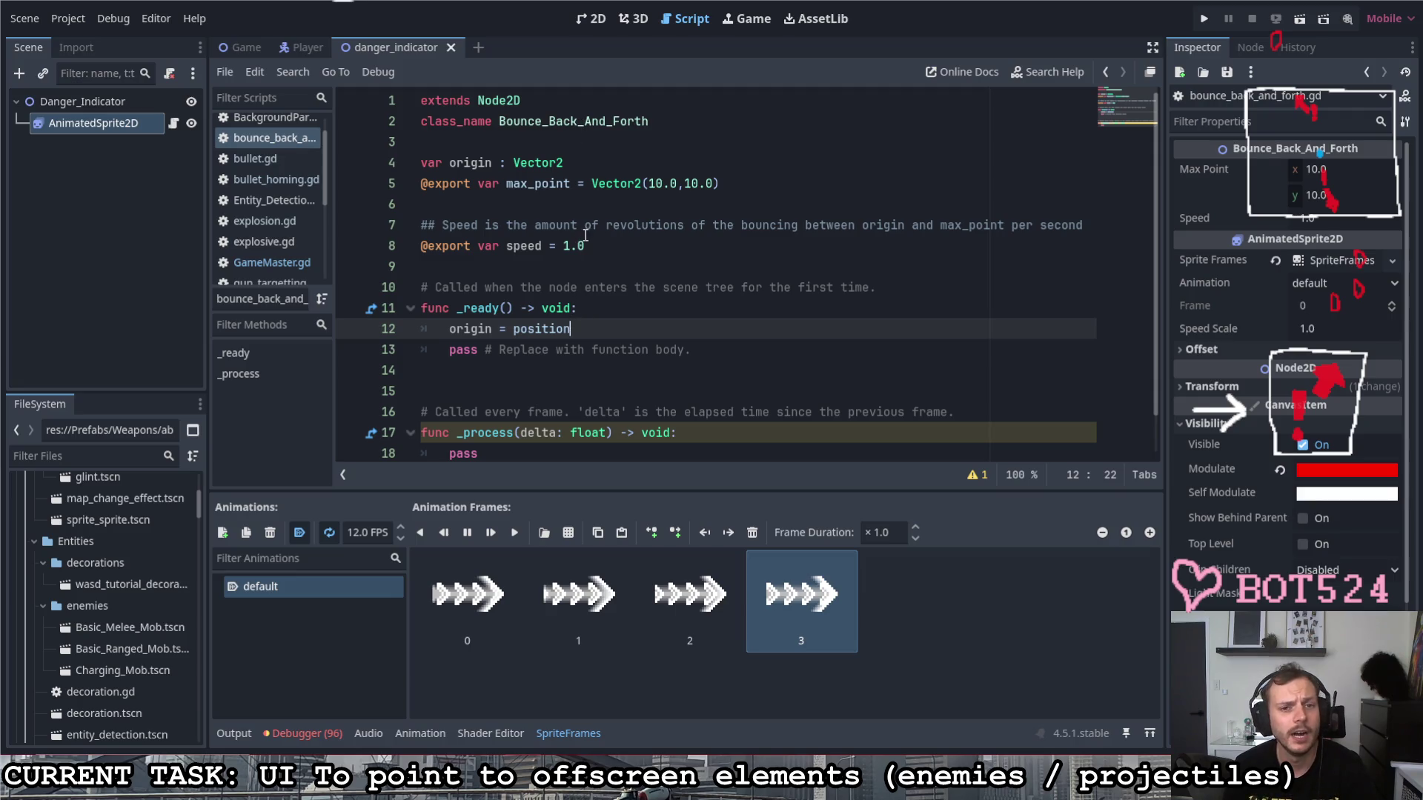
left_click_drag(673, 361, 371, 359)
key("BackSpace")
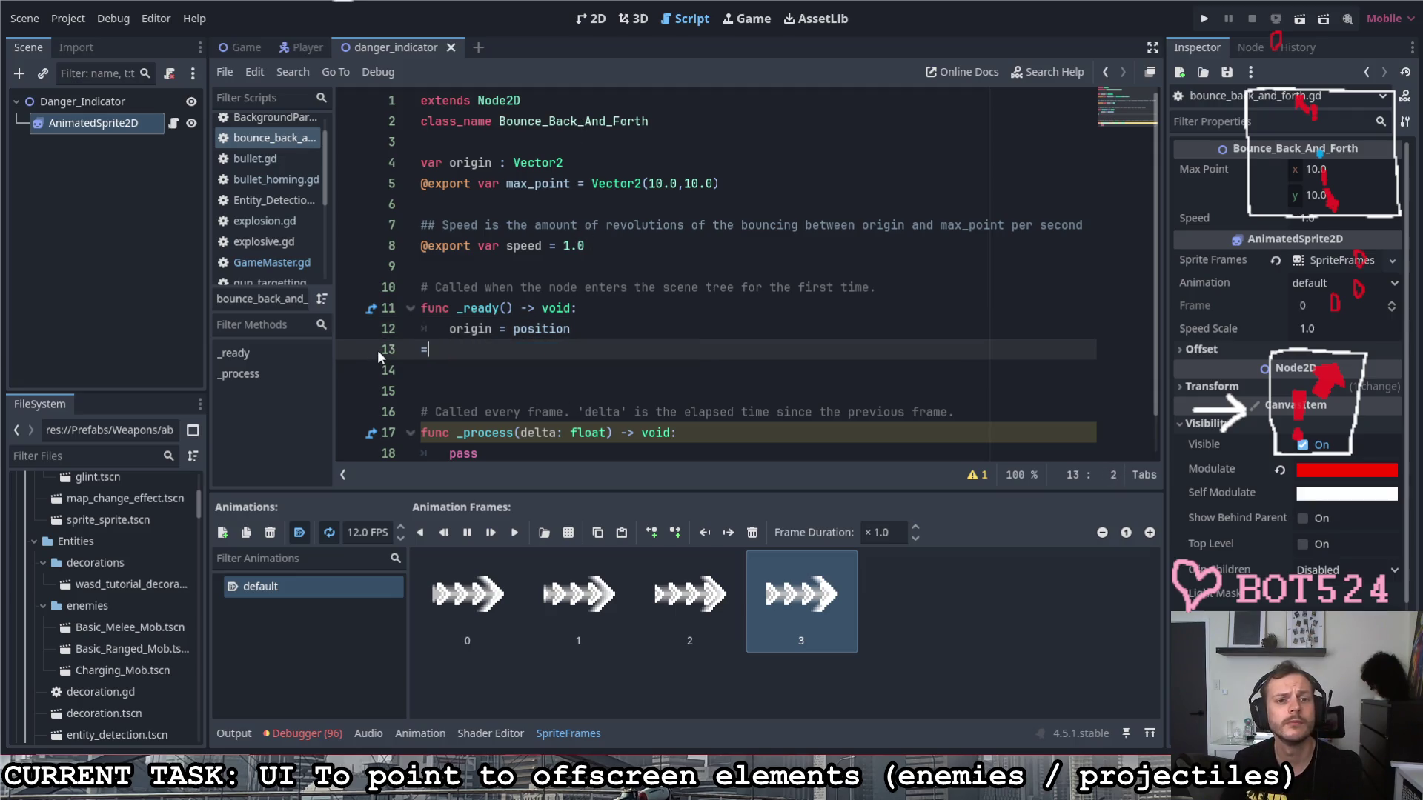
Remove the leftover empty line in _ready and set Max Point to (-10, 0) in the Inspector
key("BackSpace")
left_click_drag(635, 245, 560, 247)
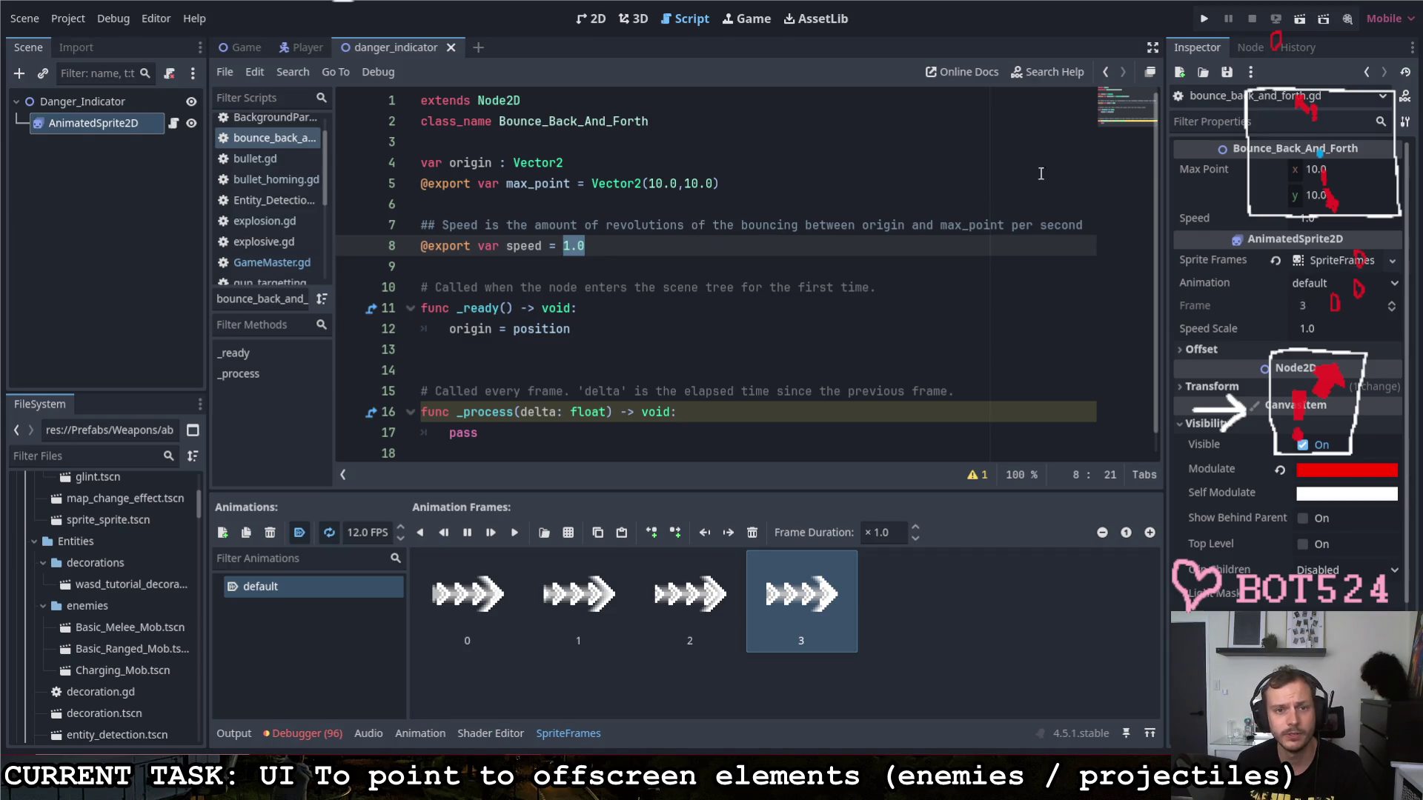
left_click(638, 244)
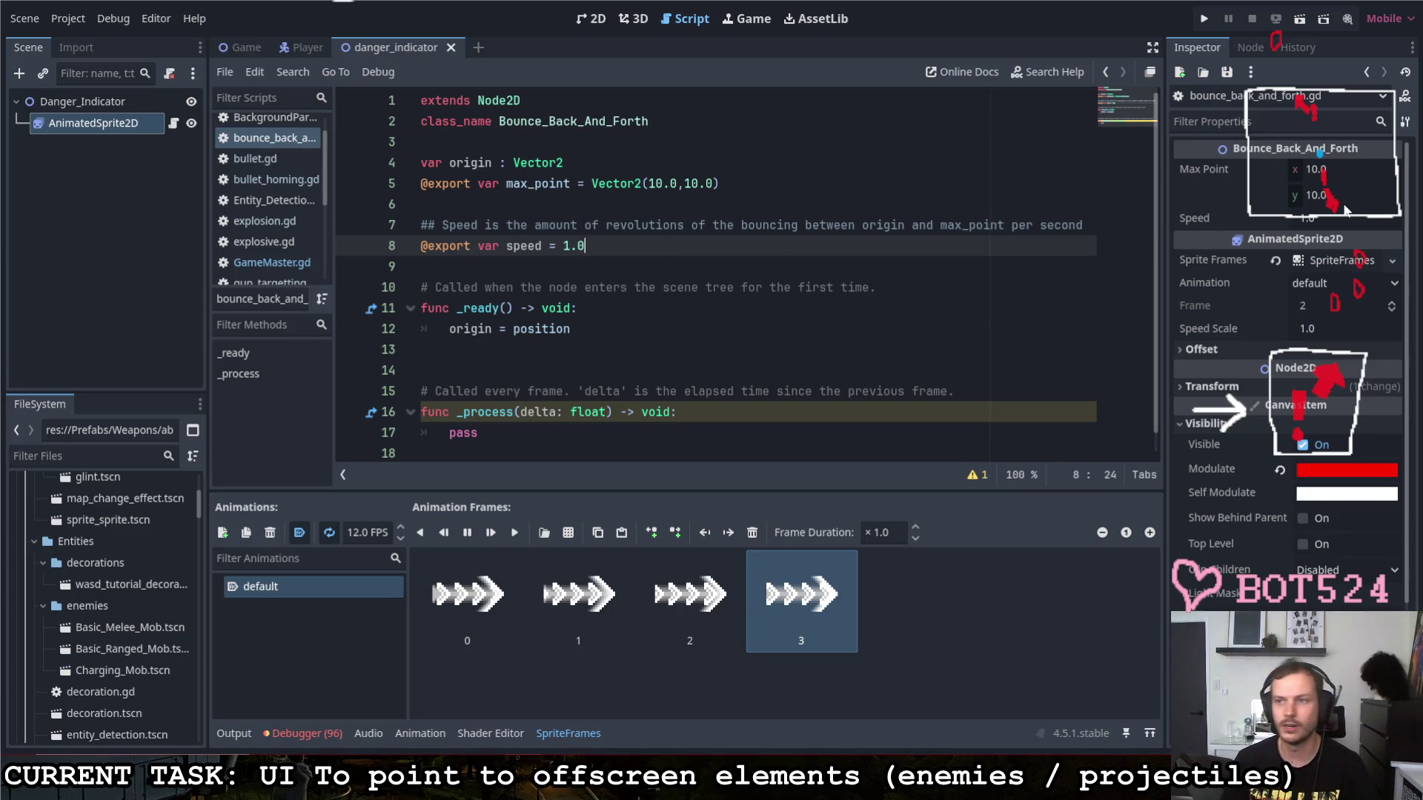
left_click(1347, 195)
left_click(1334, 171)
type("-10")
key("Return")
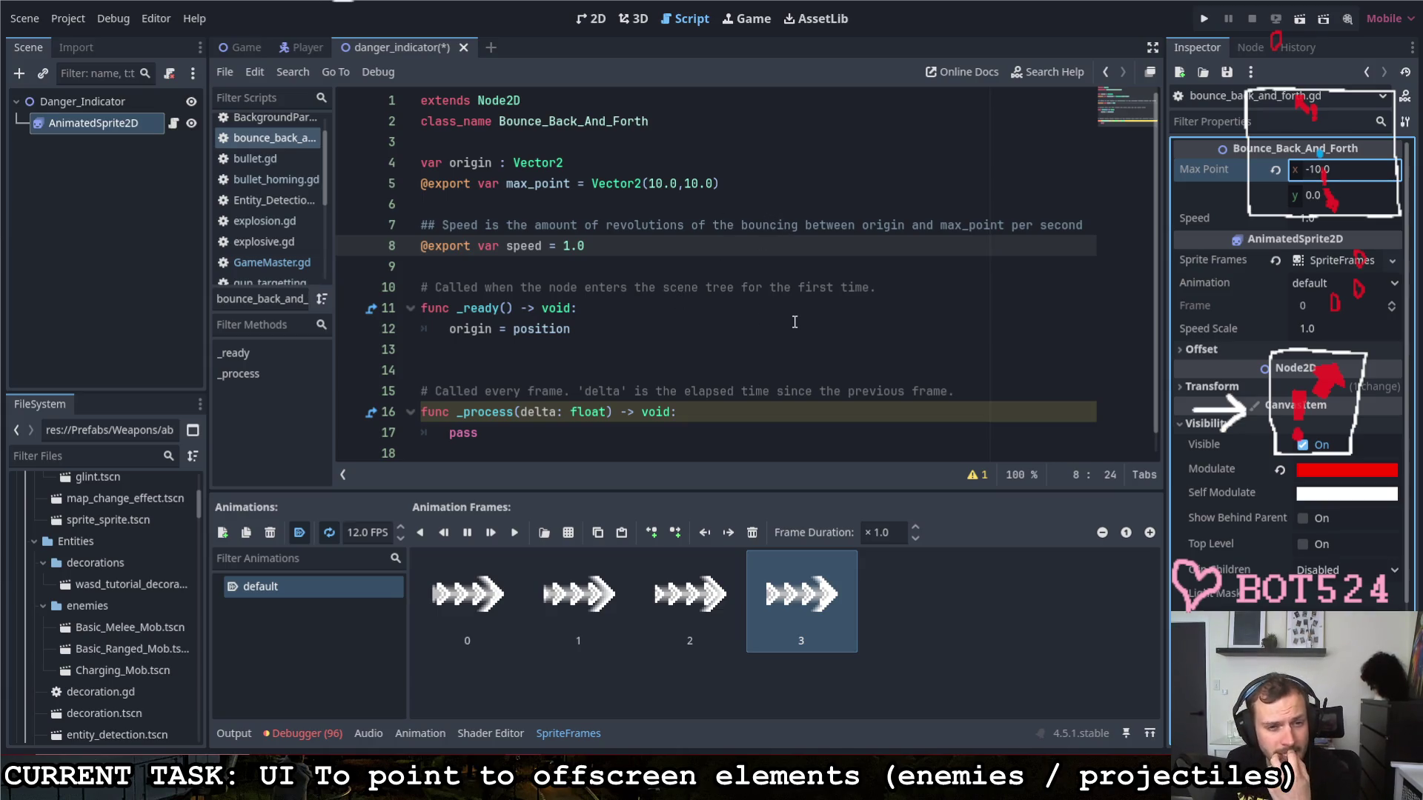
Check the arrow in the 2D view, then open an empty line after the _process line
scroll(619, 406, "down", 1)
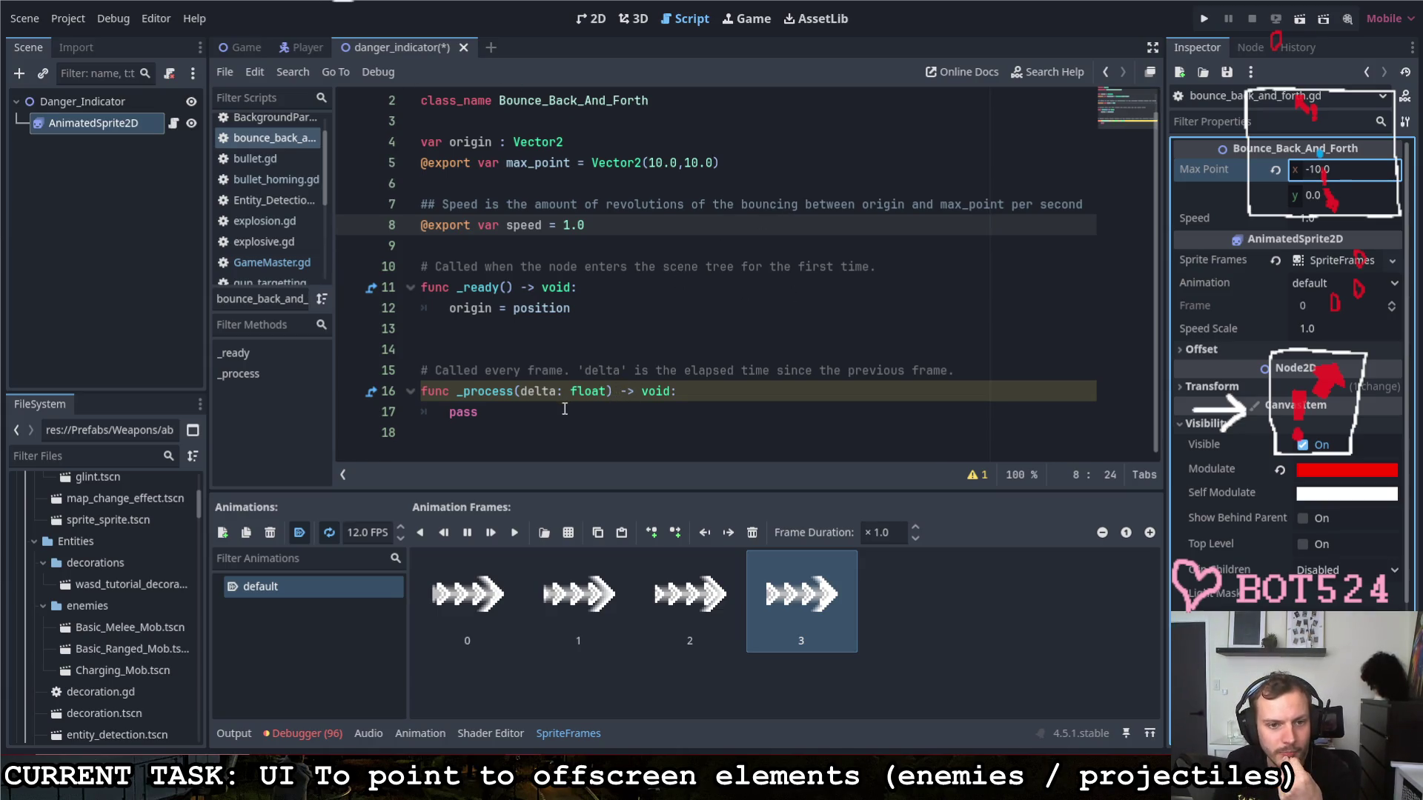
left_click(566, 411)
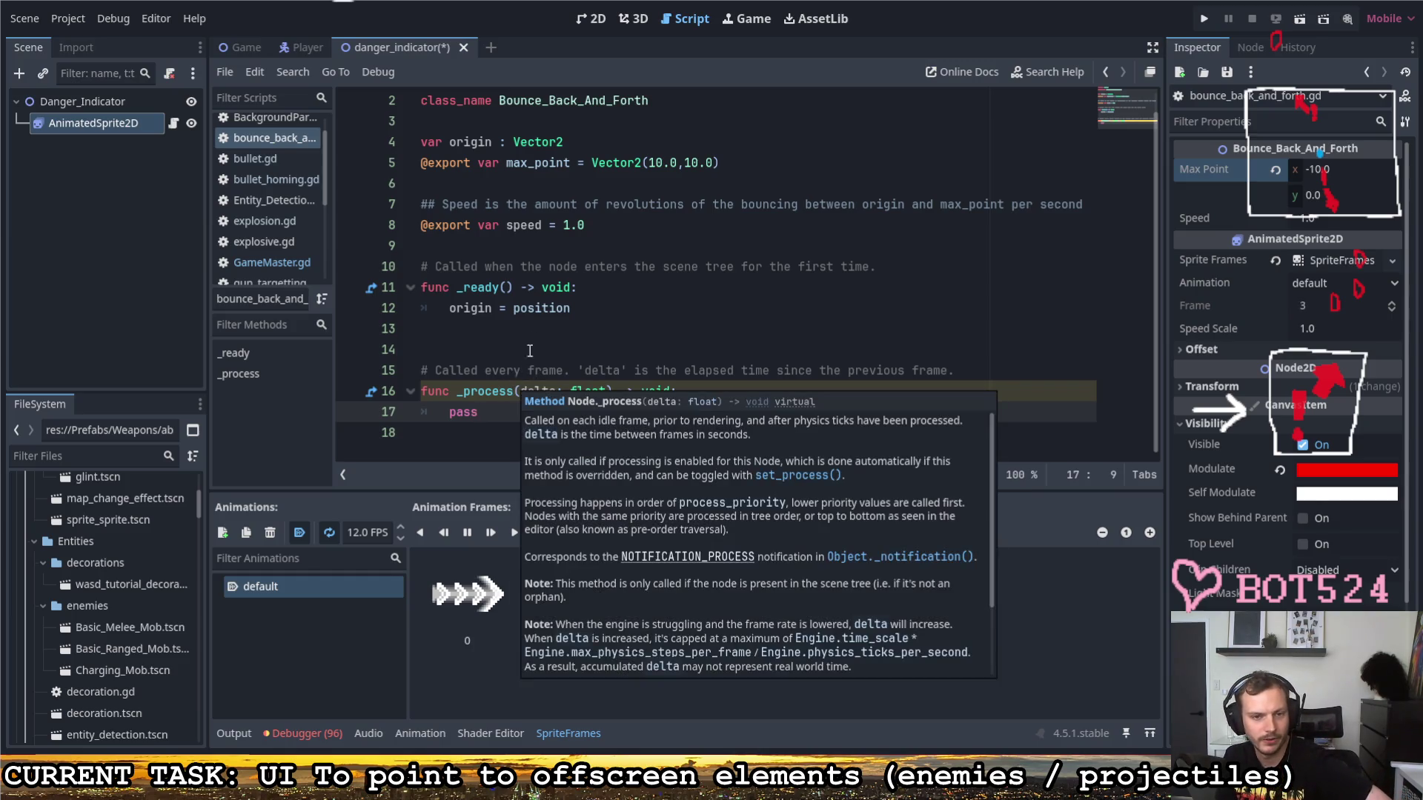
left_click(578, 310)
left_click(535, 413)
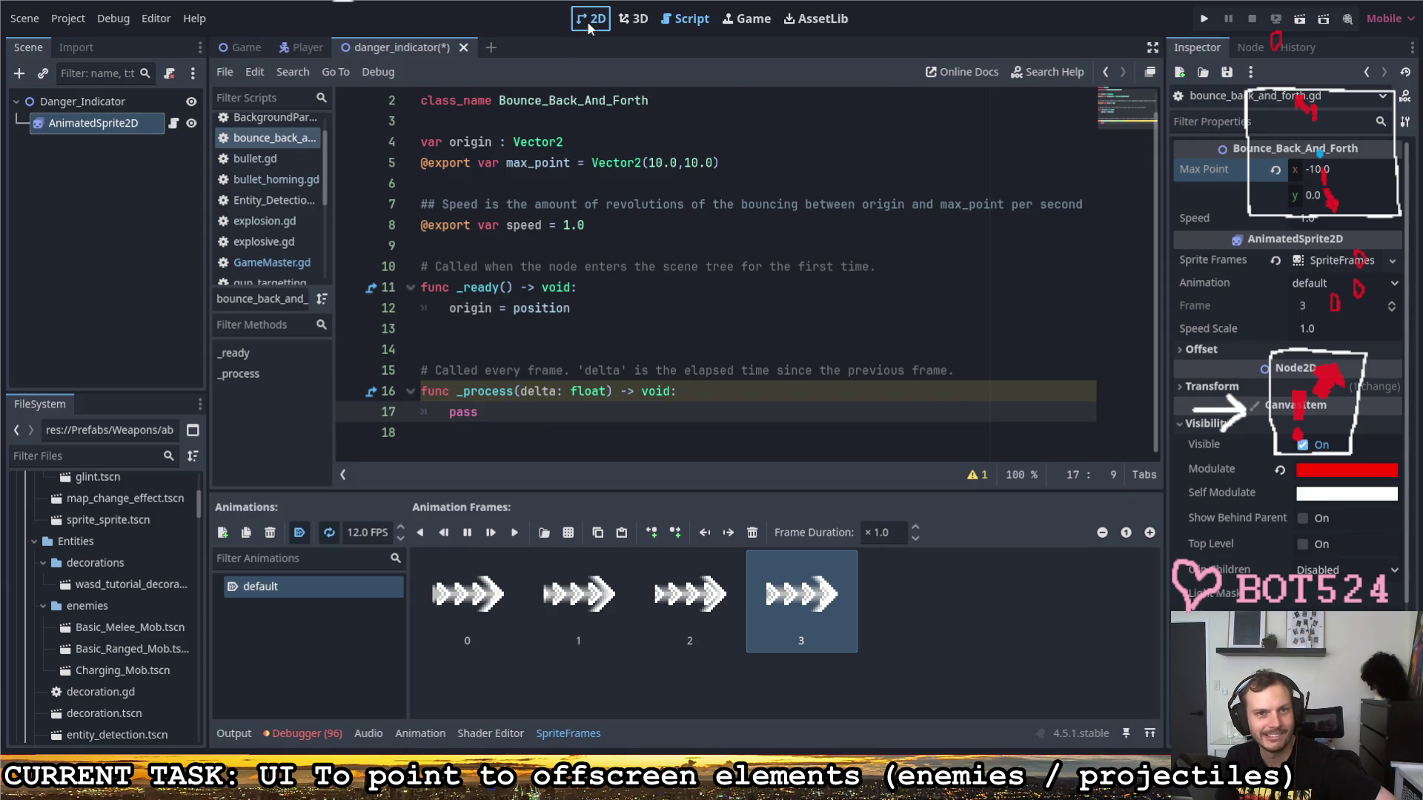
left_click(588, 23)
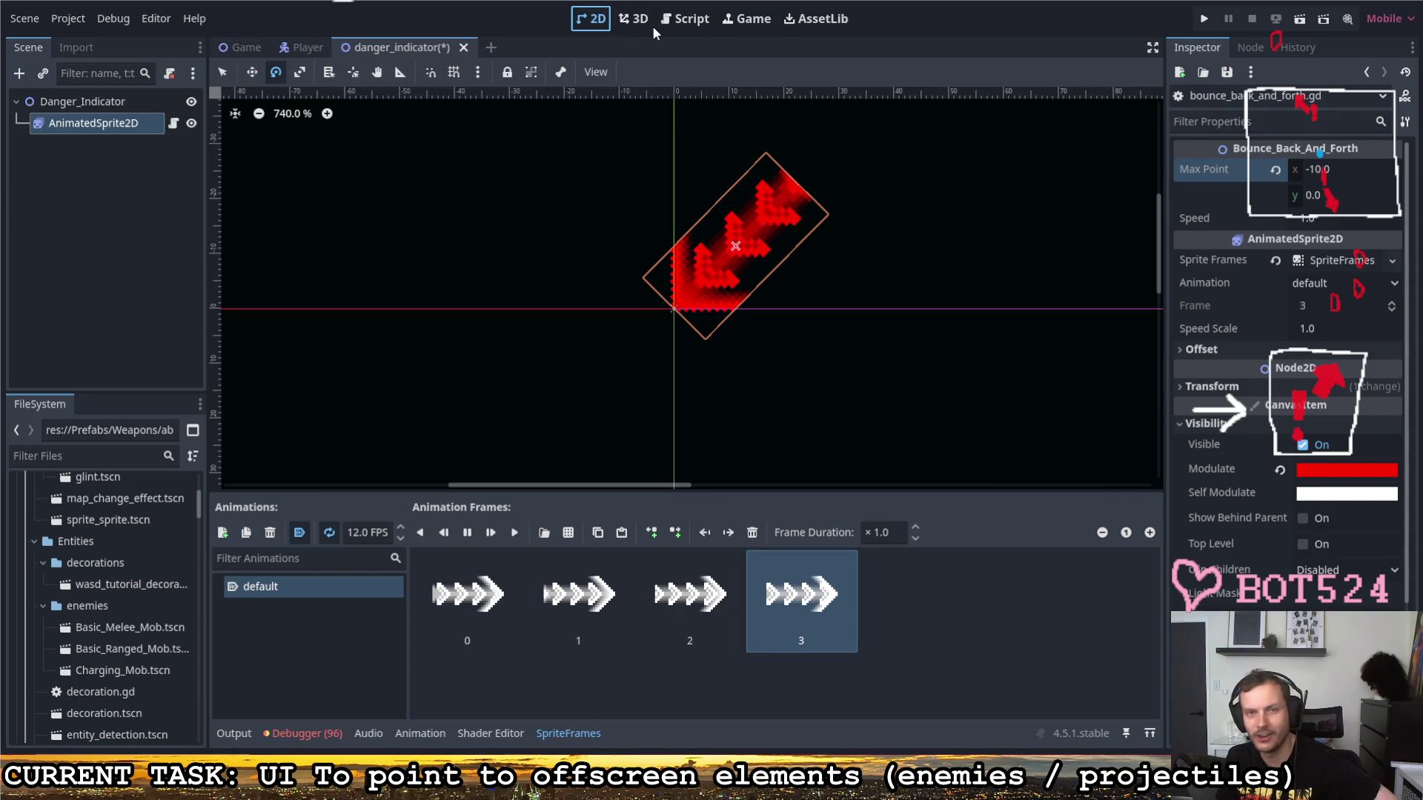
left_click(683, 20)
left_click(693, 391)
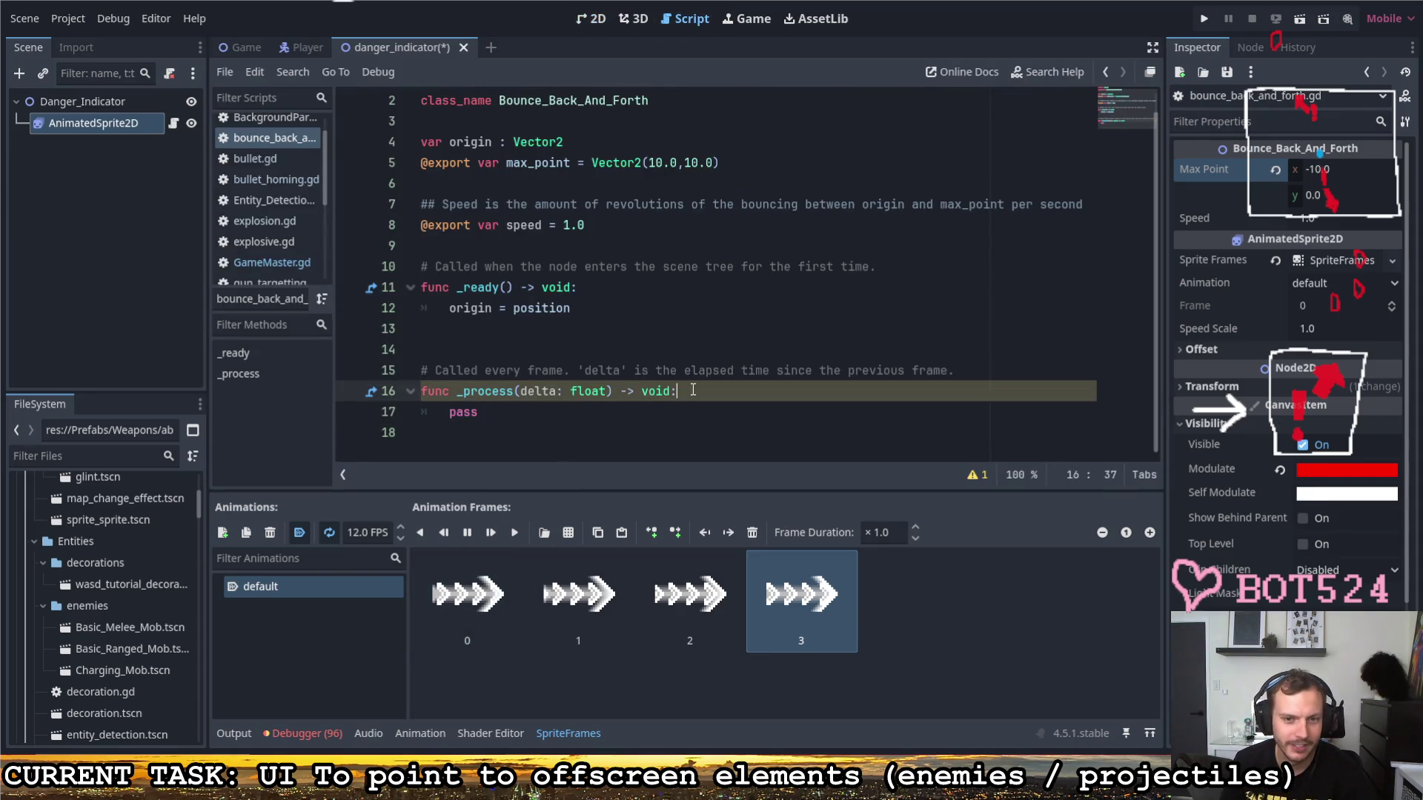
key("Return")
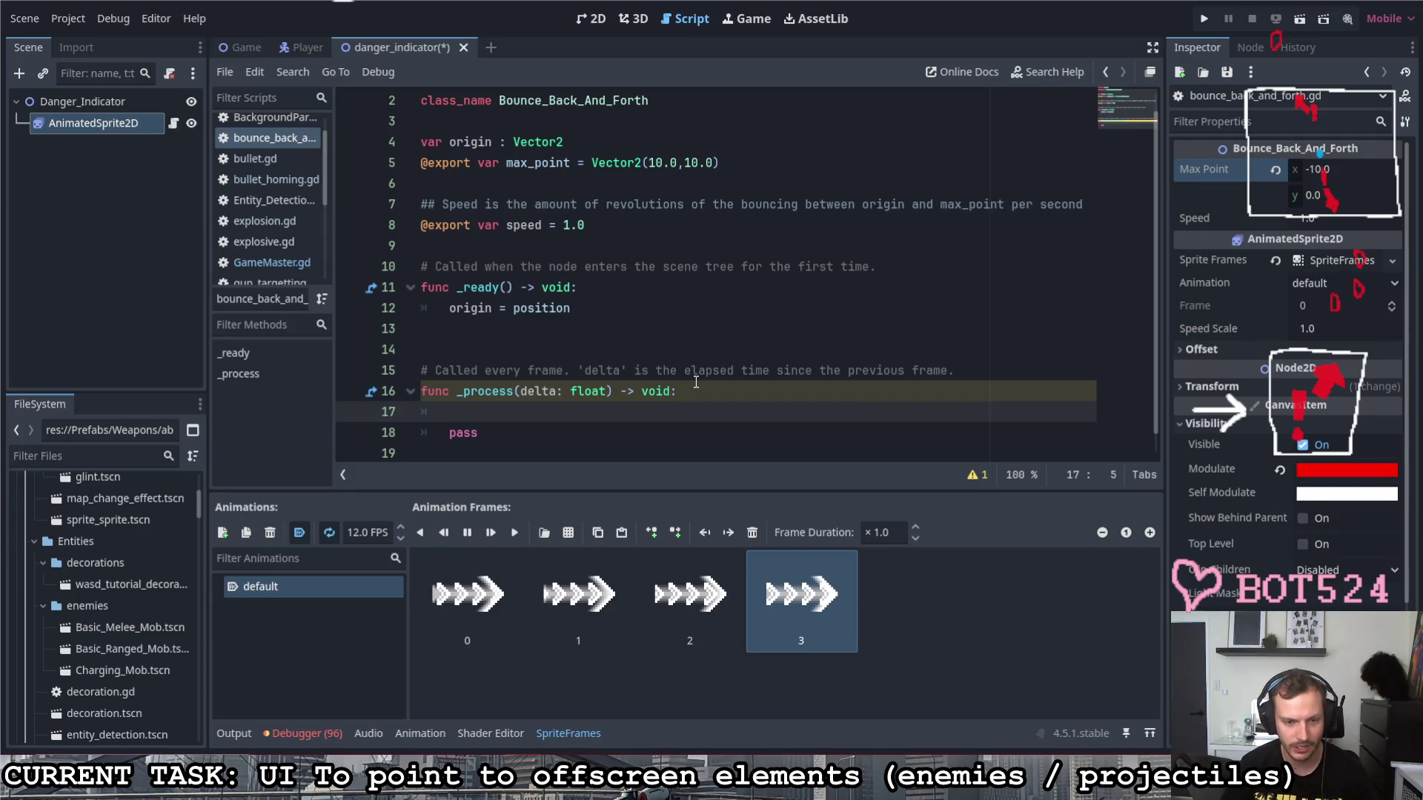
Type a Time.get_time call on the new _process line
type("time")
key("Return")
type(".time")
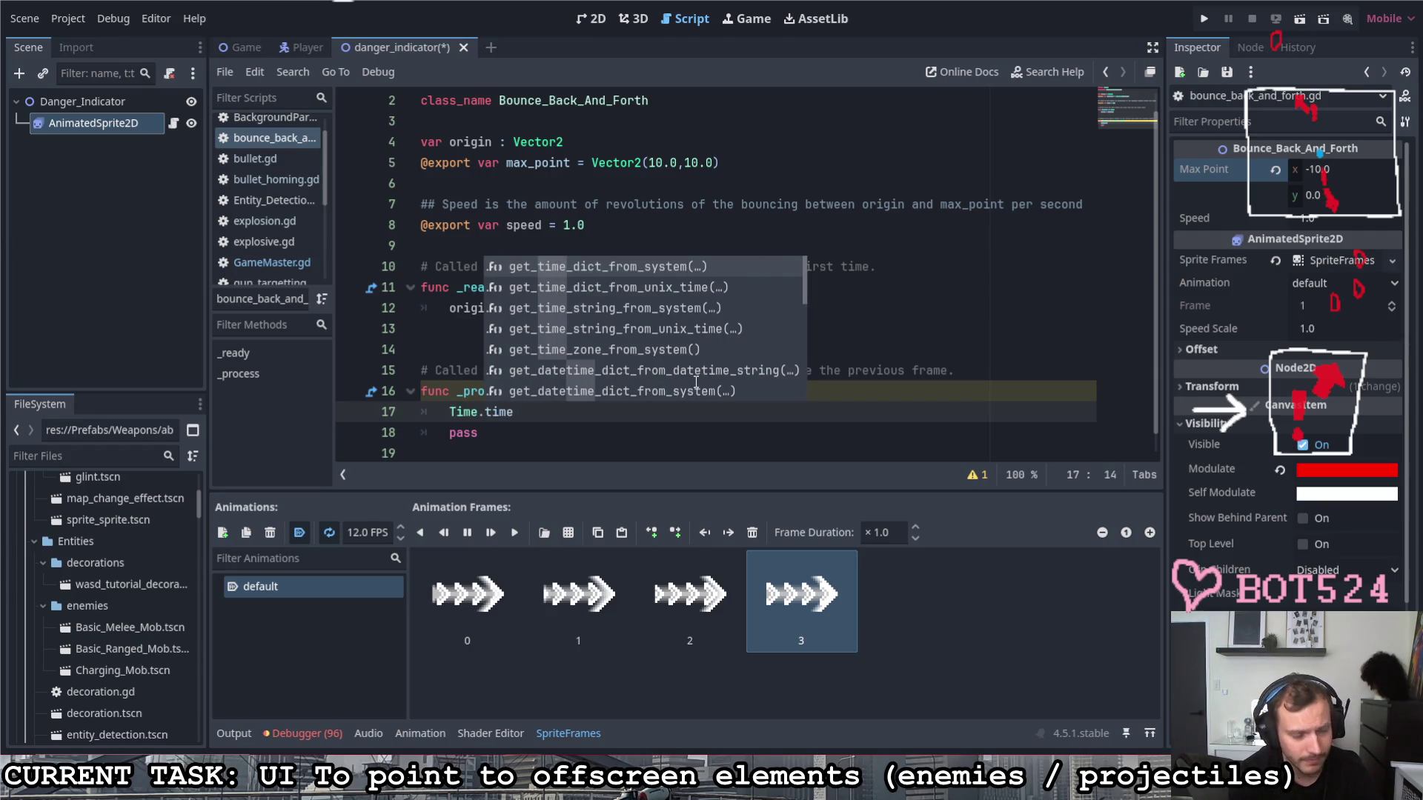
key("BackSpace")
key("BackSpace")
key("BackSpace")
type("get_")
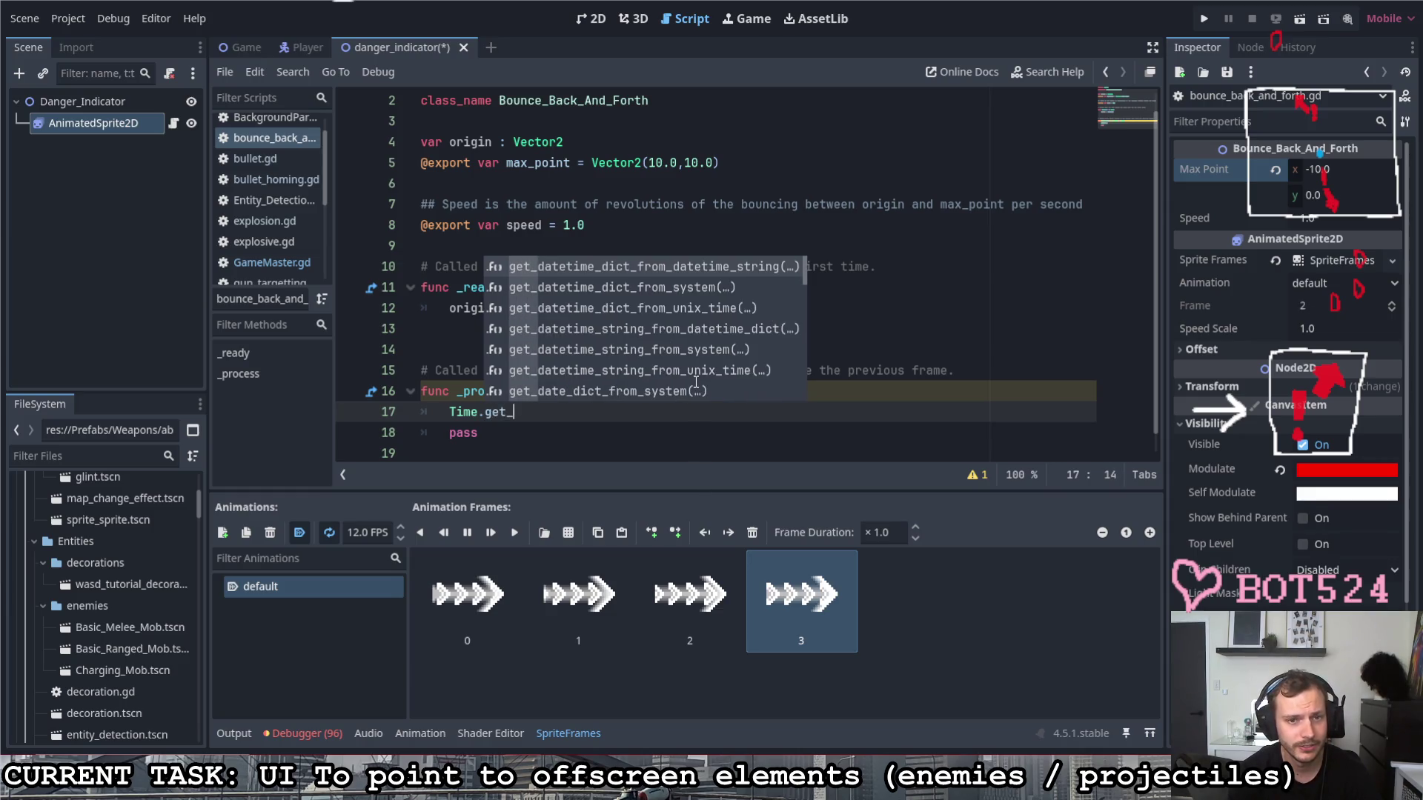
type("time")
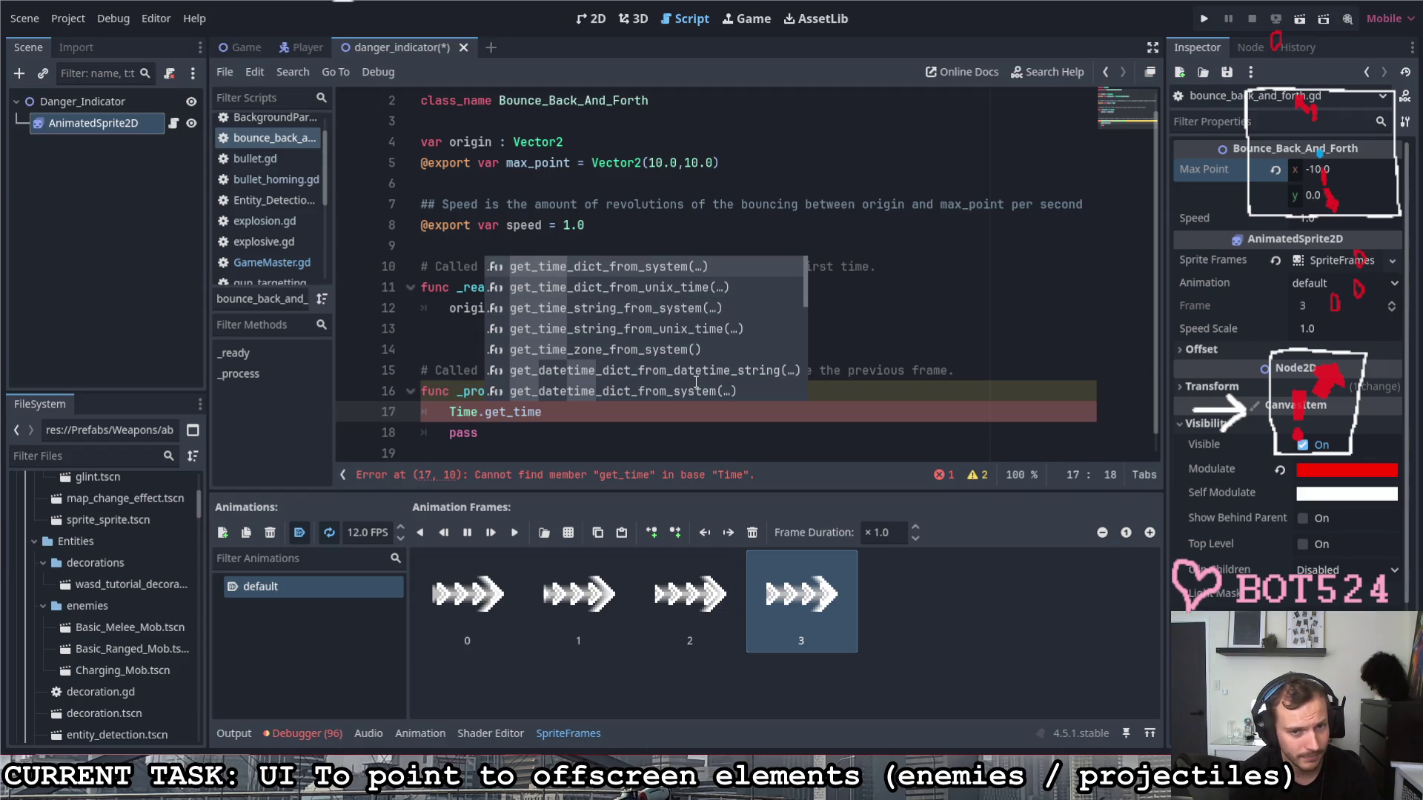
Erase the get_time call so line 17 is blank, and open a new Firefox window
scroll(696, 383, "down", 10)
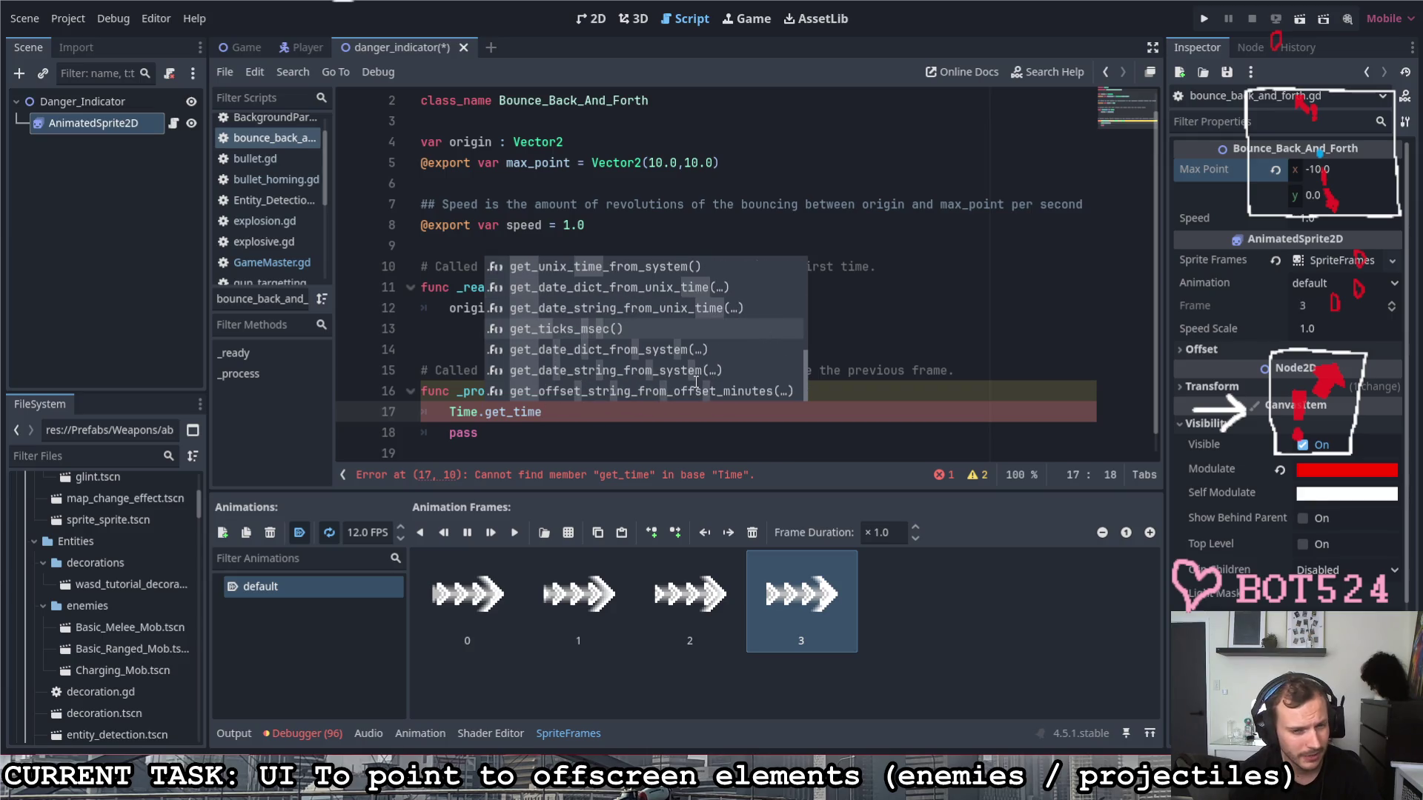
key("BackSpace")
key("BackSpace")
key("BackSpace")
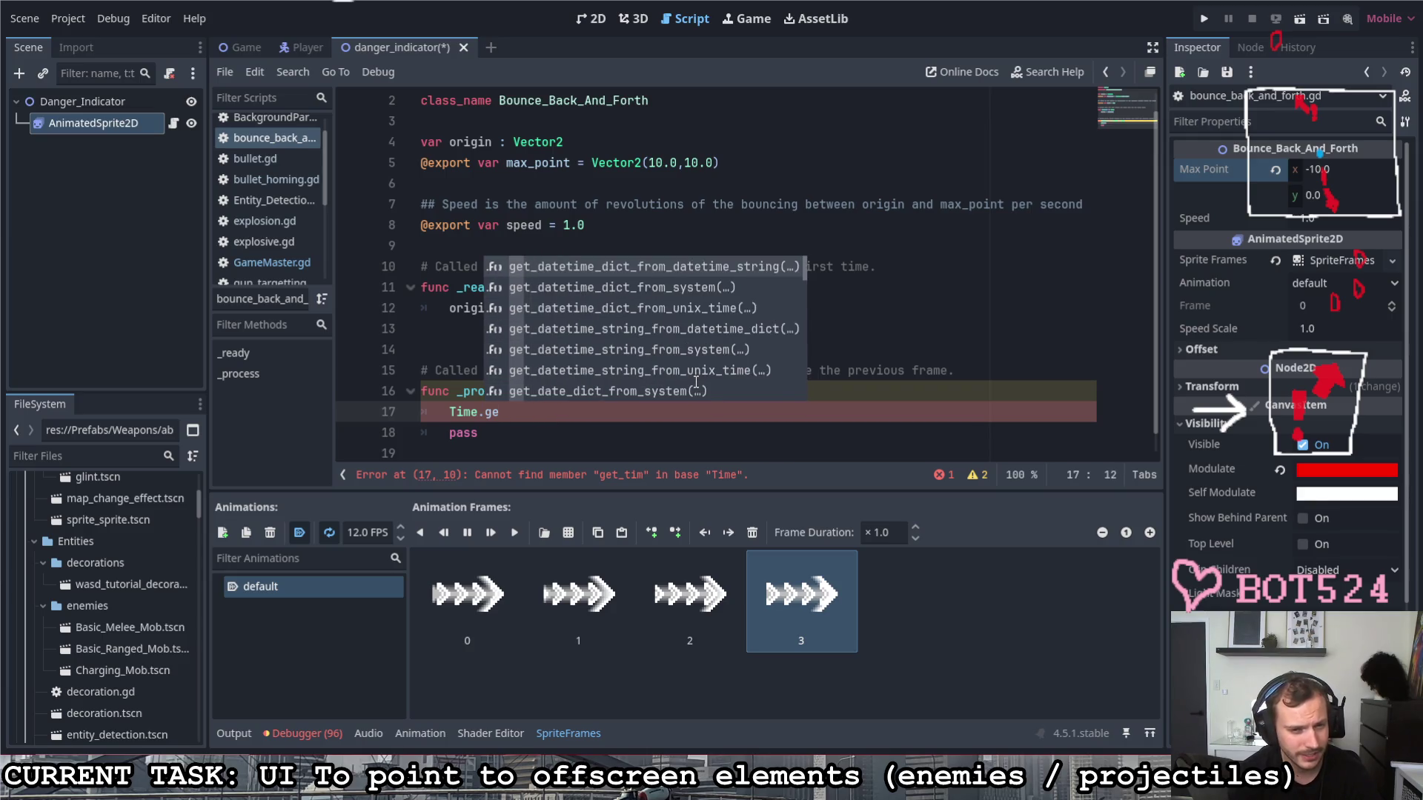
key("BackSpace")
key("BackSpace")
key("BackSpace")
type("get_time")
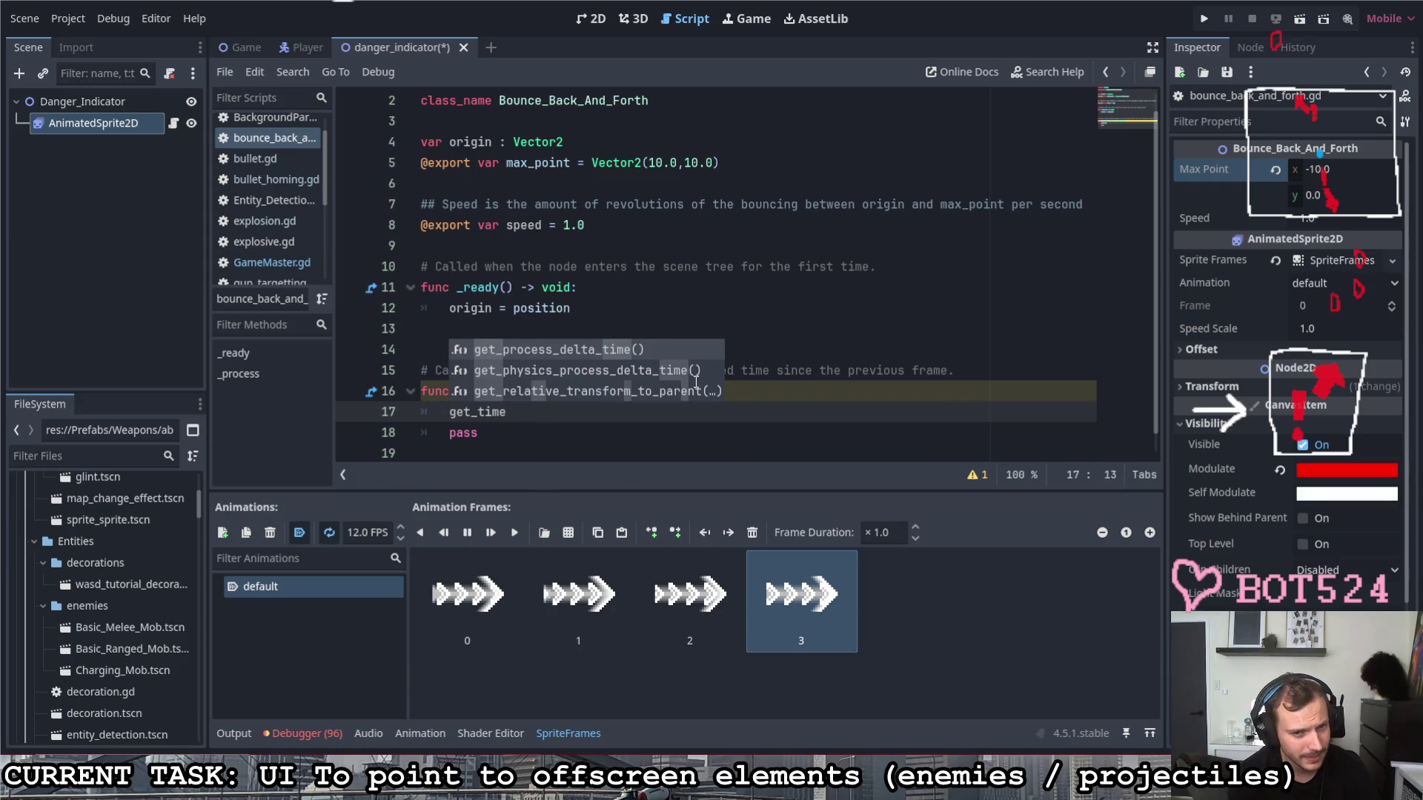
key("BackSpace")
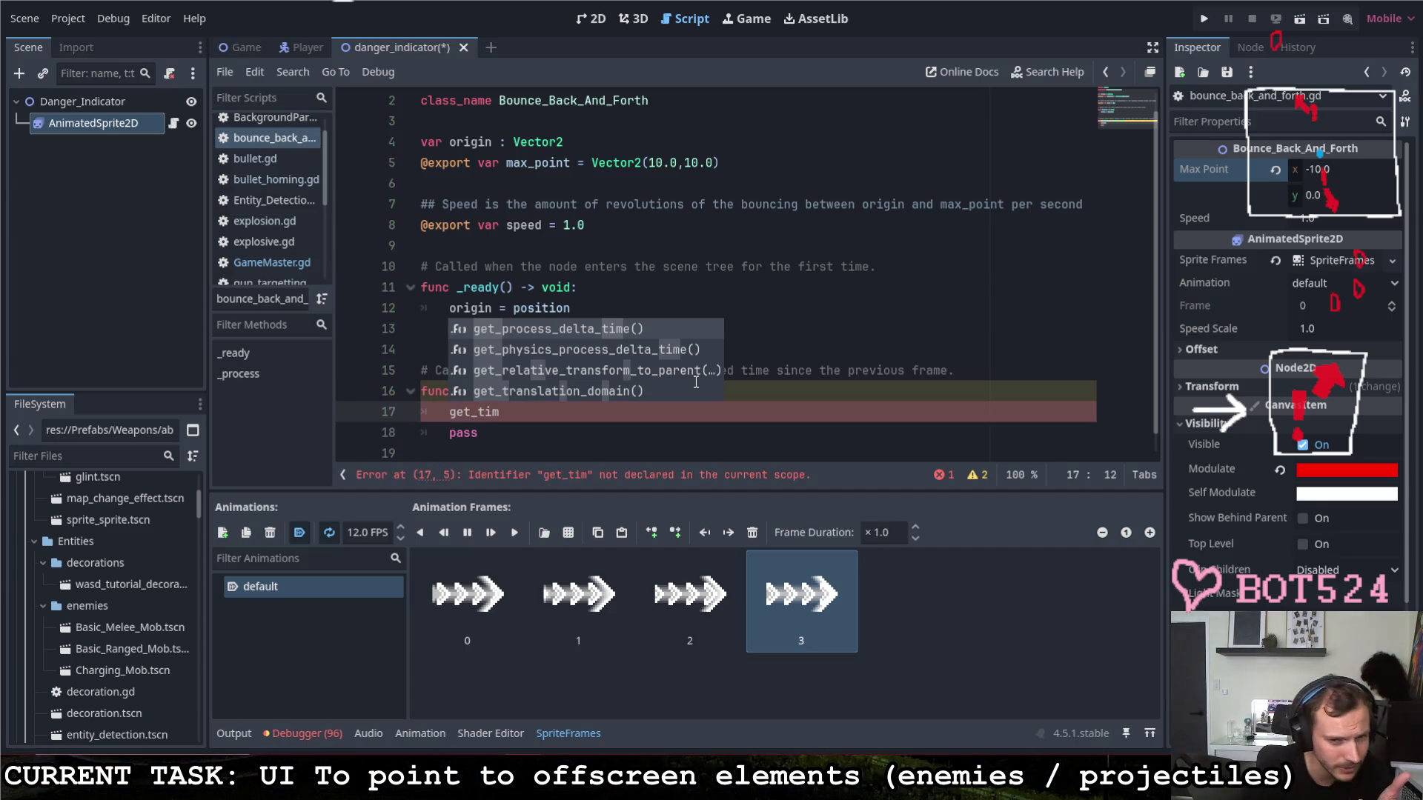
key("BackSpace")
key("BackSpace")
key("BackSpace")
key("BackSpace")
key("BackSpace")
key("BackSpace")
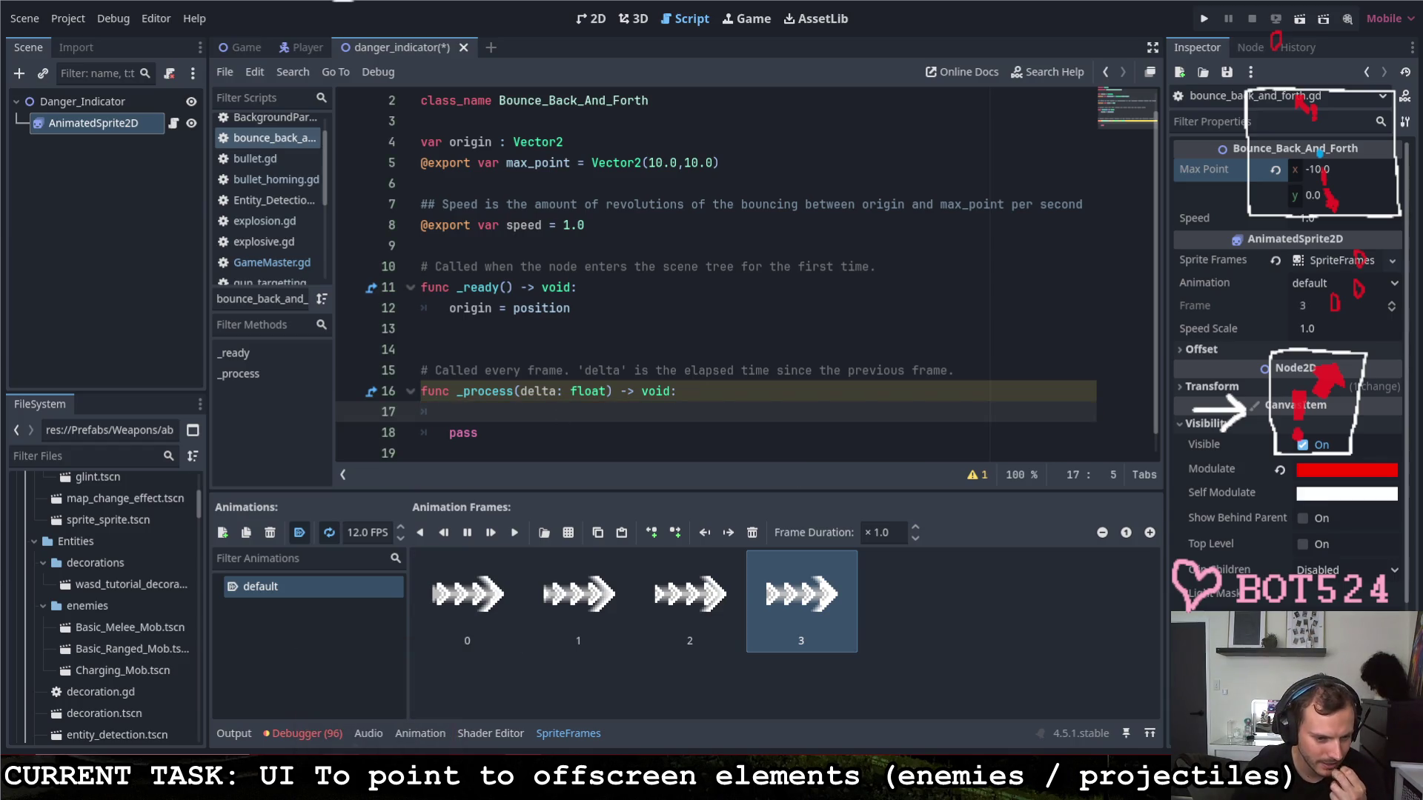
left_click(318, 786)
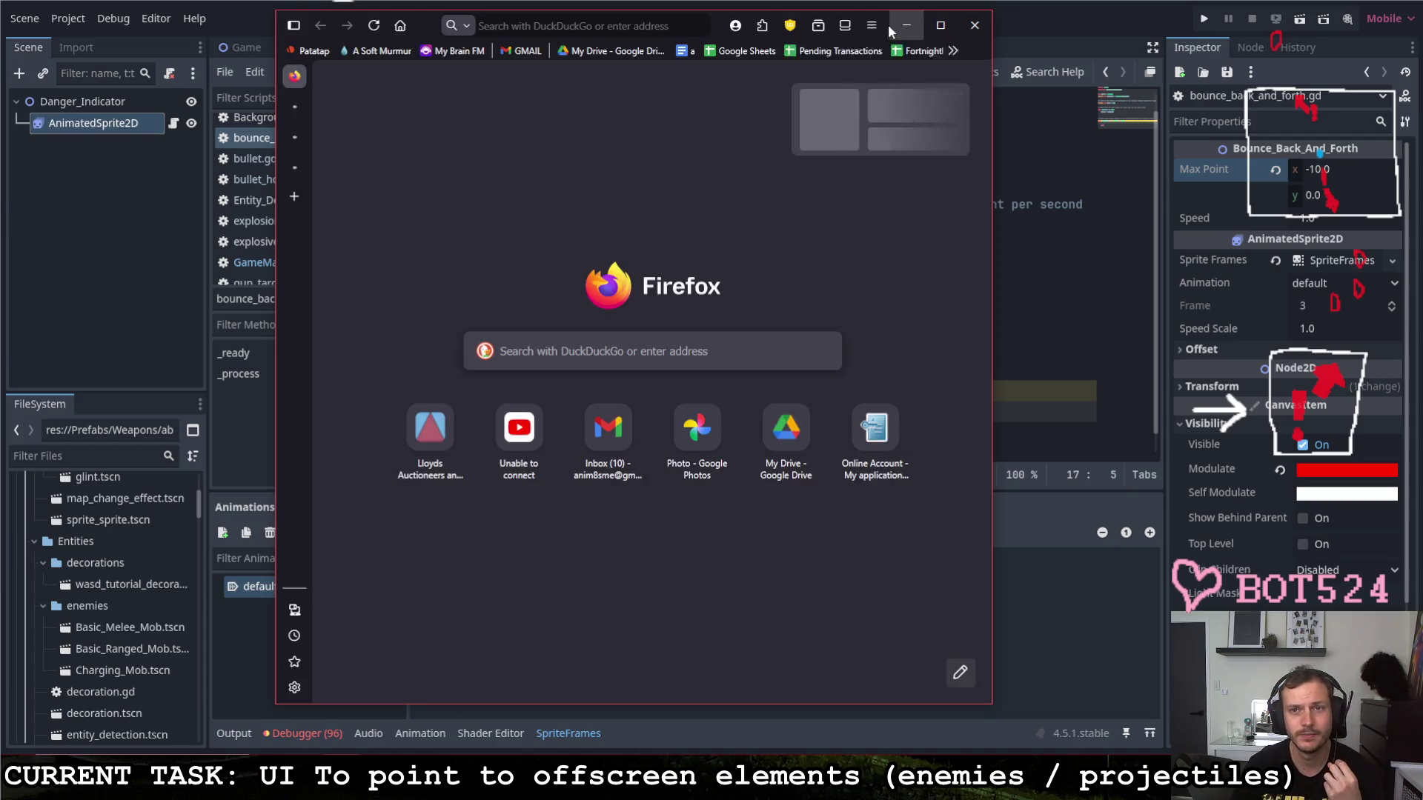
Open Firefox's main menu, then minimize the browser to get back to the Godot script
left_click(883, 26)
left_click(319, 785)
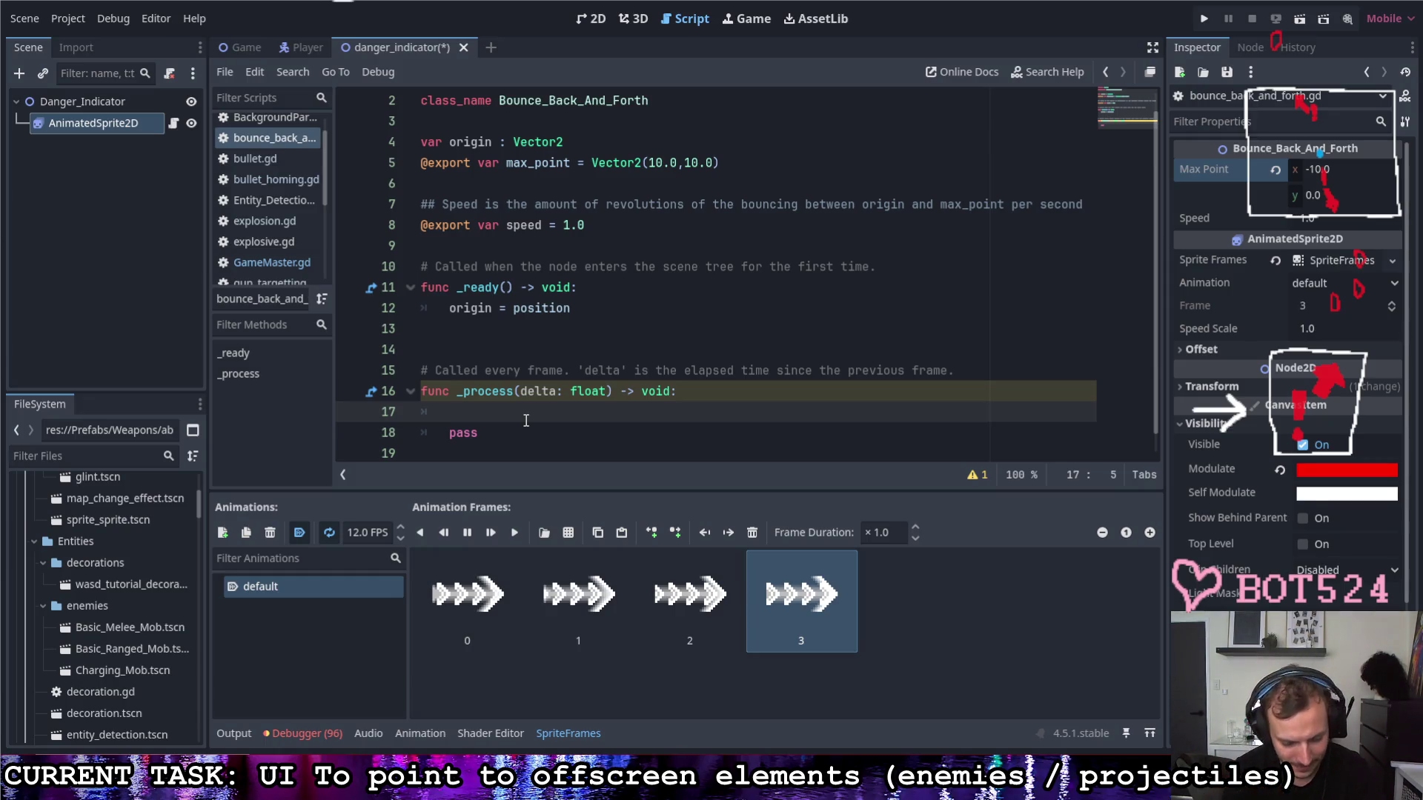
Below the speed export, declare a float property 'var t : float :'
type("Time.")
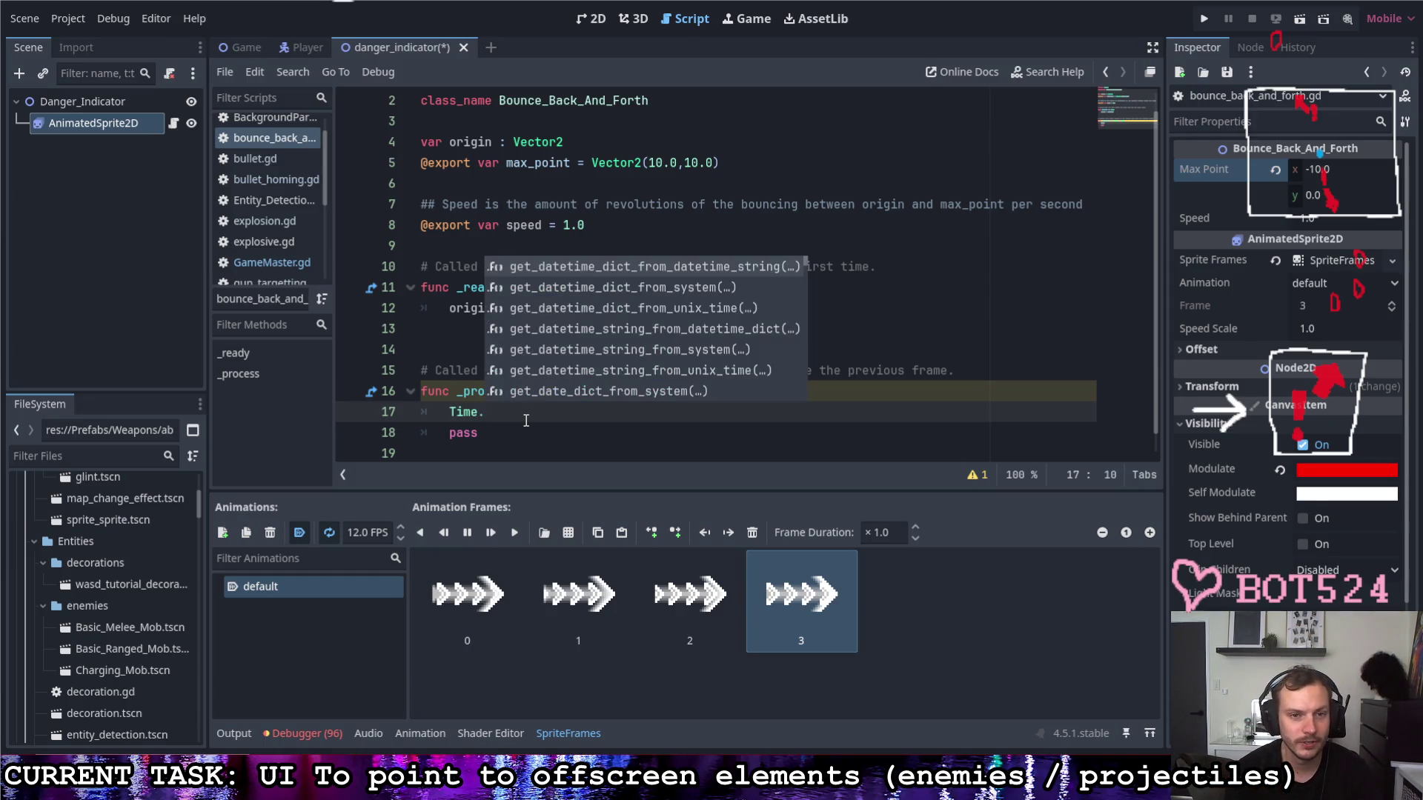
key("ctrl+z")
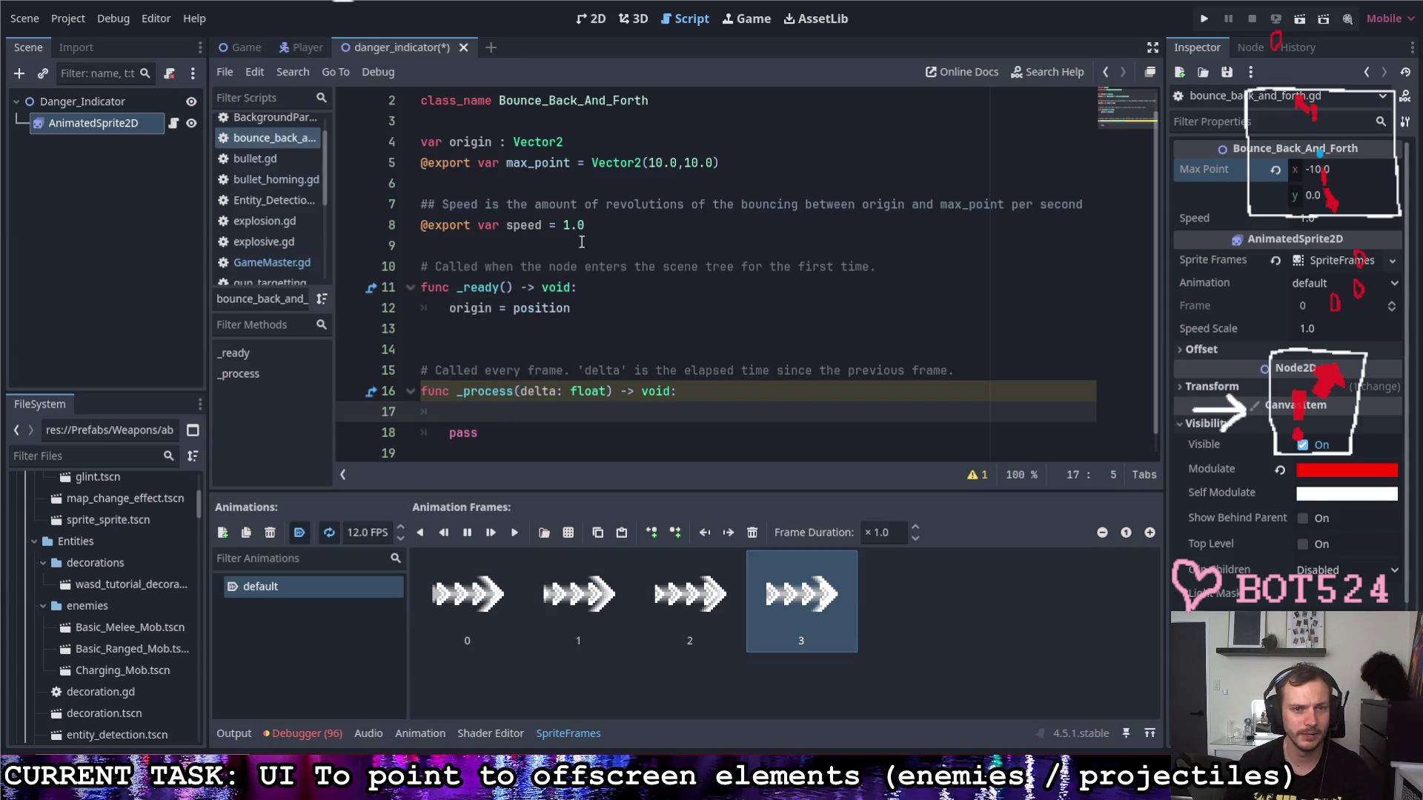
left_click(627, 230)
key("Return")
key("Return")
type("var t ")
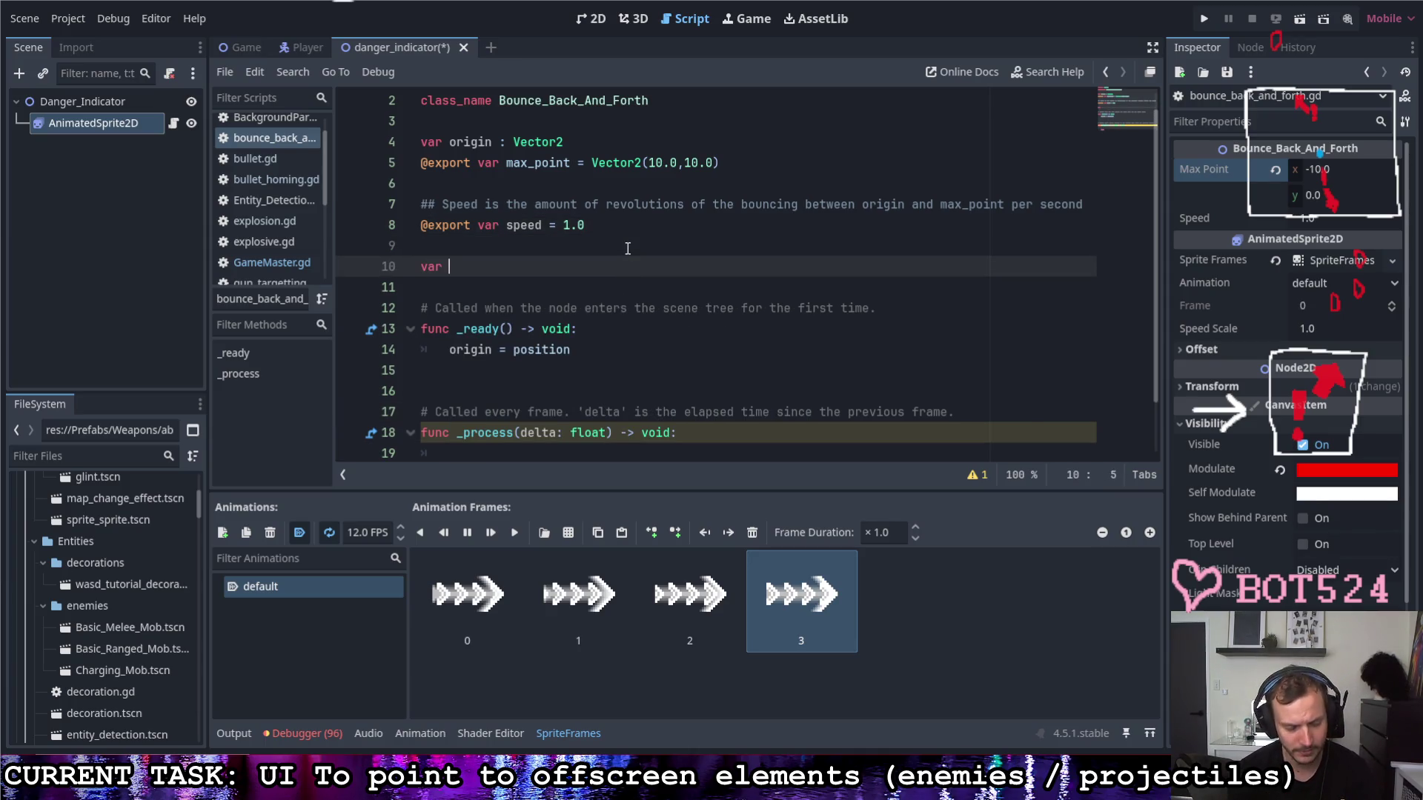
type(":")
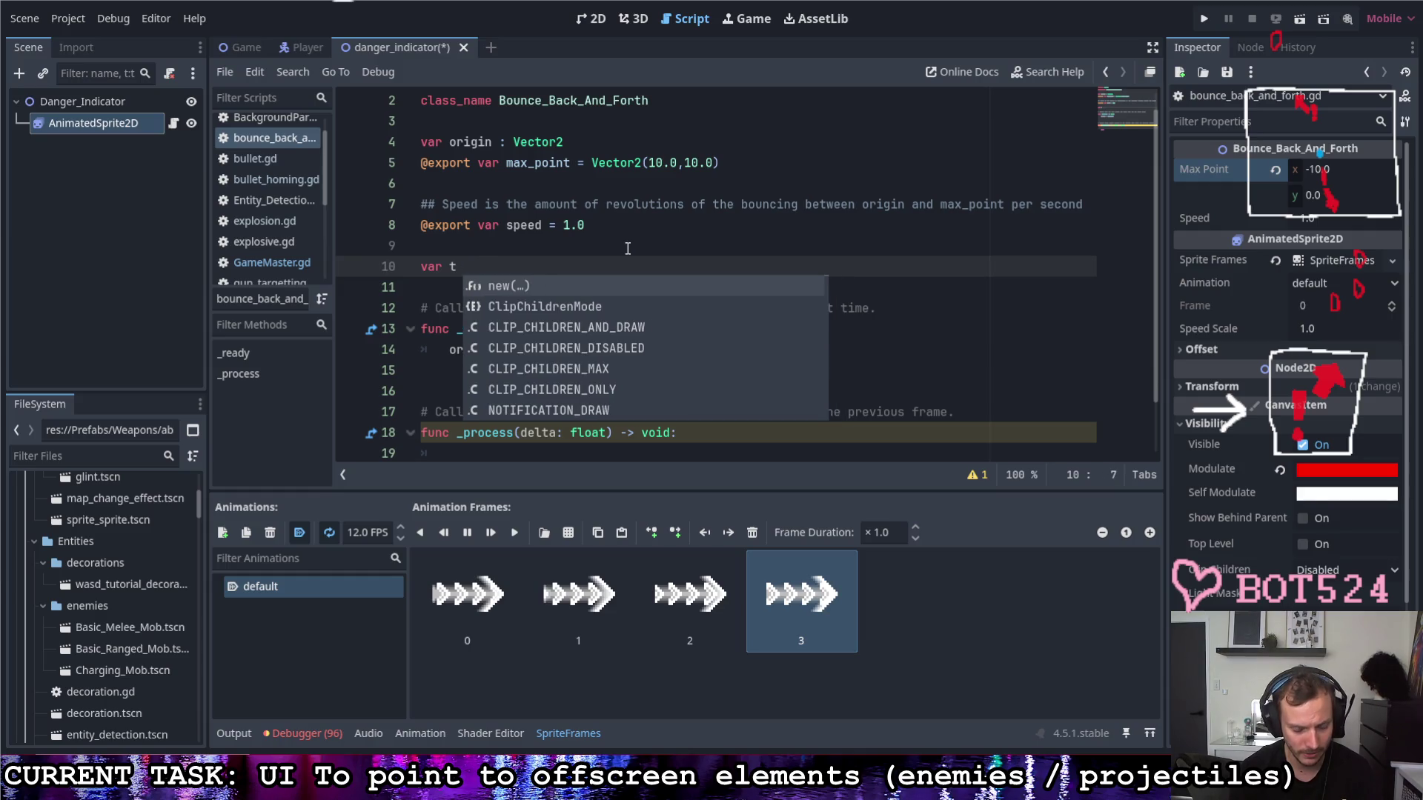
key("Escape")
type("fl")
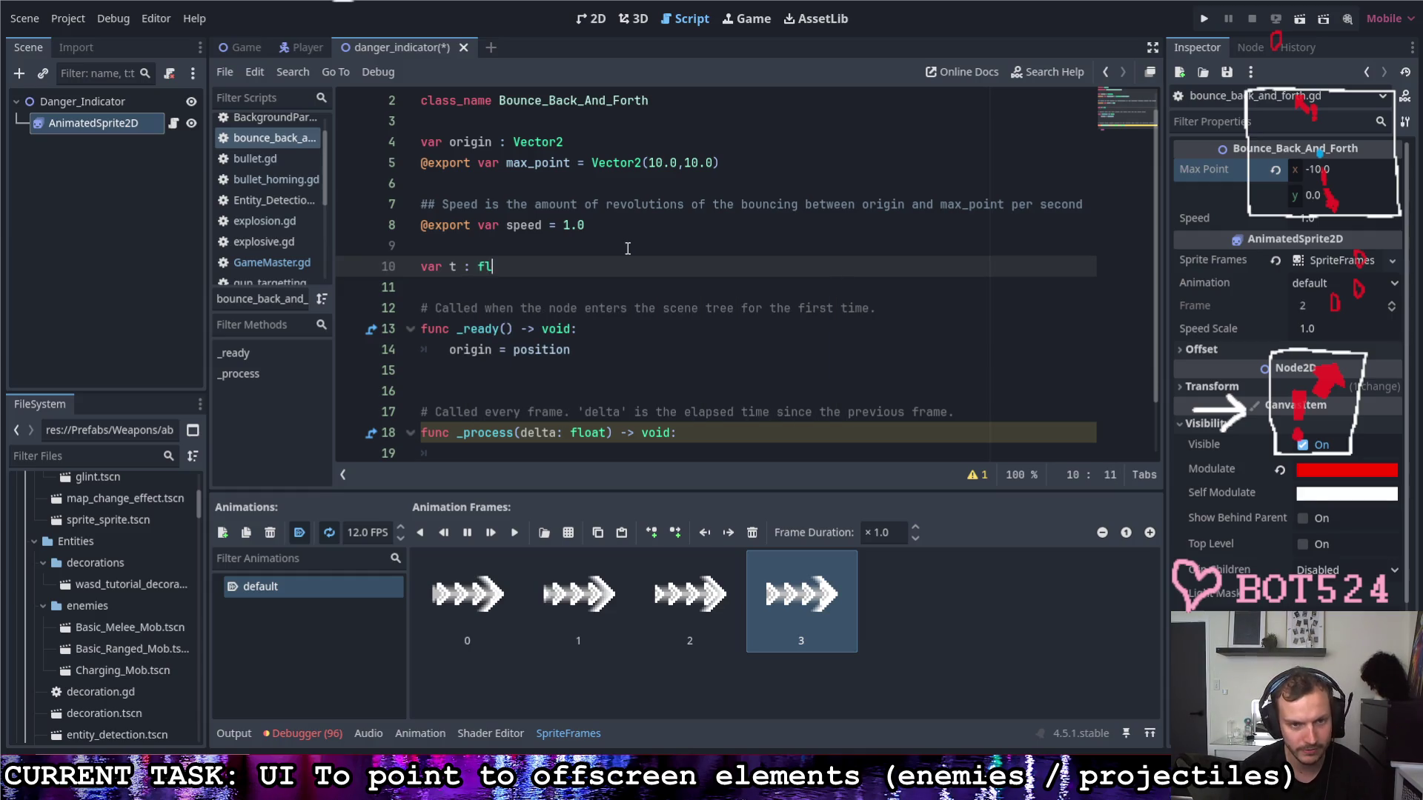
key("BackSpace")
key("BackSpace")
type("in")
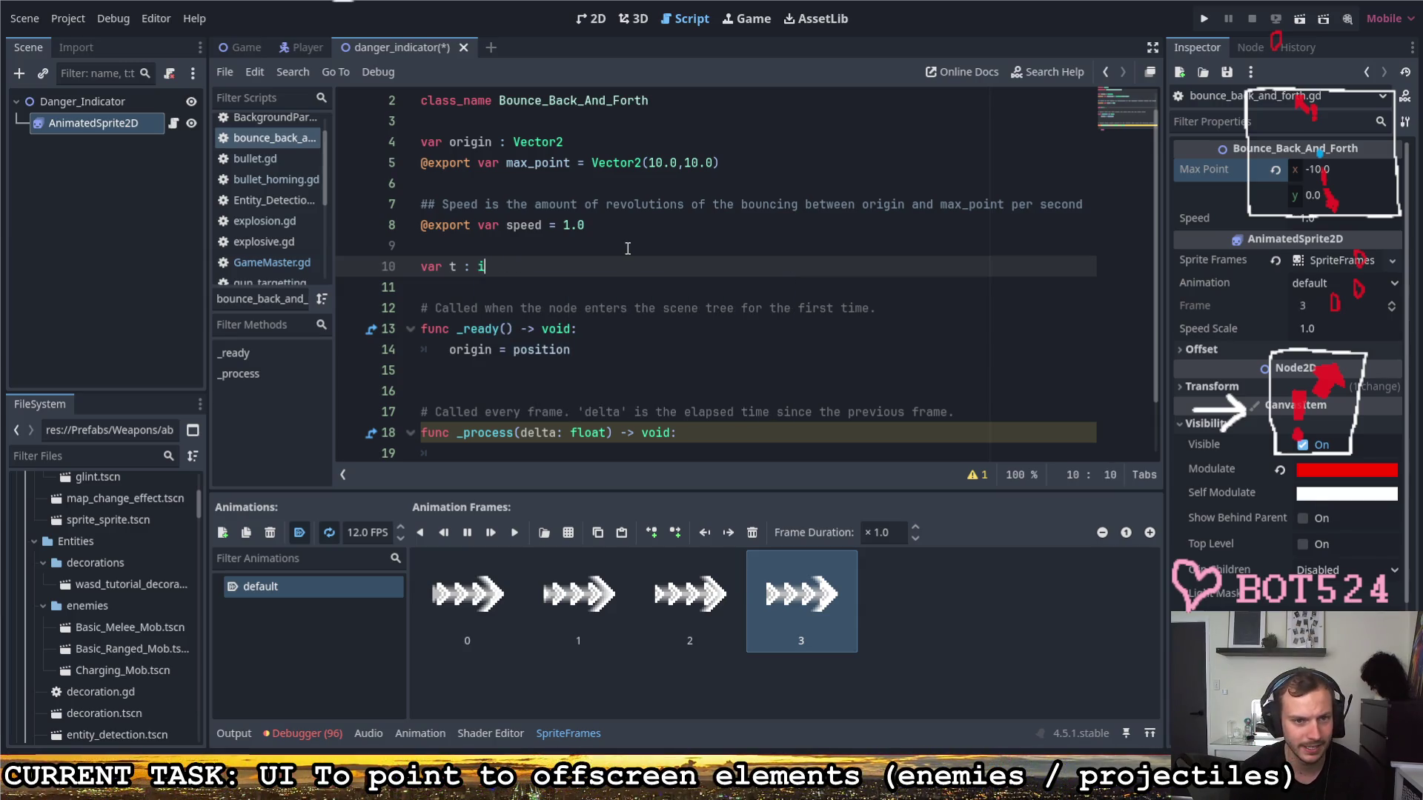
key("BackSpace")
key("BackSpace")
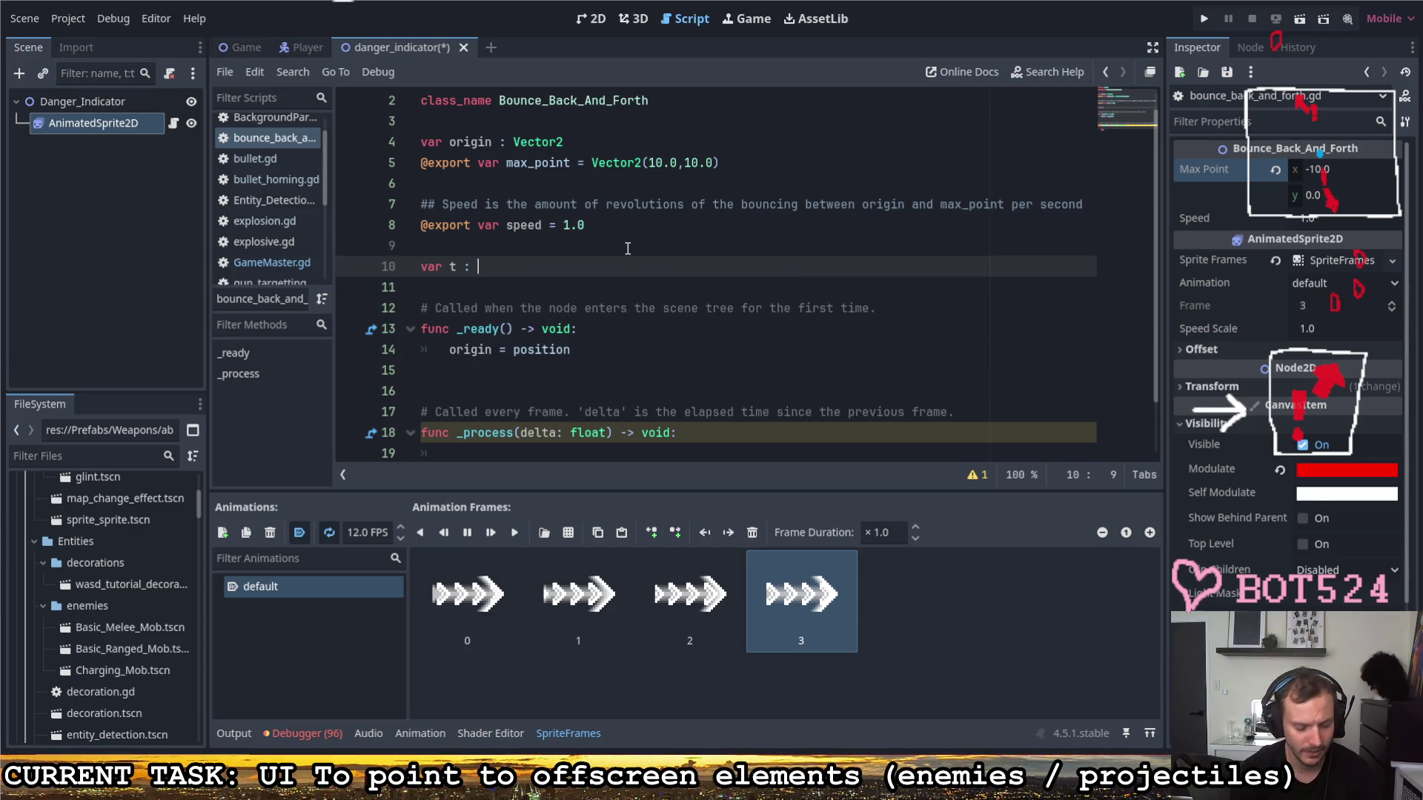
type("float")
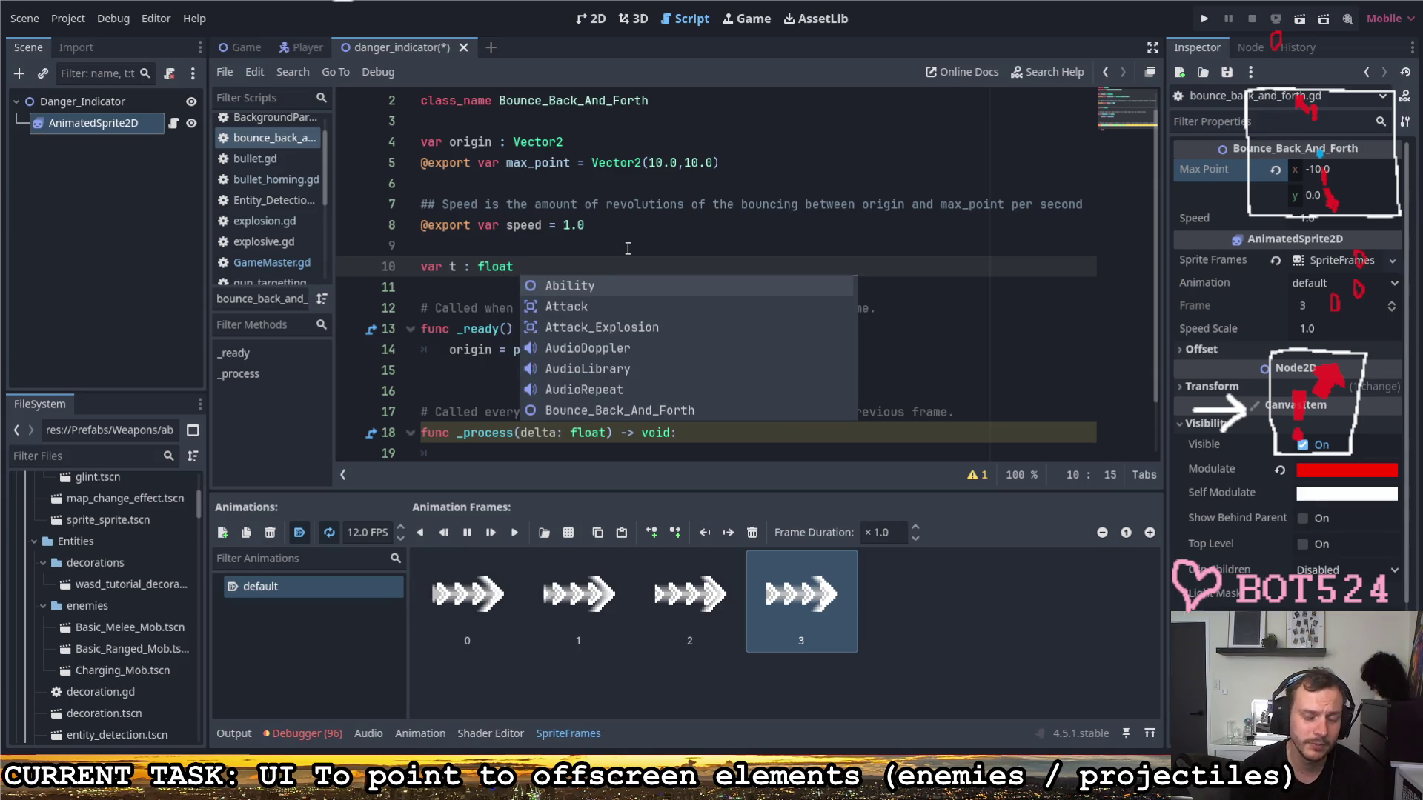
key("Escape")
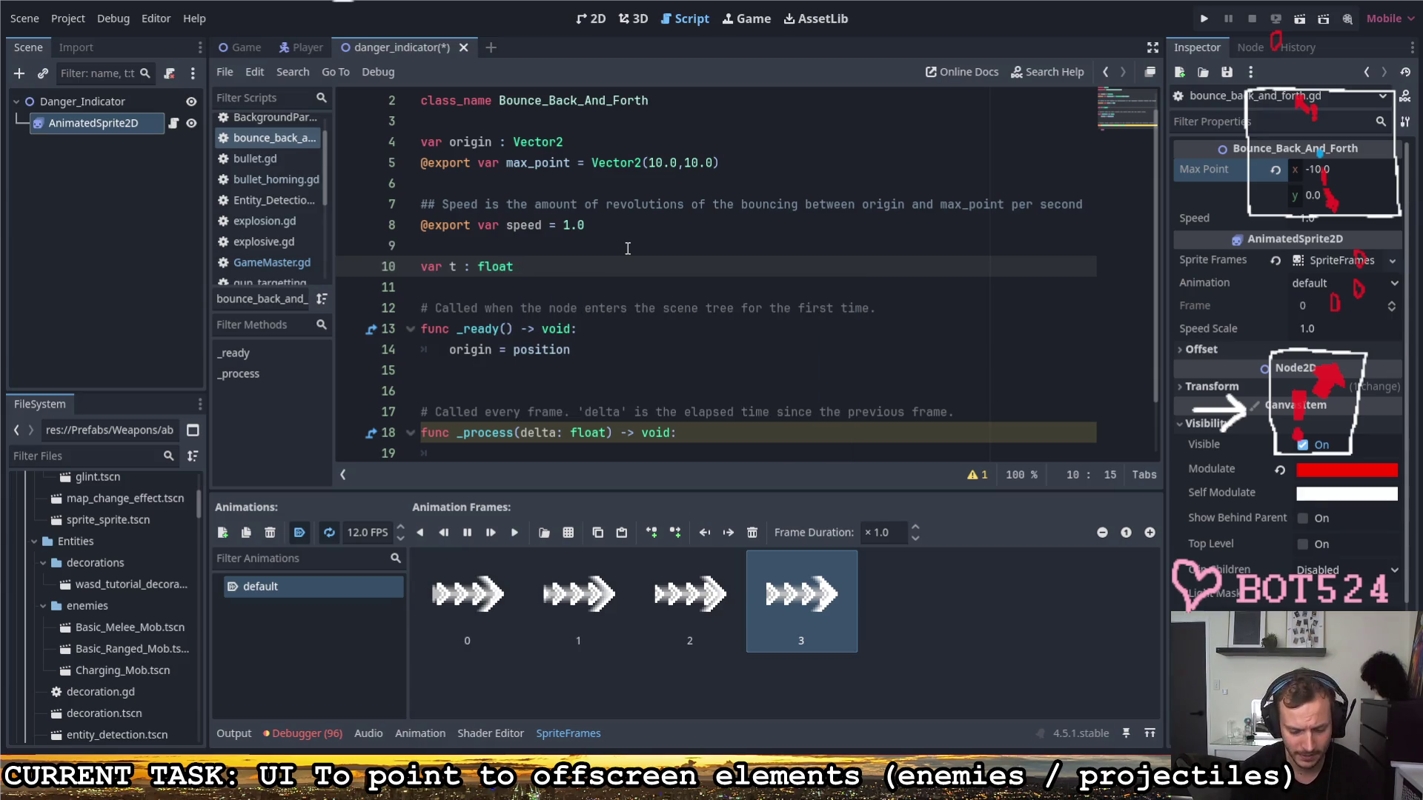
type(":")
Give t a getter returning float(Time.get_ticks_msec()) / 1000.0
key("Return")
type("get:")
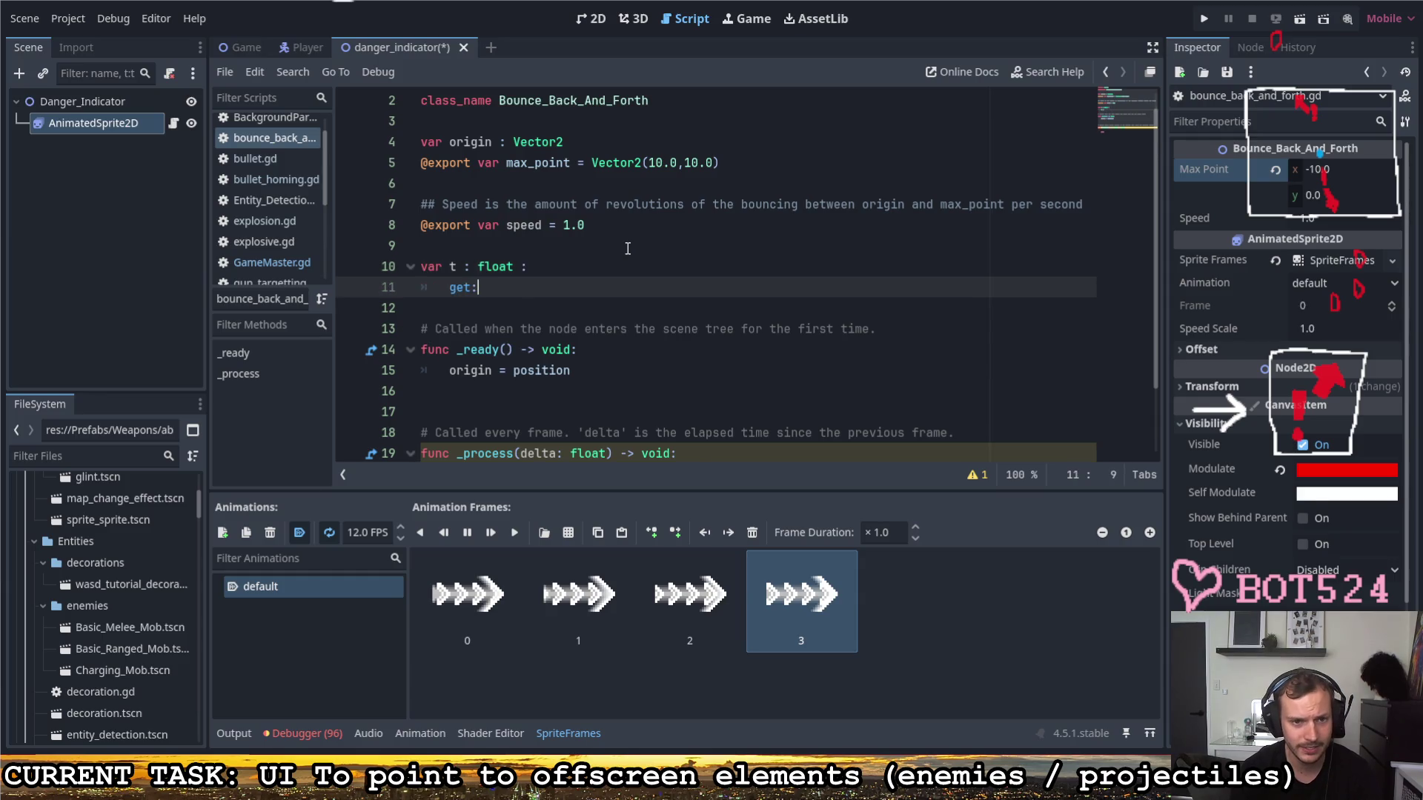
key("Return")
type("return Time.get_")
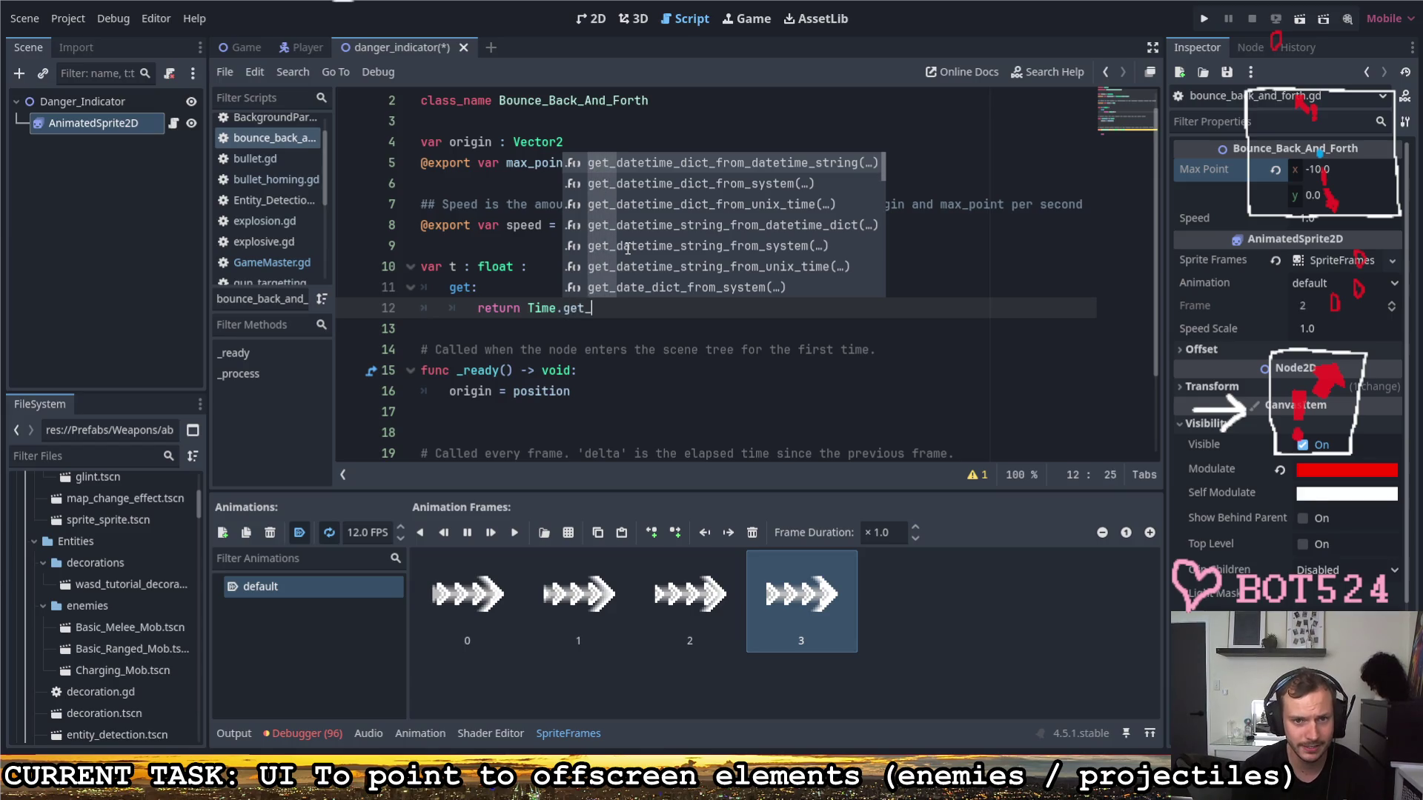
type("ti")
key("Return")
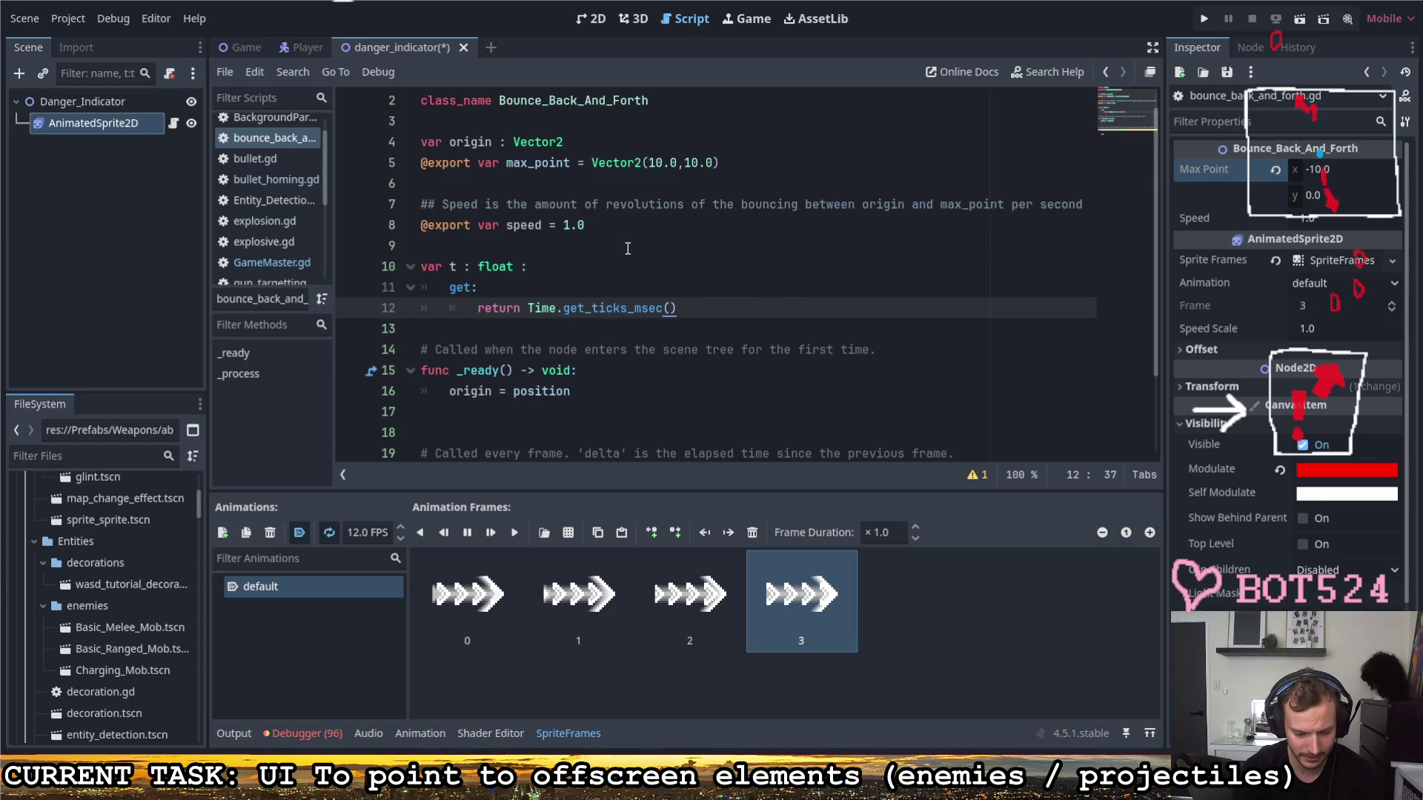
type("/ 1000.0")
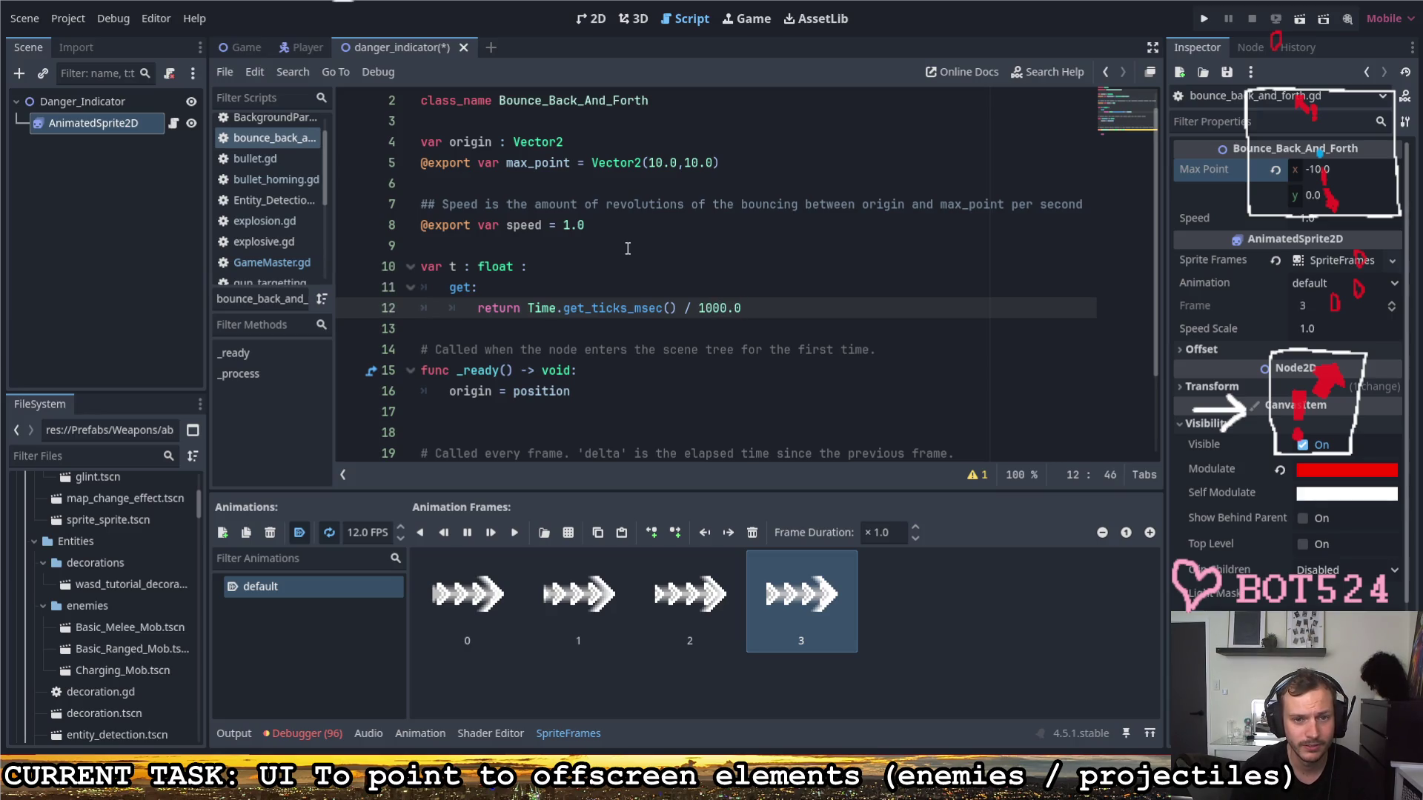
left_click(529, 307)
type("float(")
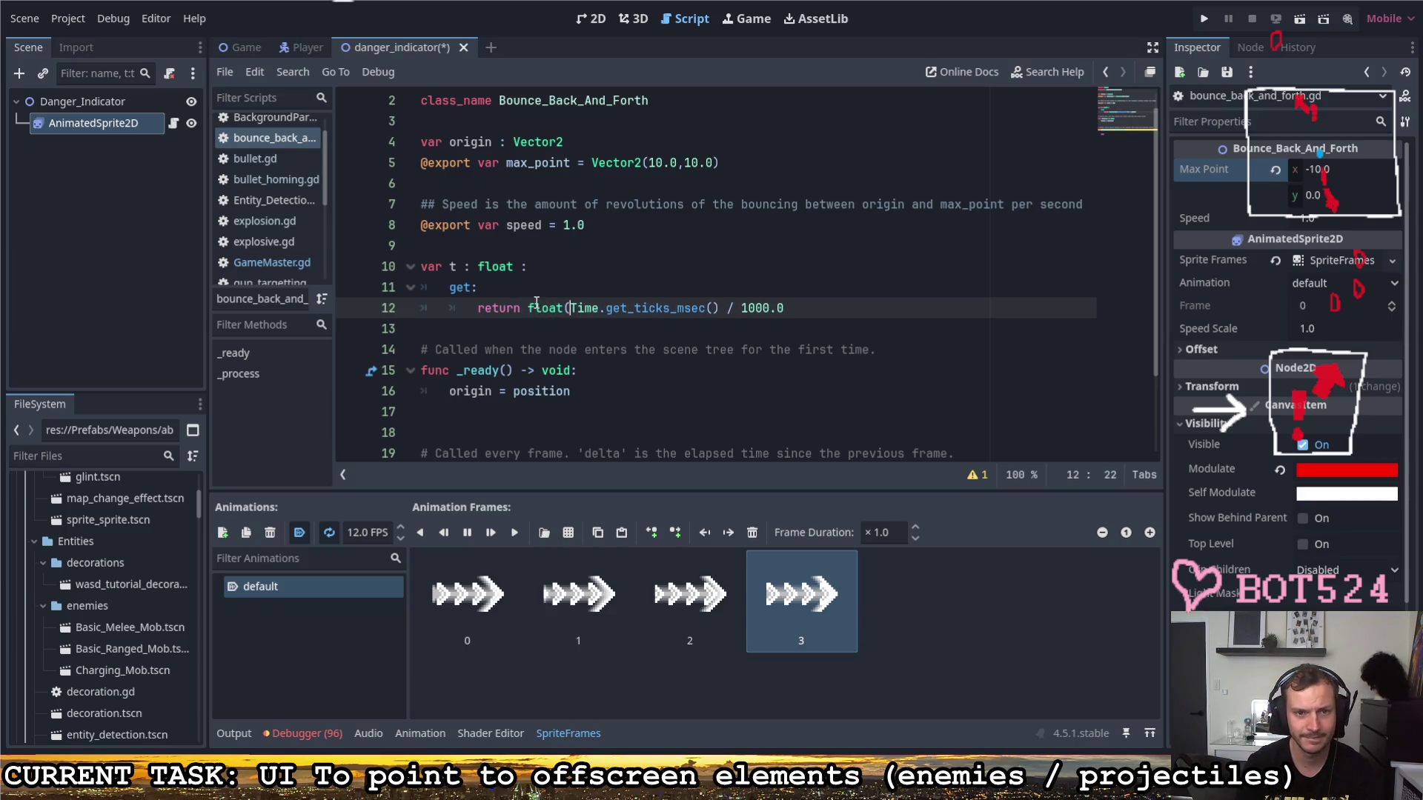
left_click(726, 307)
type(")")
key("End")
Review the getter code and select the whole t property declaration
left_click(741, 374)
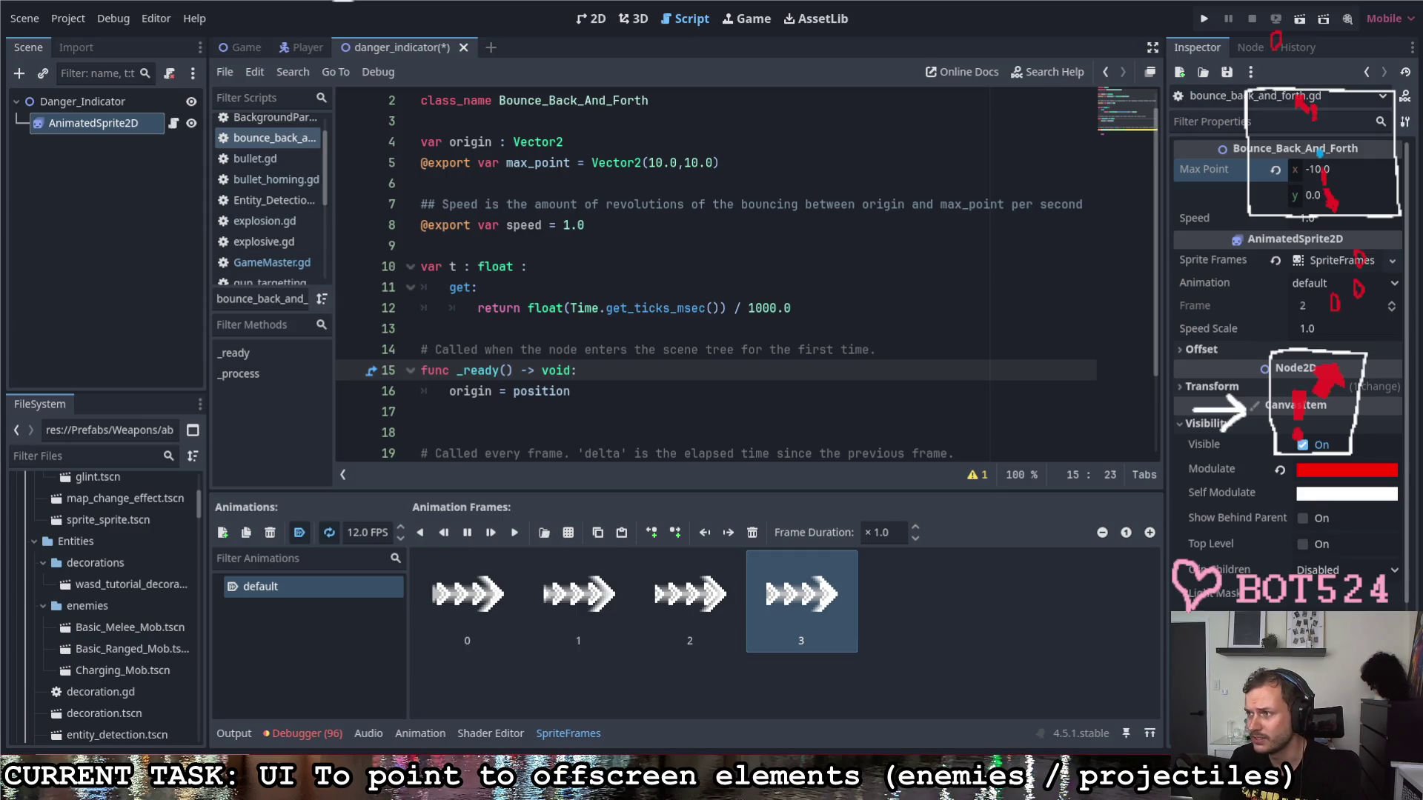
left_click(765, 330)
left_click(819, 309)
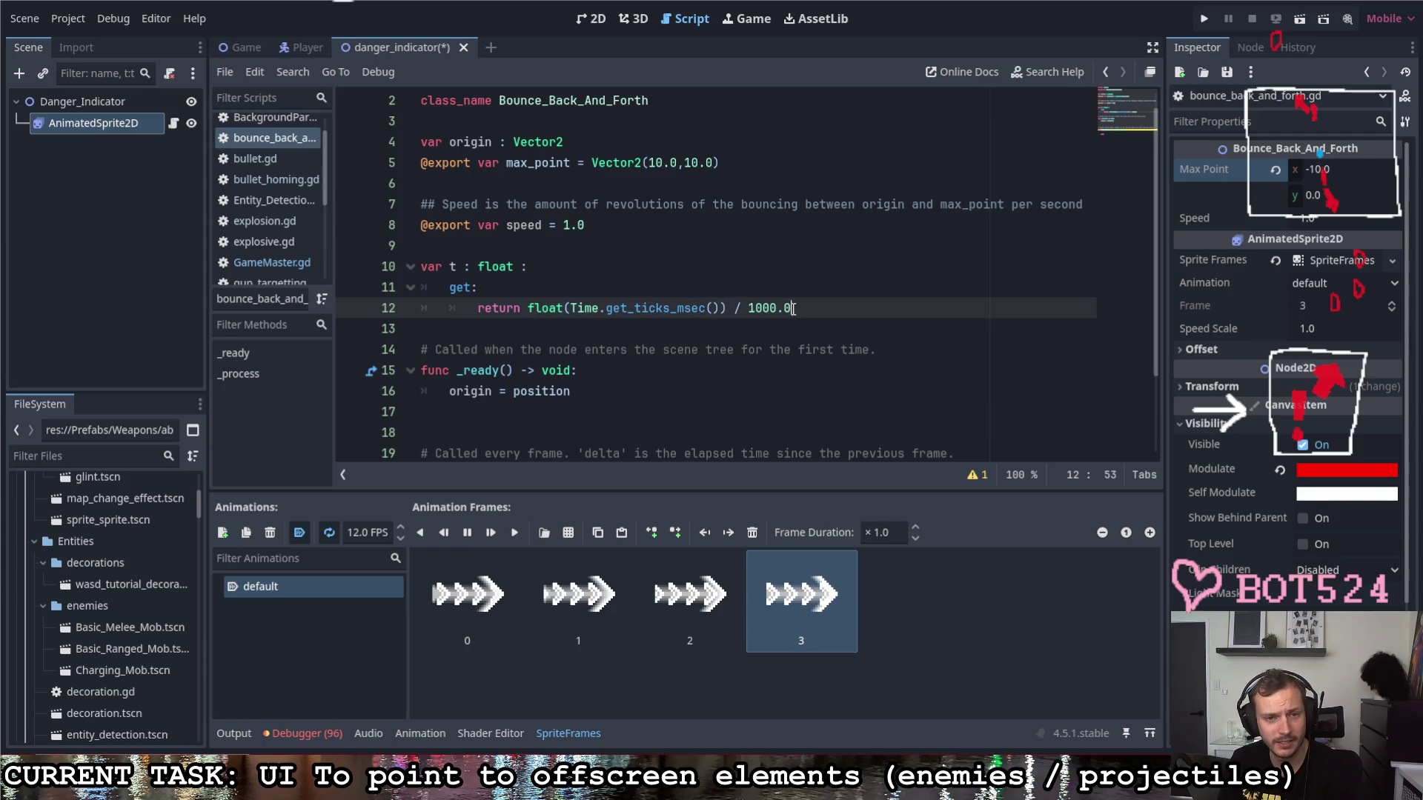
left_click(453, 267)
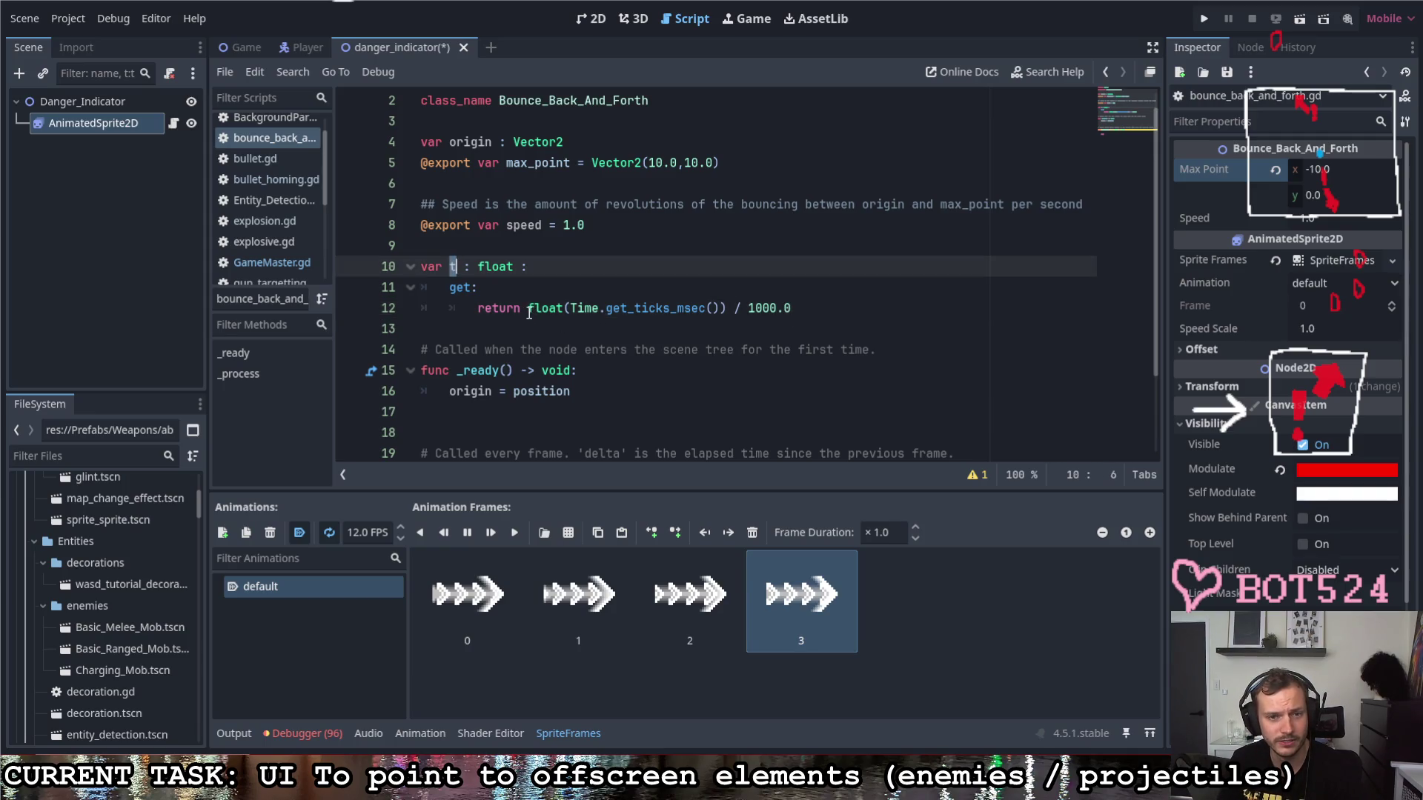
left_click_drag(528, 309, 819, 310)
left_click(819, 310)
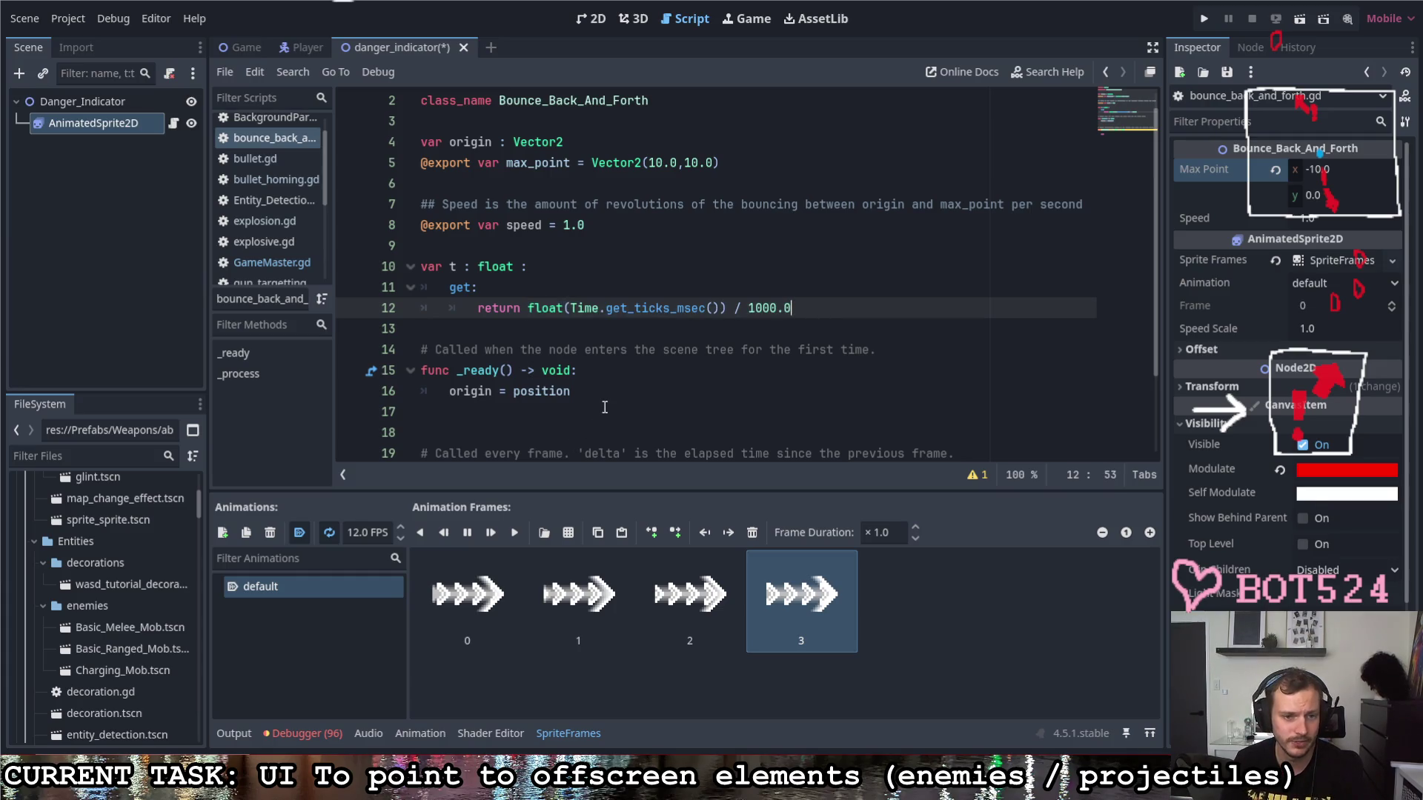
scroll(604, 400, "down", 2)
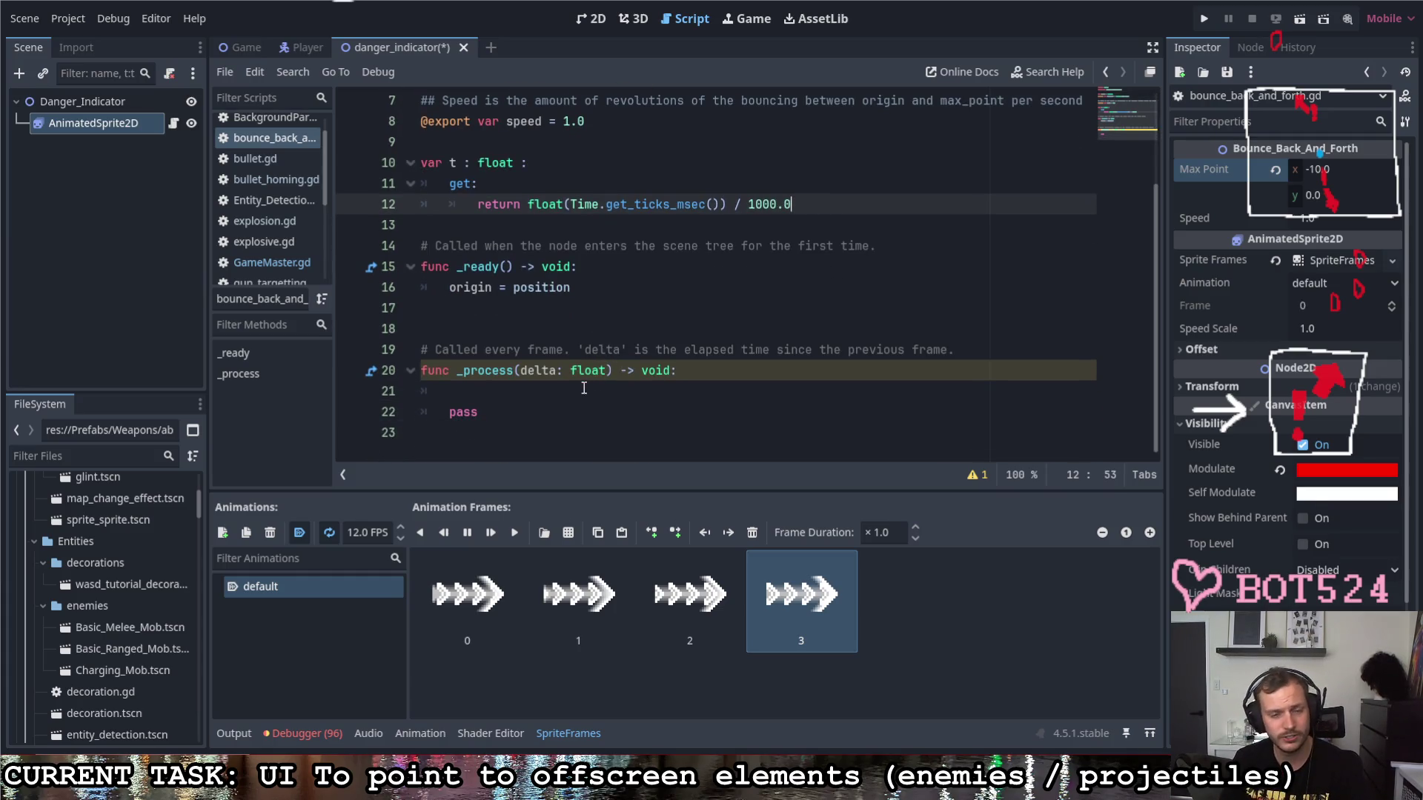
left_click(584, 388)
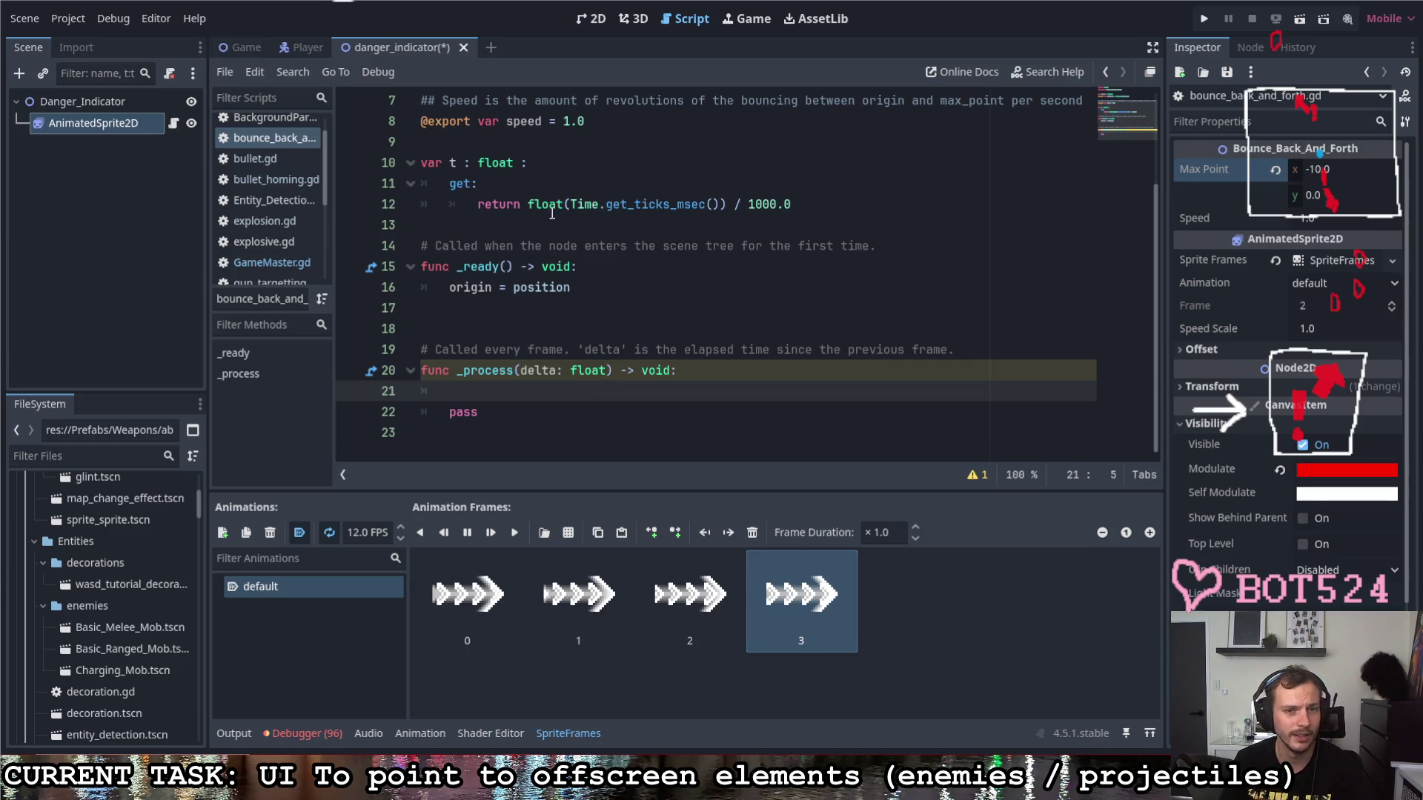
mouse_move(580, 204)
left_mouse_down()
mouse_move(716, 205)
mouse_move(549, 208)
mouse_move(567, 212)
left_mouse_up()
left_click(715, 204)
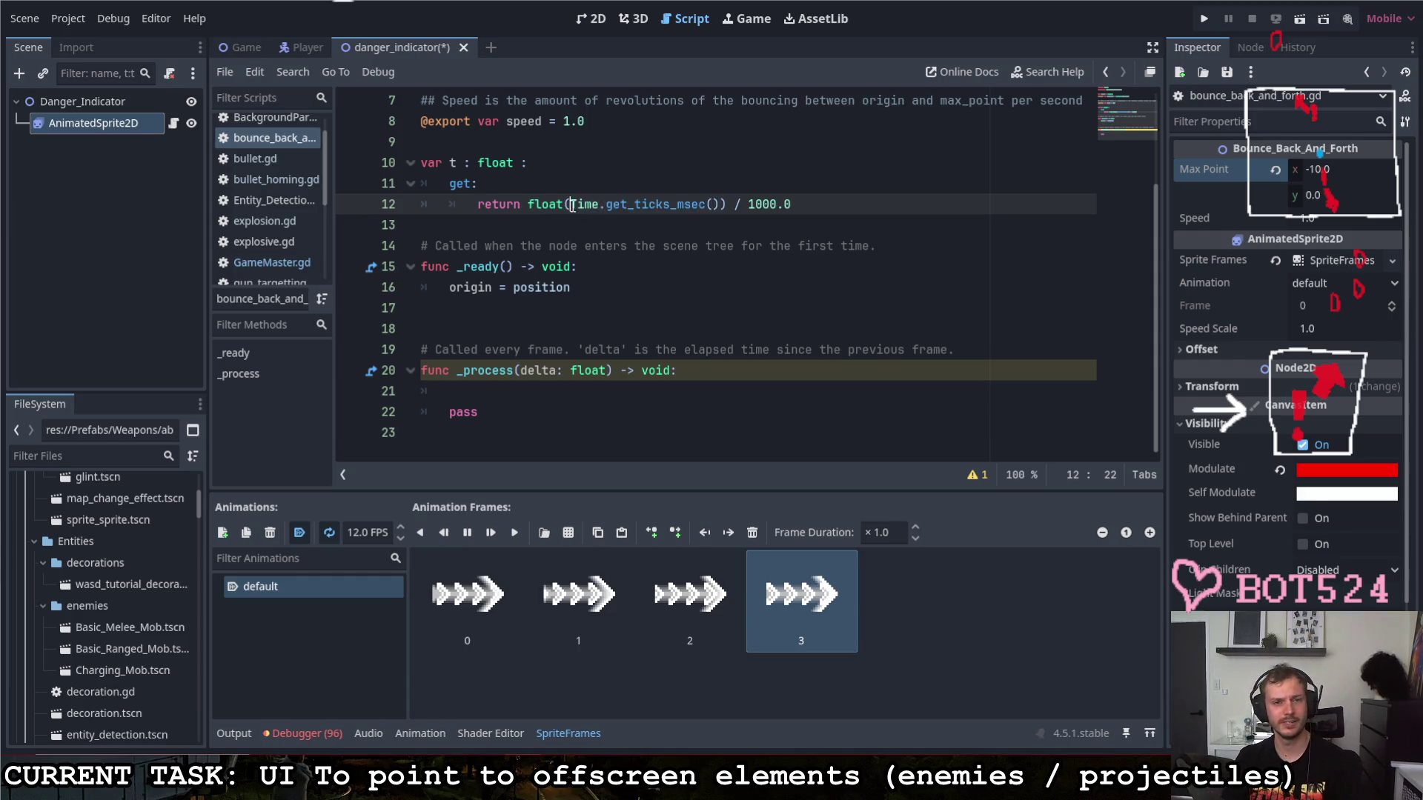
scroll(545, 255, "up", 2)
left_click(821, 329)
key("shift+Up")
key("shift+Up")
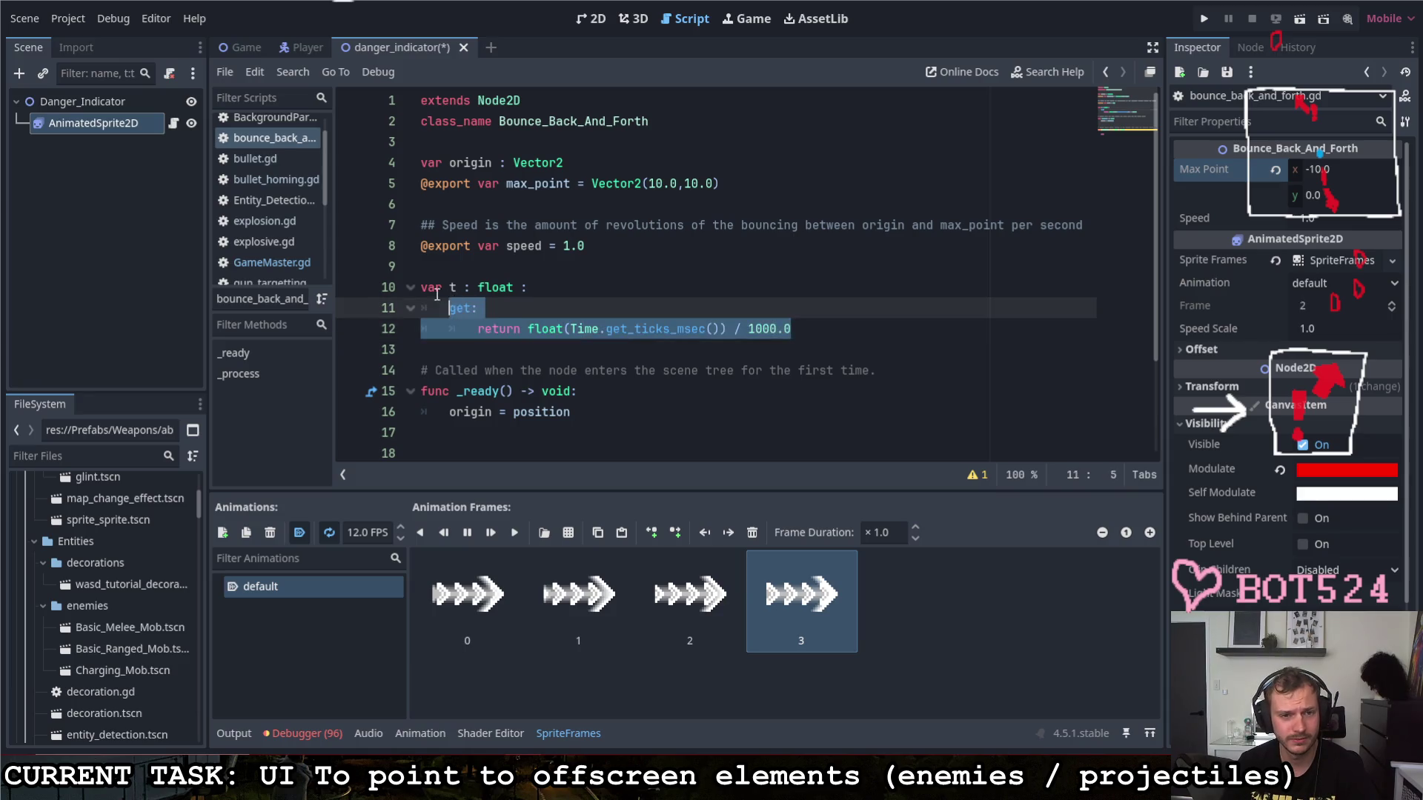
Replace the t property with a plain 'var t := 0.0'
key("shift+Home")
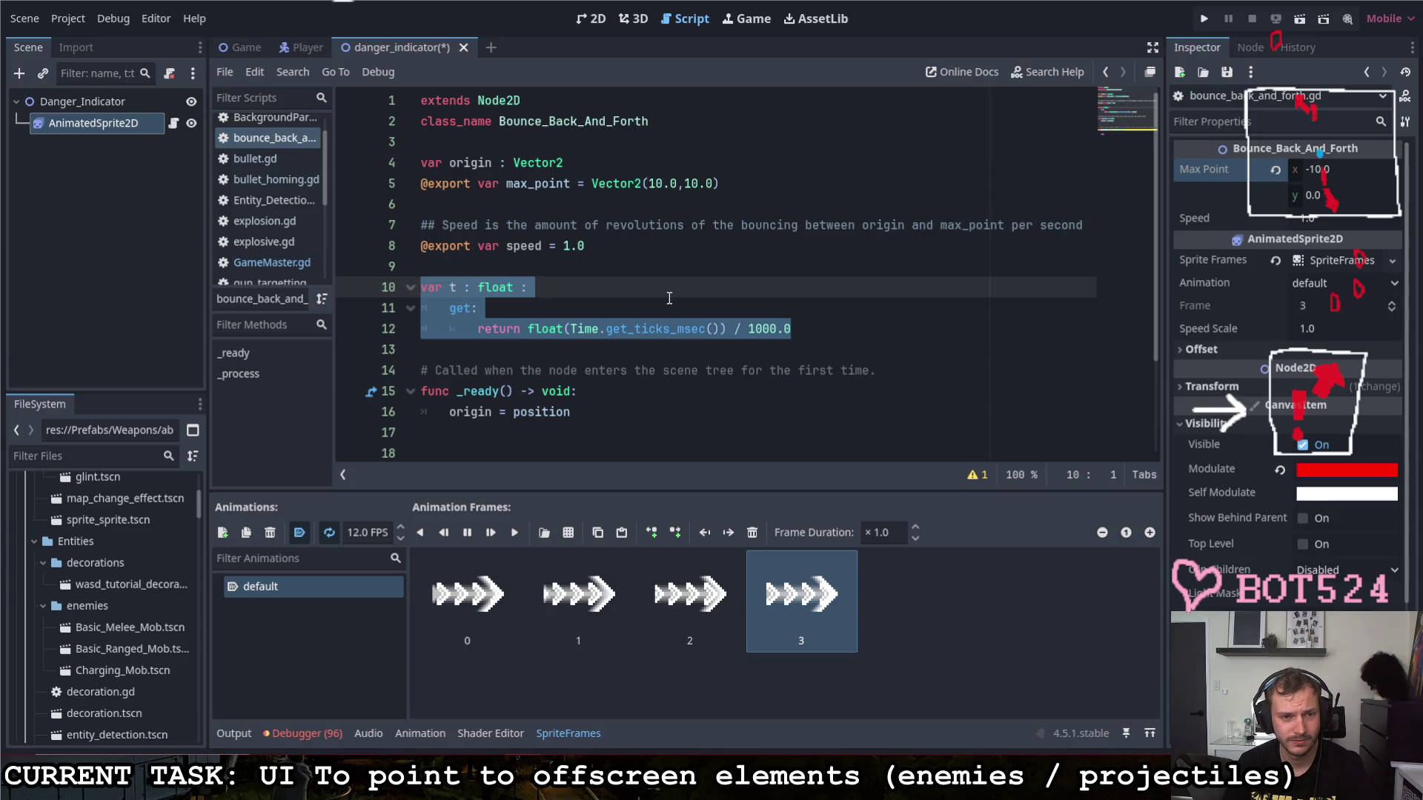
type("var t = ")
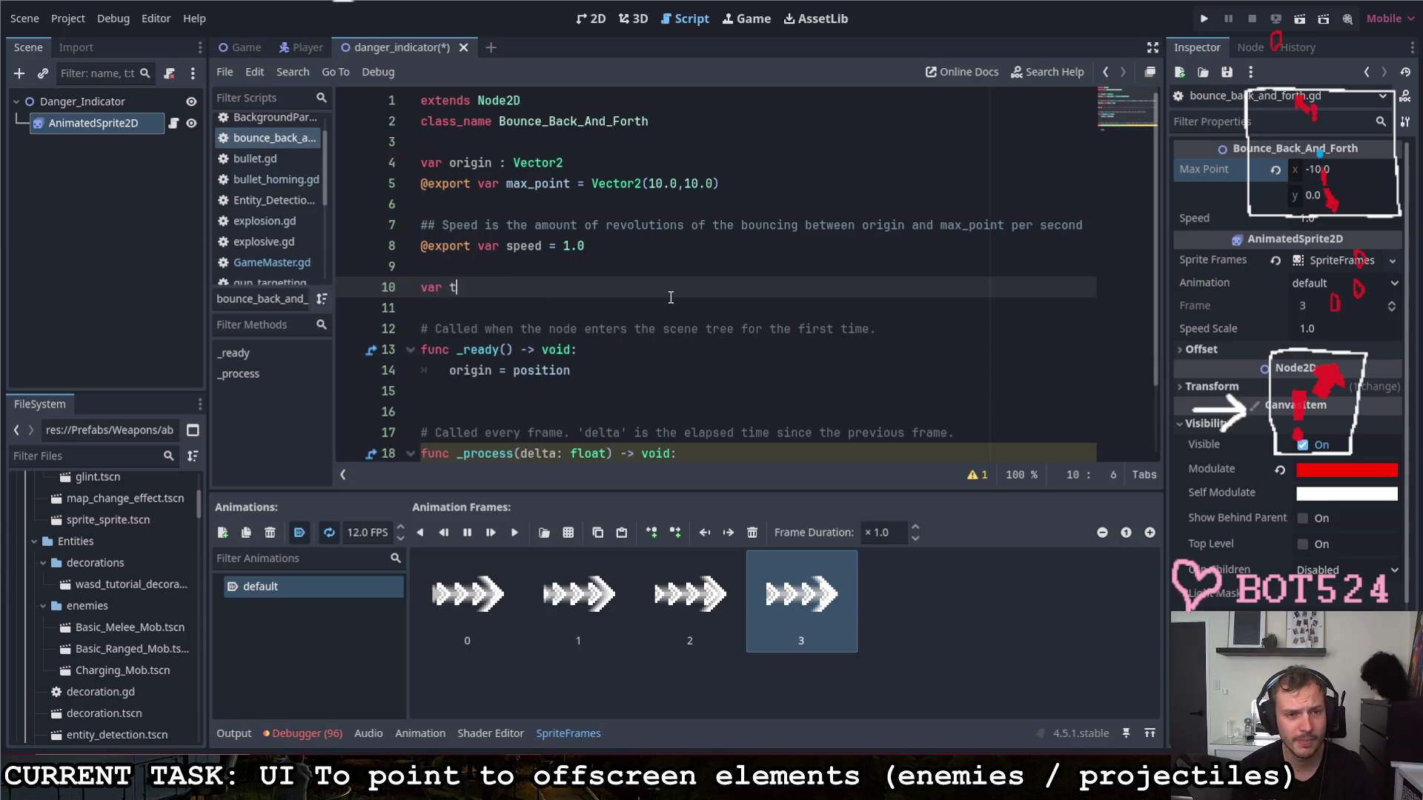
type("0.0")
left_click(463, 287)
type(":")
Add 't += delta' in _process and delete the placeholder pass
scroll(519, 296, "down", 2)
left_click(566, 393)
key("Return")
type("+= delta")
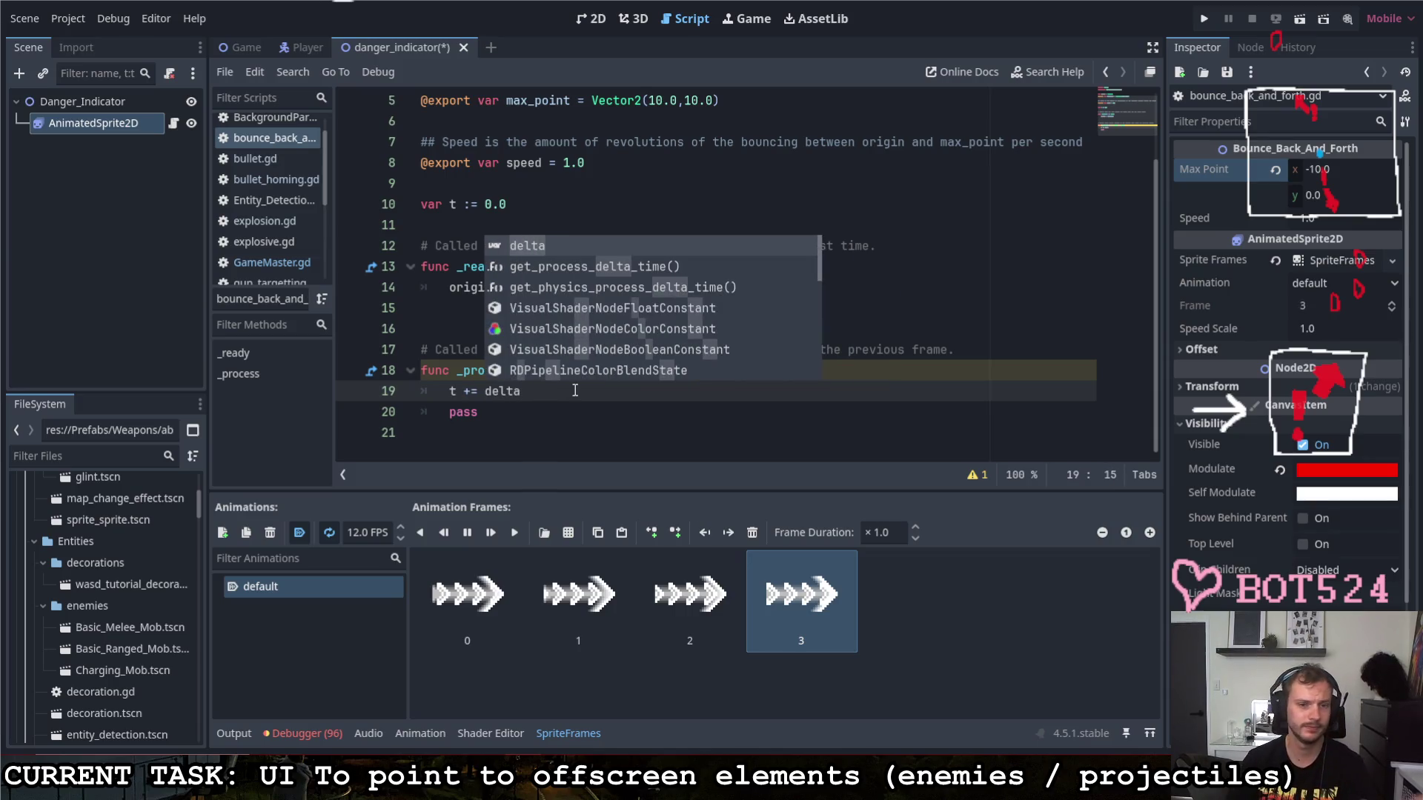
key("Escape")
left_click_drag(522, 412, 417, 416)
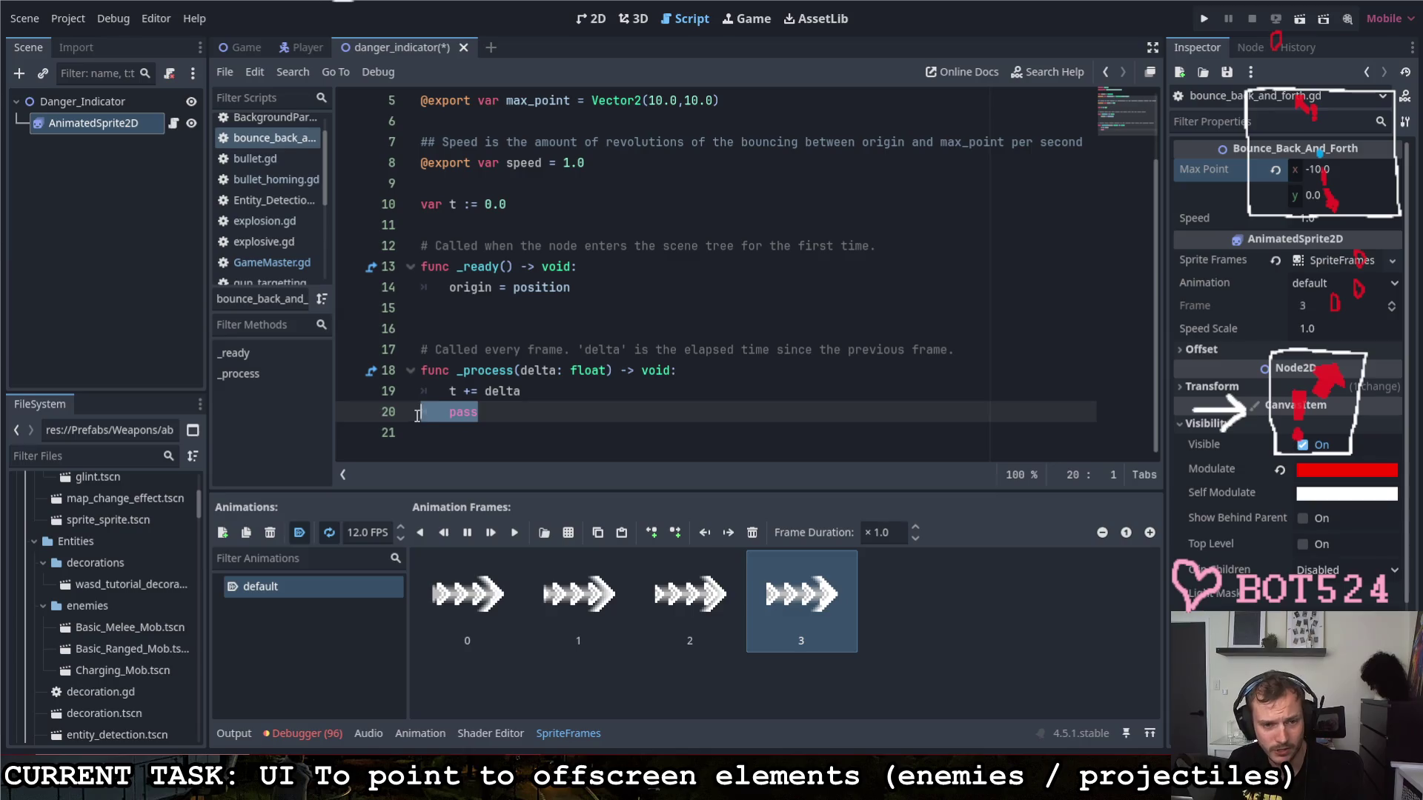
key("BackSpace")
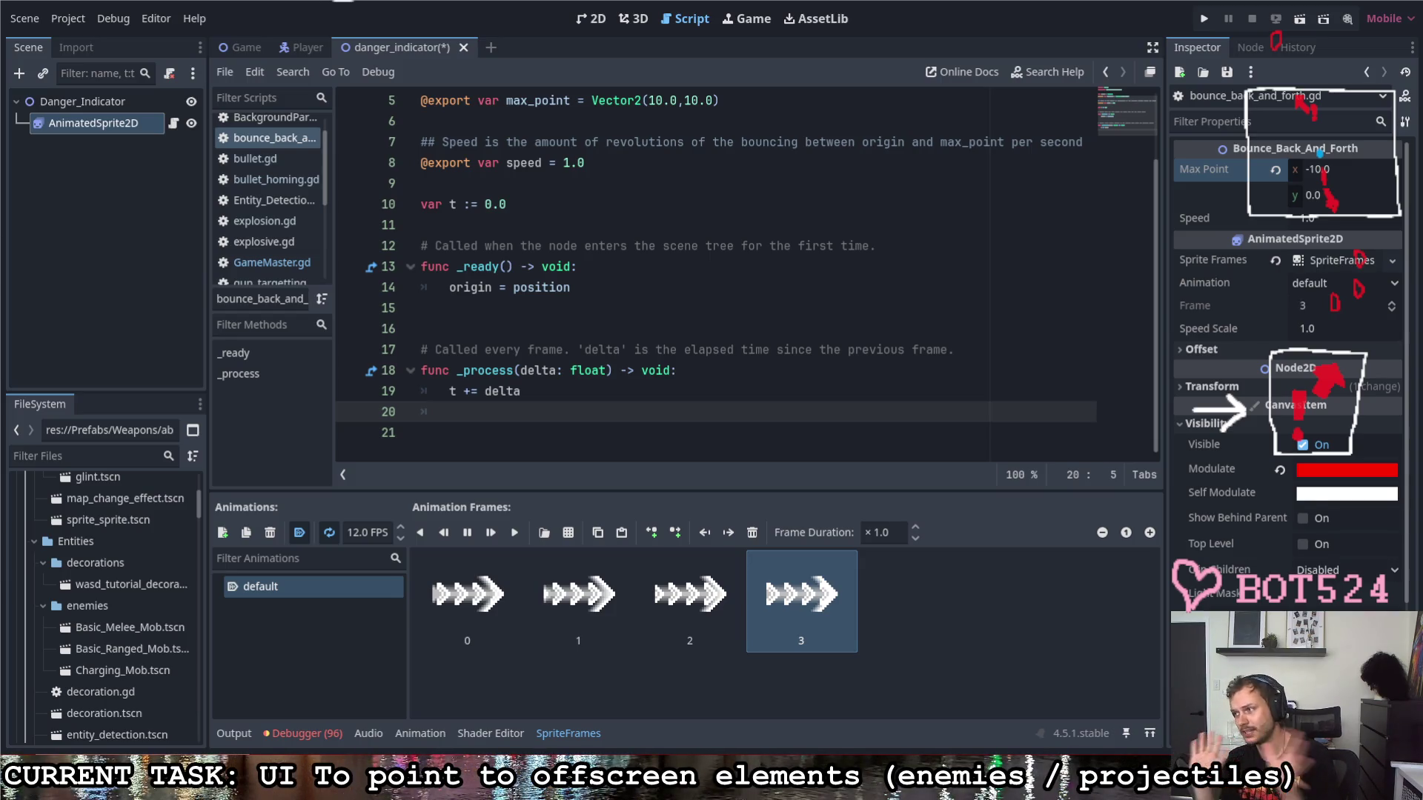
scroll(730, 247, "up", 2)
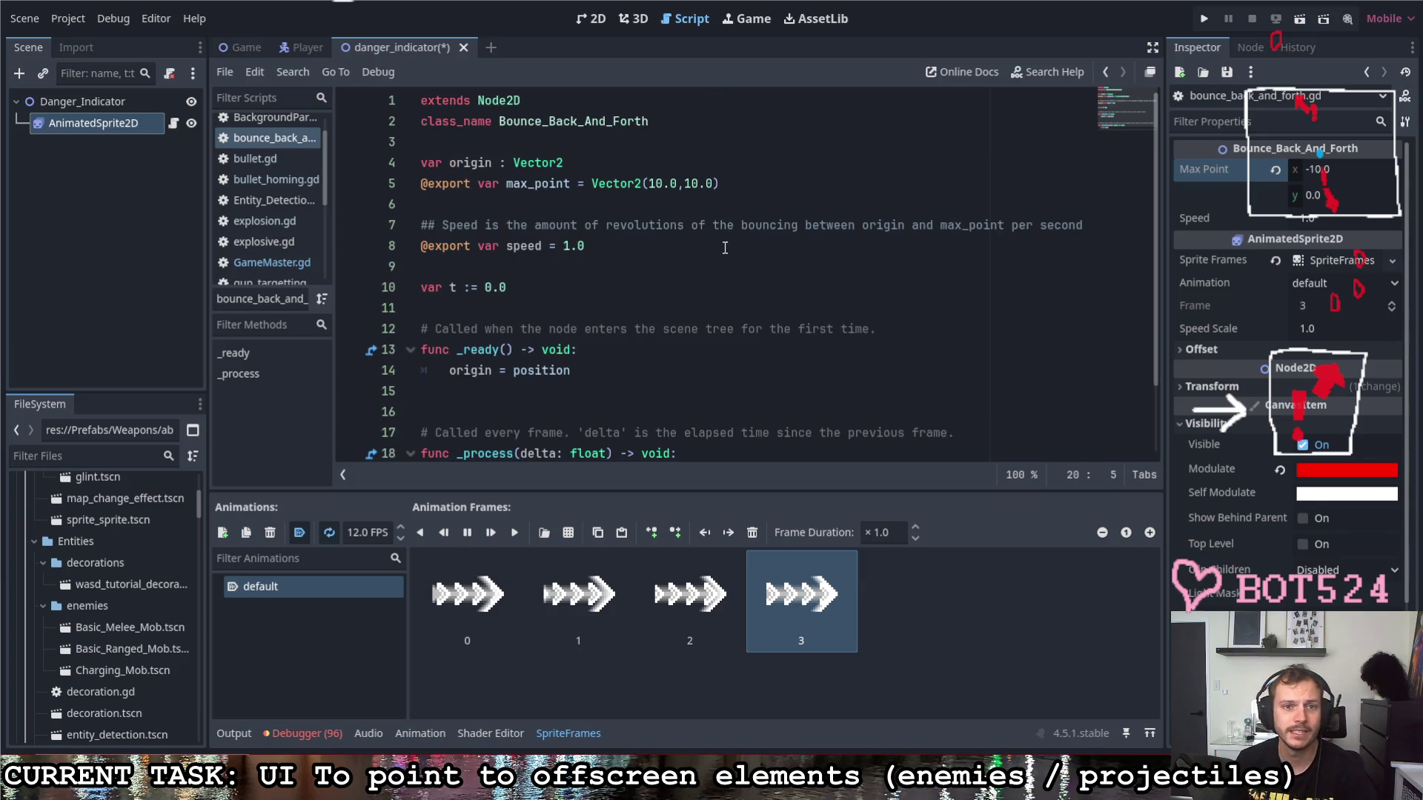
scroll(584, 248, "down", 2)
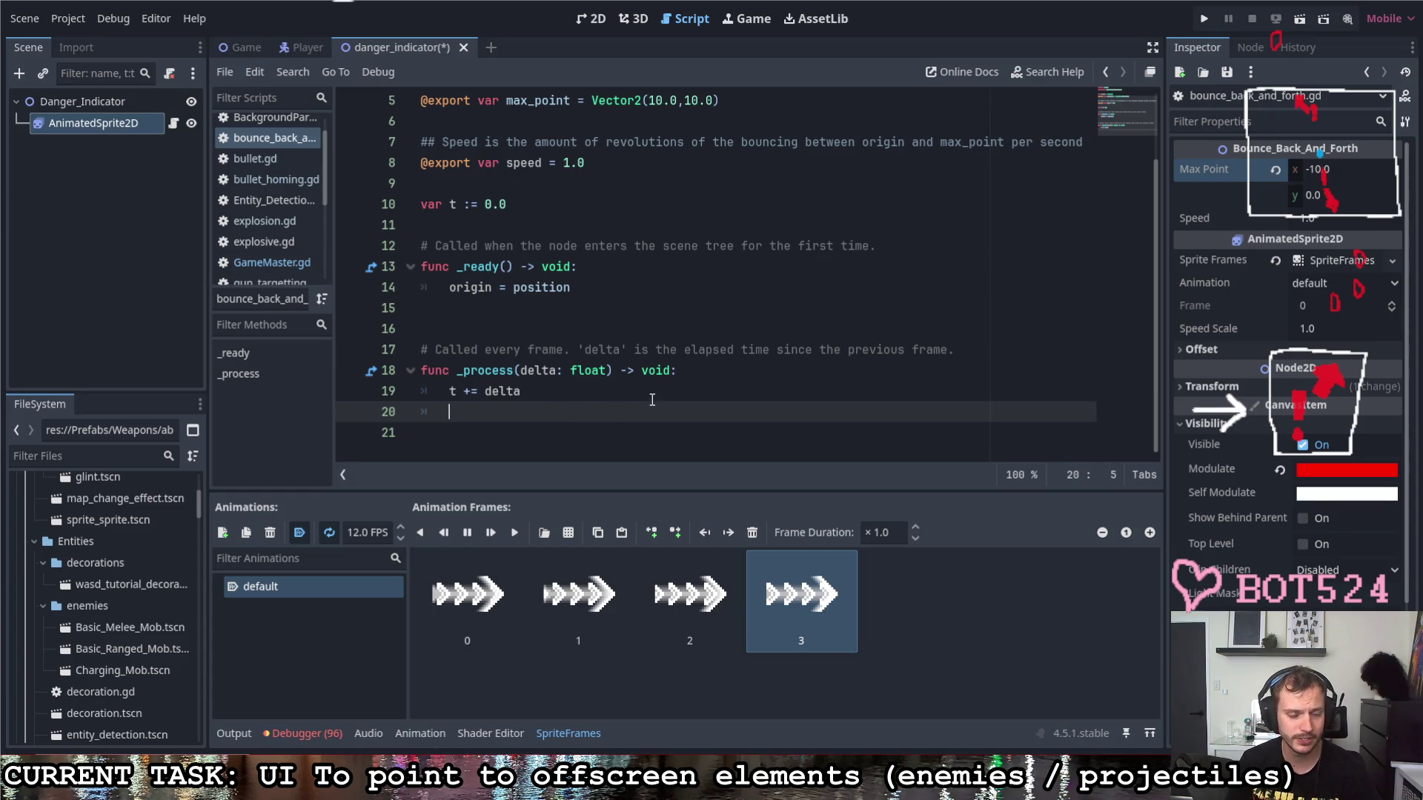
Write position = lerp(origin, max_point, cos(t)) in _process, swapping sin for cos
type("position =")
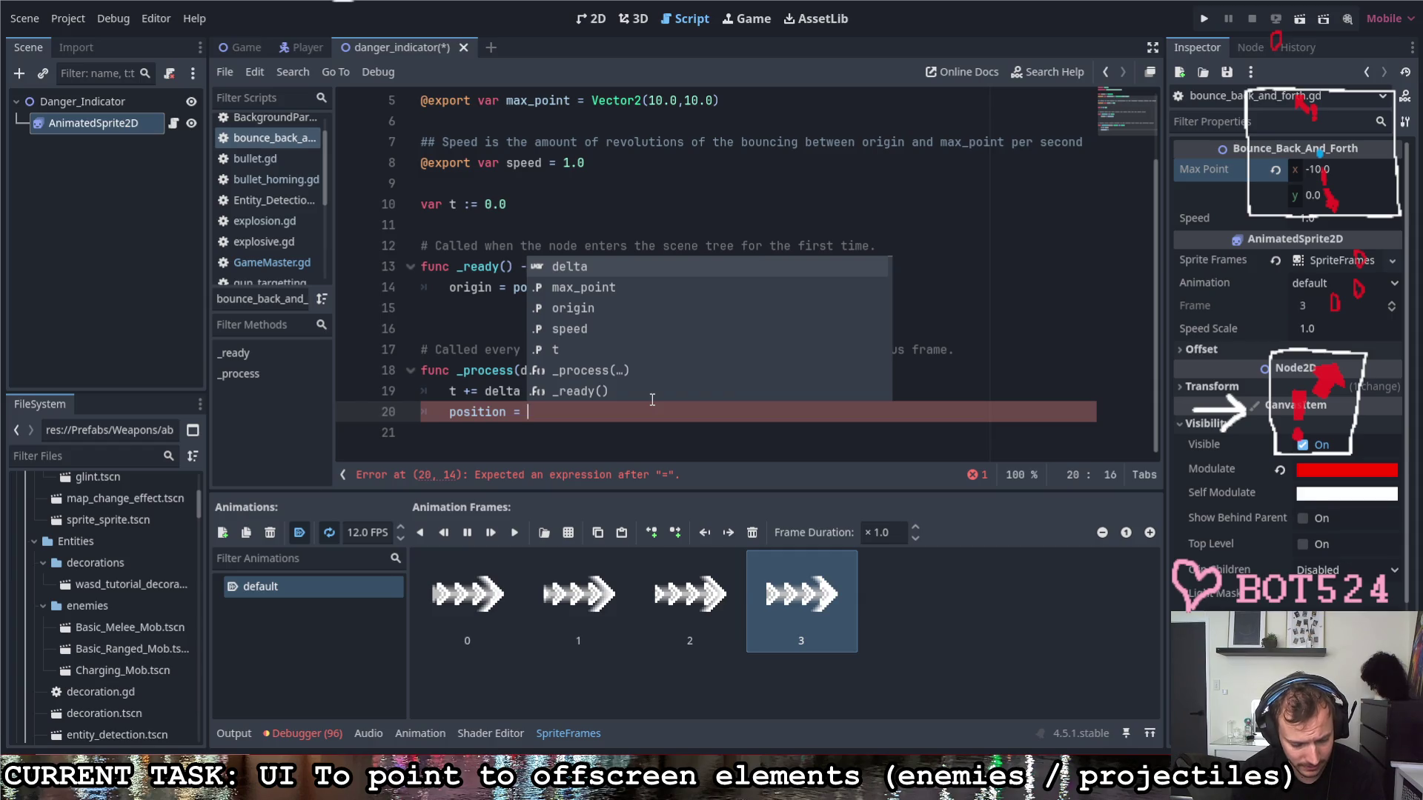
type("lerp(")
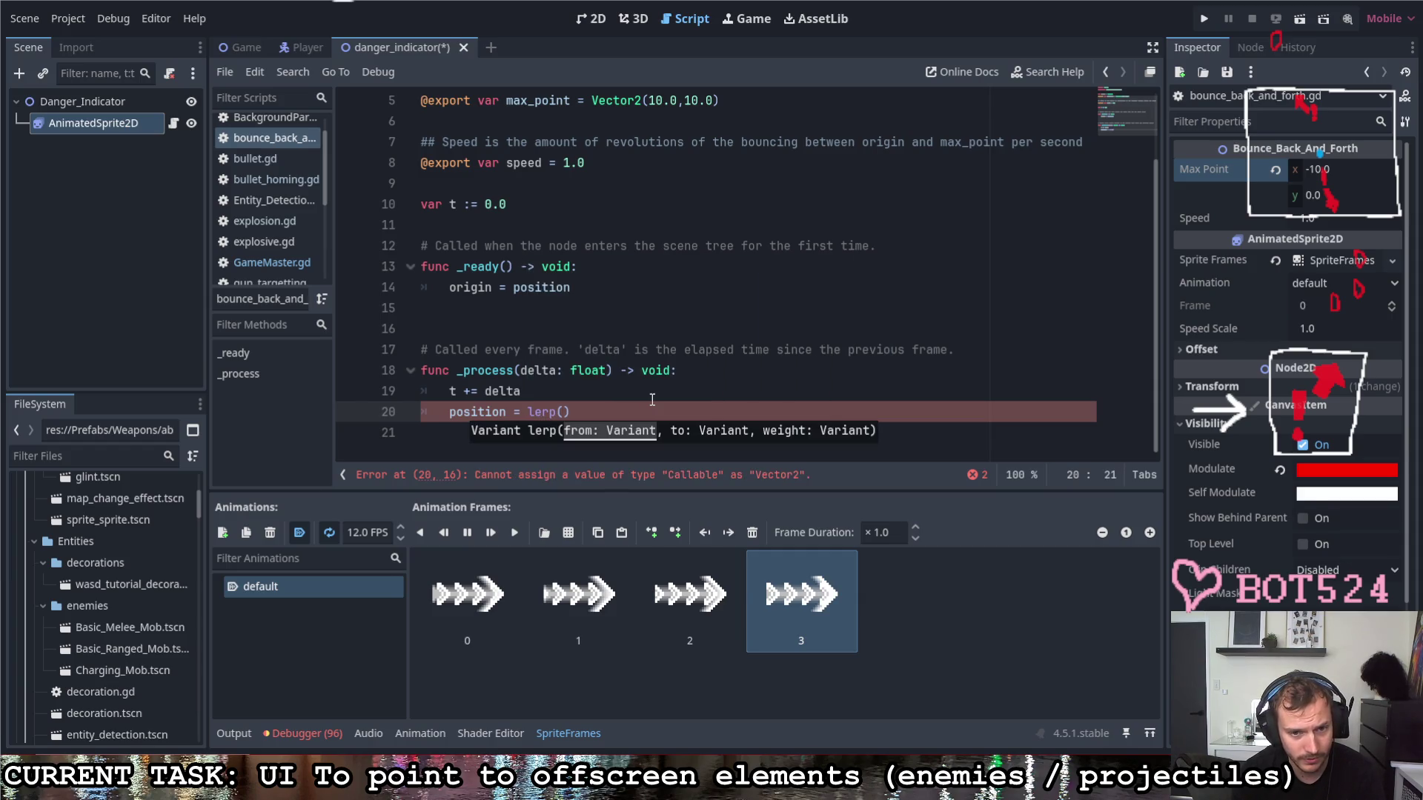
type("origin")
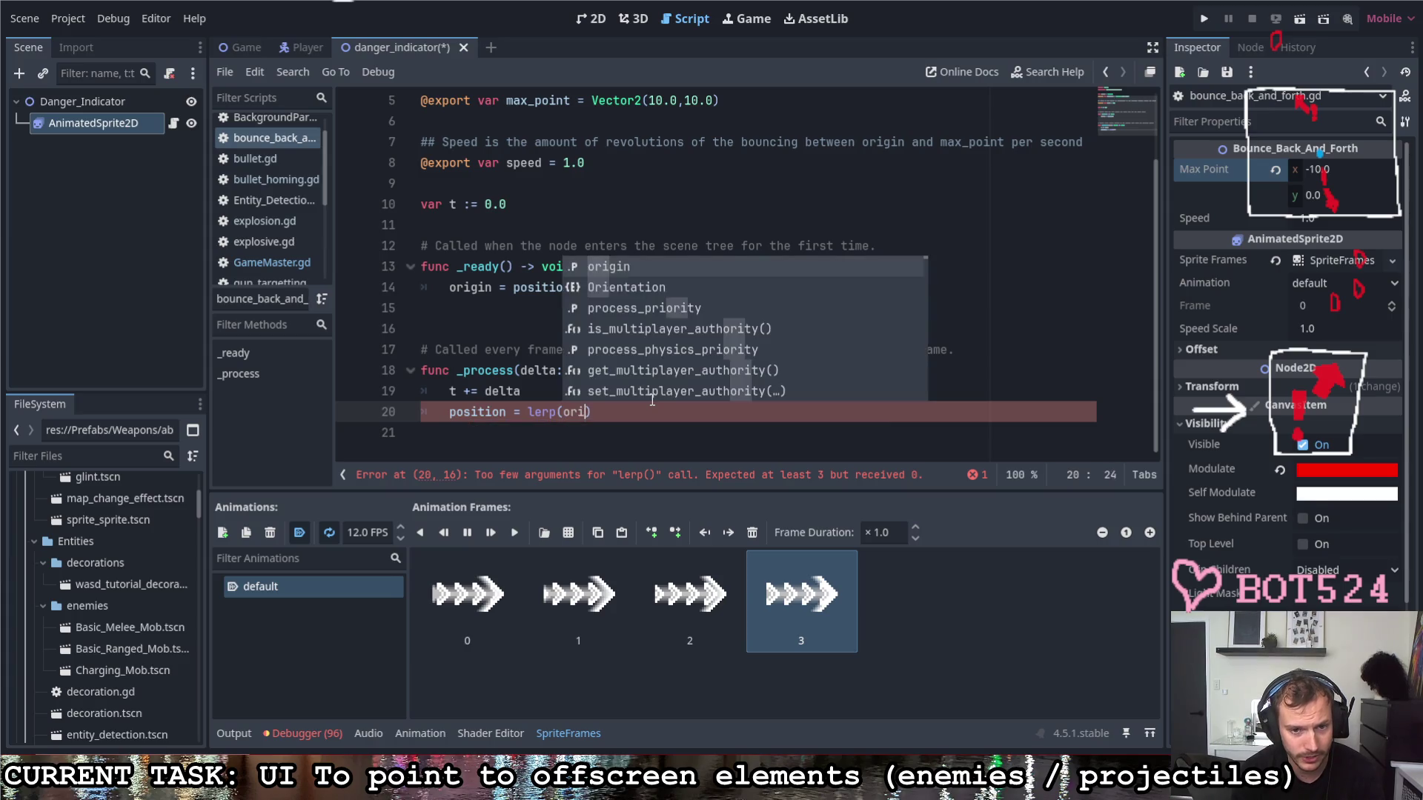
type(", ")
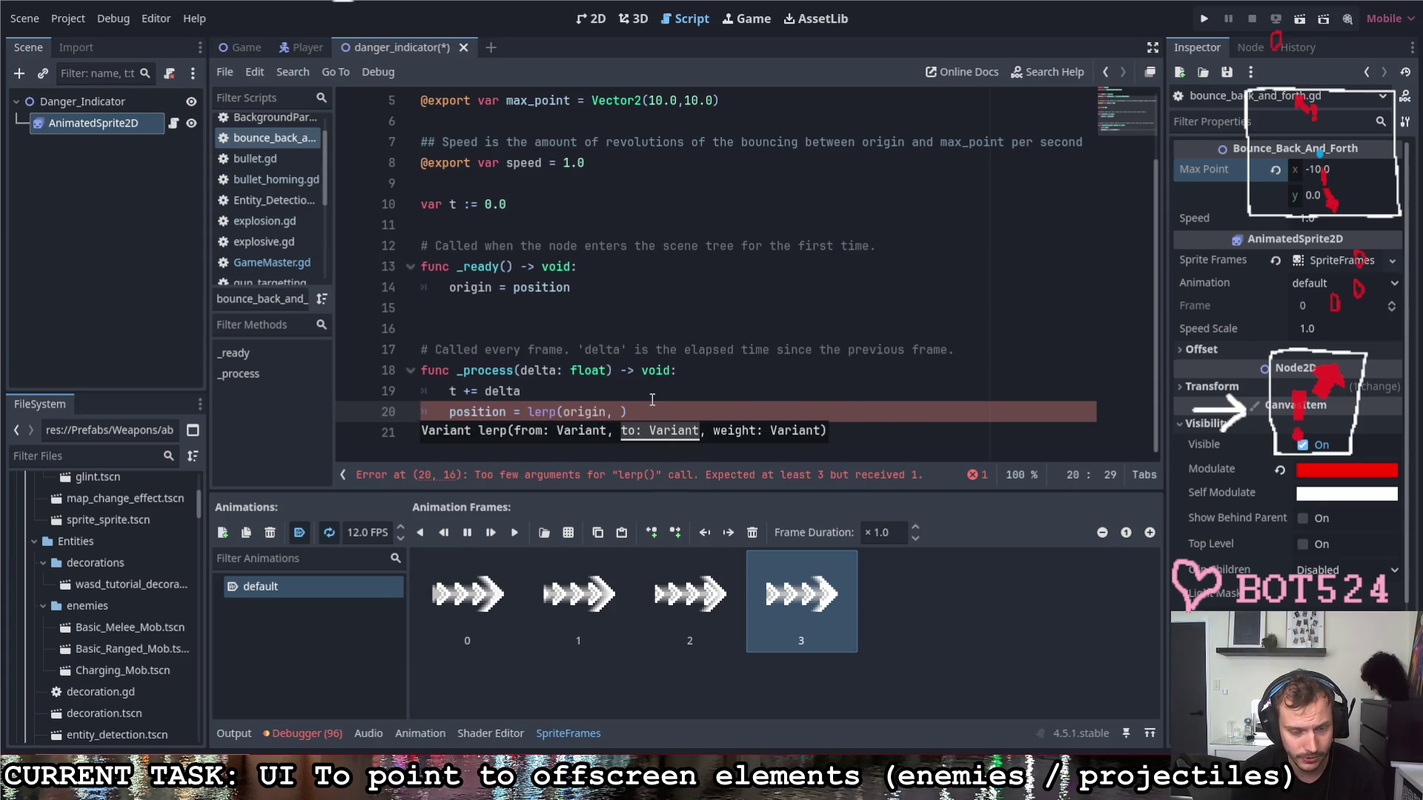
type("max")
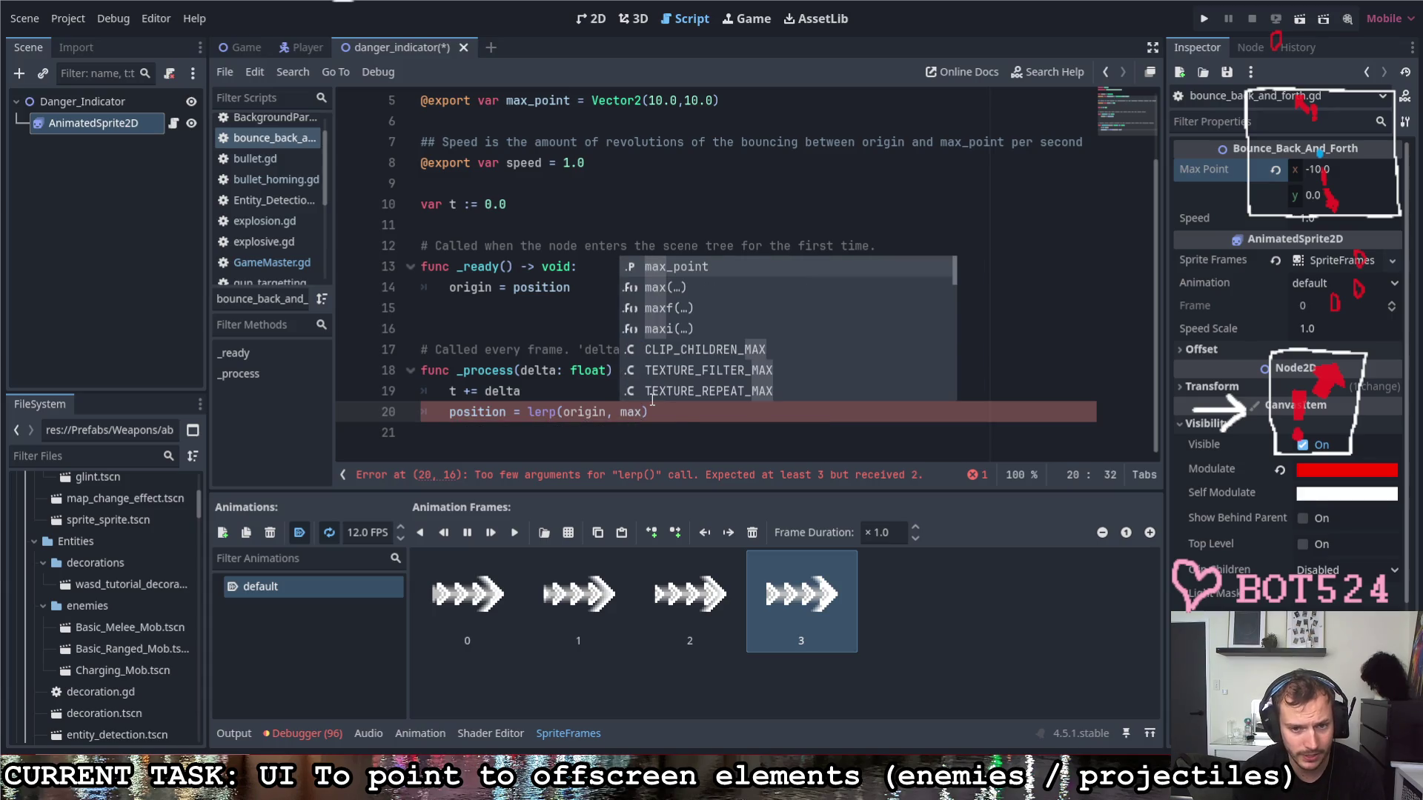
key("Return")
type(", ")
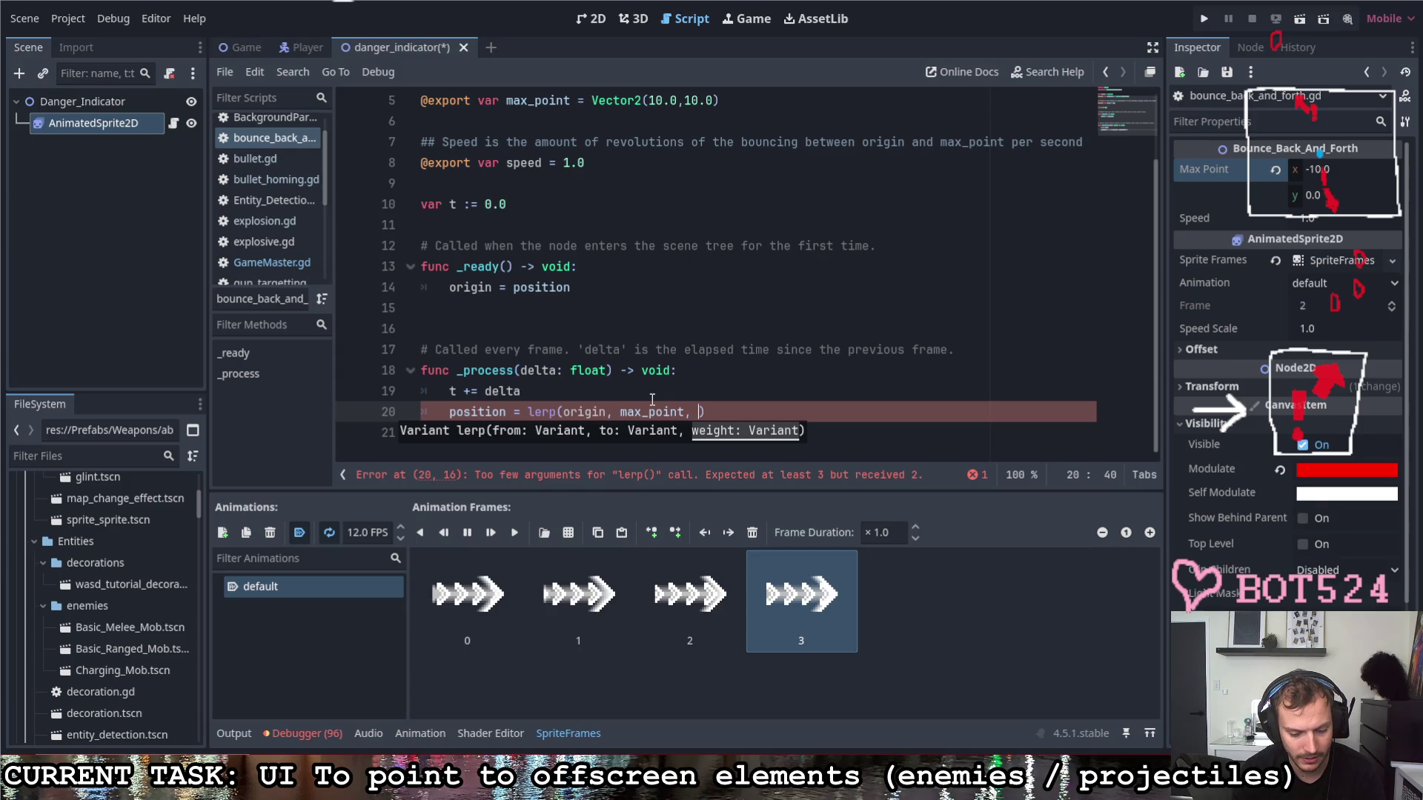
type("sin(t")
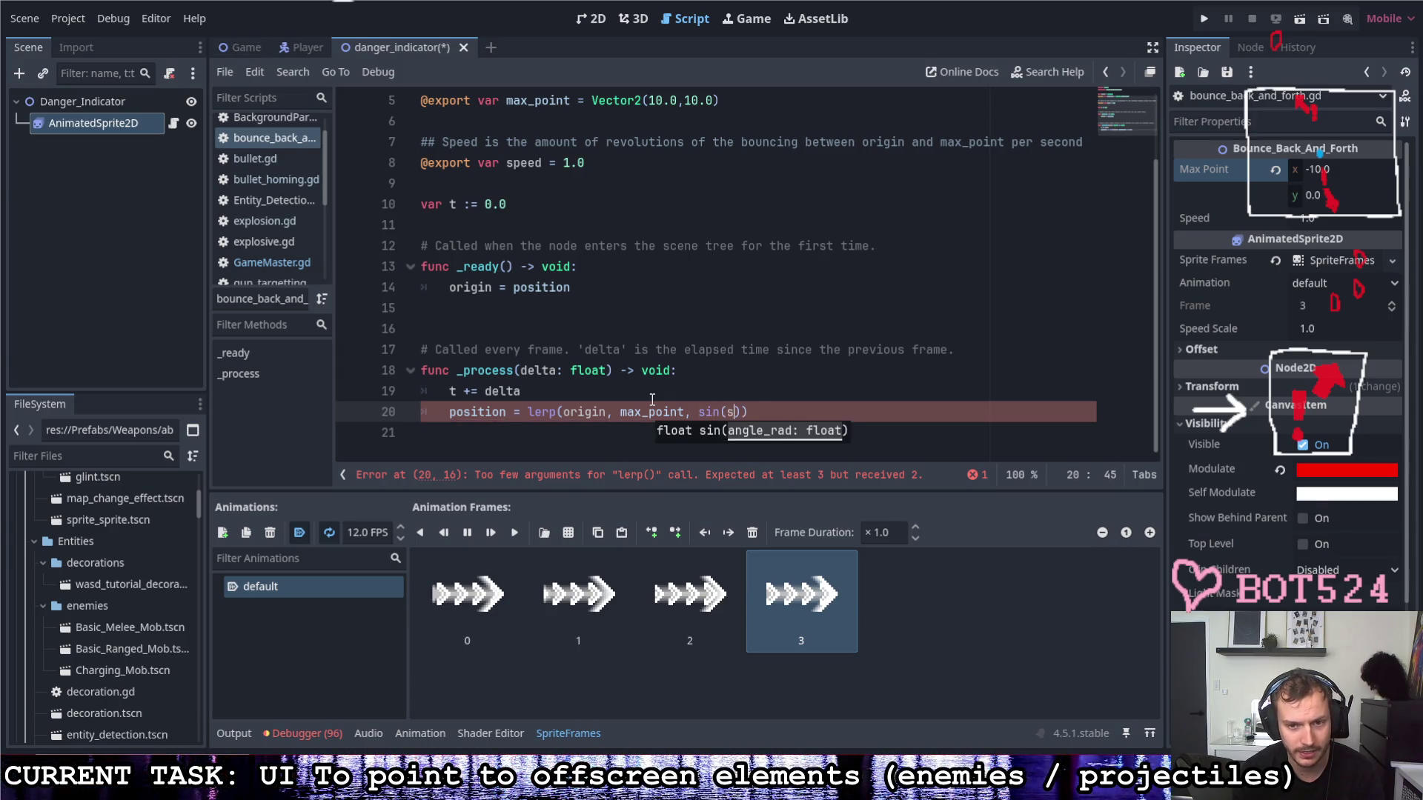
type(")")
left_click(652, 400)
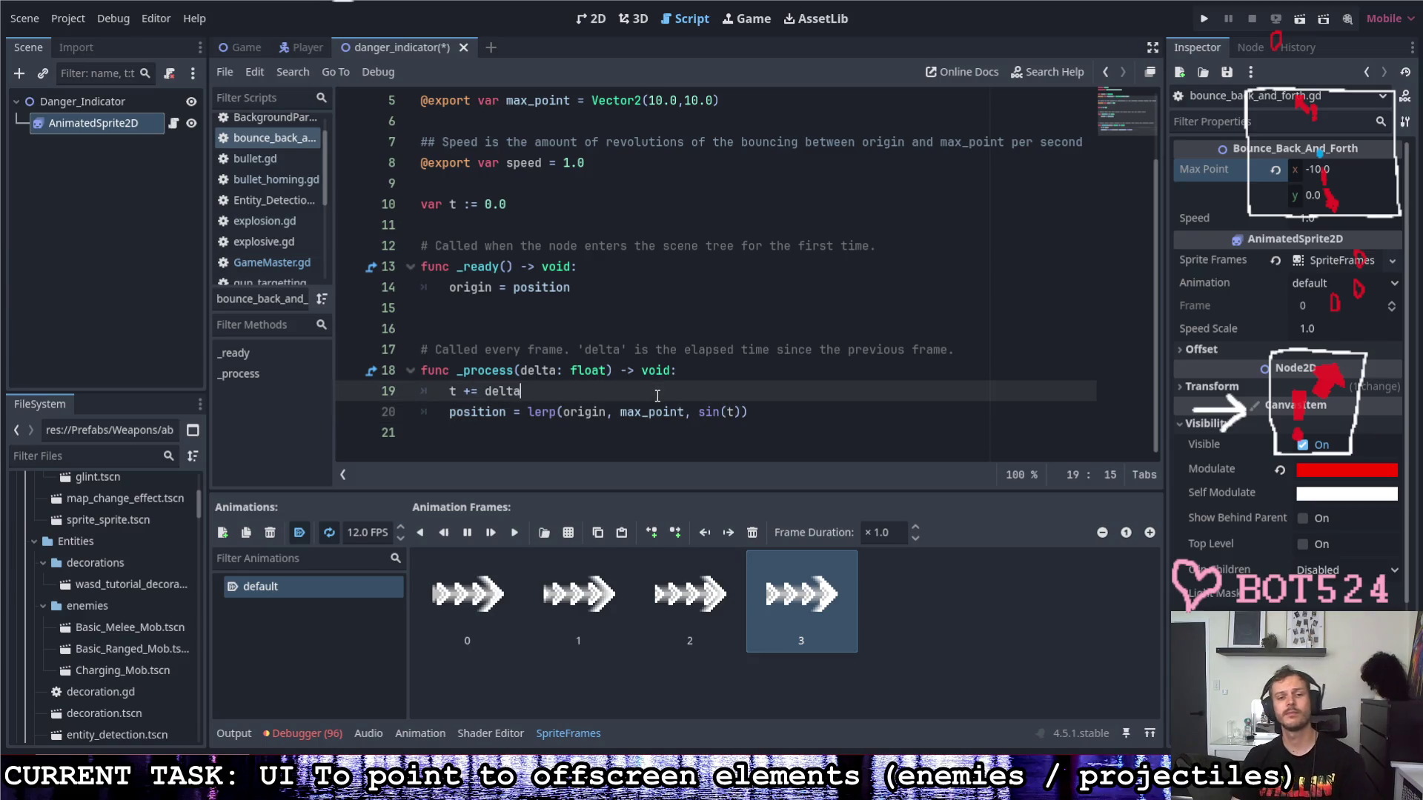
left_click(709, 414)
double_click(709, 414)
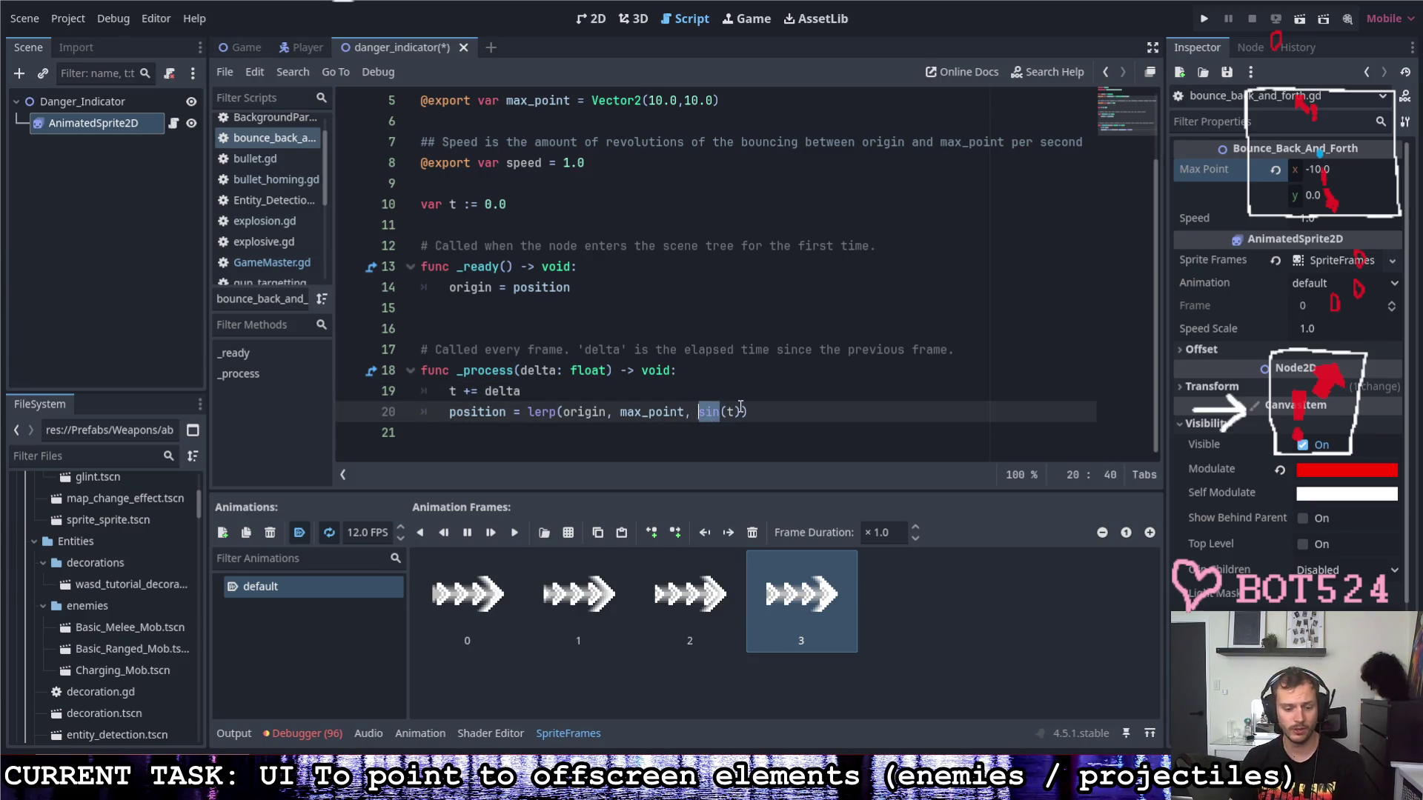
type("cos")
left_click(775, 411)
Save the script and switch to the 2D view of the arrow
key("ctrl+s")
scroll(758, 420, "up", 2)
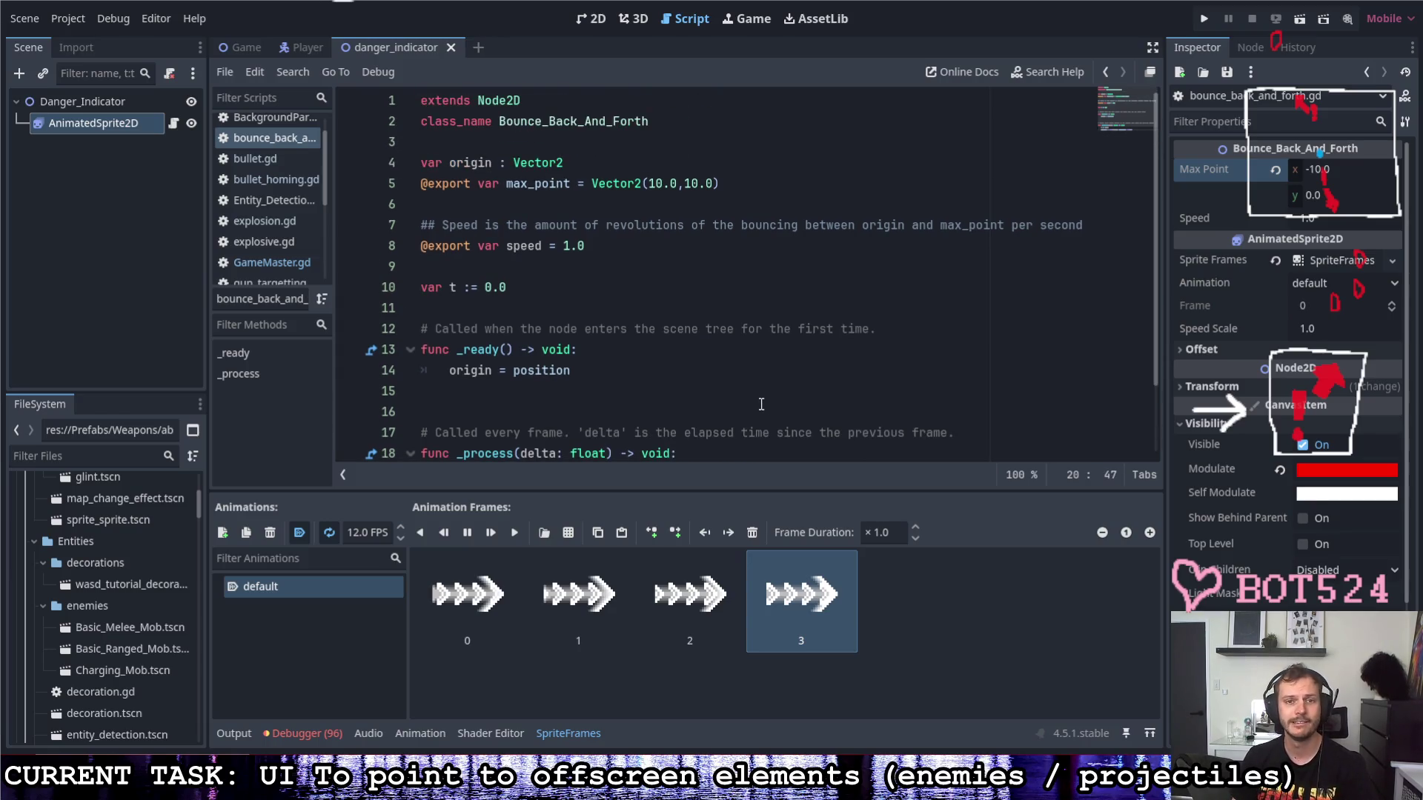
left_click(590, 19)
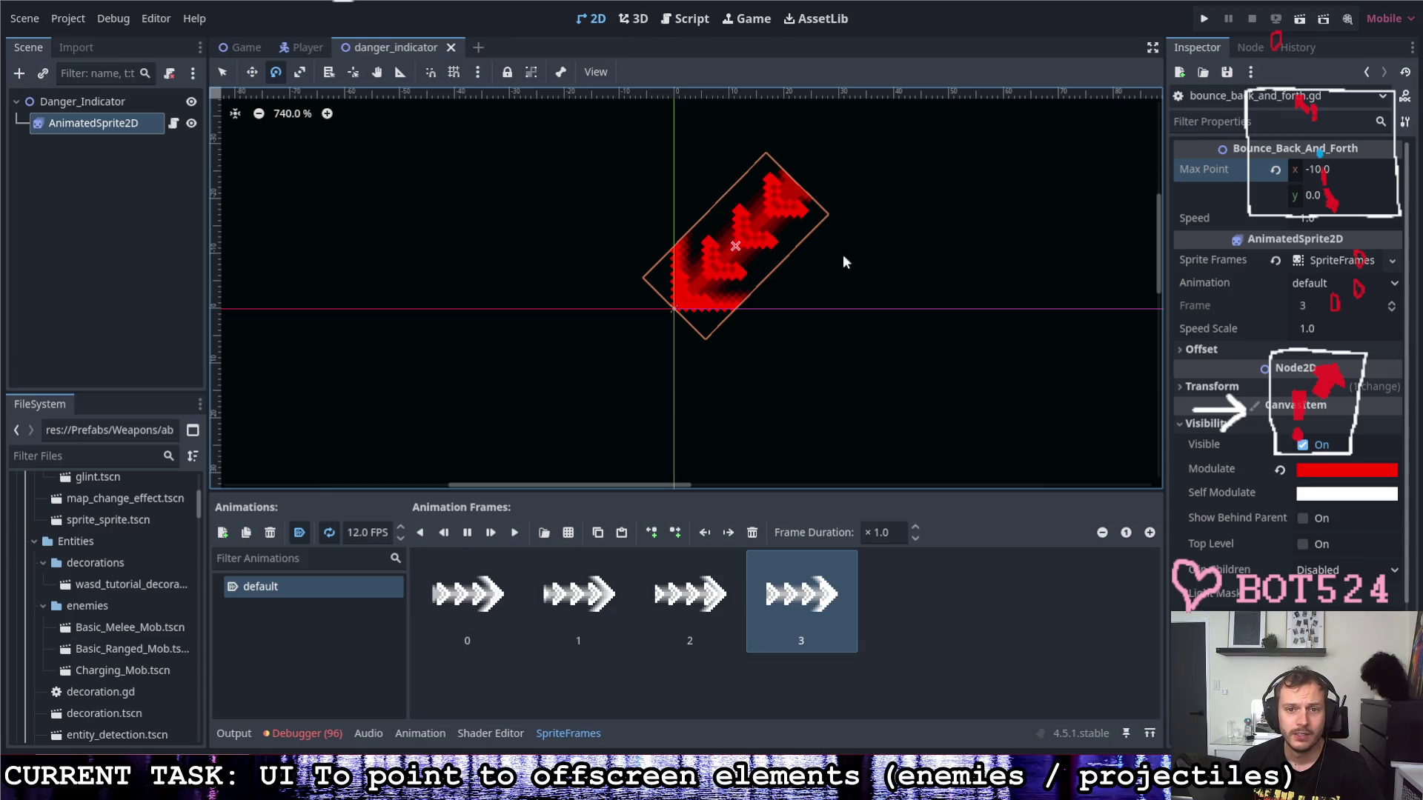
Revert the Danger_Indicator root's rotation to 0, save the scene, and open the Game scene
left_click(78, 126)
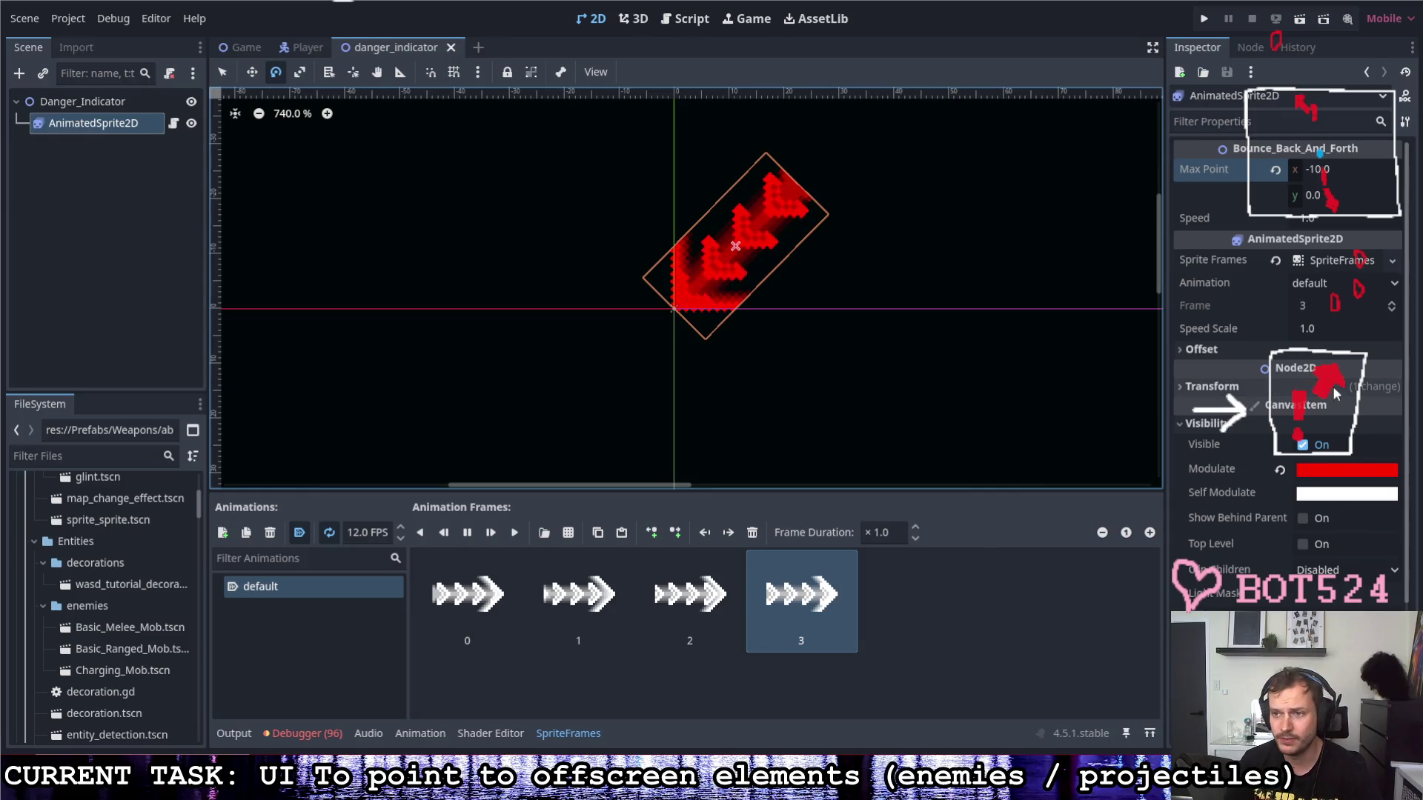
left_click(140, 101)
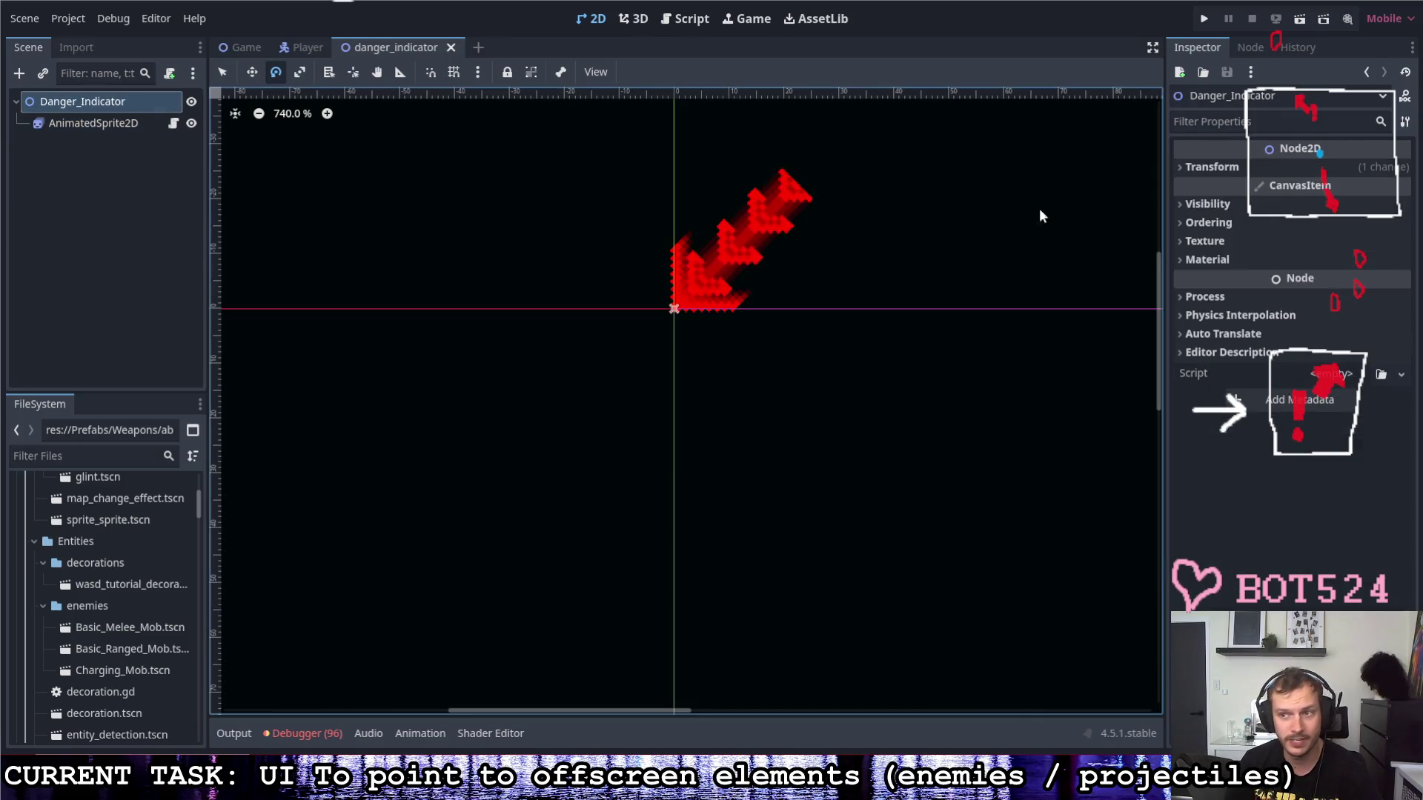
left_click(1261, 167)
left_click(1284, 240)
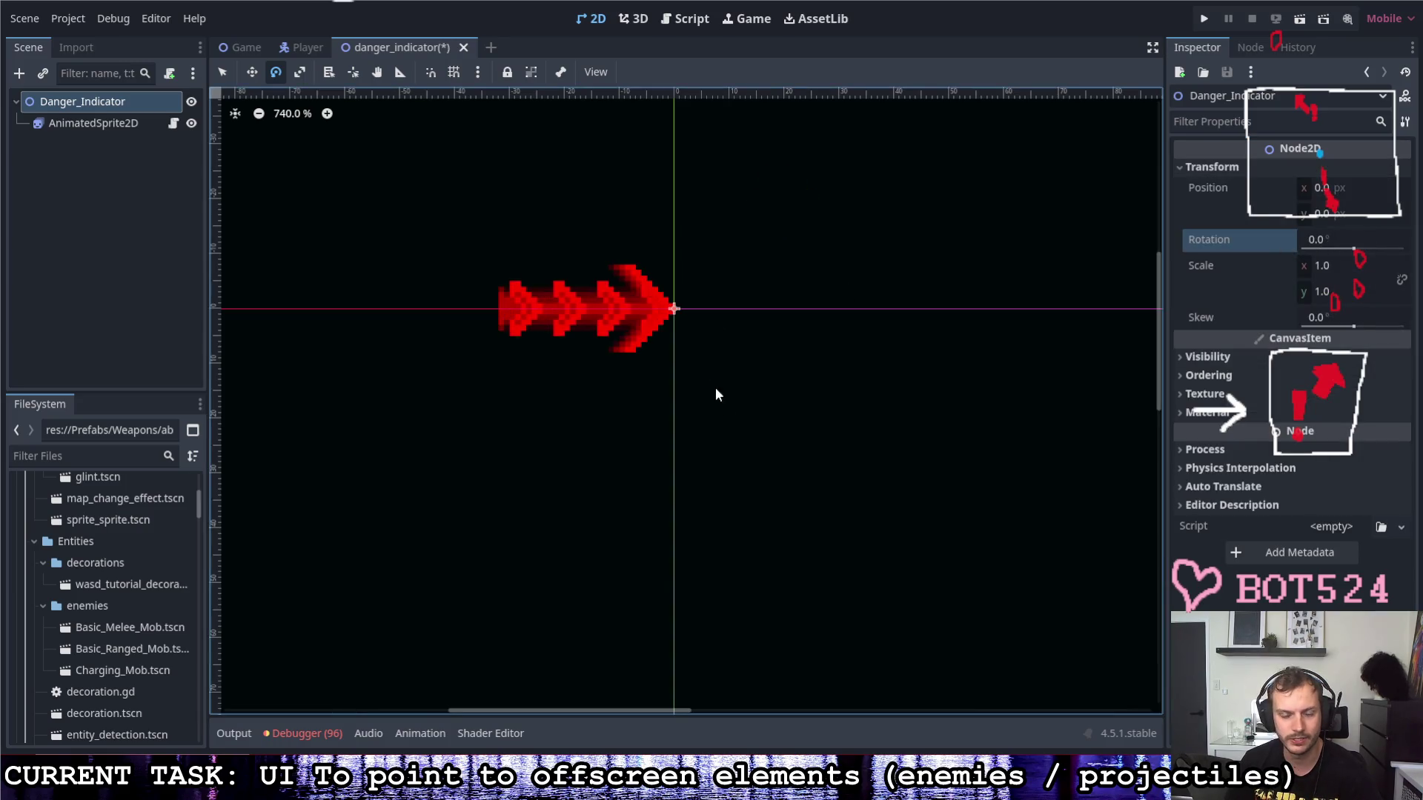
scroll(710, 366, "down", 3)
key("ctrl+z")
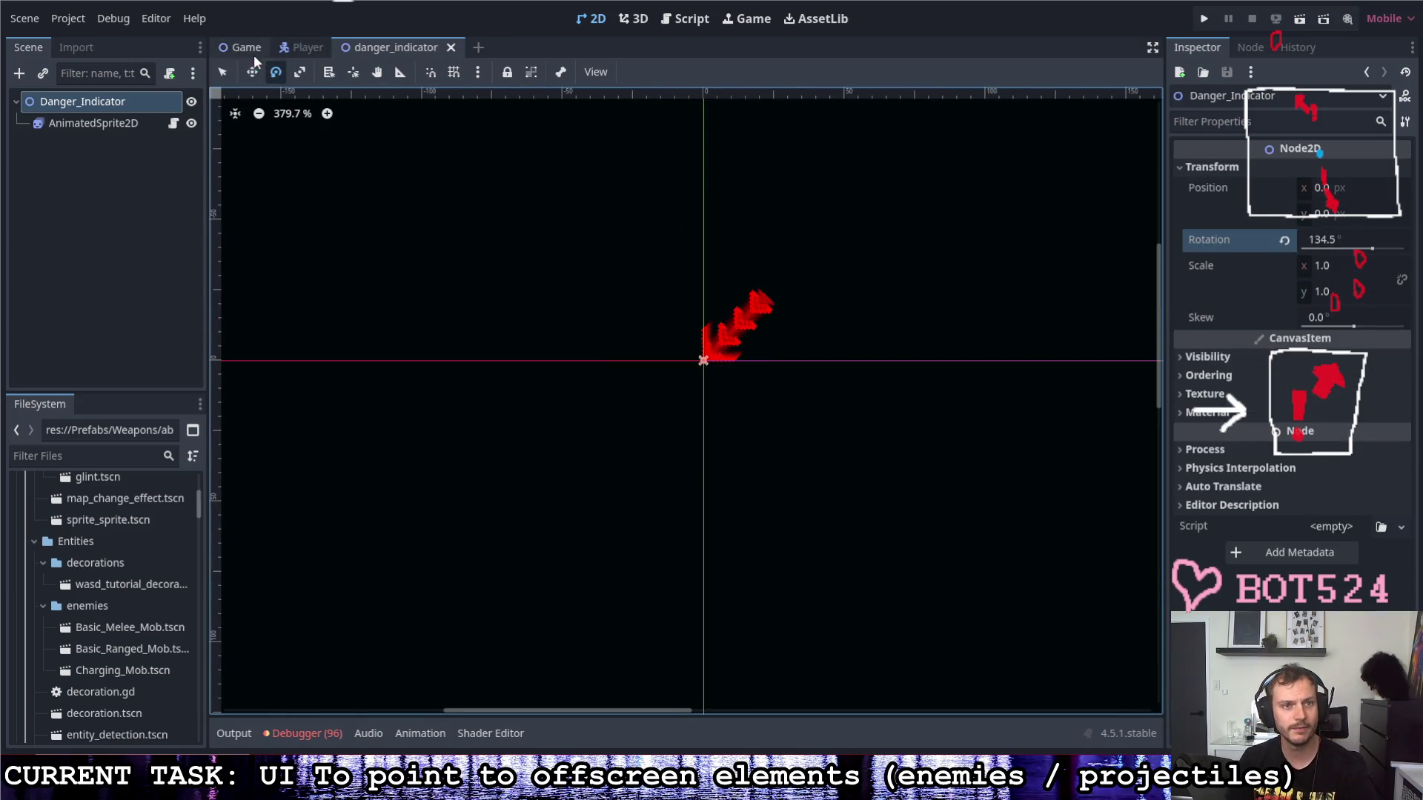
left_click(1284, 240)
key("ctrl+s")
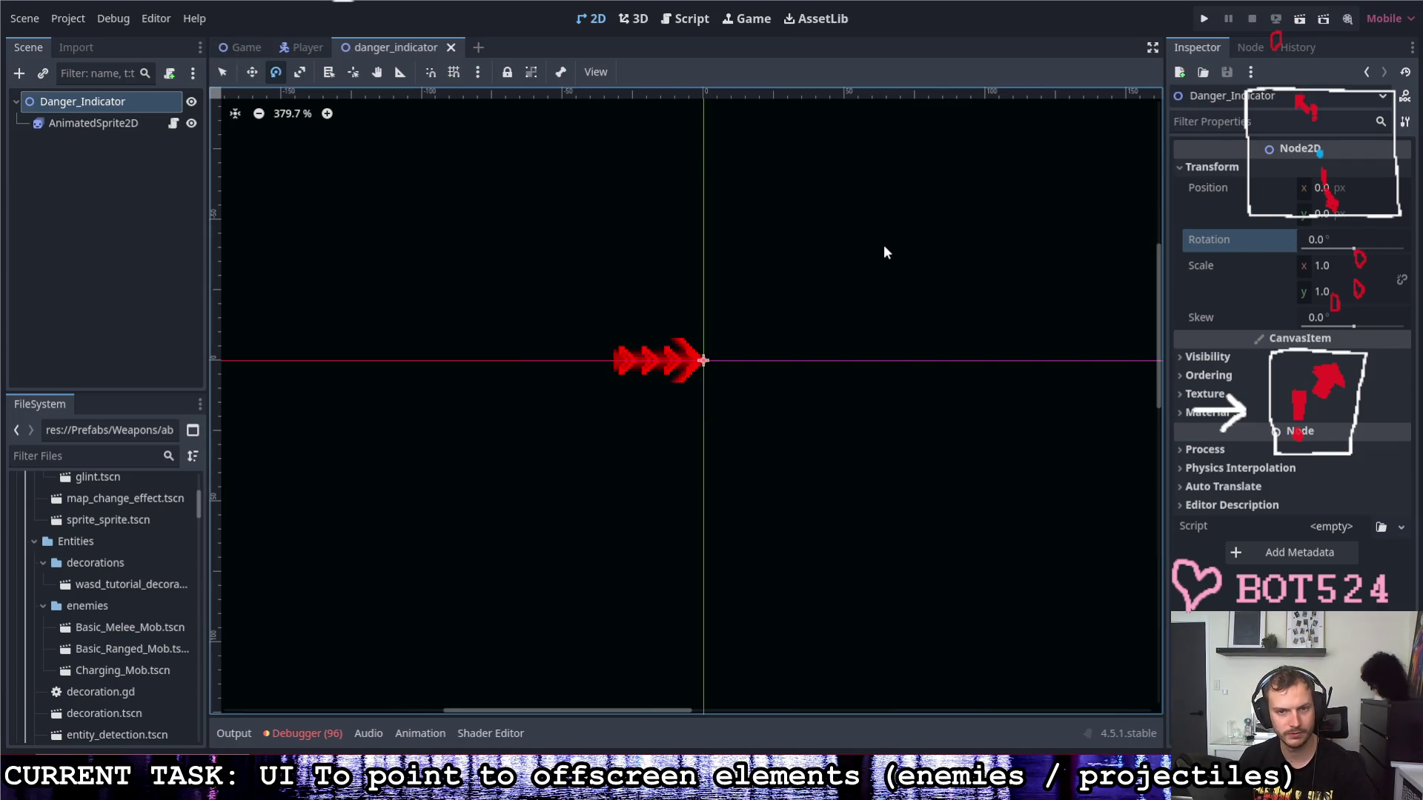
left_click(238, 48)
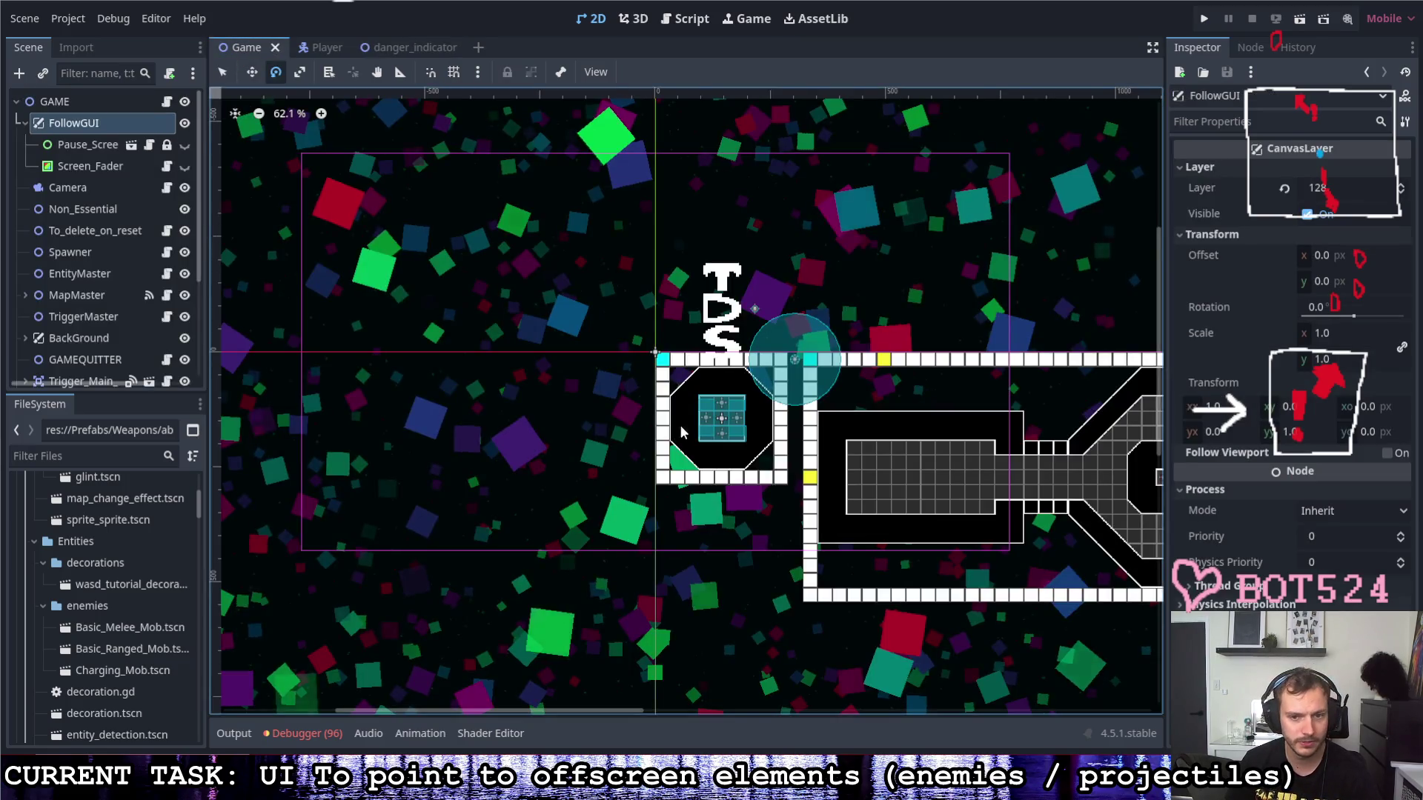
Browse the FileSystem to the Prefabs/UI/Danger_Indicator_UI folder
scroll(839, 420, "up", 3)
scroll(105, 504, "up", 5)
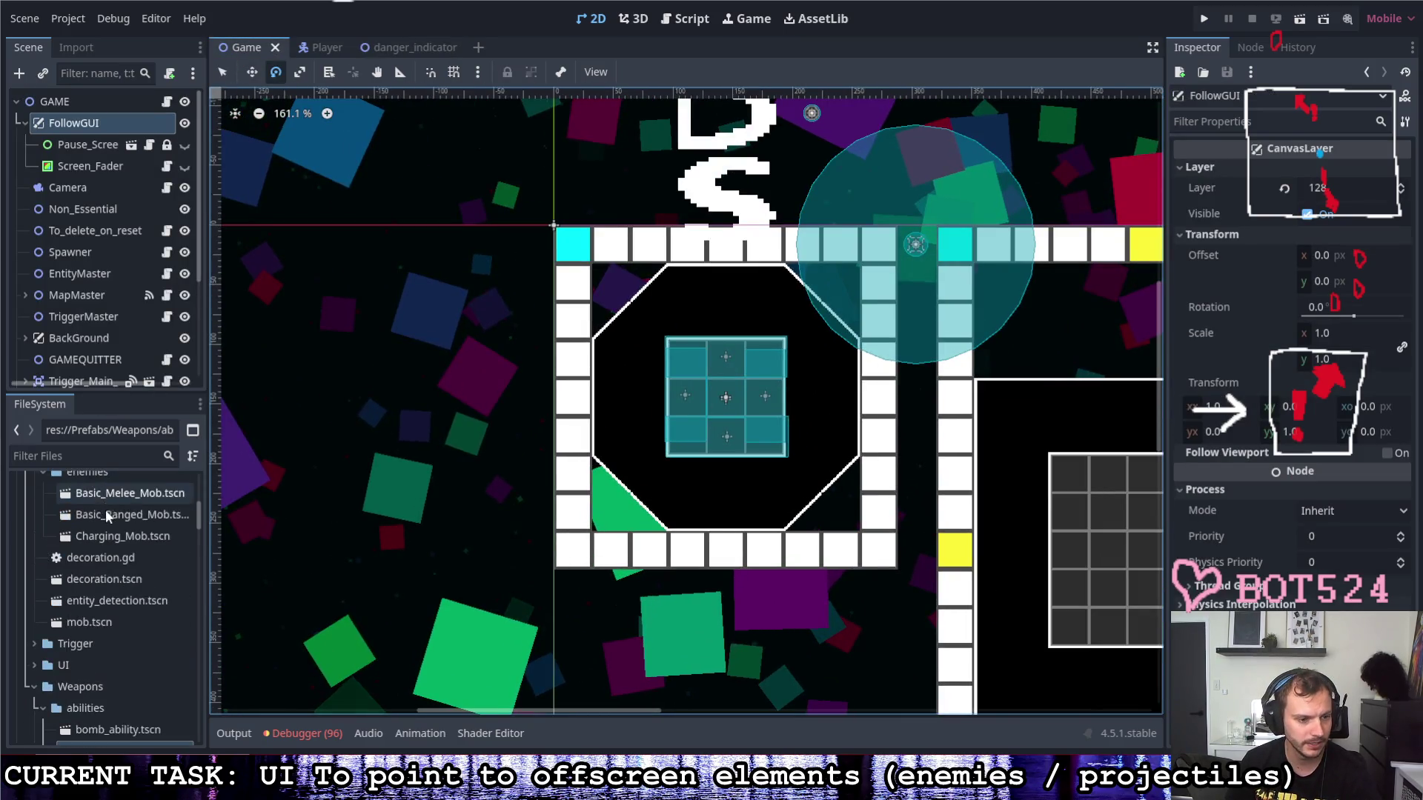
scroll(105, 534, "up", 1)
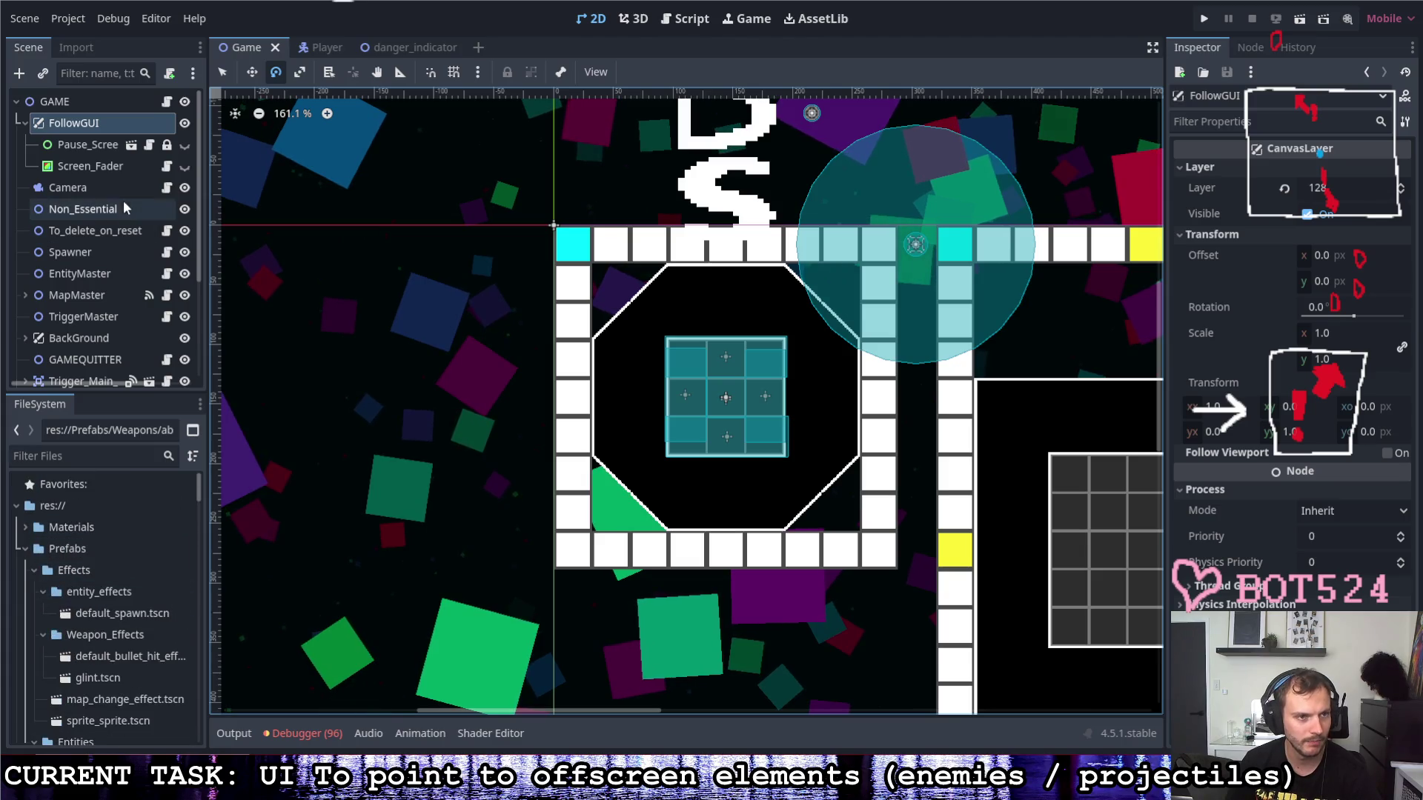
scroll(136, 625, "down", 10)
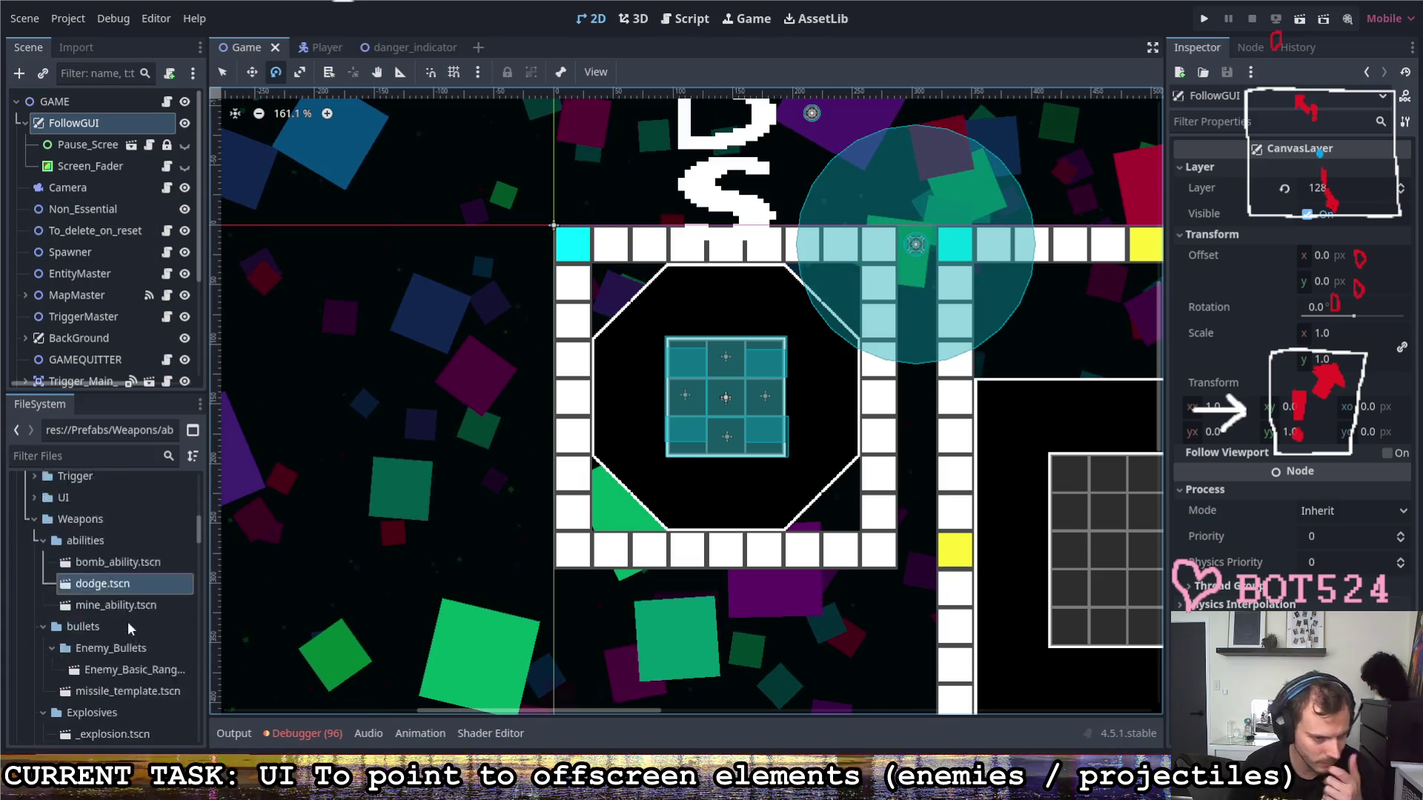
scroll(111, 615, "up", 10)
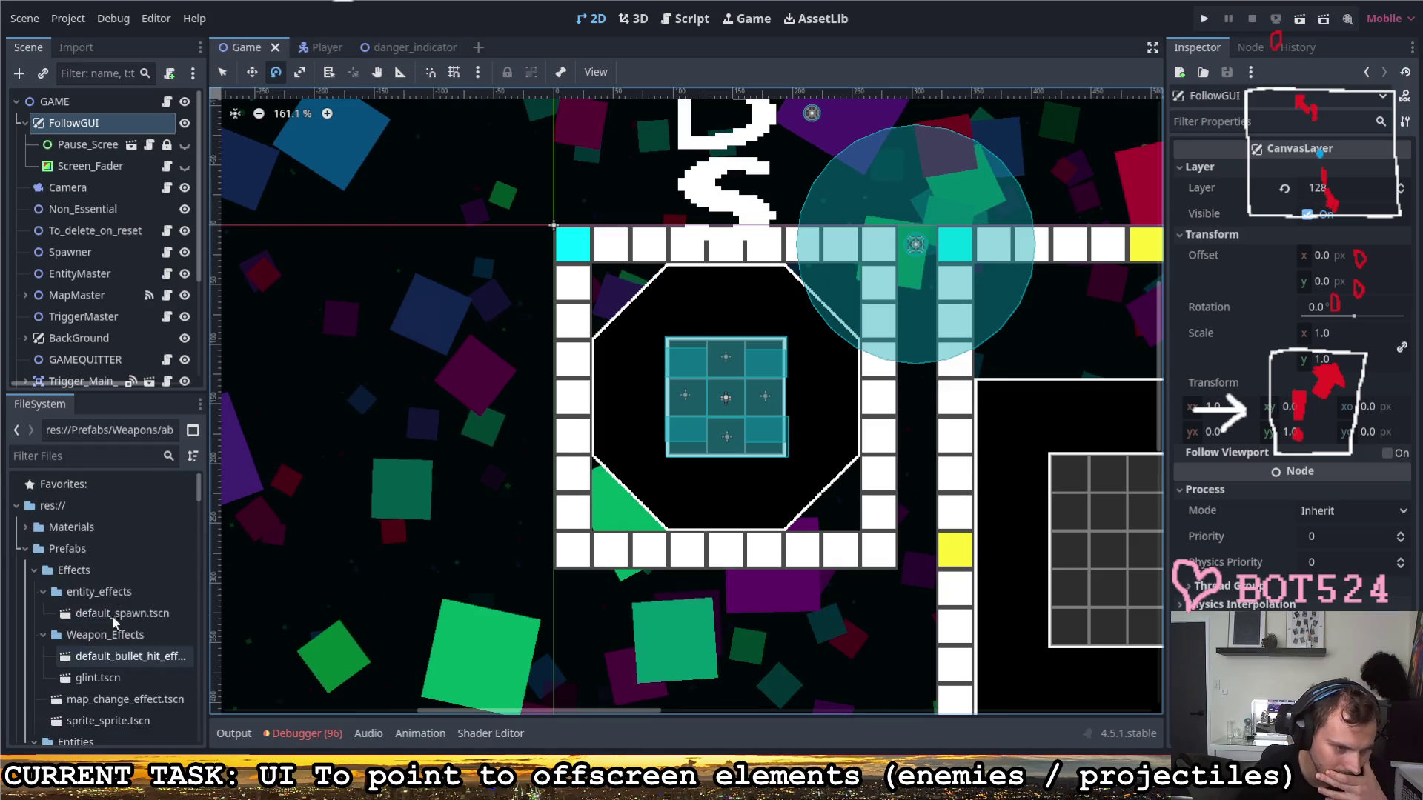
left_click(28, 581)
left_click(34, 570)
left_click(33, 591)
left_click(35, 635)
scroll(37, 635, "down", 1)
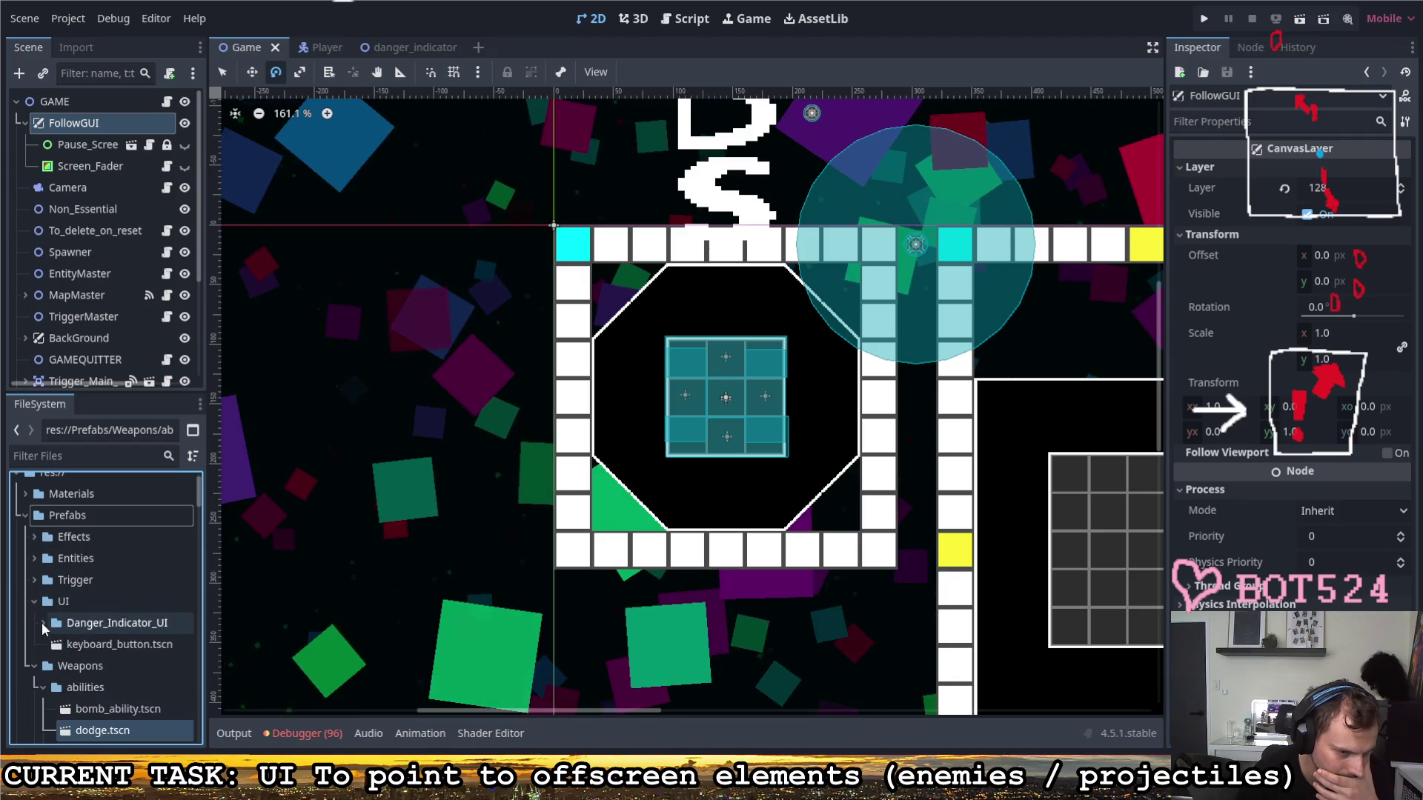
left_click(41, 622)
Drag danger_indicator.tscn into the Game scene's starting room and run the project
scroll(67, 618, "down", 1)
left_click(122, 613)
mouse_move(122, 613)
left_mouse_down()
mouse_move(759, 447)
mouse_move(798, 324)
mouse_move(852, 416)
left_mouse_up()
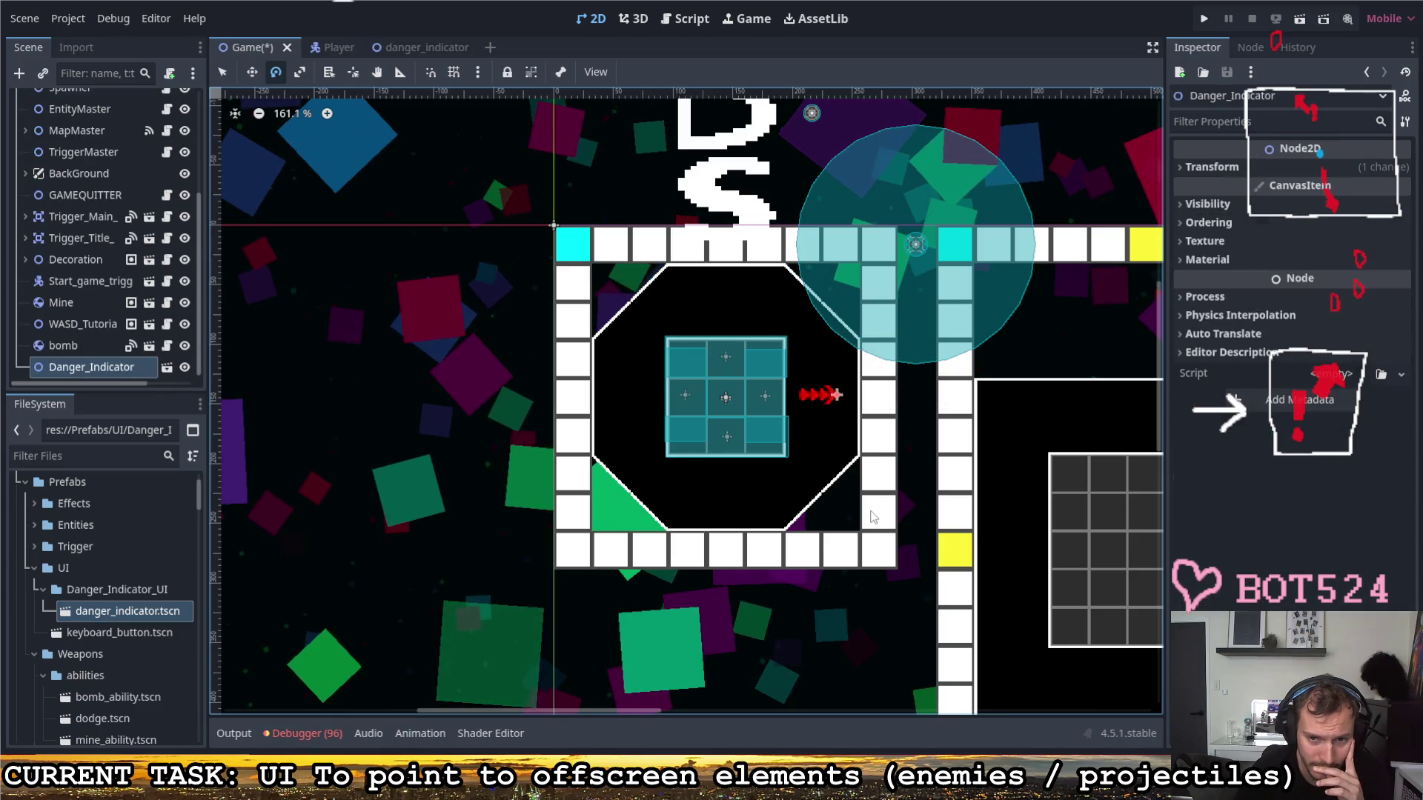
left_click(1205, 19)
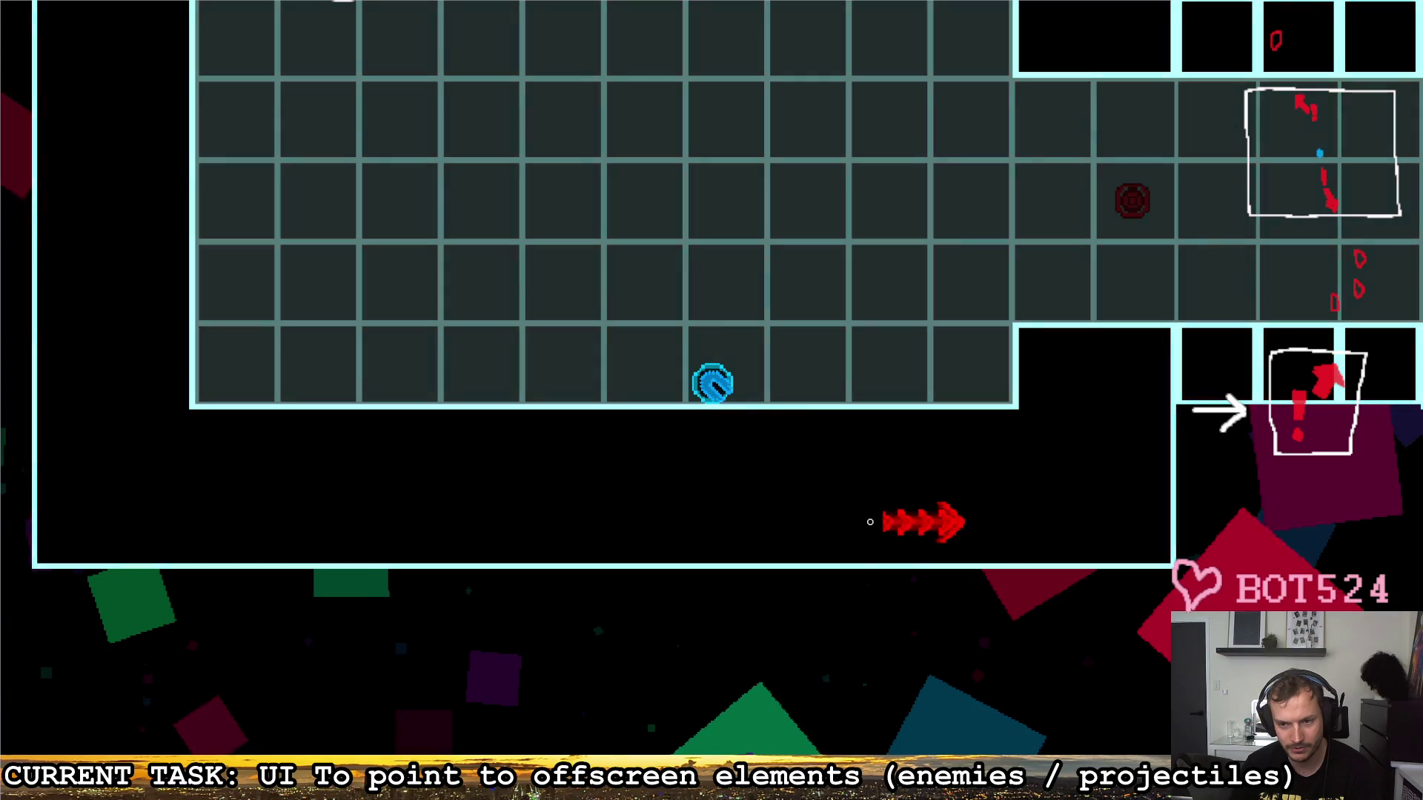
Stop the game and set the AnimatedSprite2D's Max Point x to -8.0 in the danger_indicator scene
key("Escape")
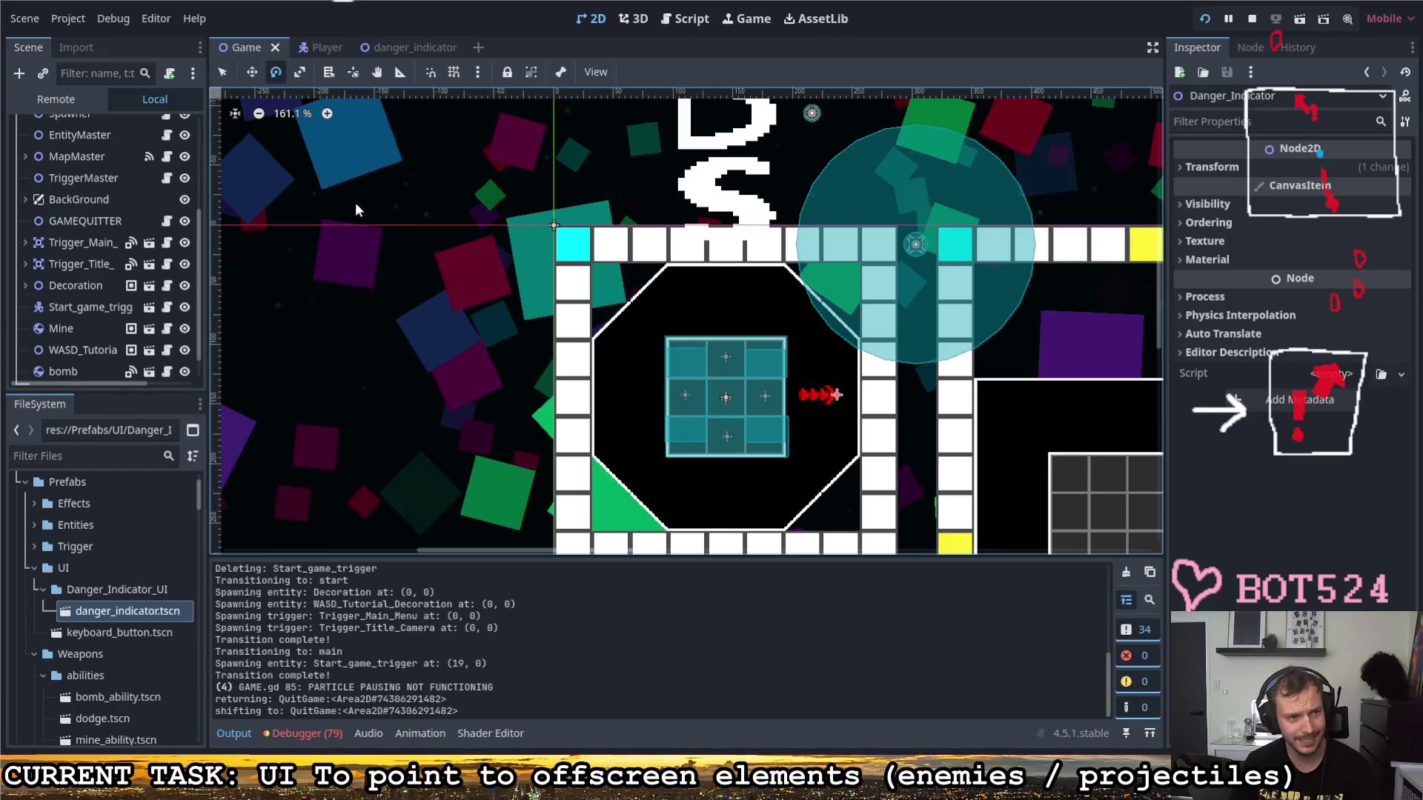
left_click(396, 46)
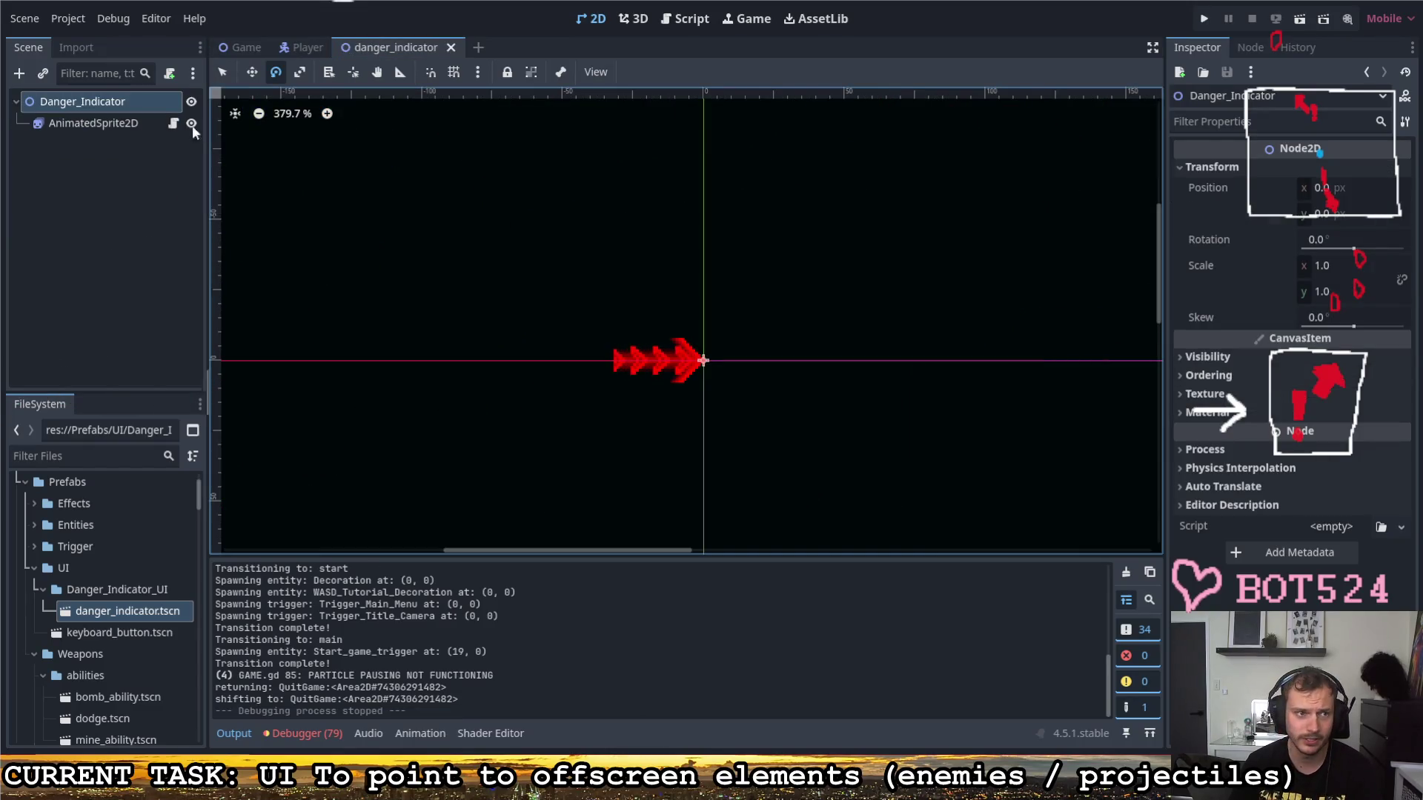
left_click(93, 123)
left_click(1344, 169)
type("-5")
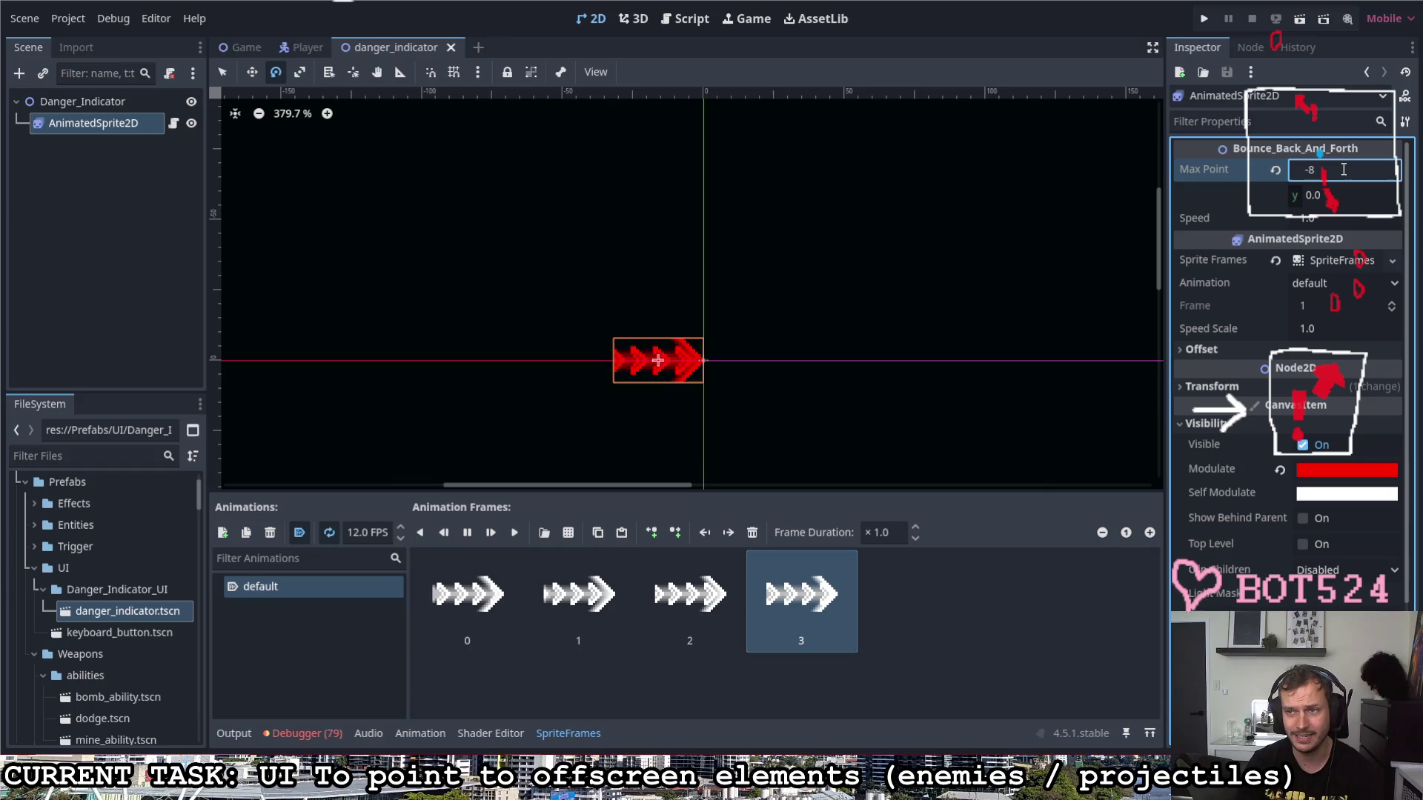
key("Tab")
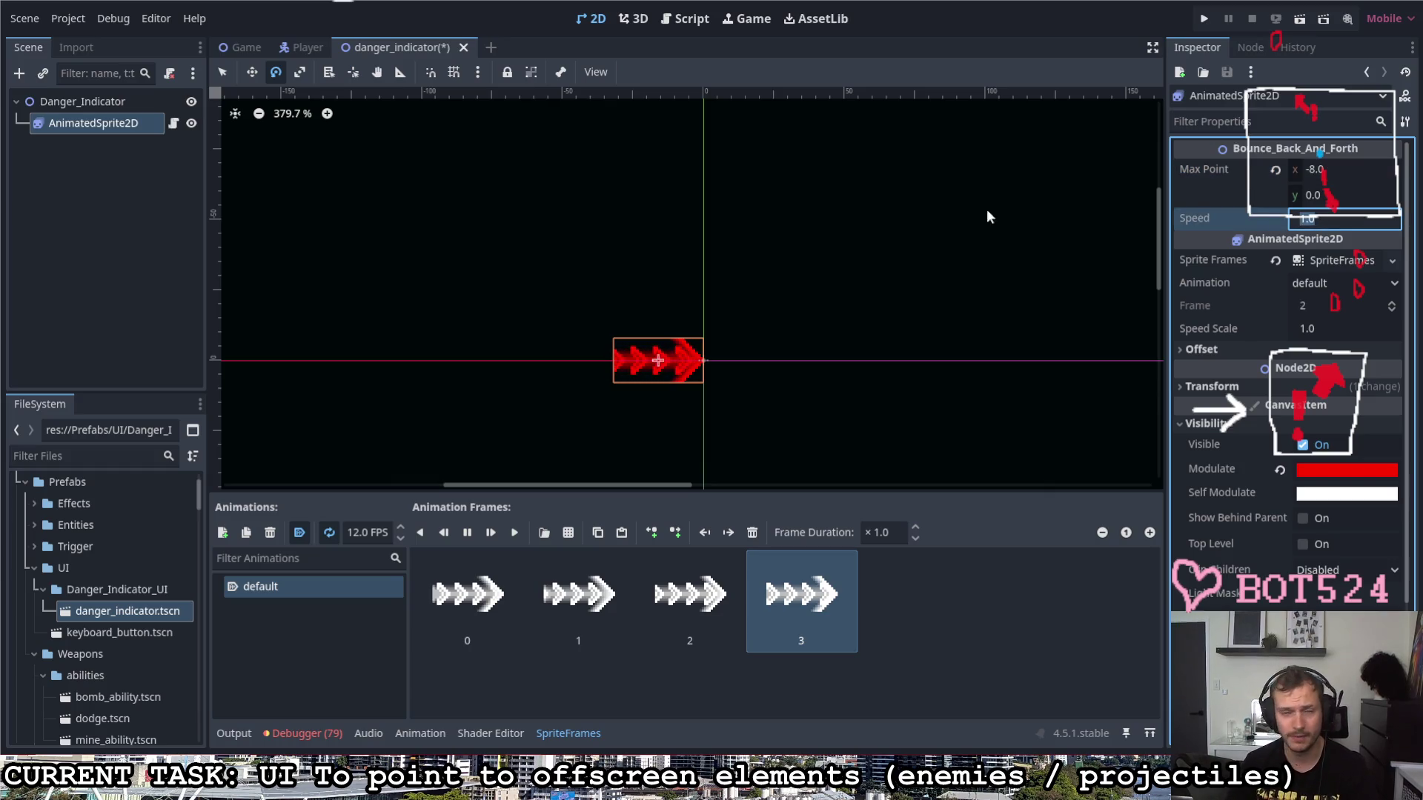
Make the bounce_back_and_forth script's lerp use cos(t * speed), and save the scene
left_click(173, 123)
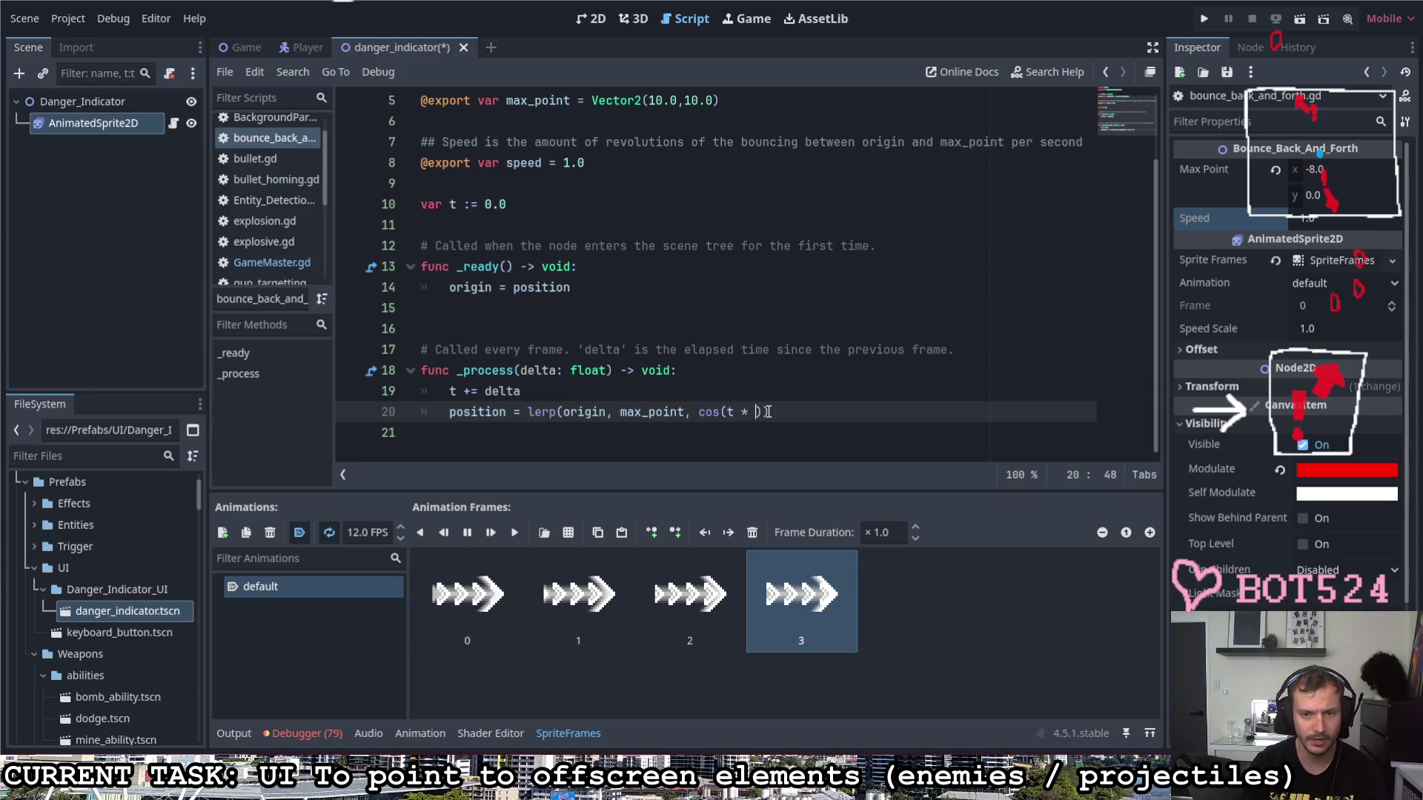
key("ctrl+s")
left_click(715, 350)
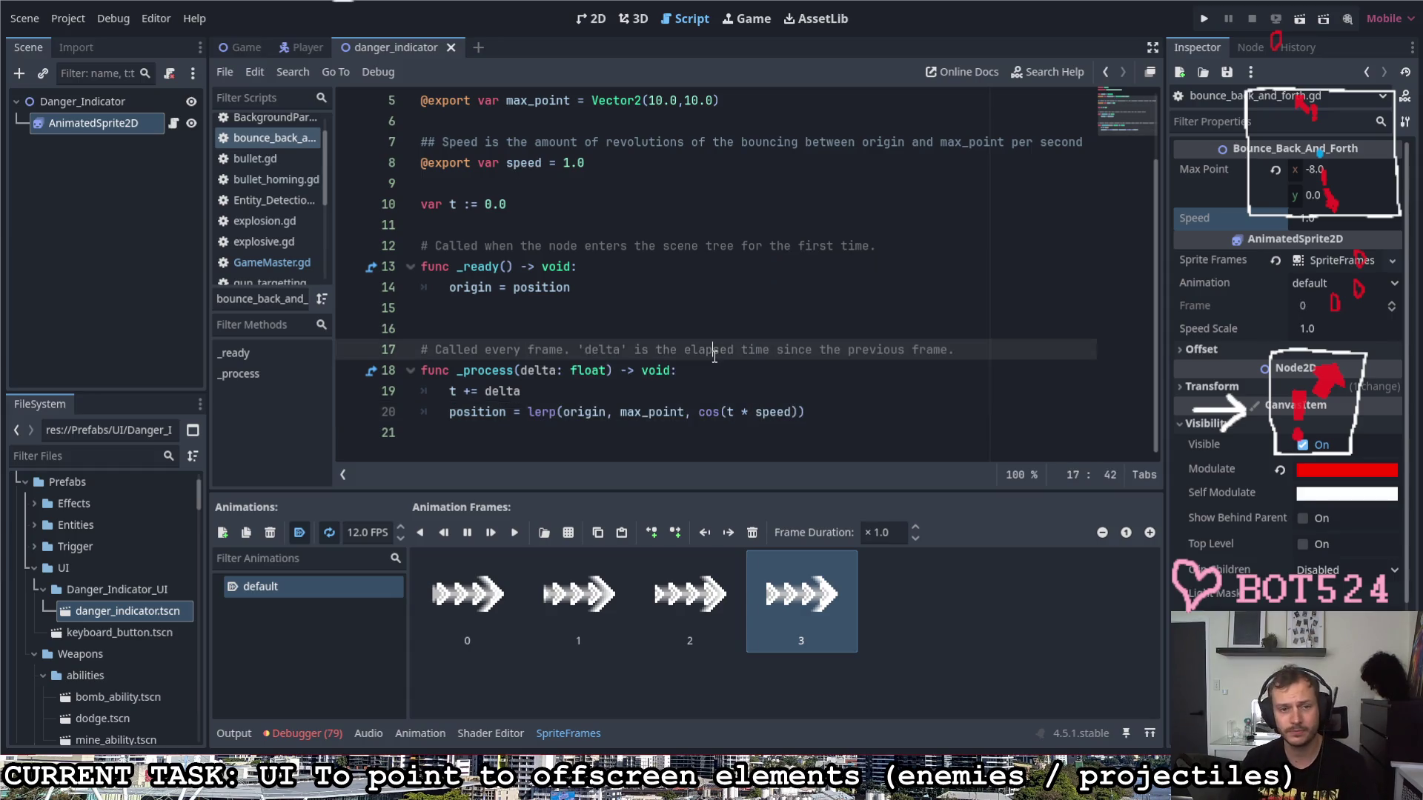
left_click(1336, 217)
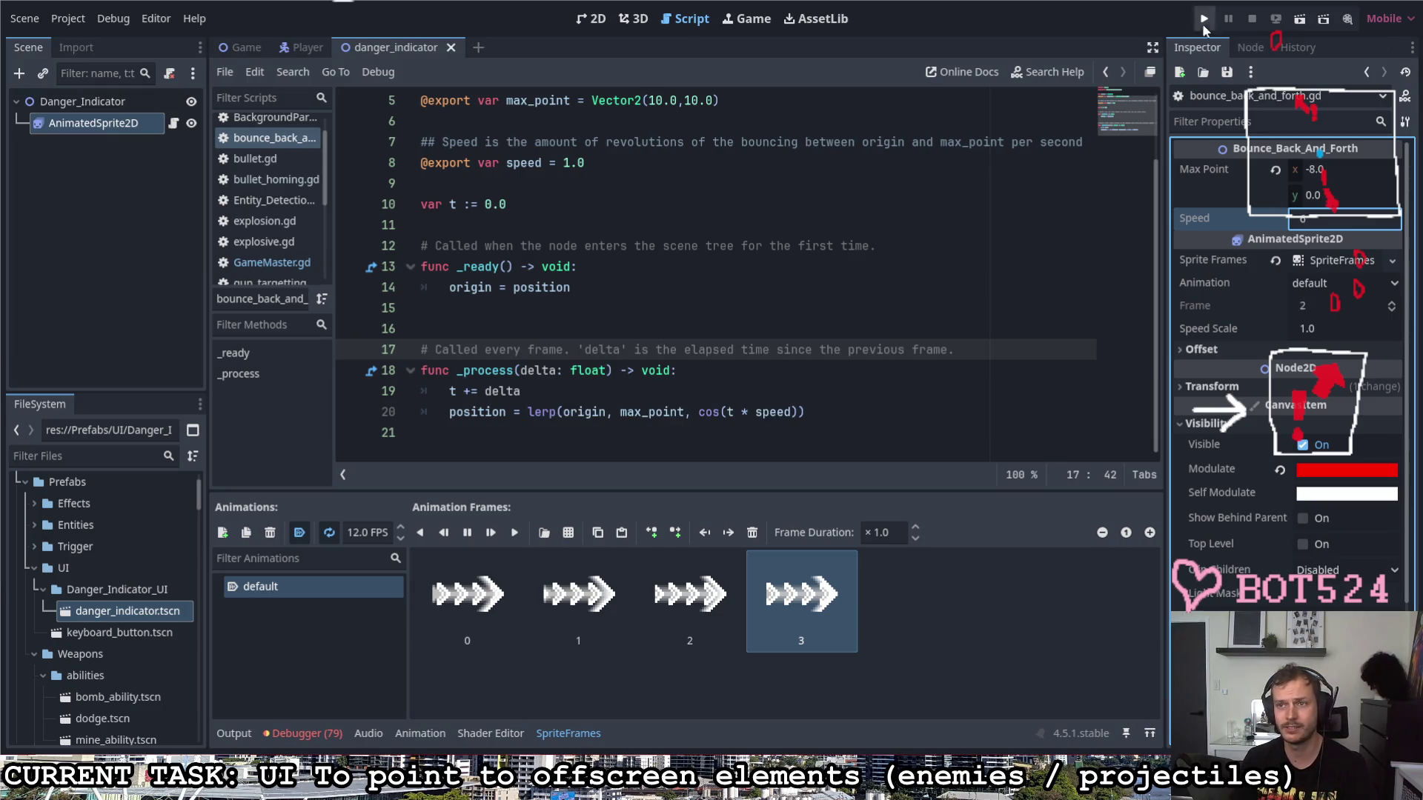
Set Speed to 0.0 and test-run the game
left_click(1329, 195)
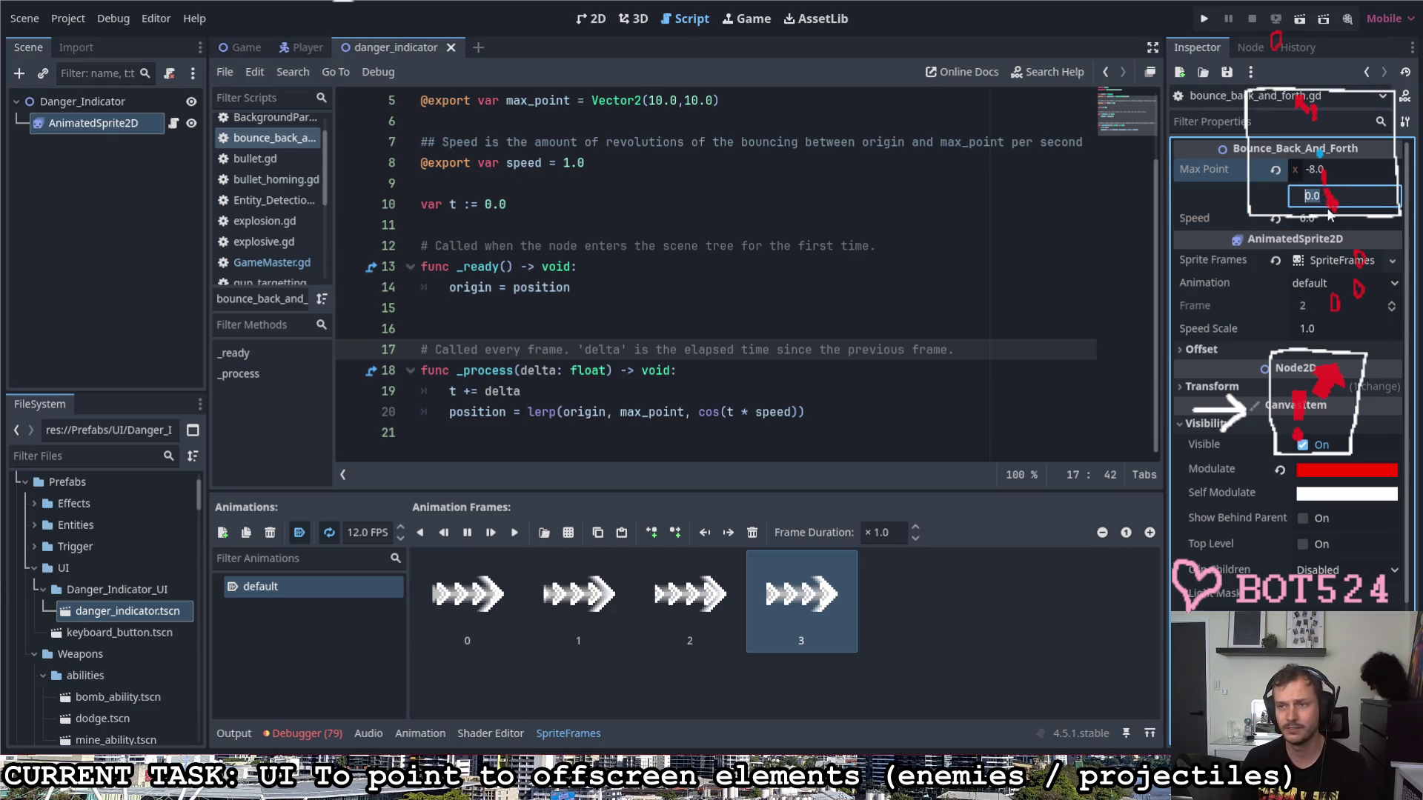
left_click(1218, 19)
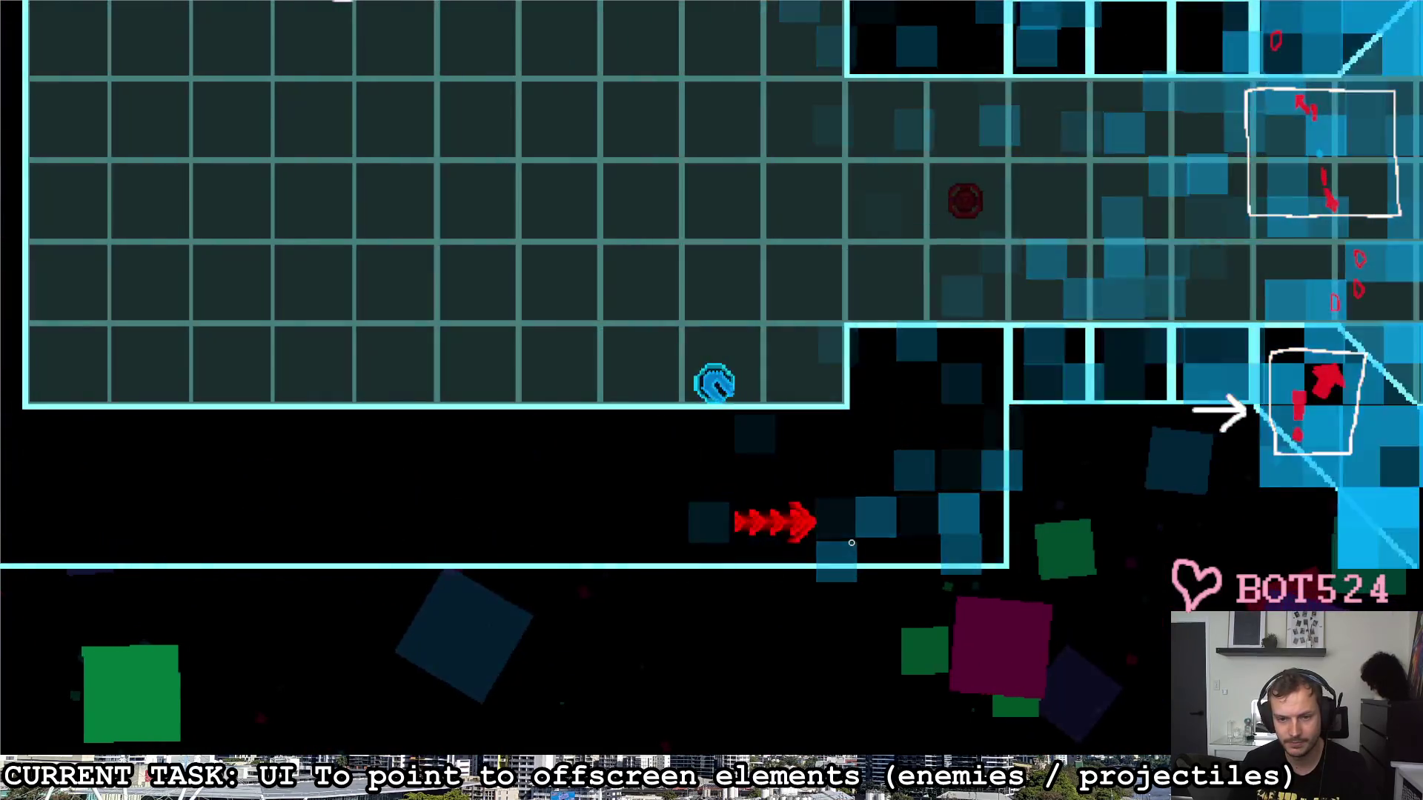
key("Escape")
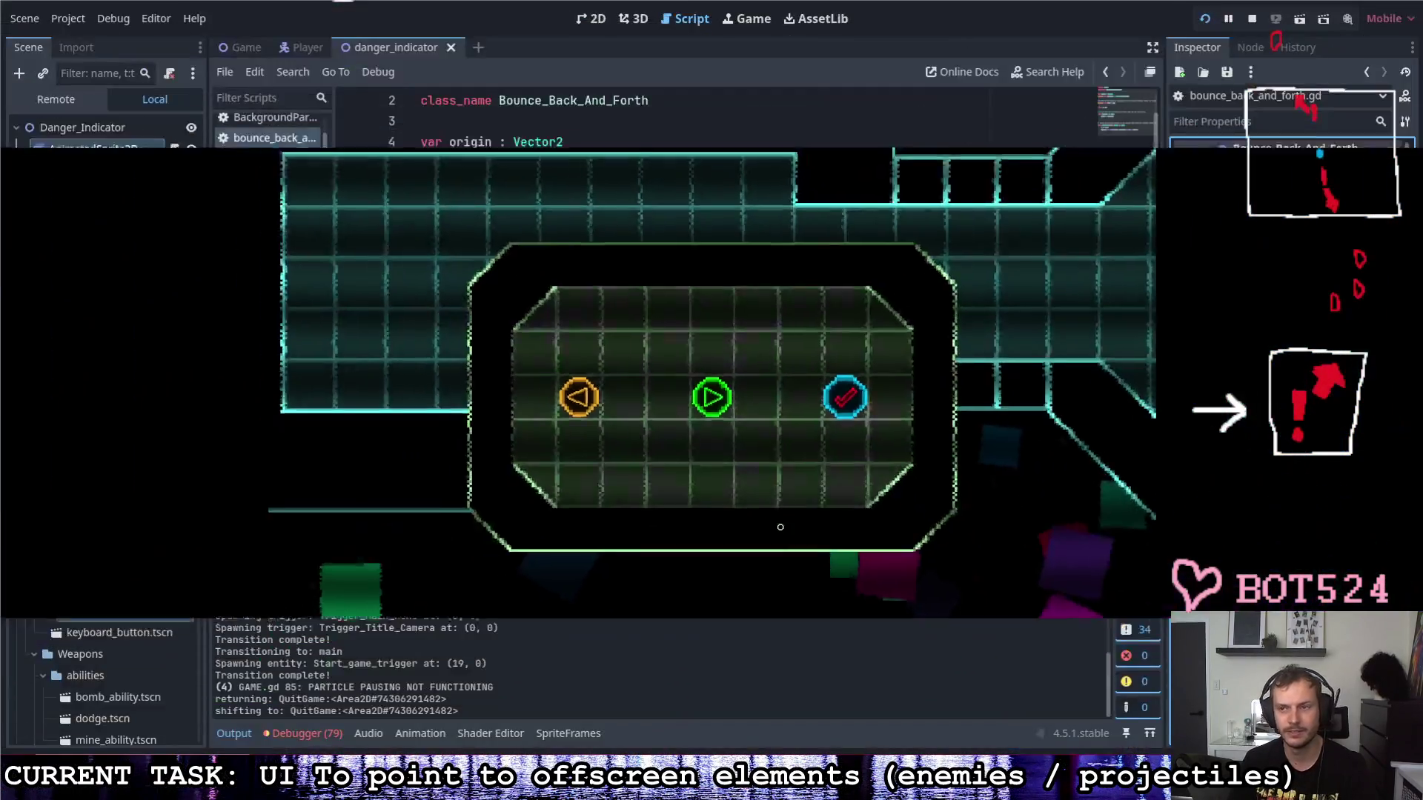
left_click(685, 19)
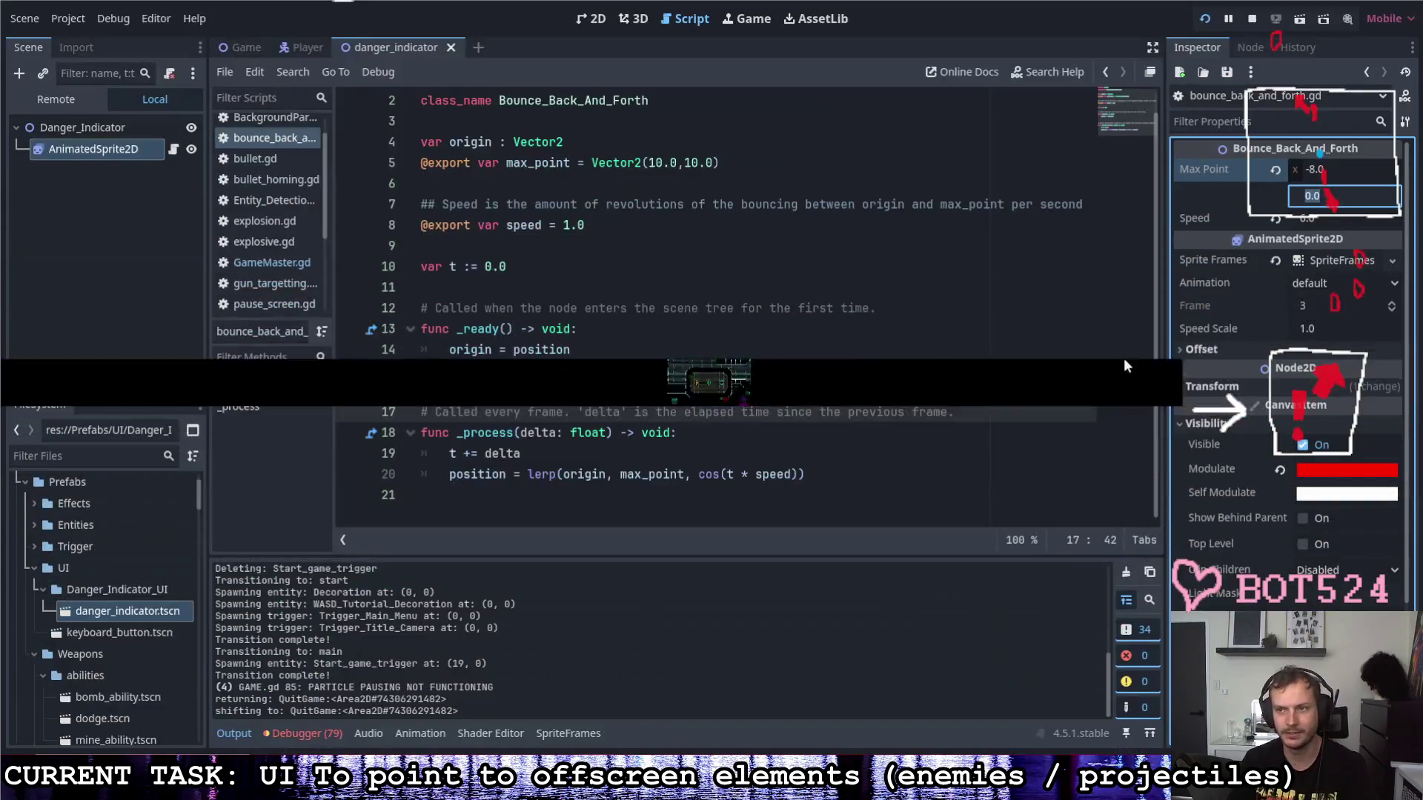
Set Speed to 12.0 and Max Point x to -4.0, then test-run the game again
left_click(1332, 219)
type("12")
key("Return")
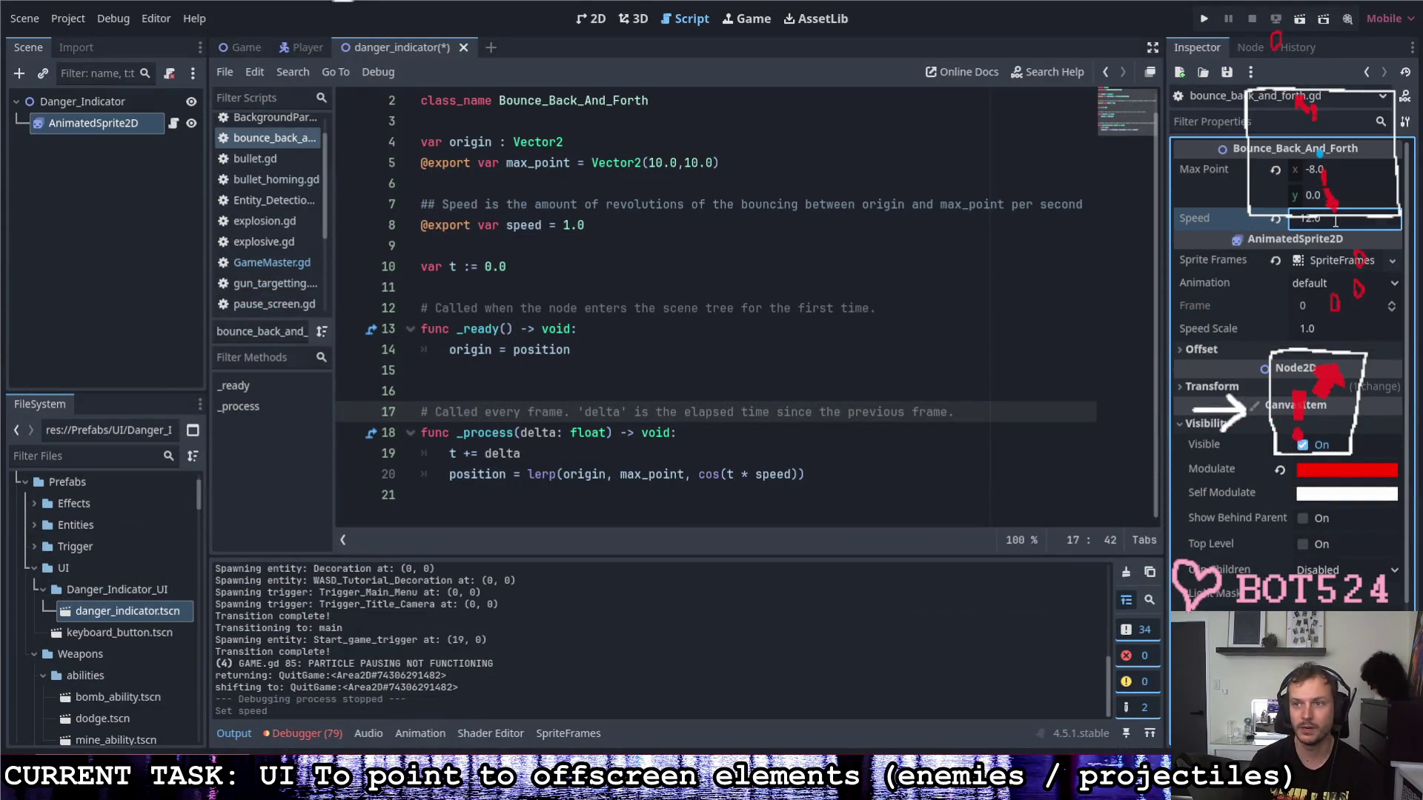
left_click(1326, 170)
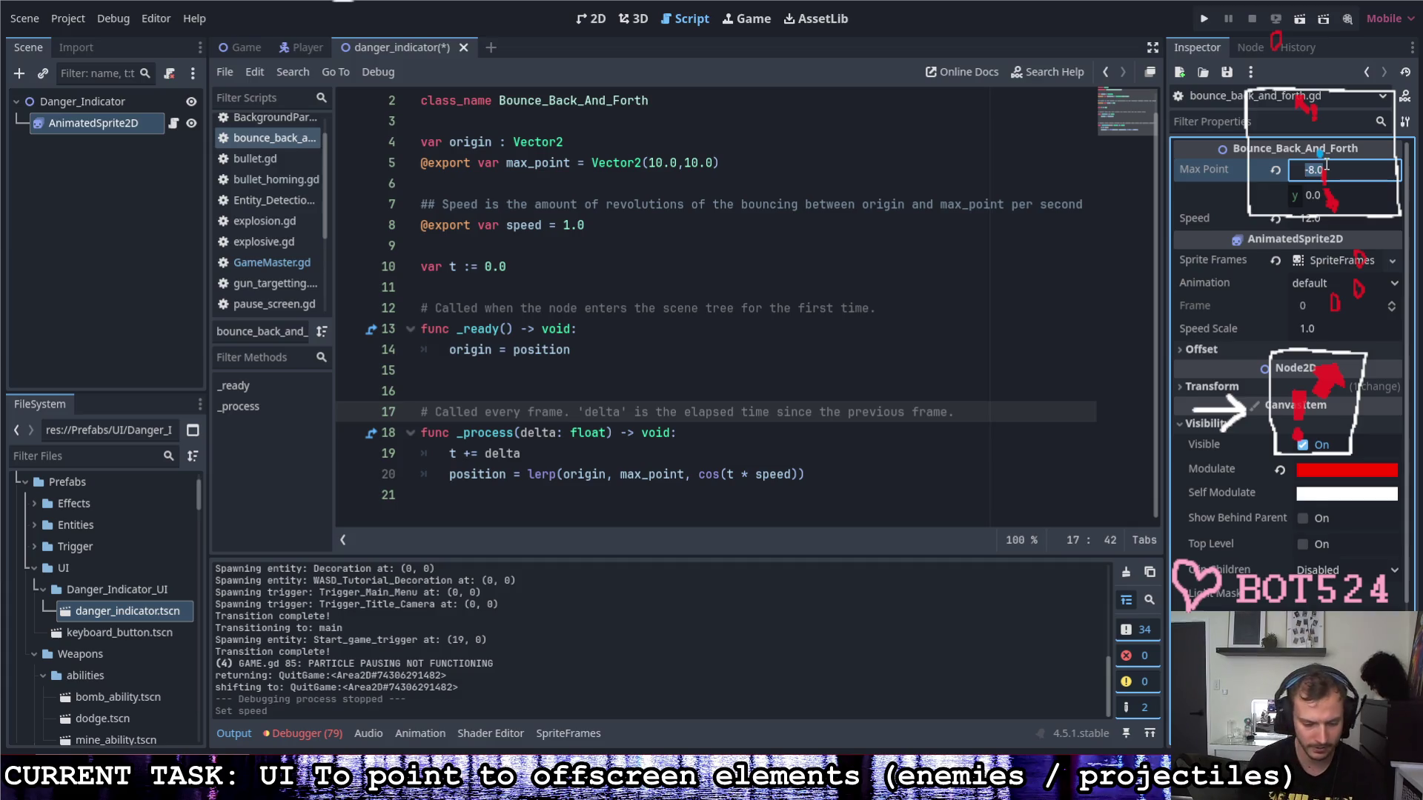
key("Return")
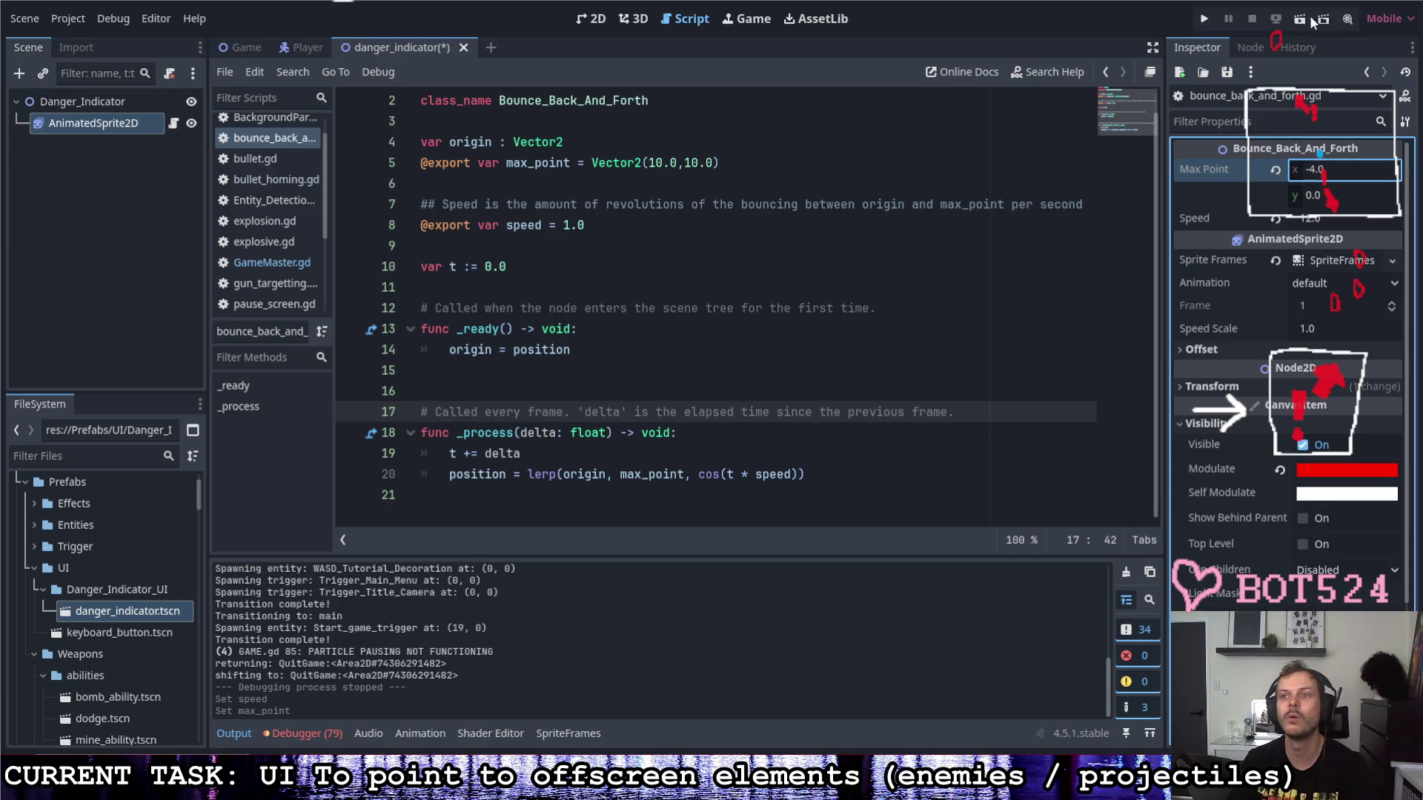
left_click(1203, 19)
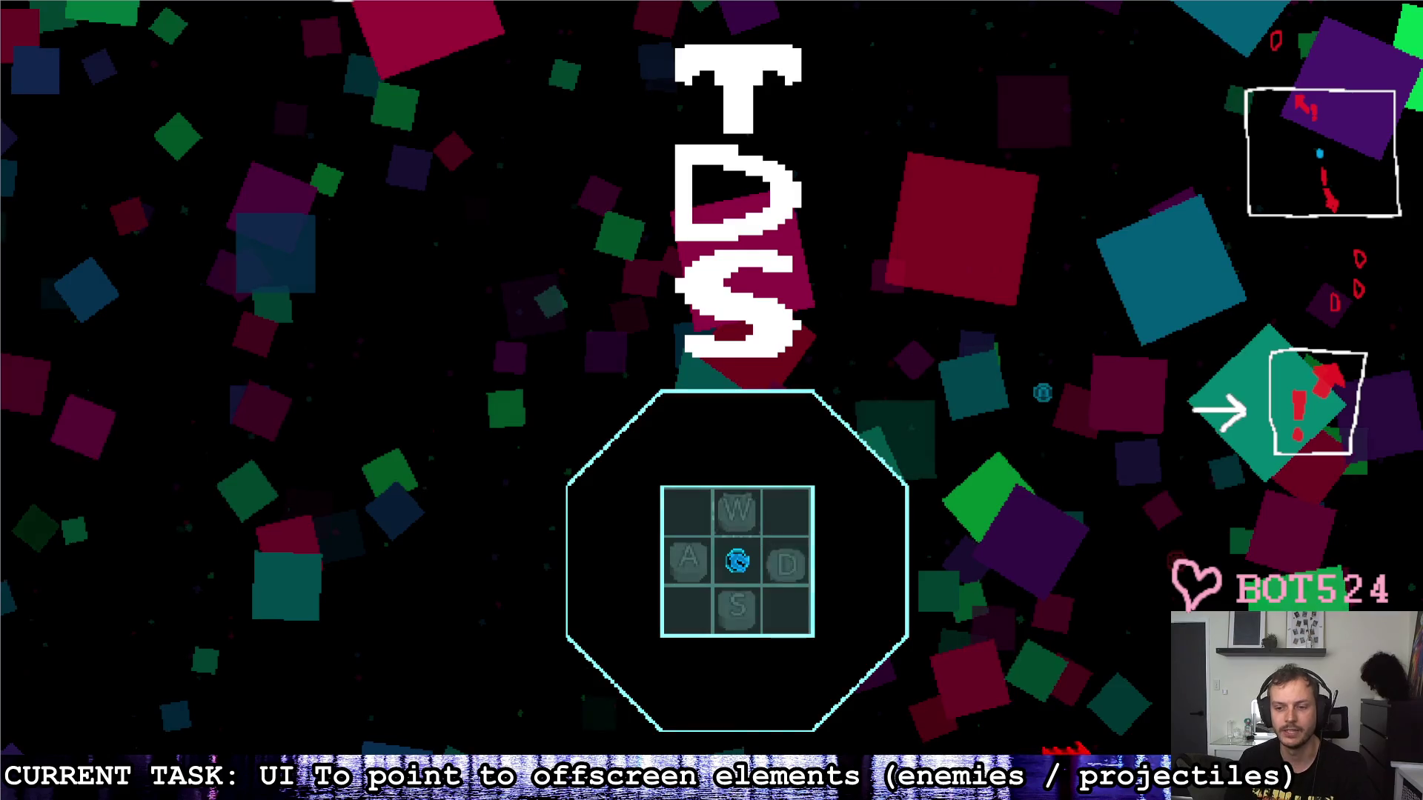
key("d")
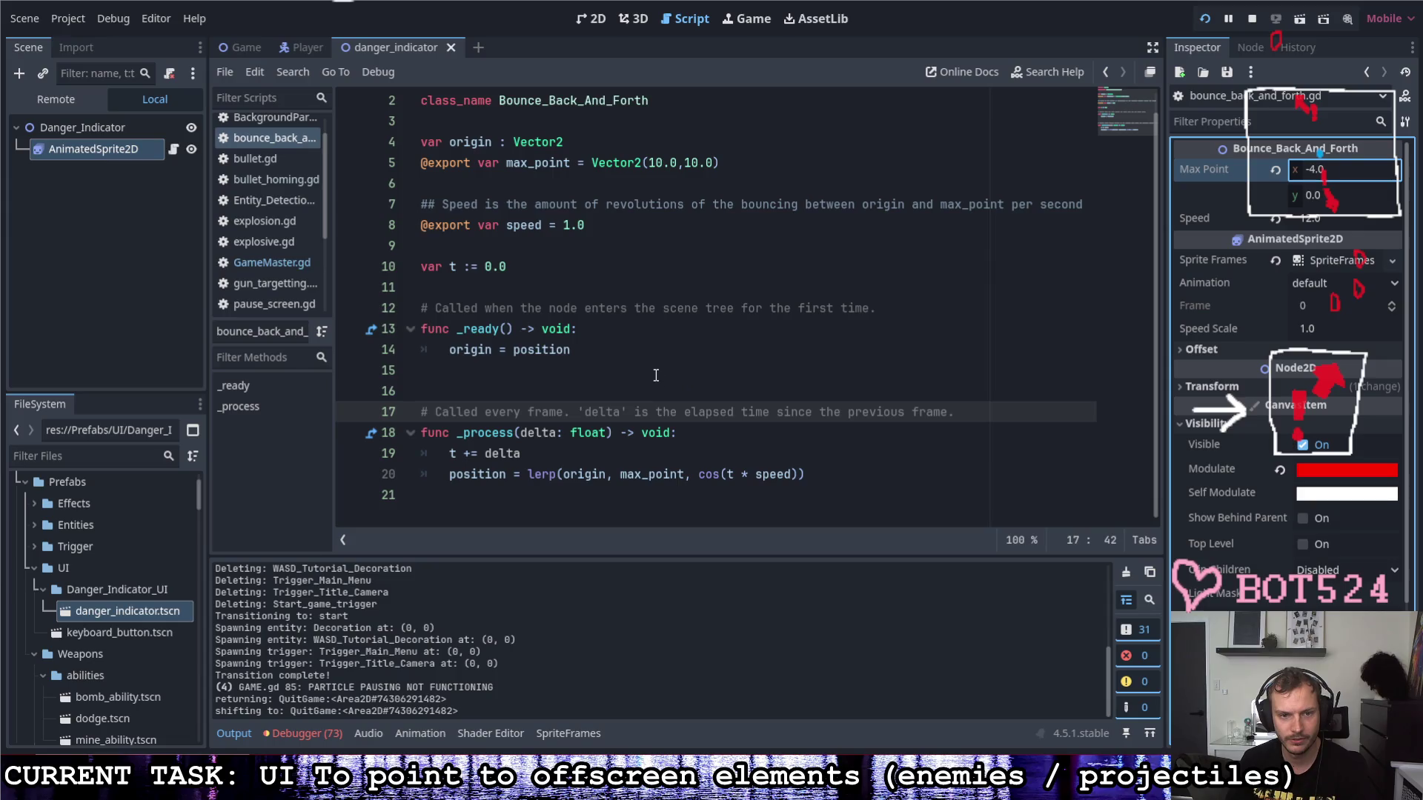
Set Max Point x to -1.0 and lower the Speed, then test-run the game
scroll(642, 357, "up", 1)
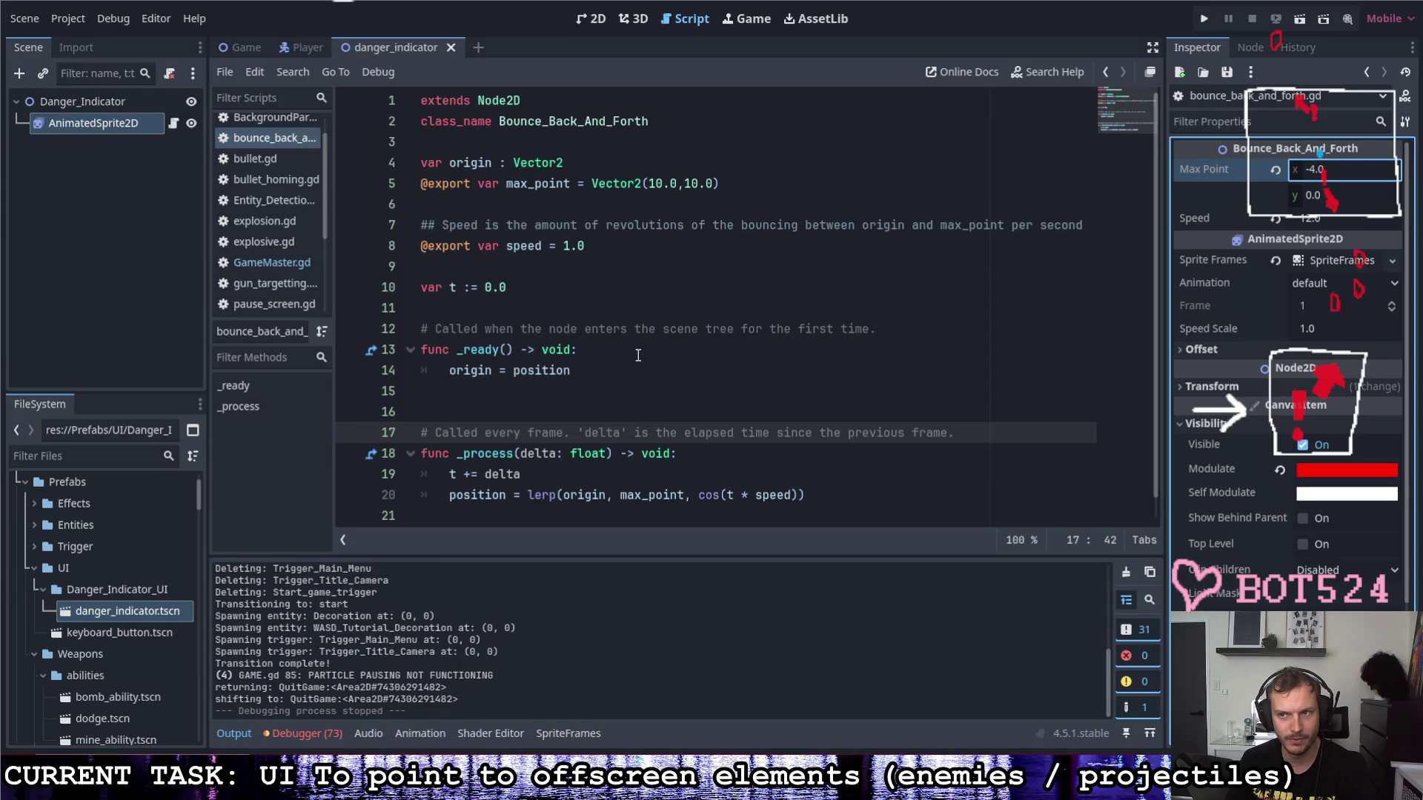
left_click(1338, 175)
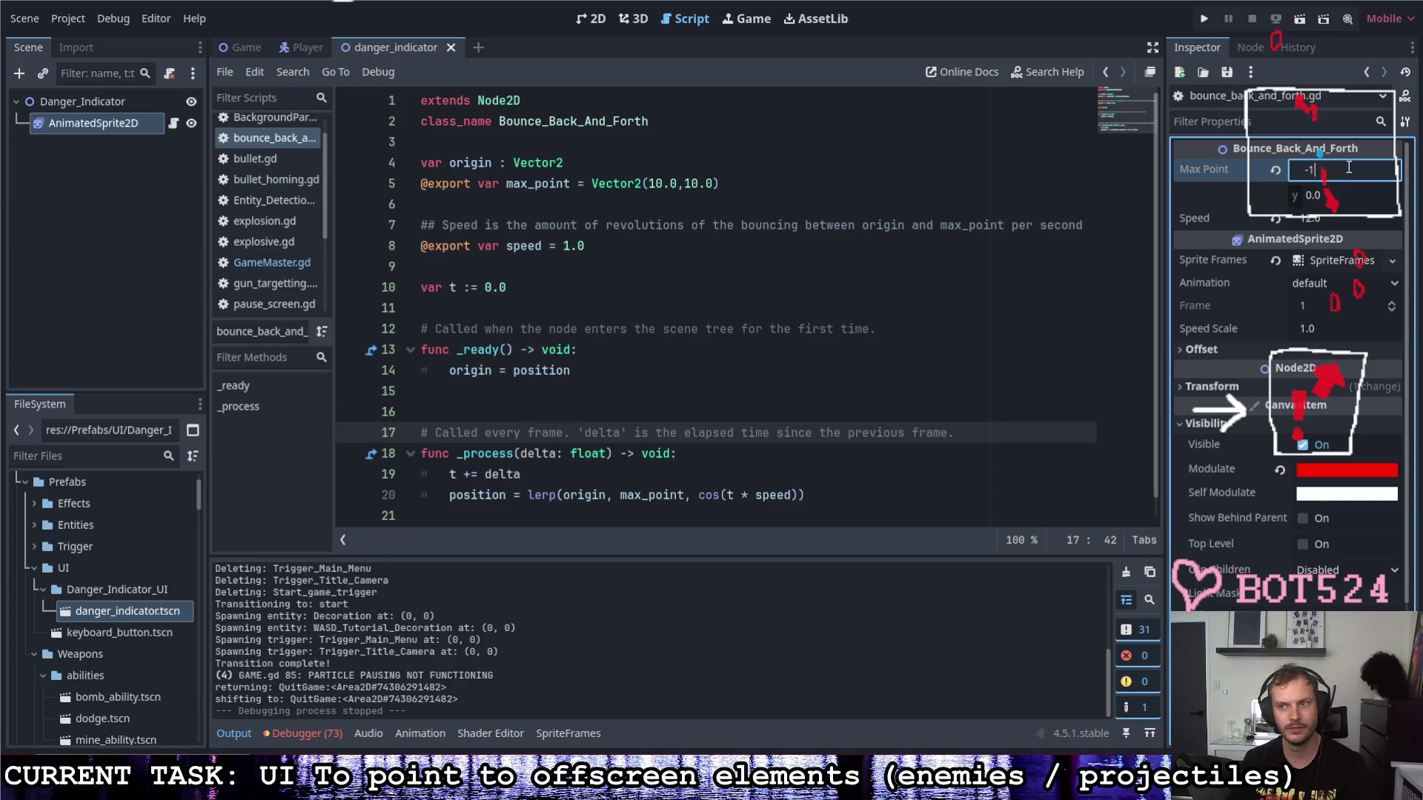
key("Return")
key("ctrl+s")
left_click(1334, 219)
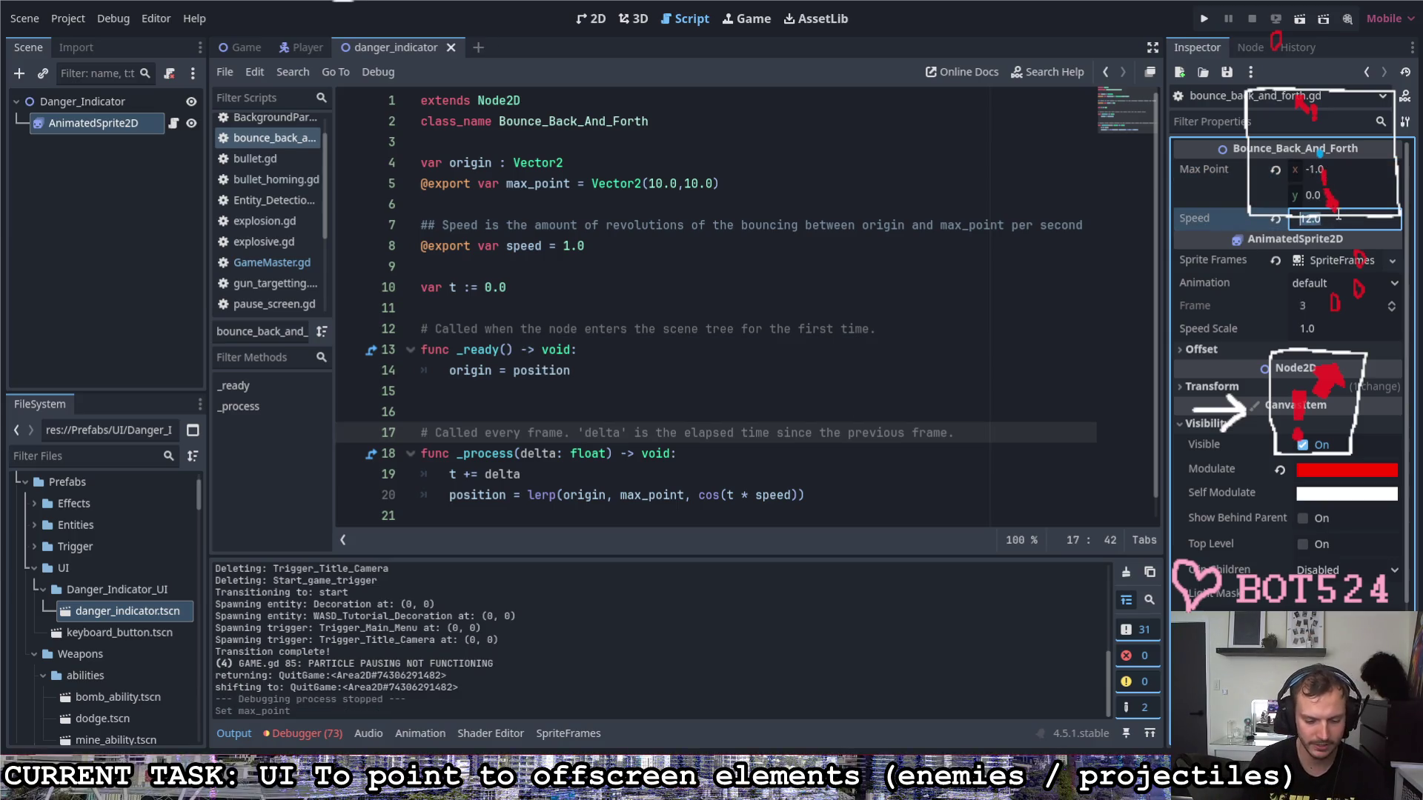
key("Return")
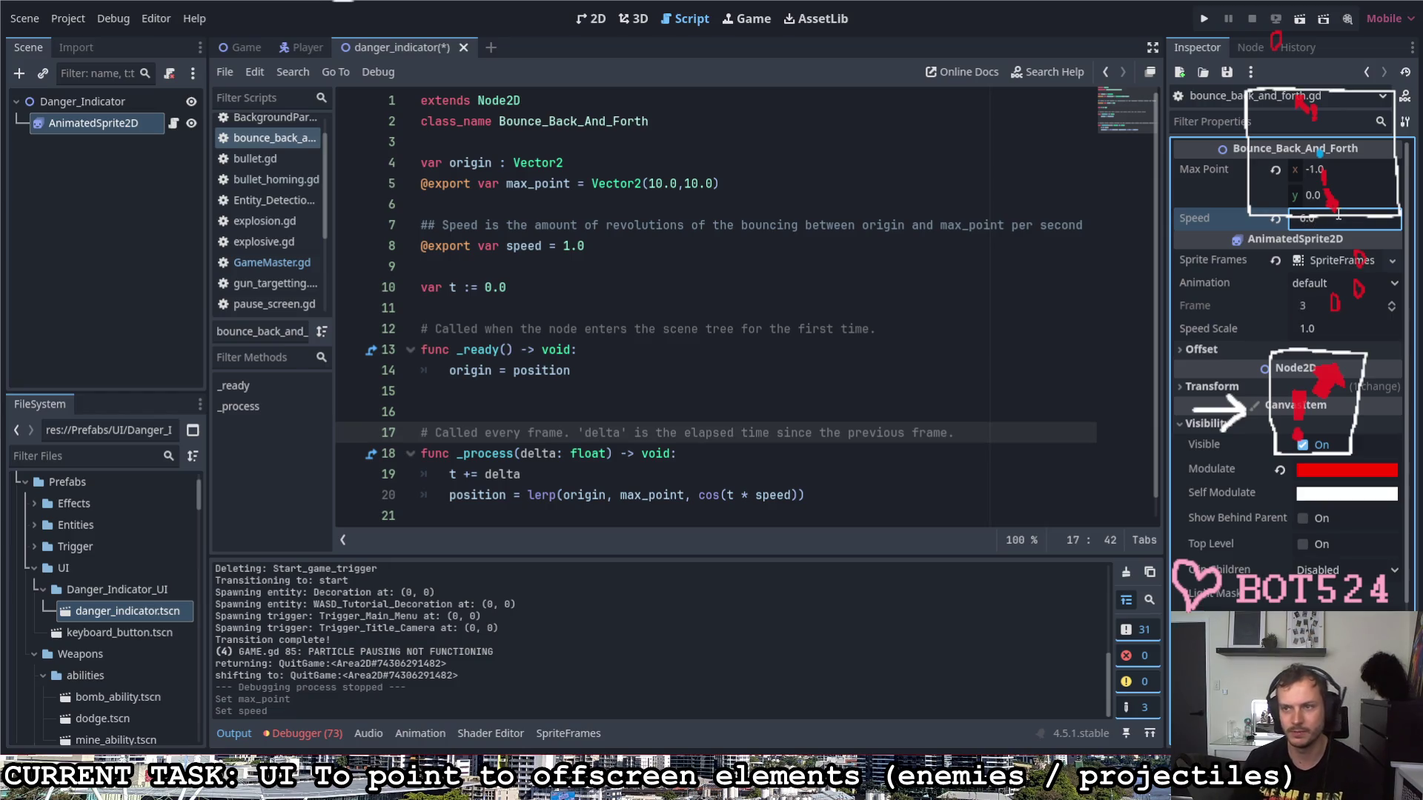
left_click(1205, 18)
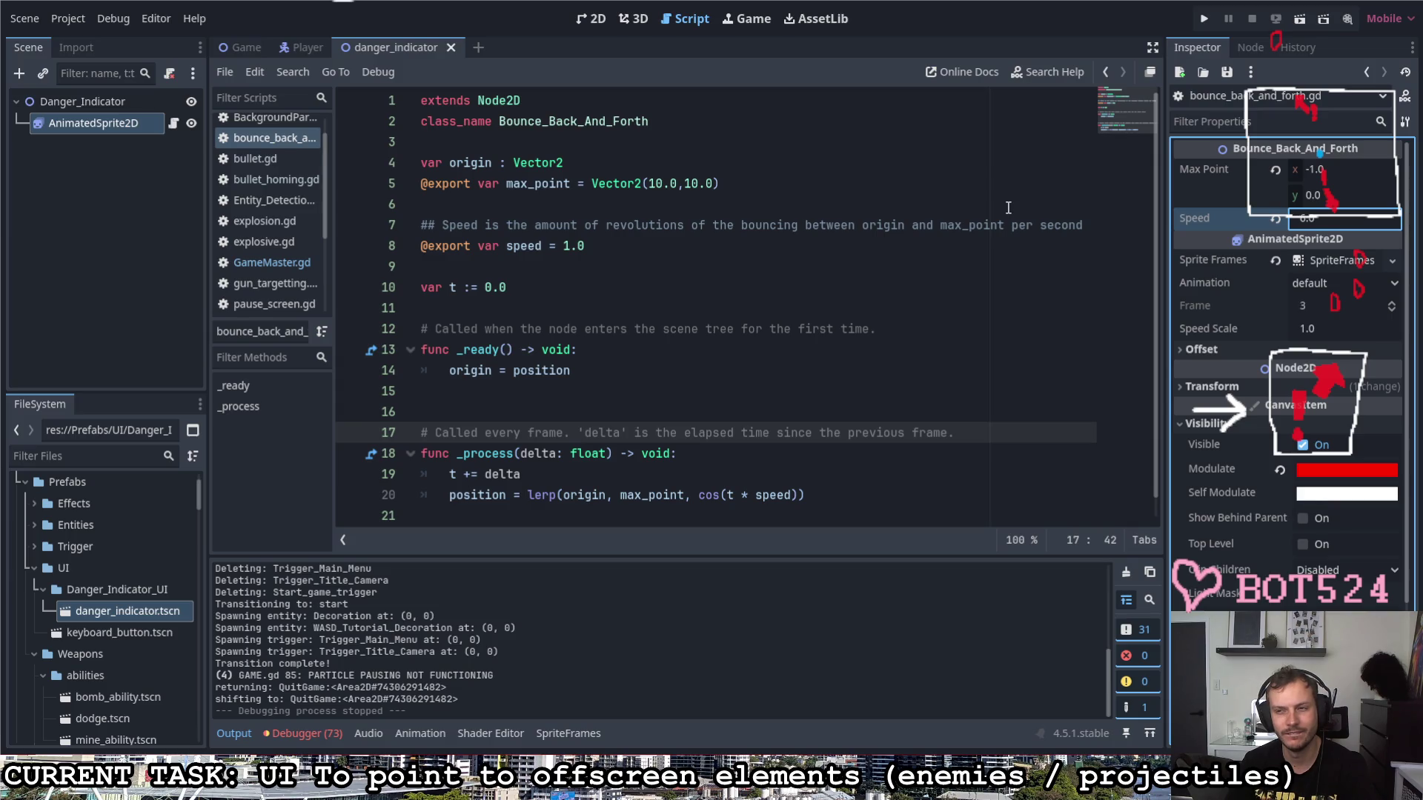
Try Max Point y at -1.0 for a diagonal bounce and test-run it
left_click(1316, 194)
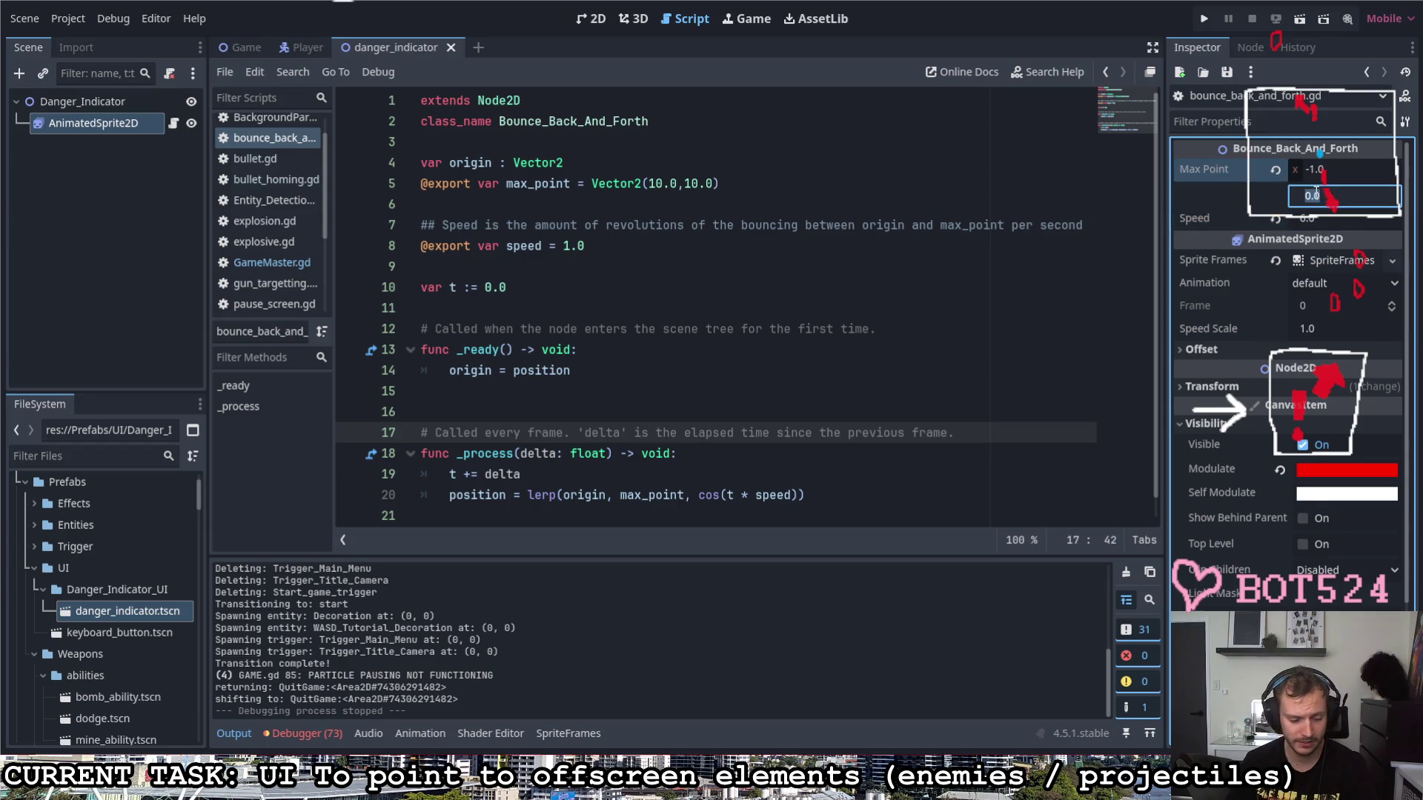
type("-1")
key("Return")
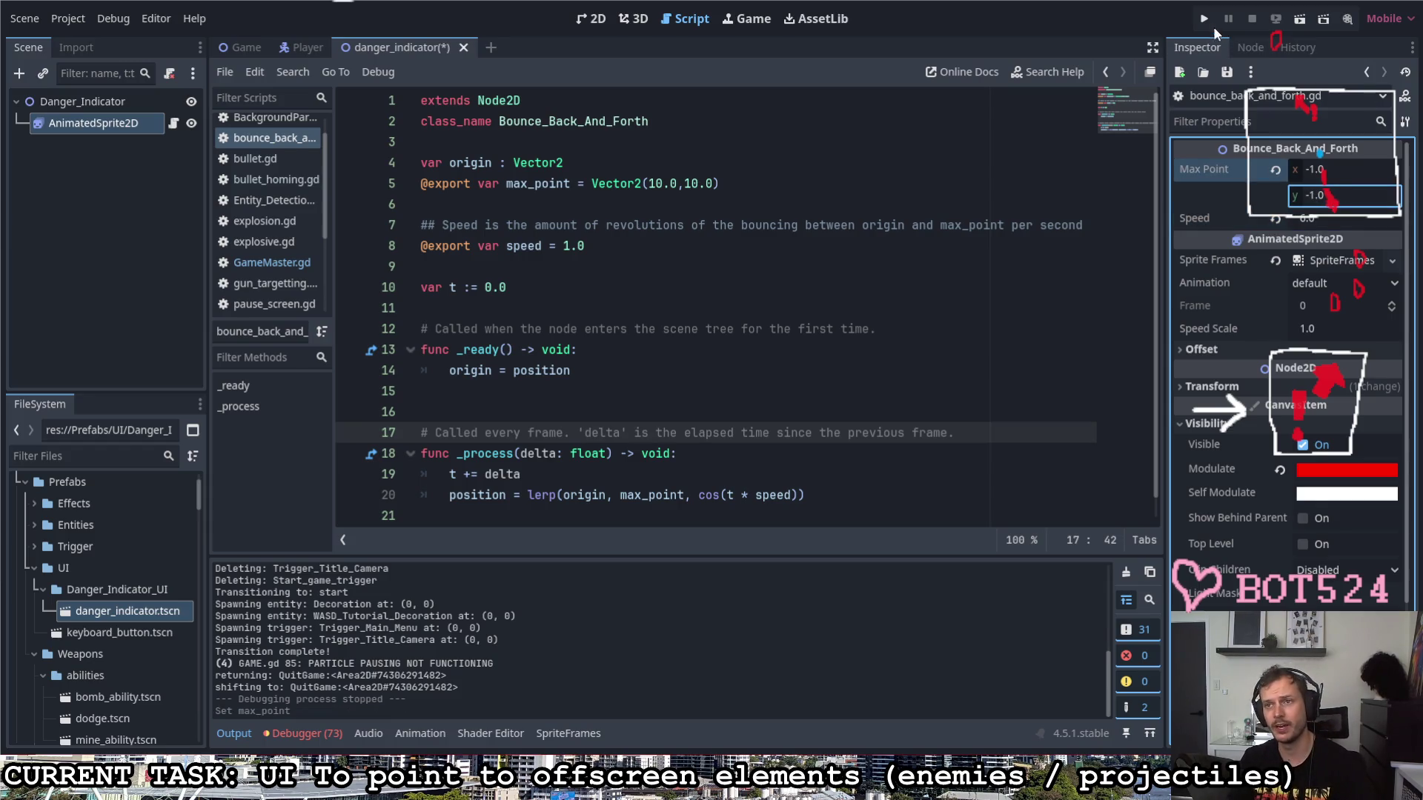
left_click(1204, 19)
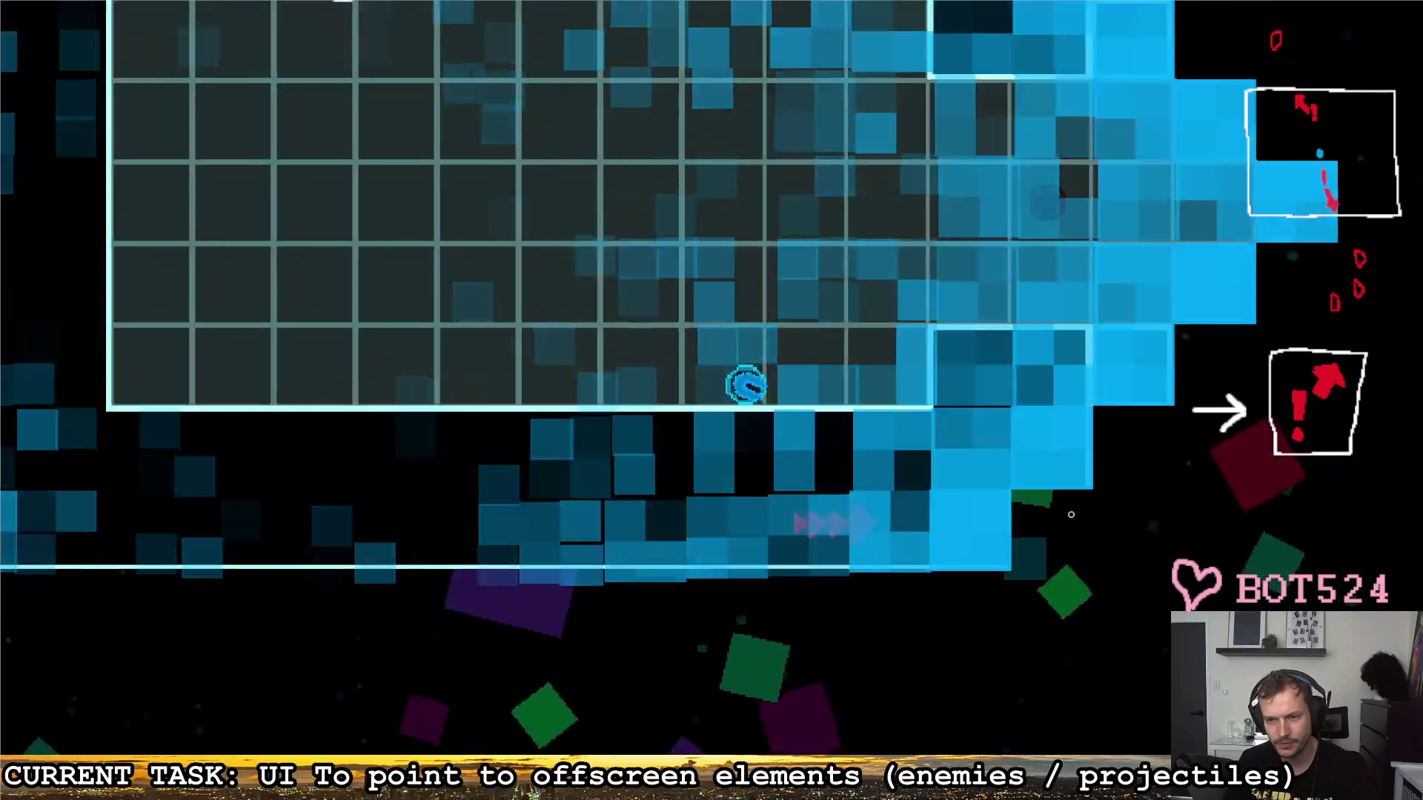
key("F8")
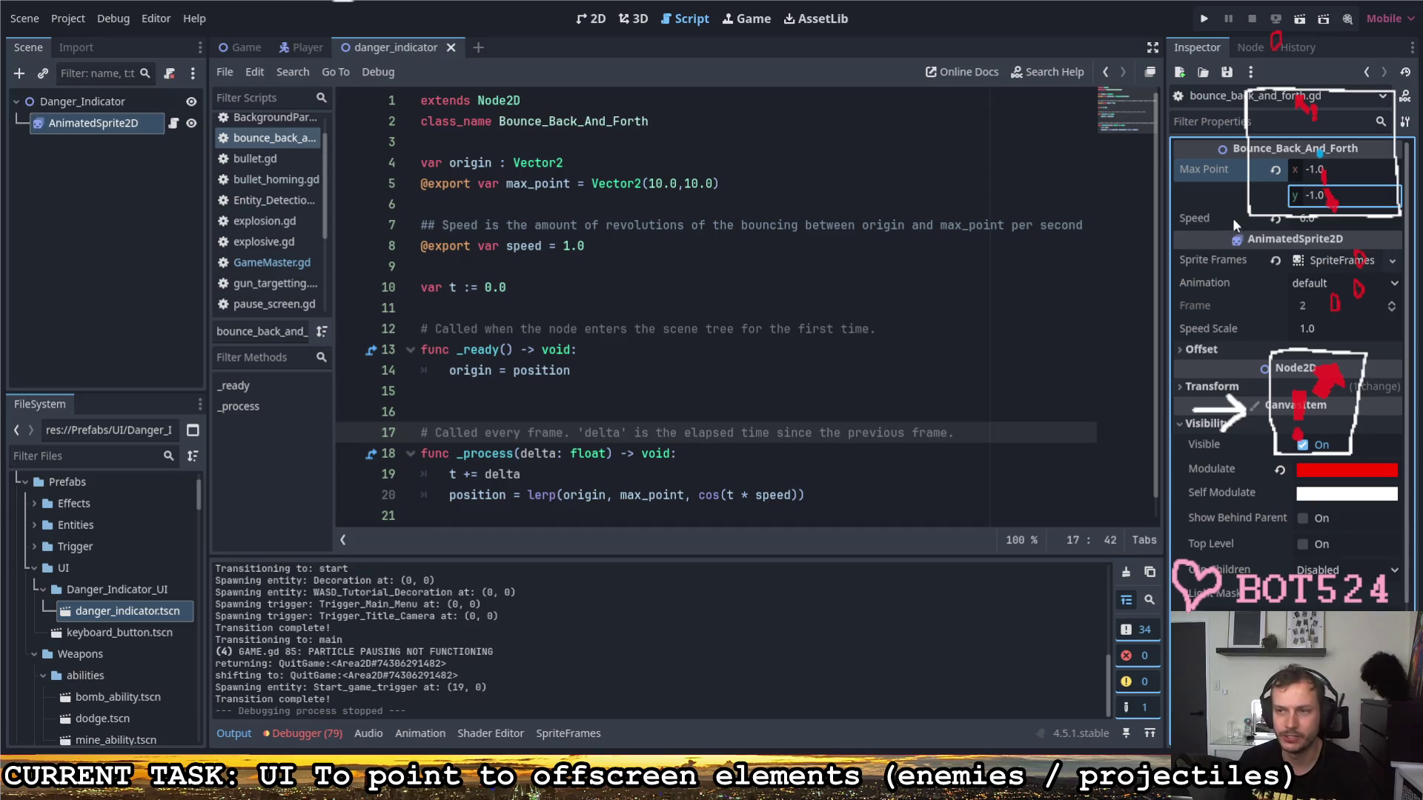
Reset Max Point y to 0.0 and save the danger_indicator scene
left_click(1332, 195)
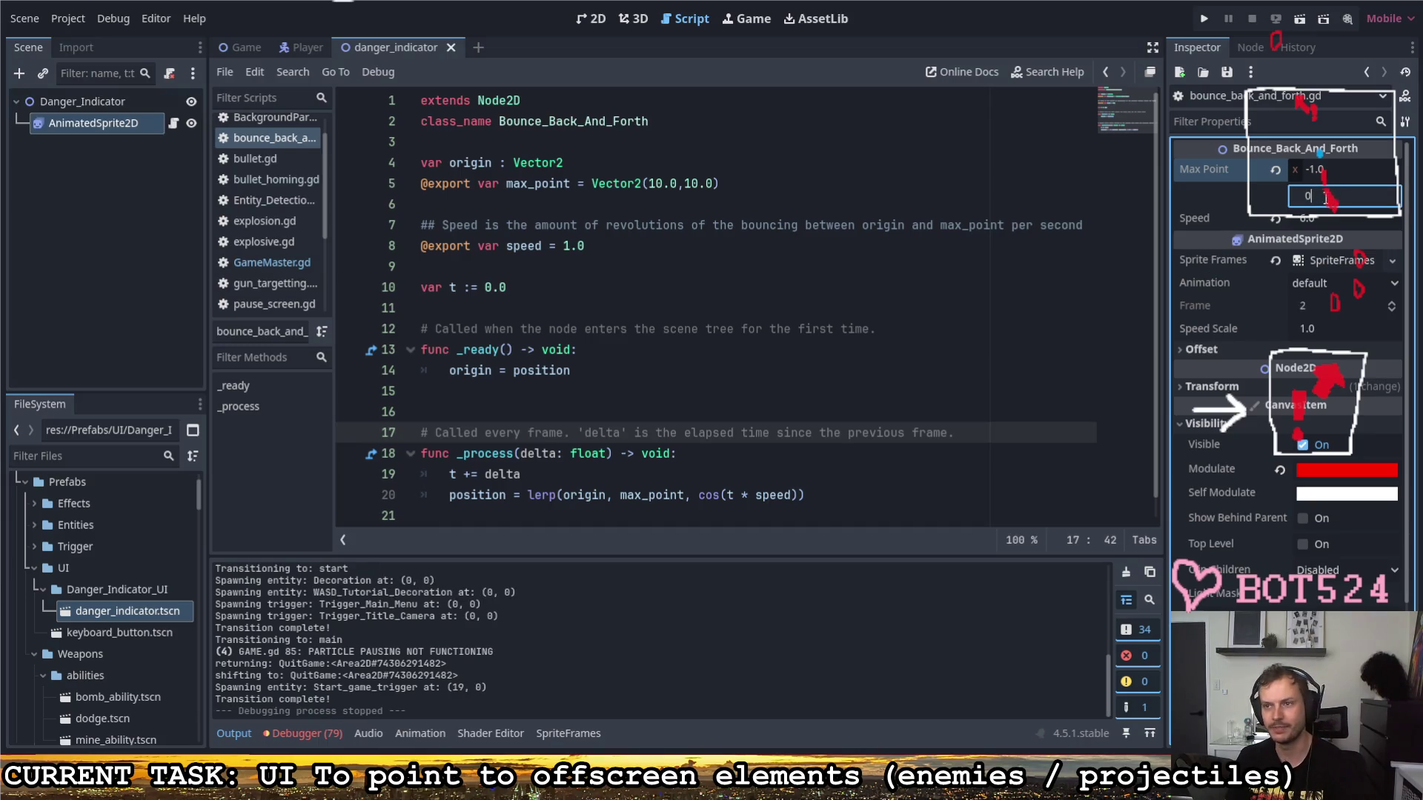
key("Return")
key("ctrl+s")
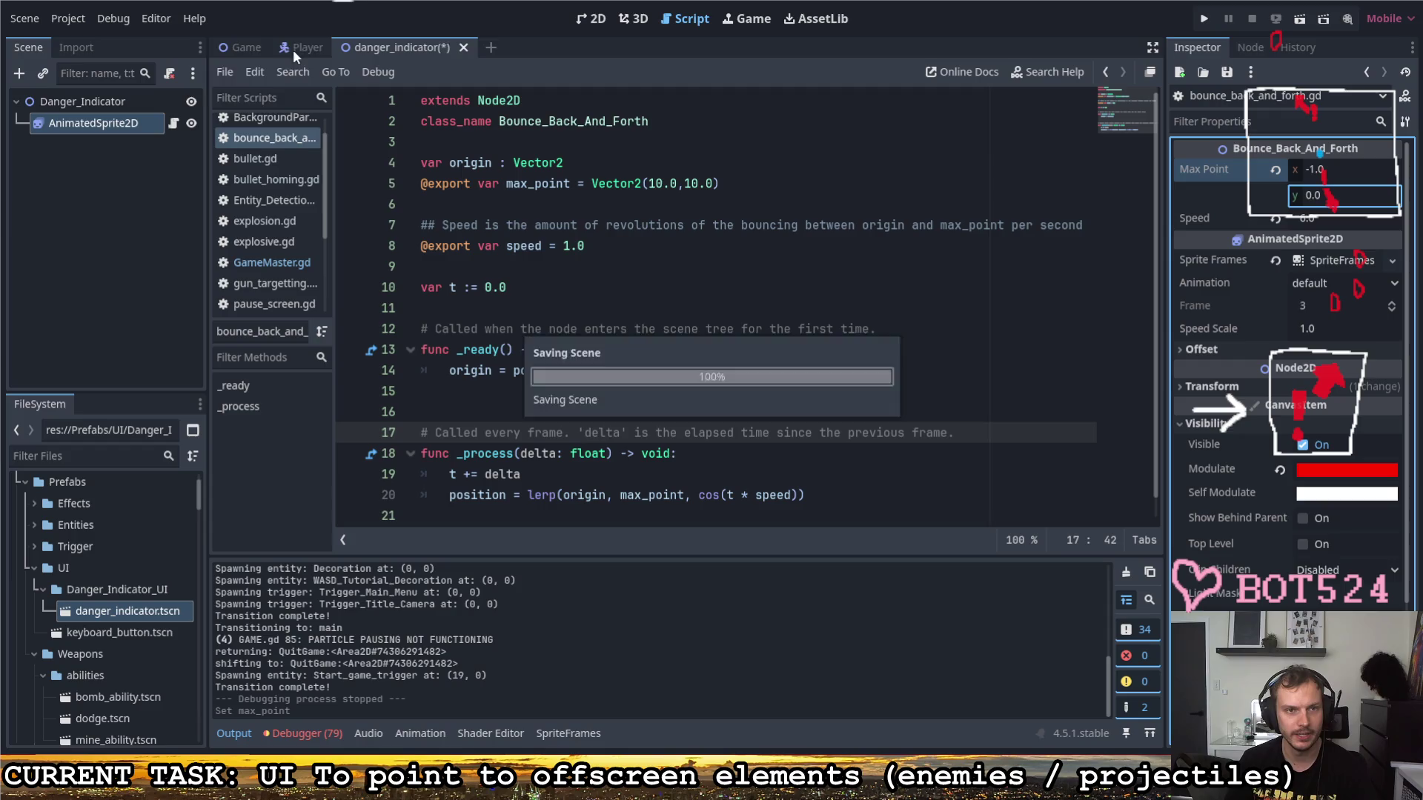
left_click(247, 47)
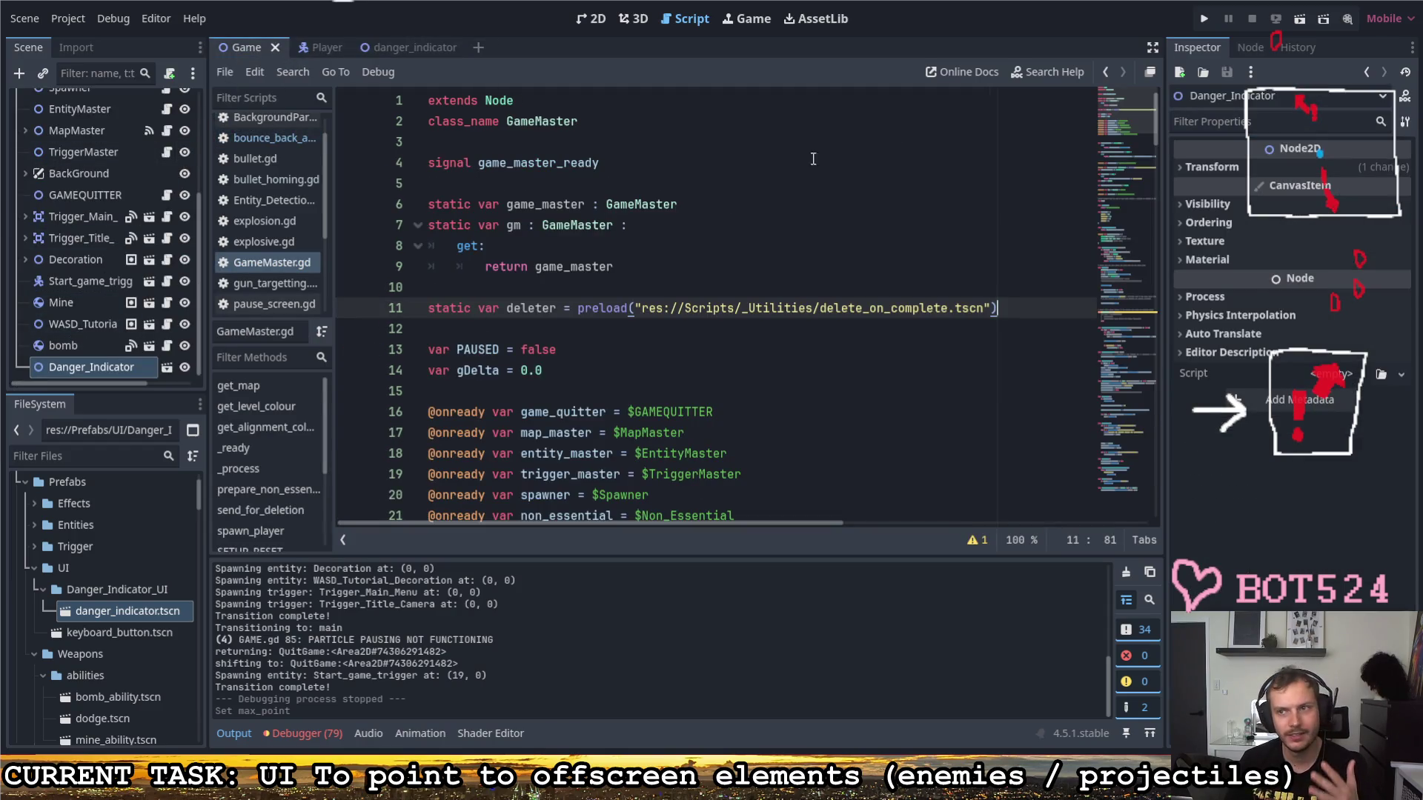
Inspect the Danger_Indicator instance and its scene, then view the Game scene in 2D
left_click(92, 378)
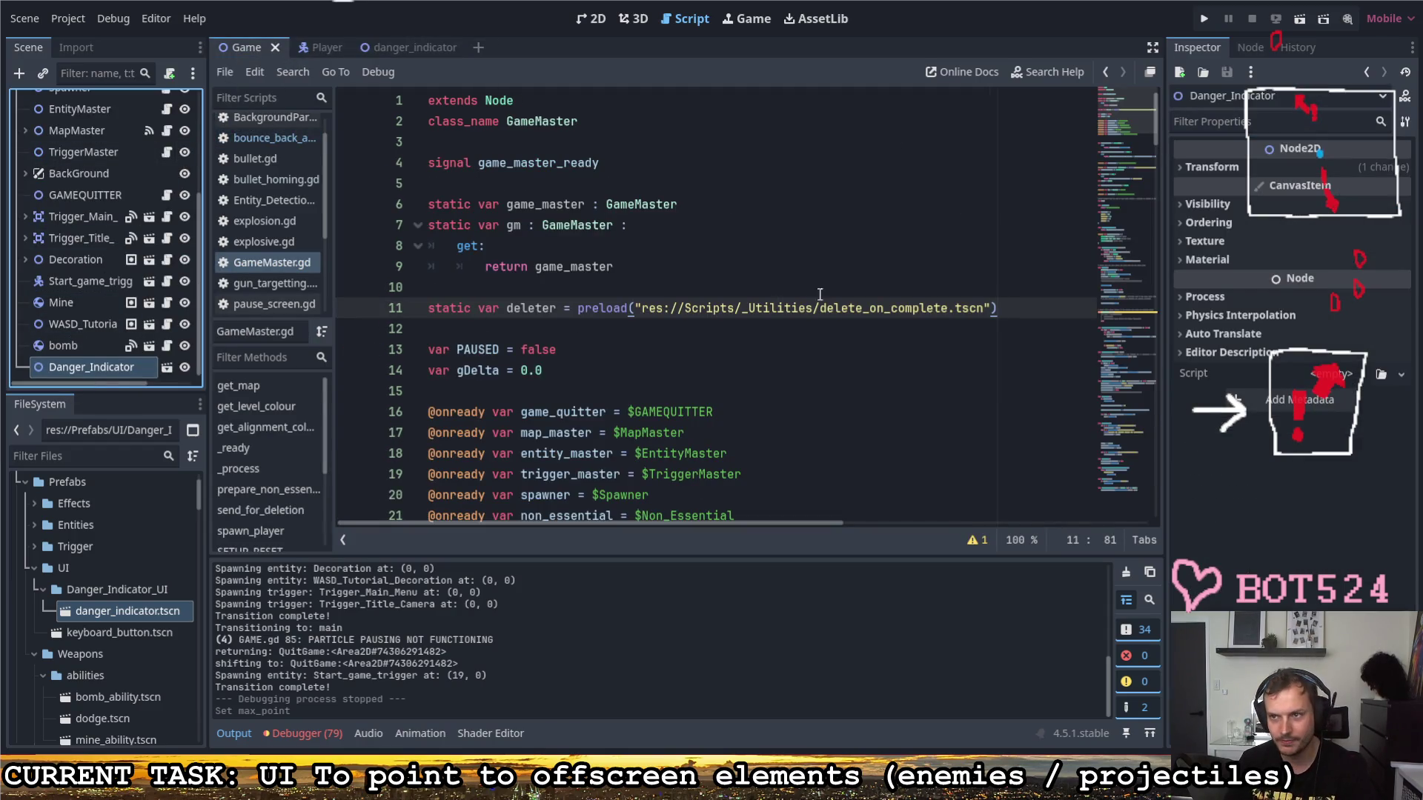
left_click(87, 346)
left_click(83, 367)
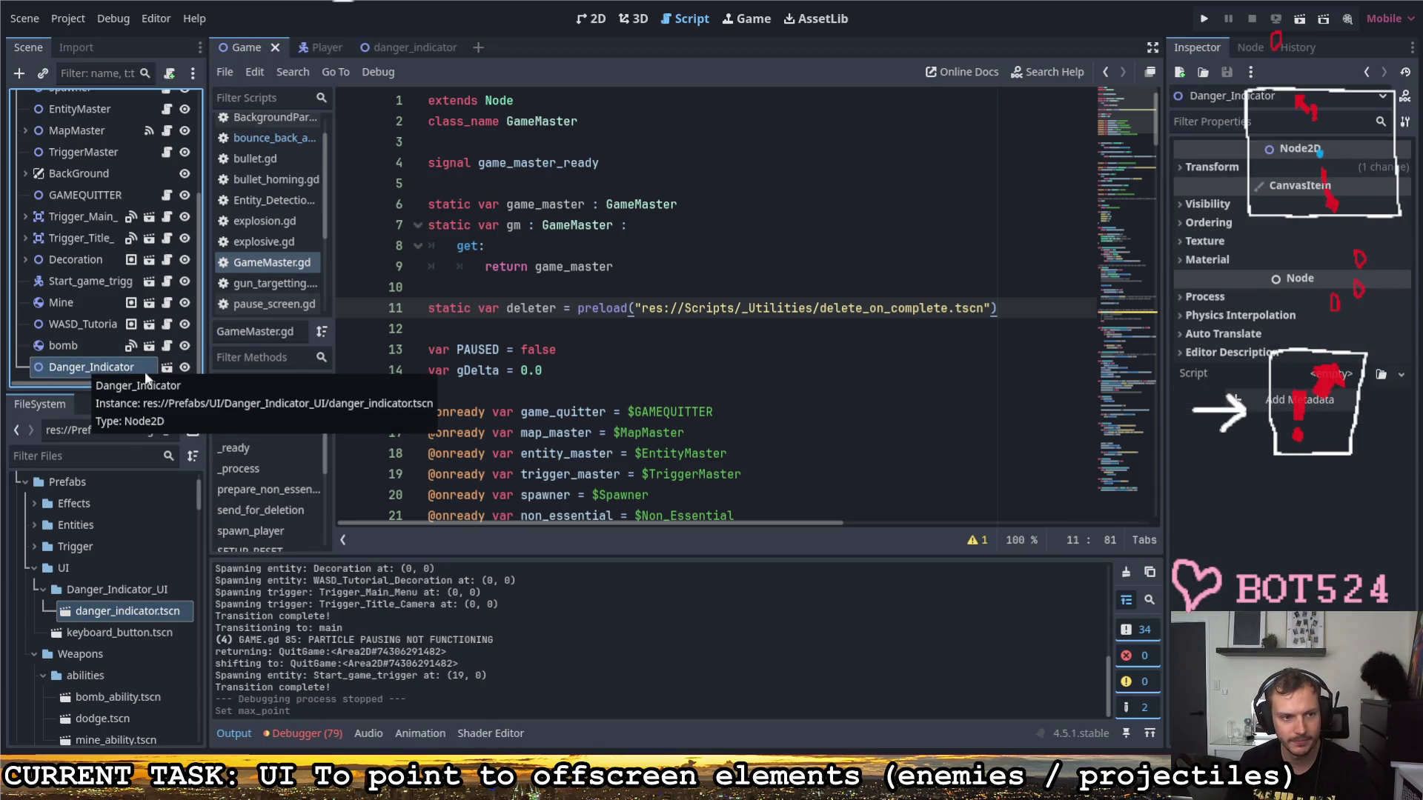
left_click(165, 369)
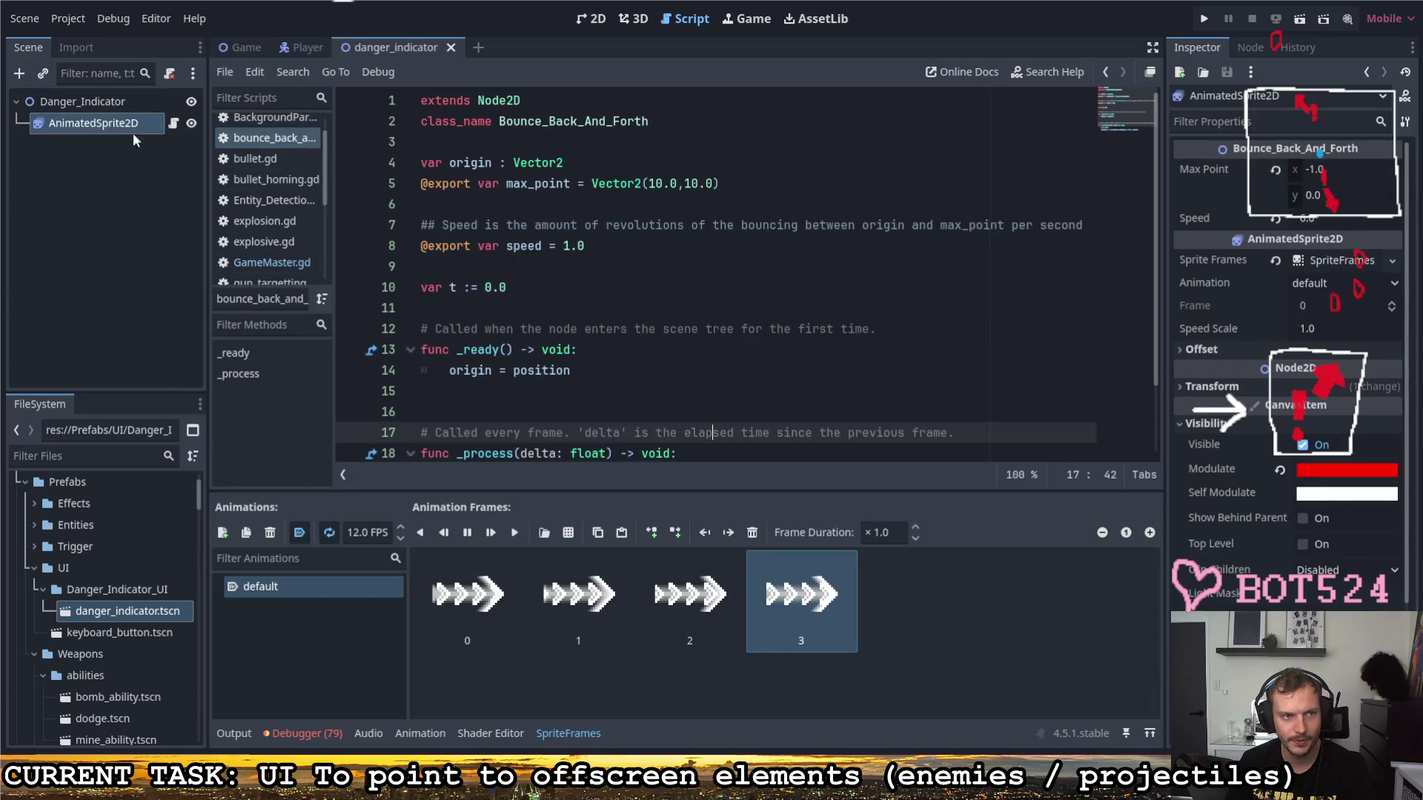
left_click(102, 101)
left_click(97, 123)
scroll(606, 339, "down", 2)
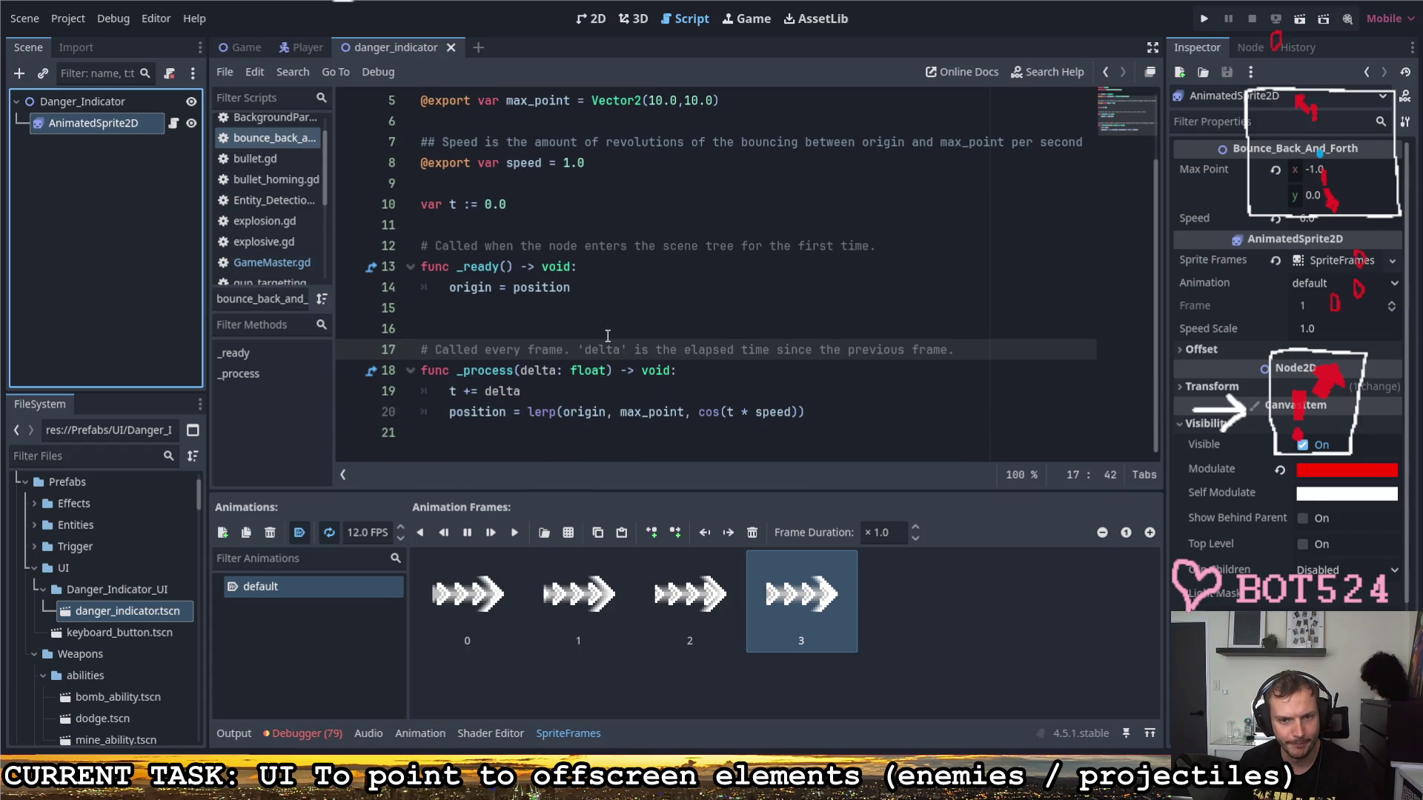
left_click(241, 49)
left_click(590, 18)
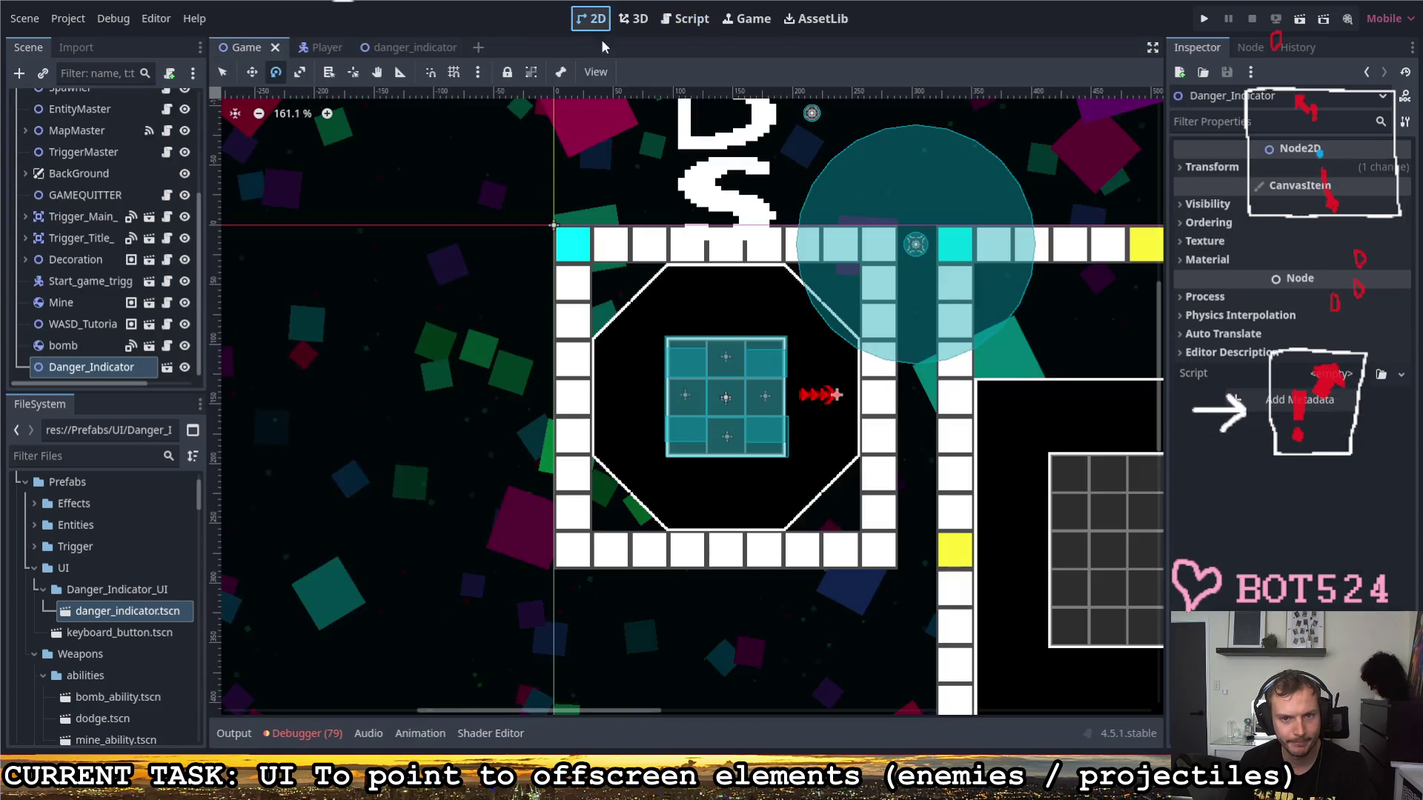
Frame the red arrow and select the Danger_Indicator node, undoing a stray rotation and move
key("f")
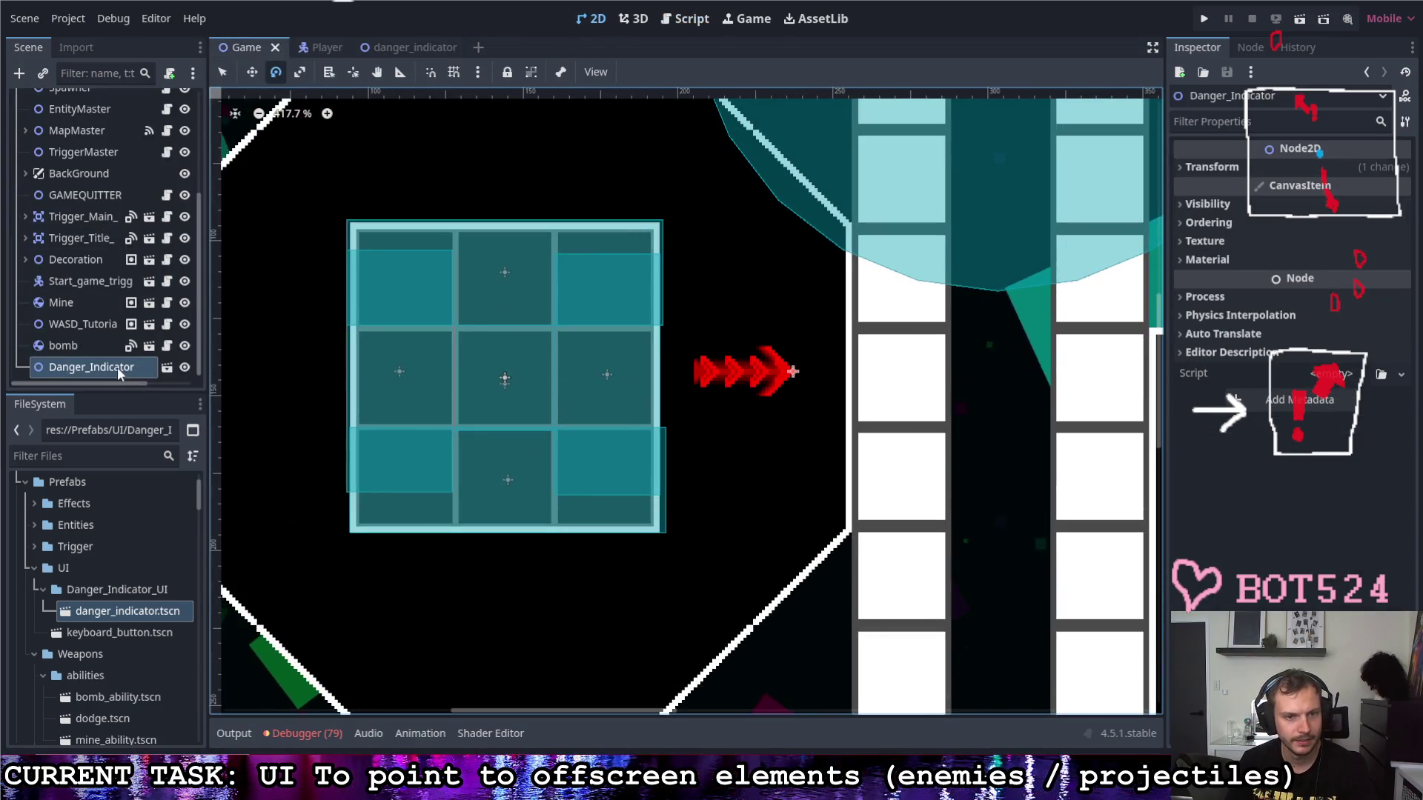
mouse_move(774, 362)
left_mouse_down()
mouse_move(727, 283)
mouse_move(561, 163)
left_mouse_up()
right_click(561, 169)
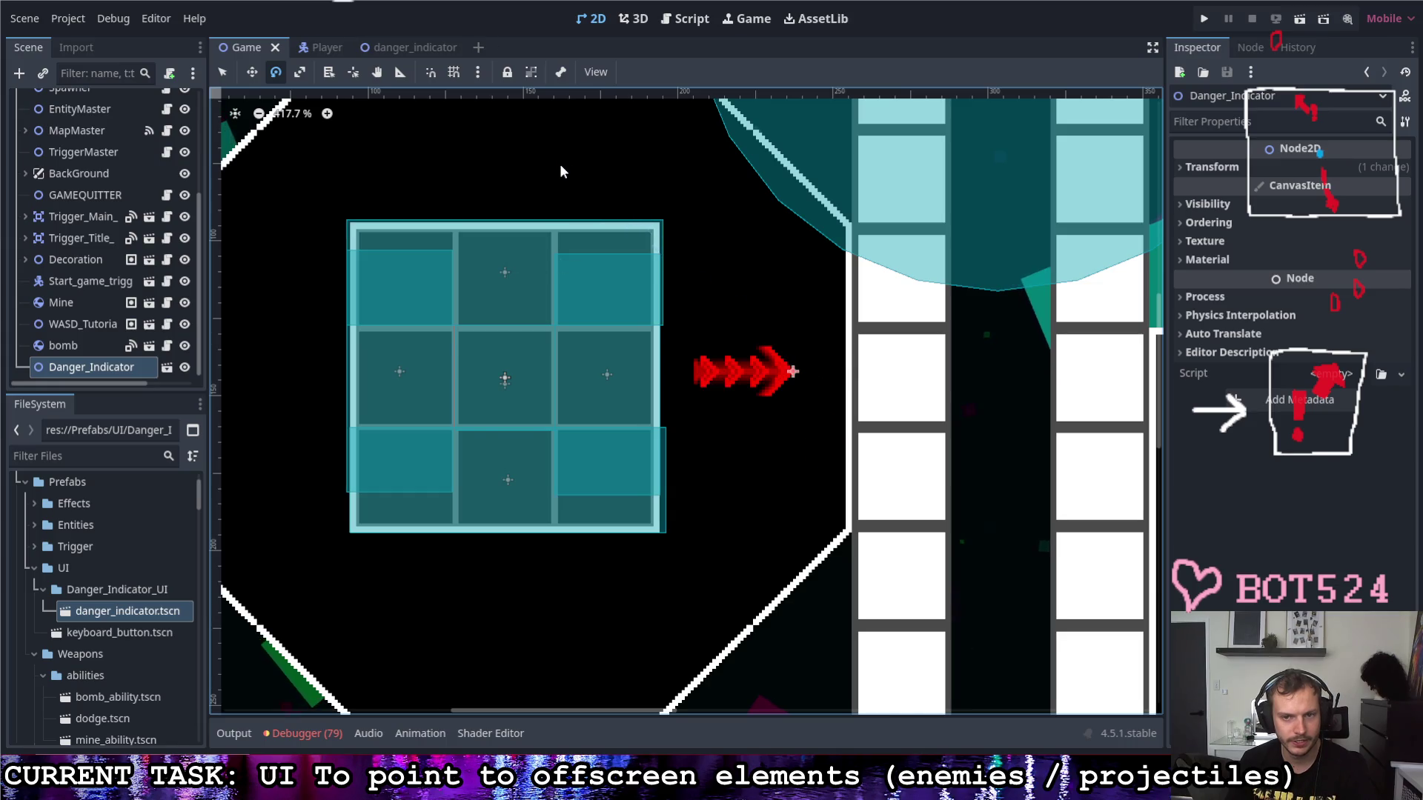
key("q")
mouse_move(842, 468)
left_mouse_down()
mouse_move(762, 375)
mouse_move(560, 208)
left_mouse_up()
key("w")
mouse_move(807, 390)
left_mouse_down()
mouse_move(486, 143)
mouse_move(356, 111)
left_mouse_up()
key("ctrl+z")
left_click(741, 370)
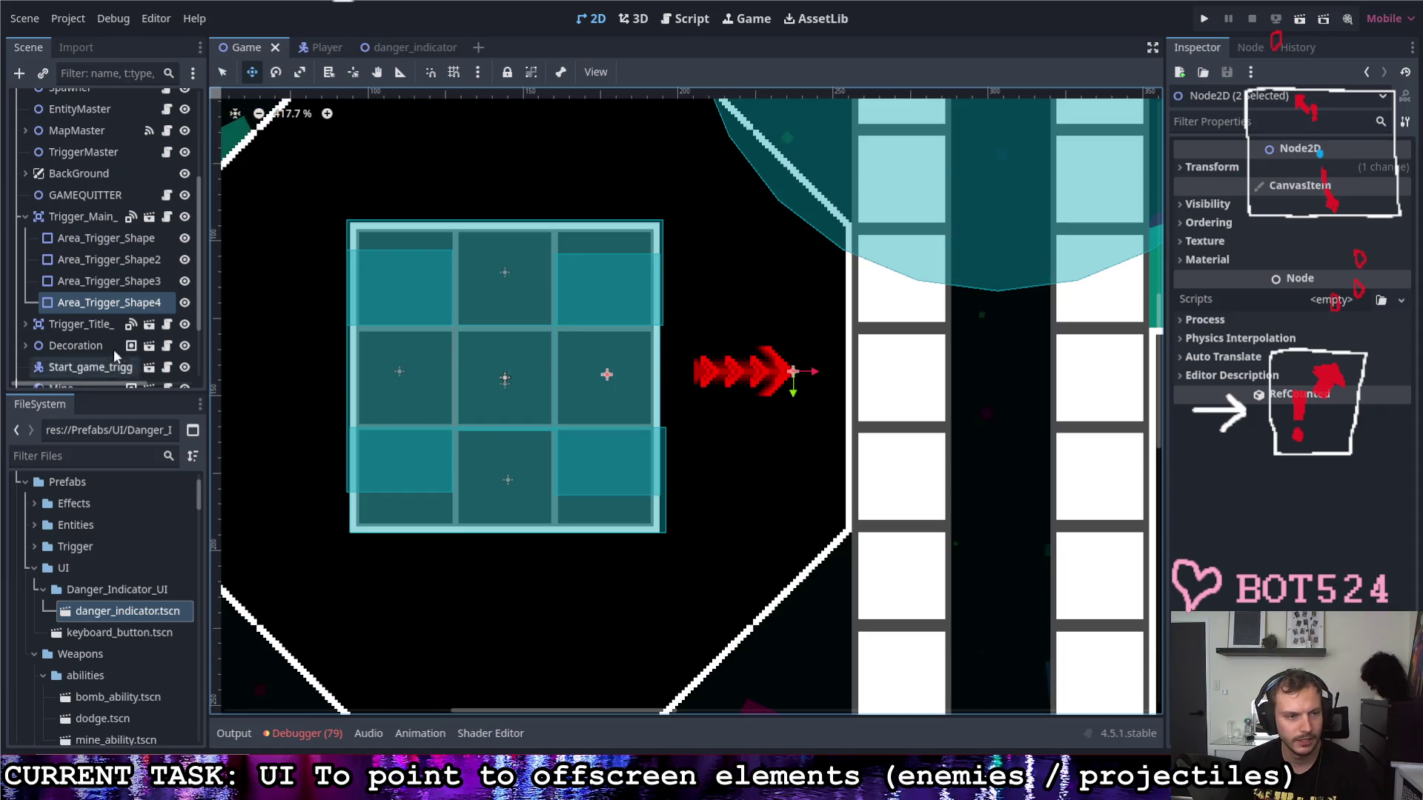
Move the red arrow to the octagon's top-left corner and run the game
left_click_drag(741, 472, 407, 232)
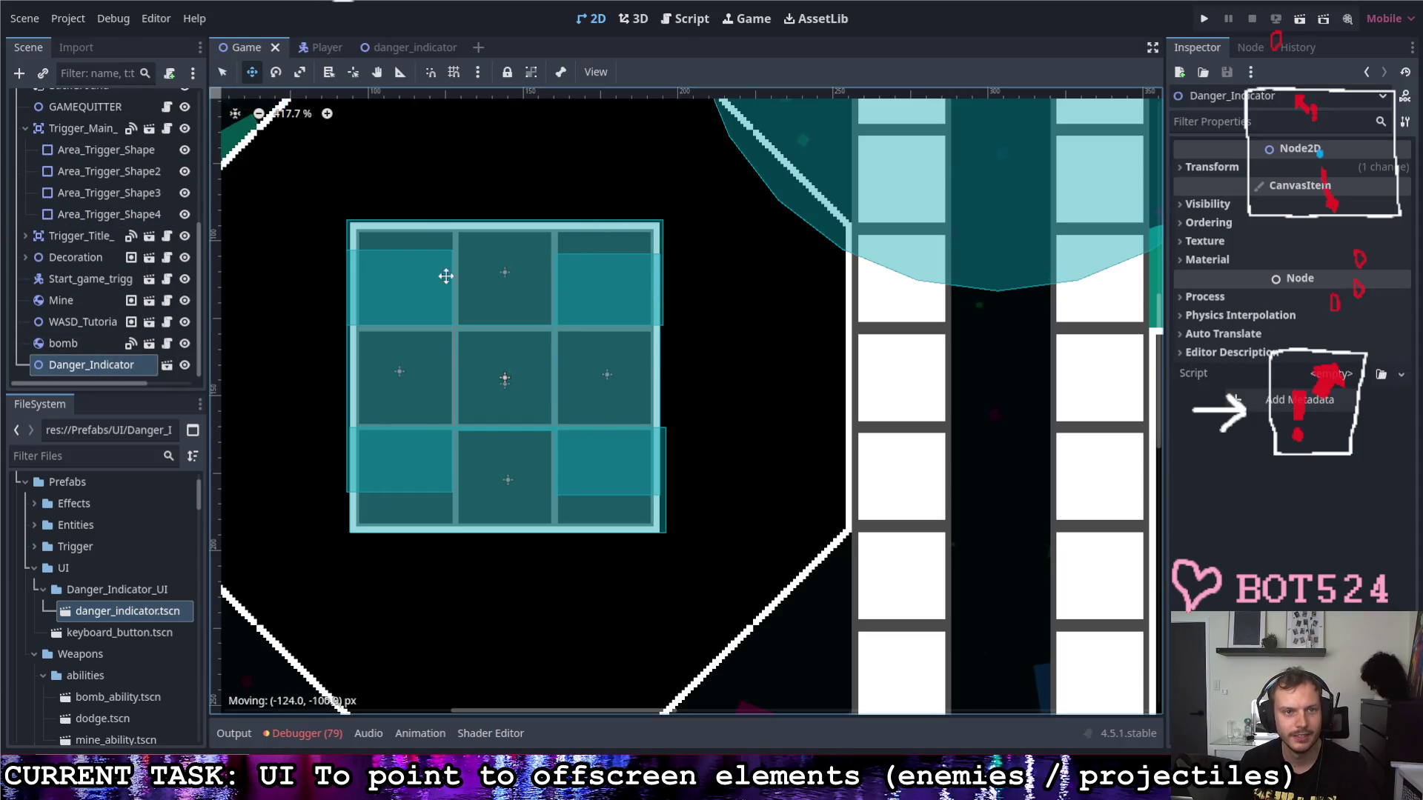
scroll(731, 546, "down", 3)
scroll(723, 495, "up", 2)
mouse_move(723, 495)
left_mouse_down()
mouse_move(523, 352)
mouse_move(408, 371)
mouse_move(433, 393)
left_mouse_up()
left_click(1203, 19)
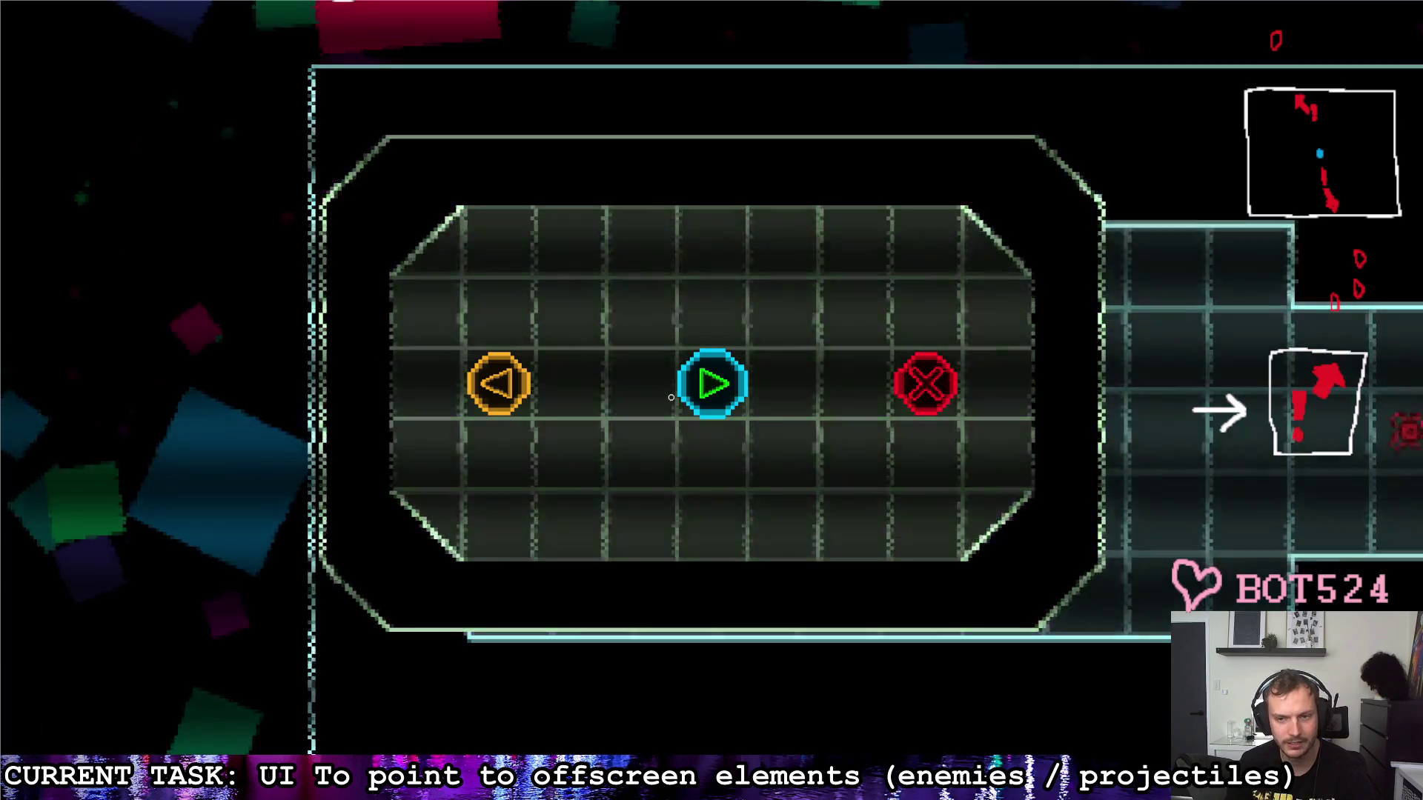
Set the arrow's Max Point x to -0.5 and test-run the game
key("d")
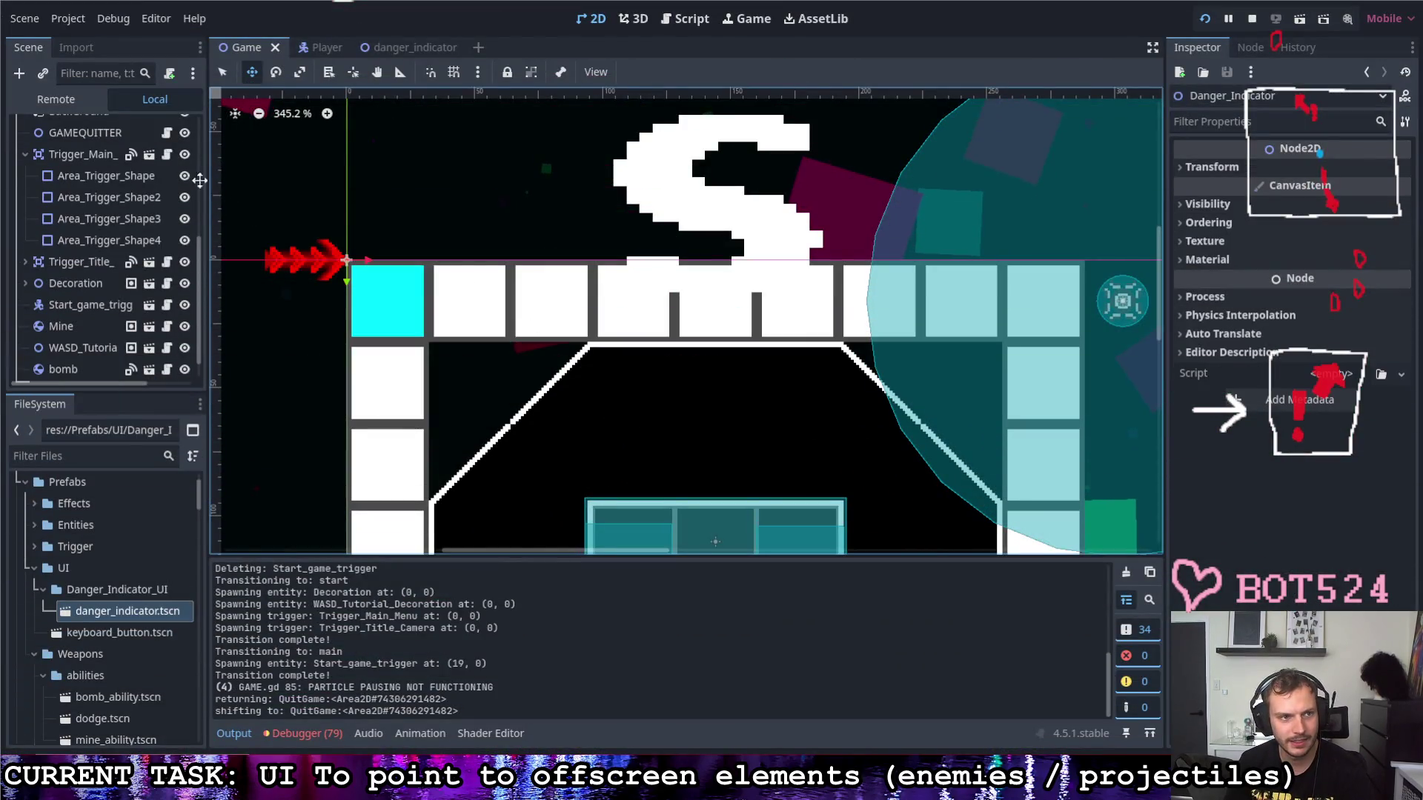
left_click(366, 48)
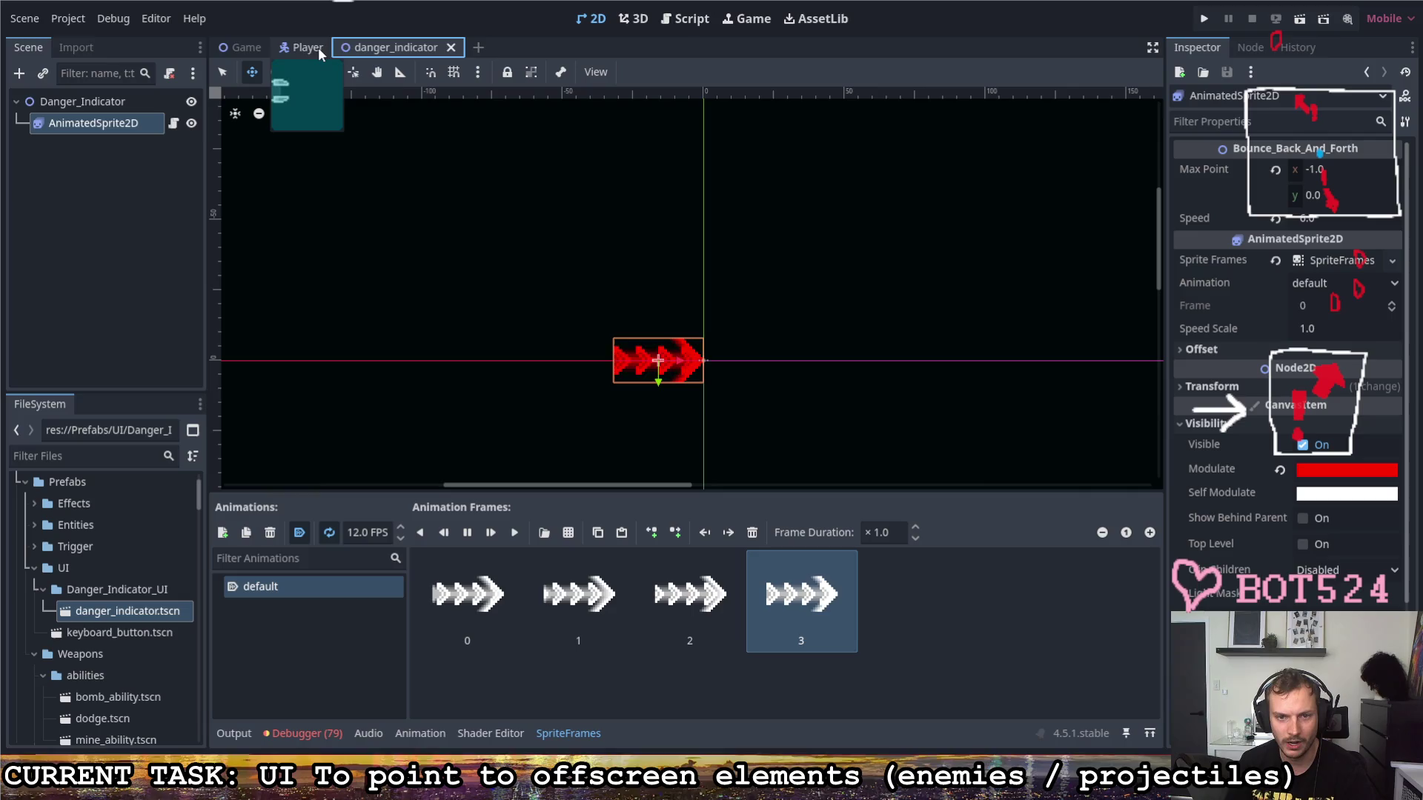
left_click(1344, 168)
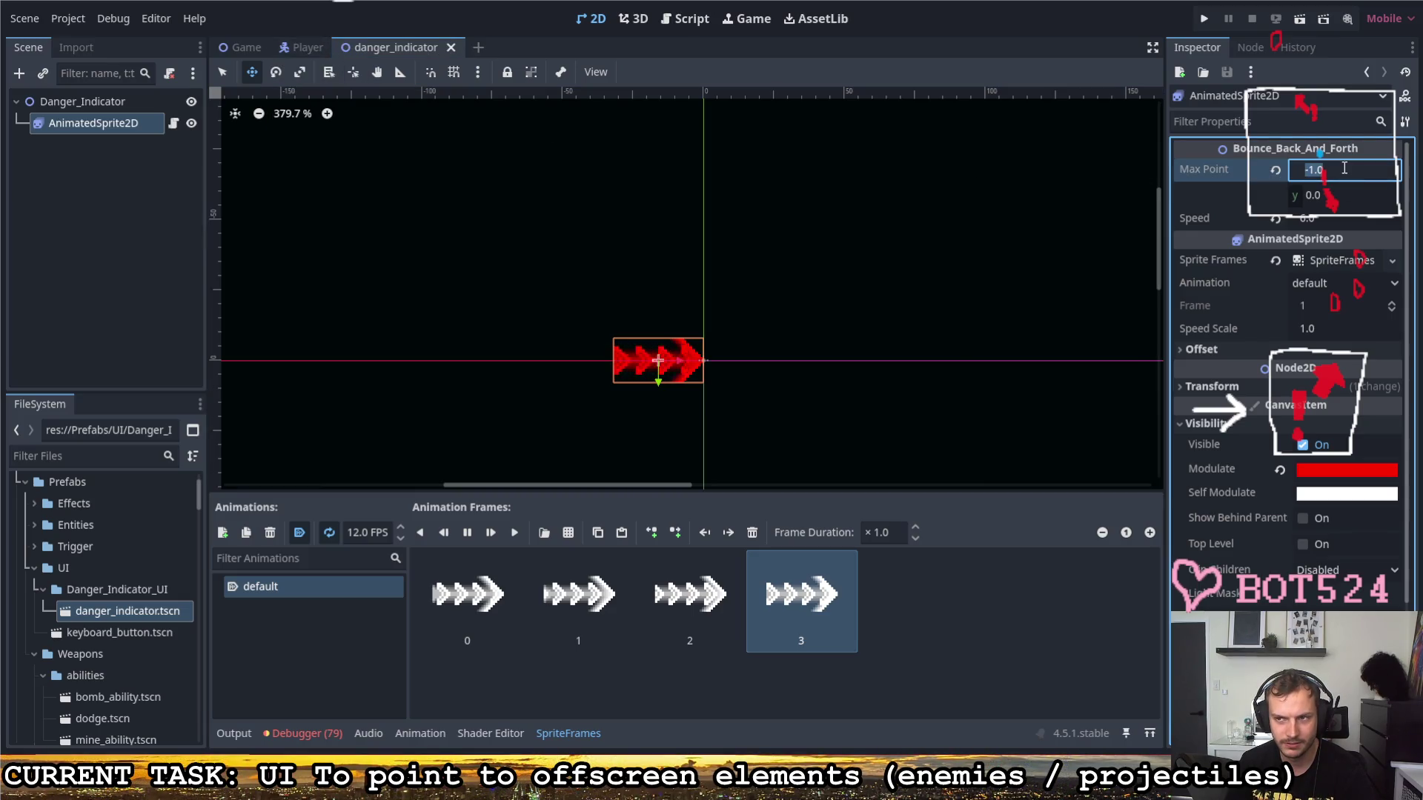
type("-0.5")
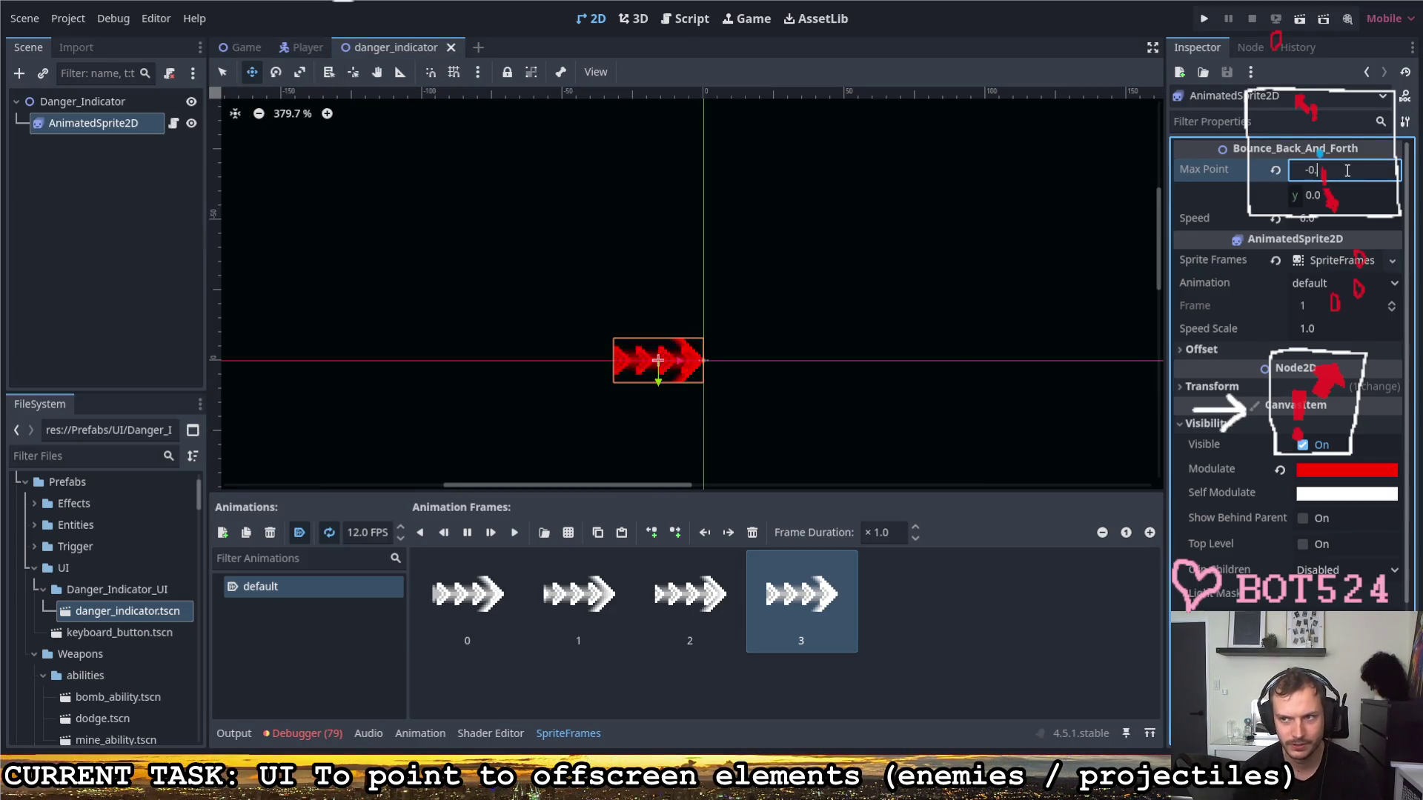
key("Return")
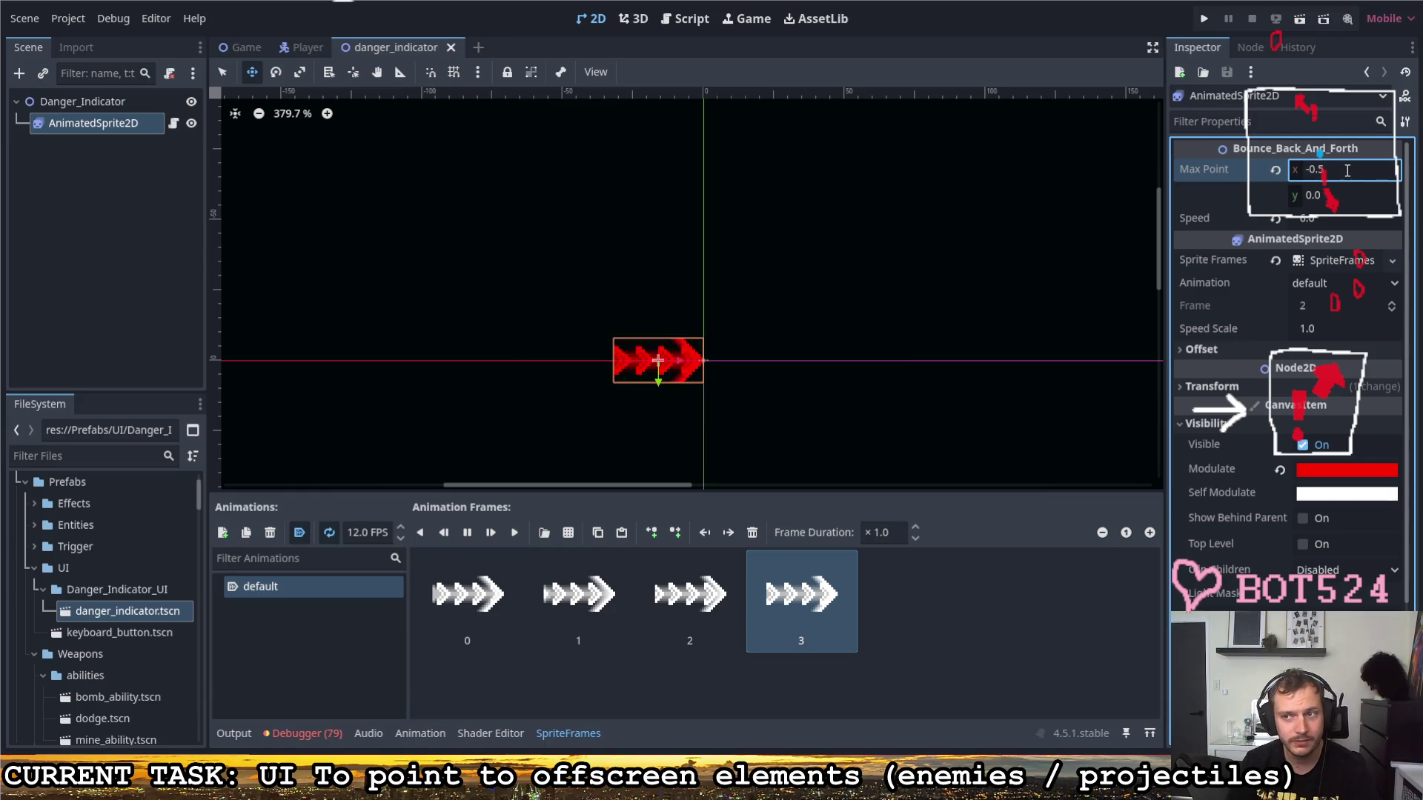
key("F5")
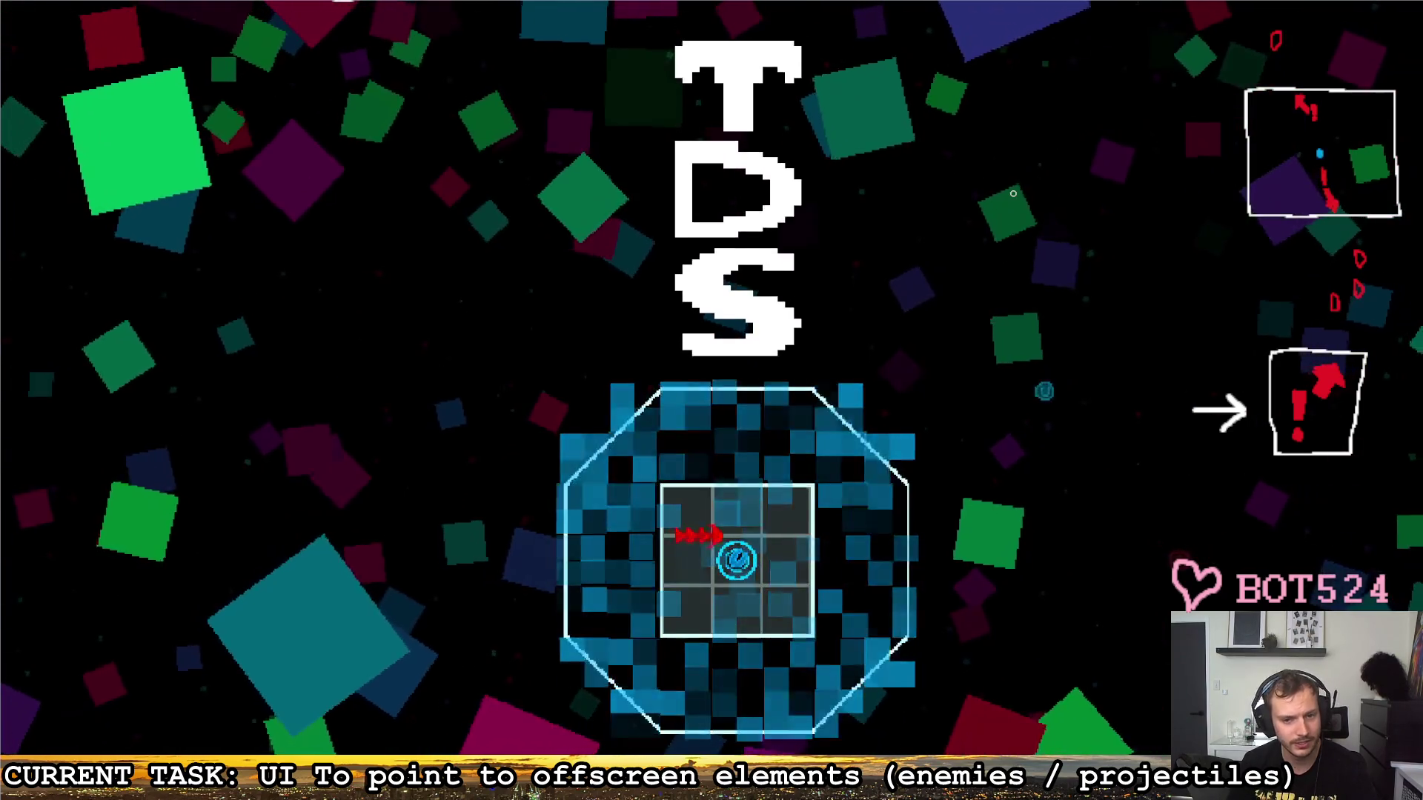
key("Escape")
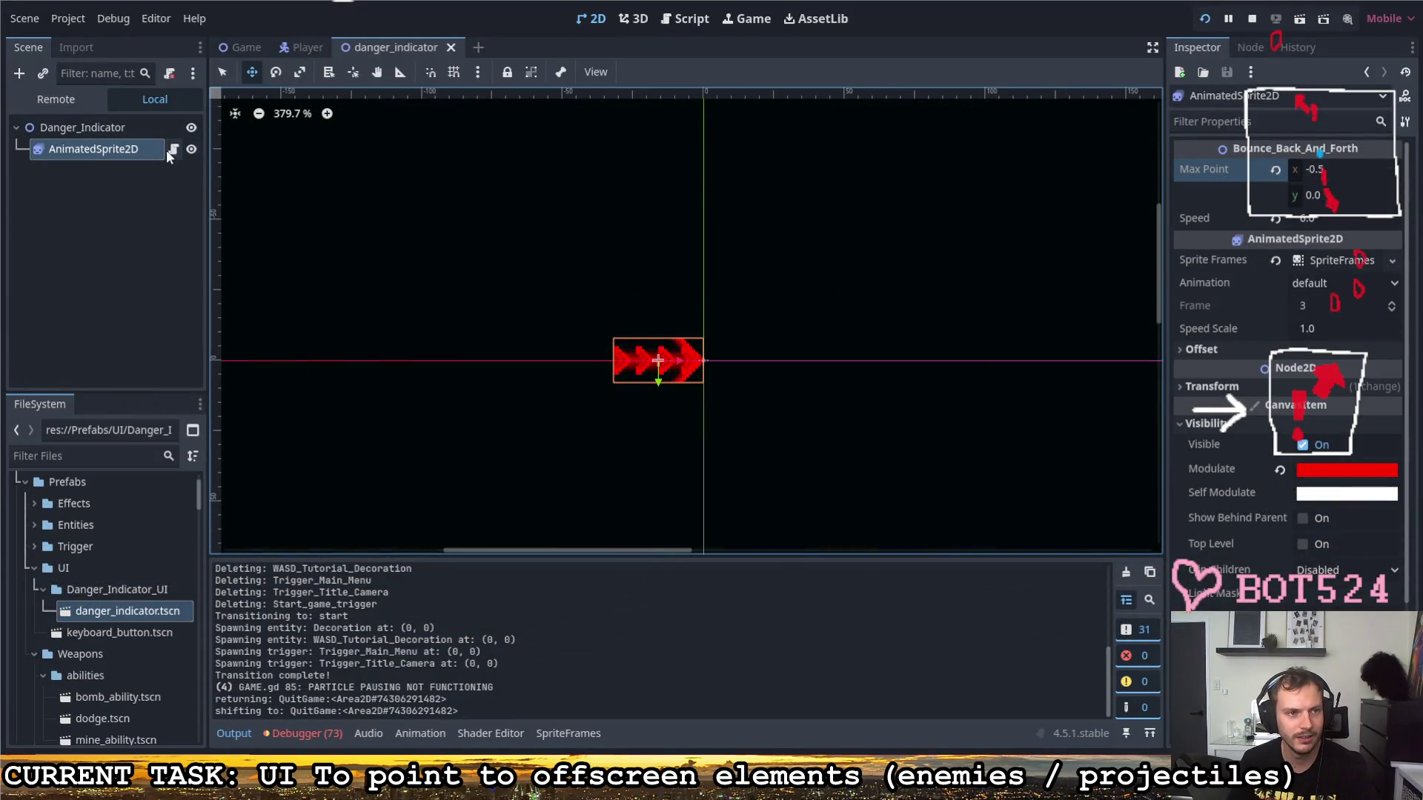
Open bounce_back_and_forth.gd from the AnimatedSprite2D and select the Max Point x field
left_click(172, 150)
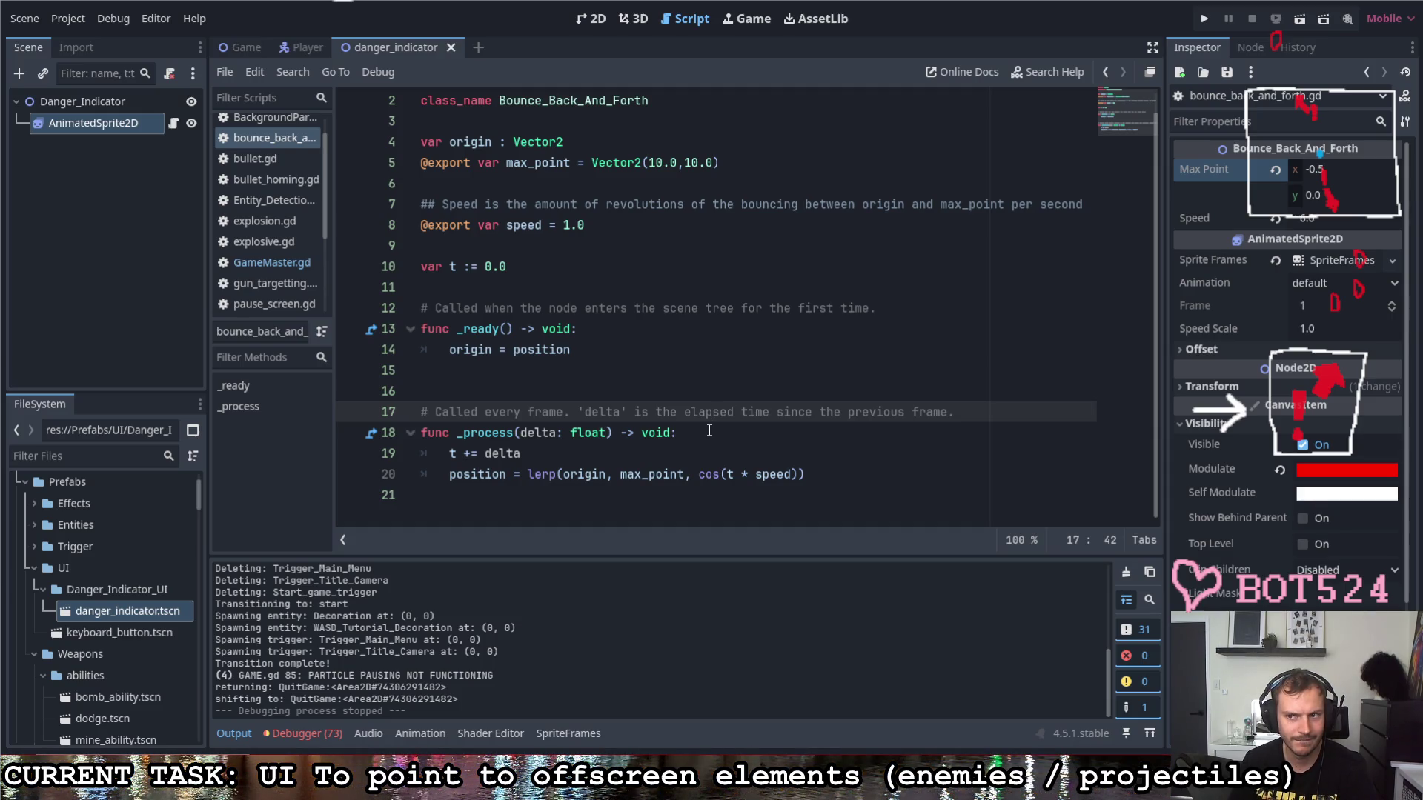
left_click(1323, 171)
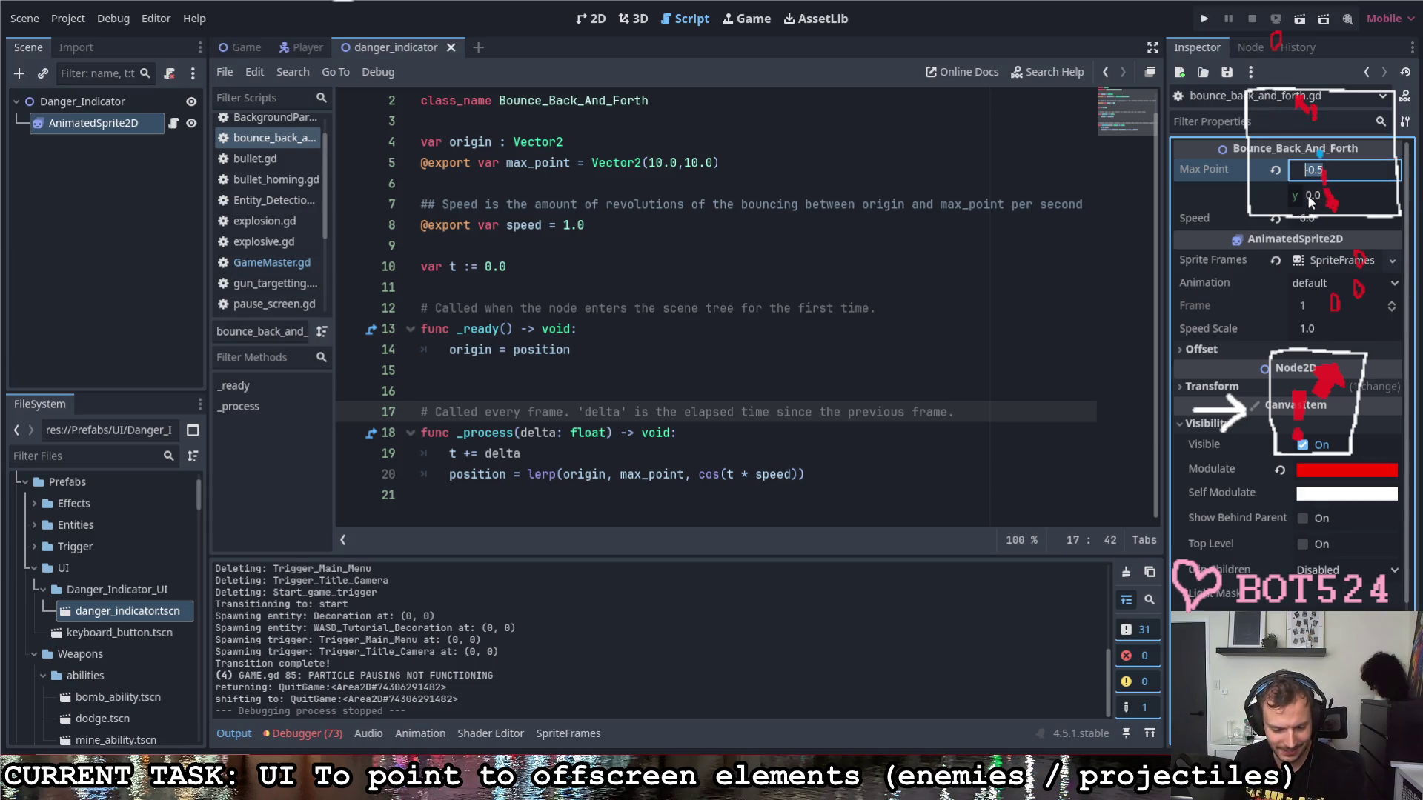
Set Max Point x to 4.0 and test-run the game twice, quitting from the pause menu
type("4")
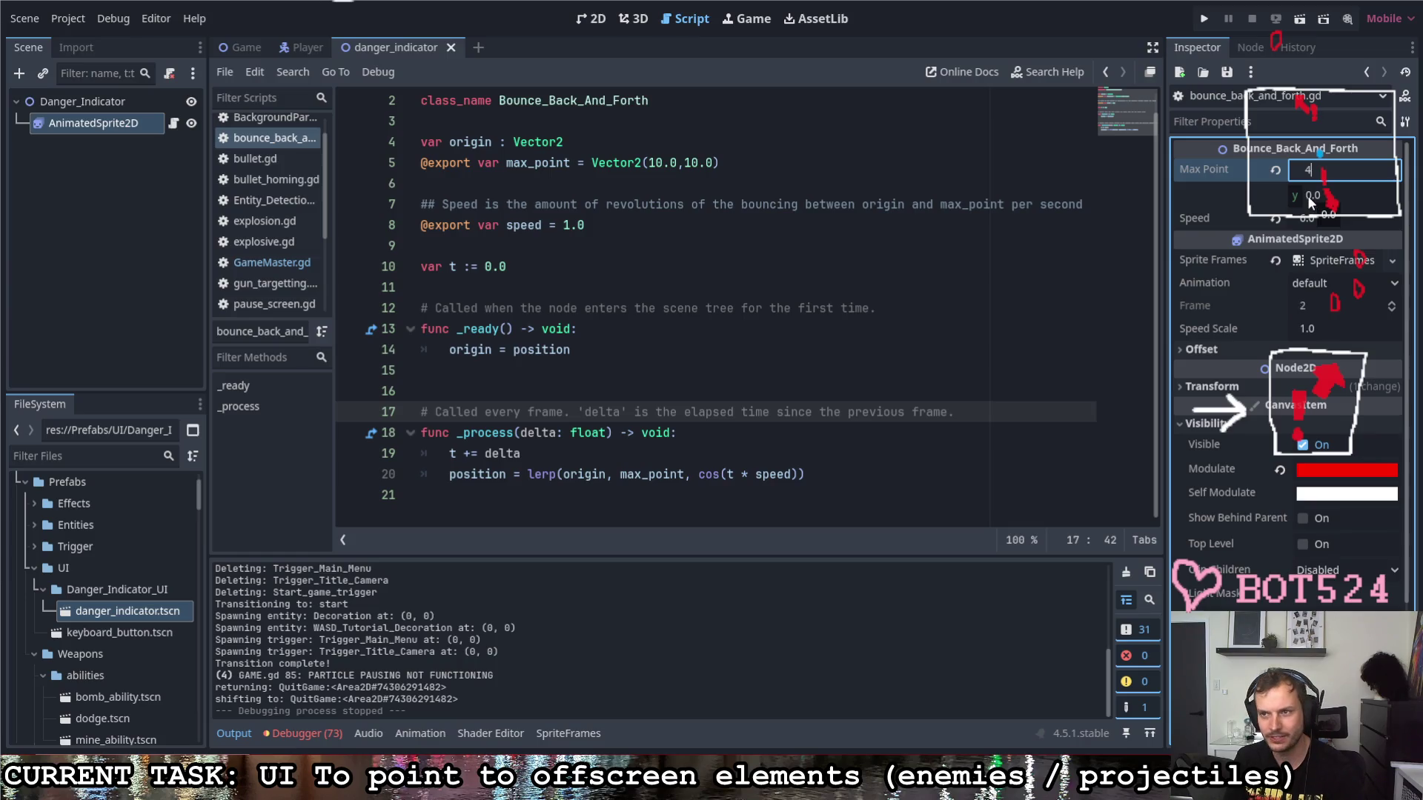
left_click(1204, 20)
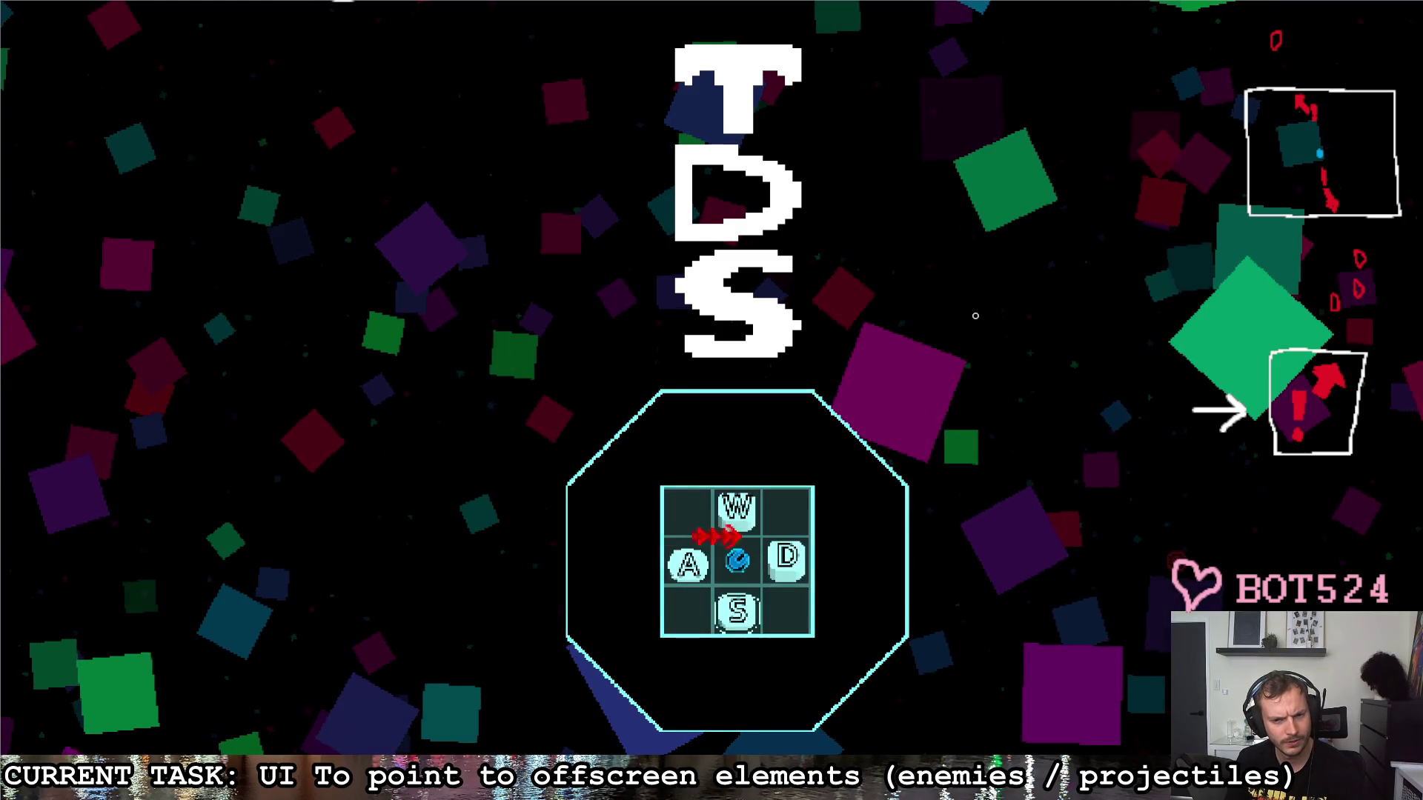
key("F8")
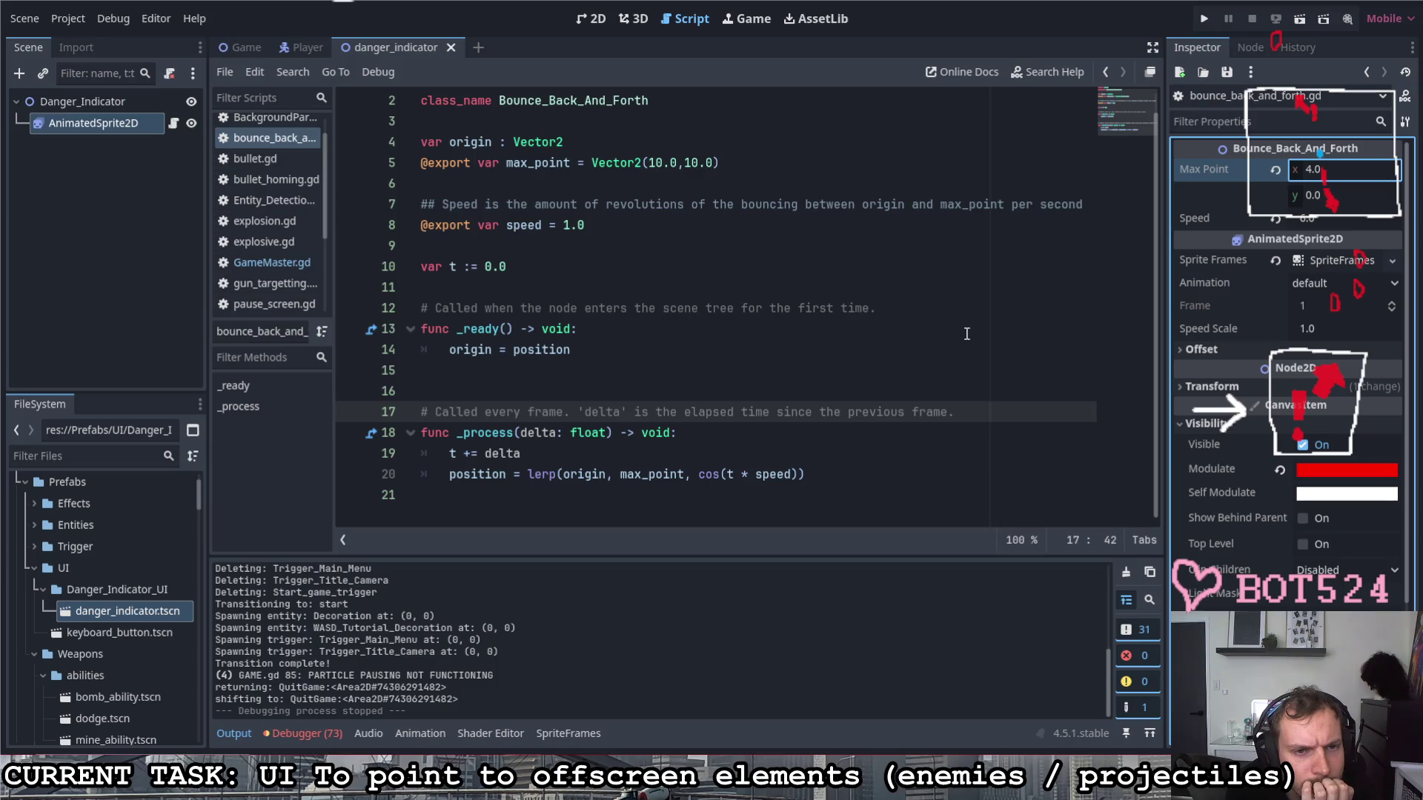
scroll(838, 367, "up", 1)
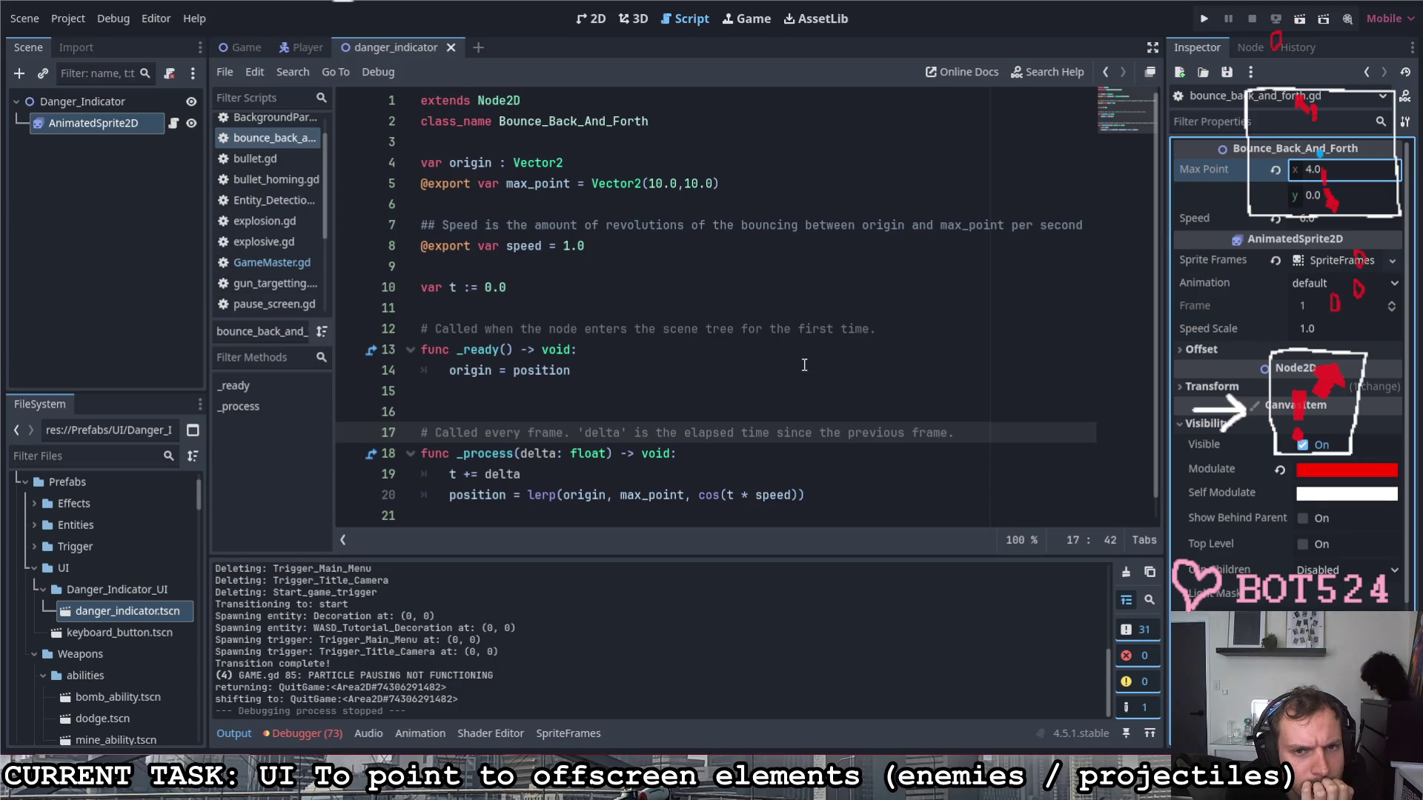
scroll(800, 354, "down", 1)
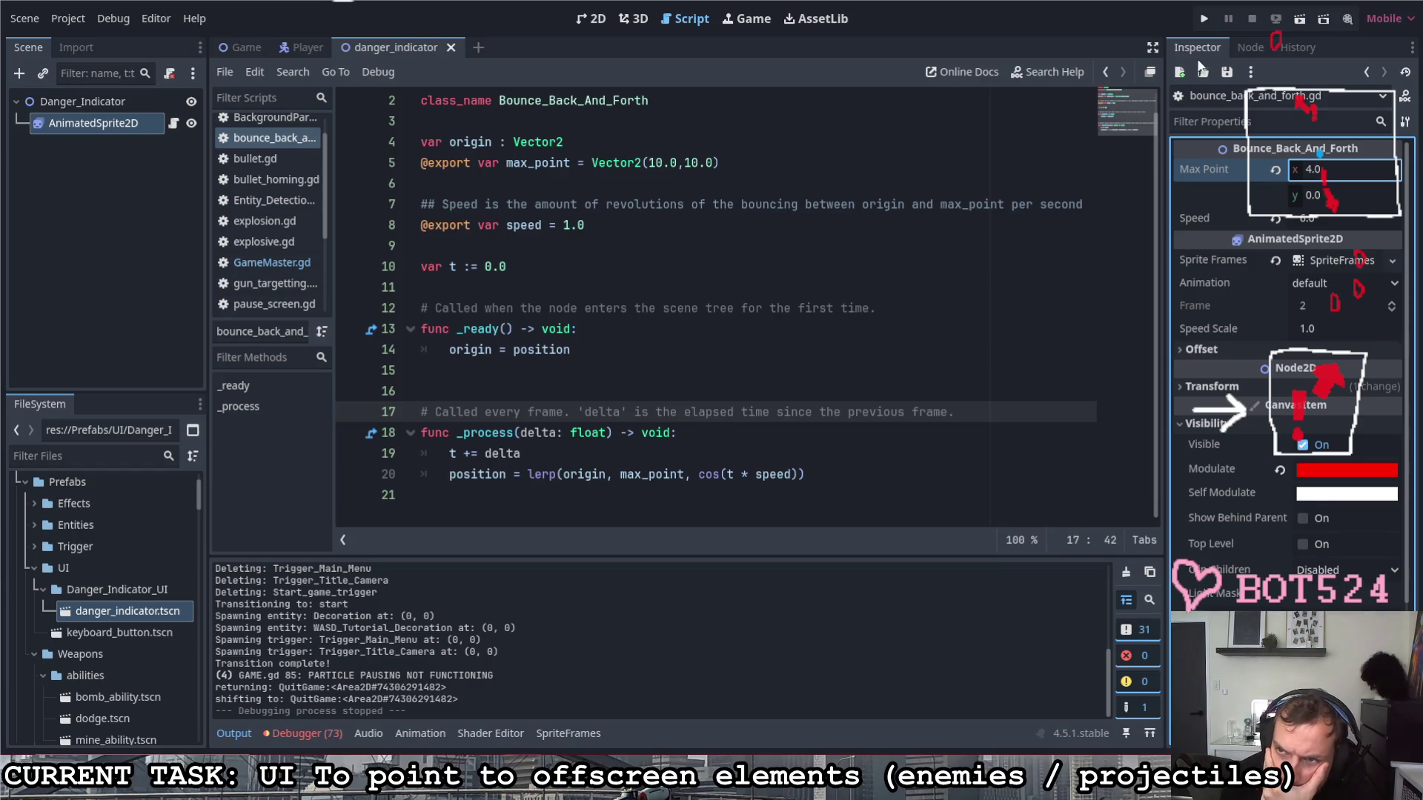
left_click(1204, 19)
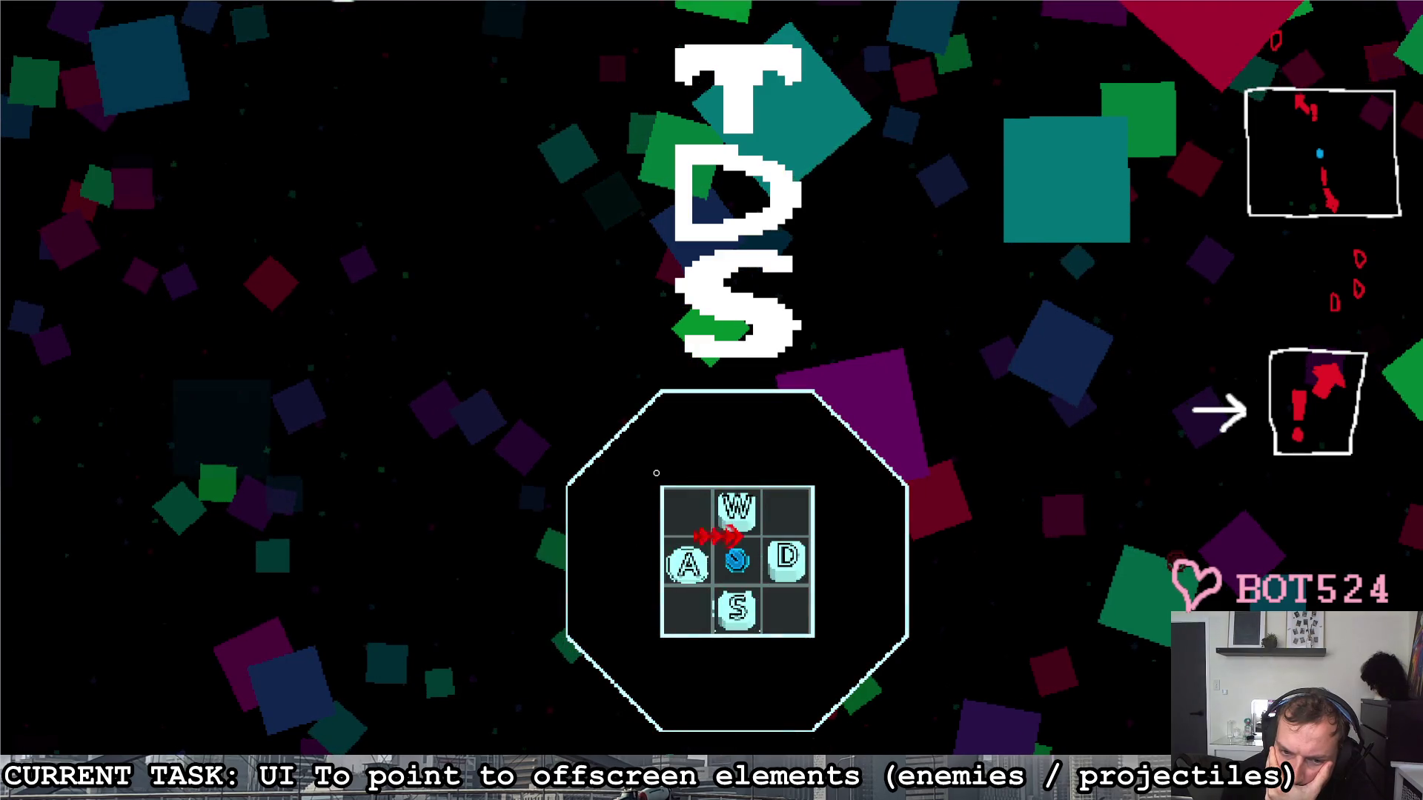
key("Escape")
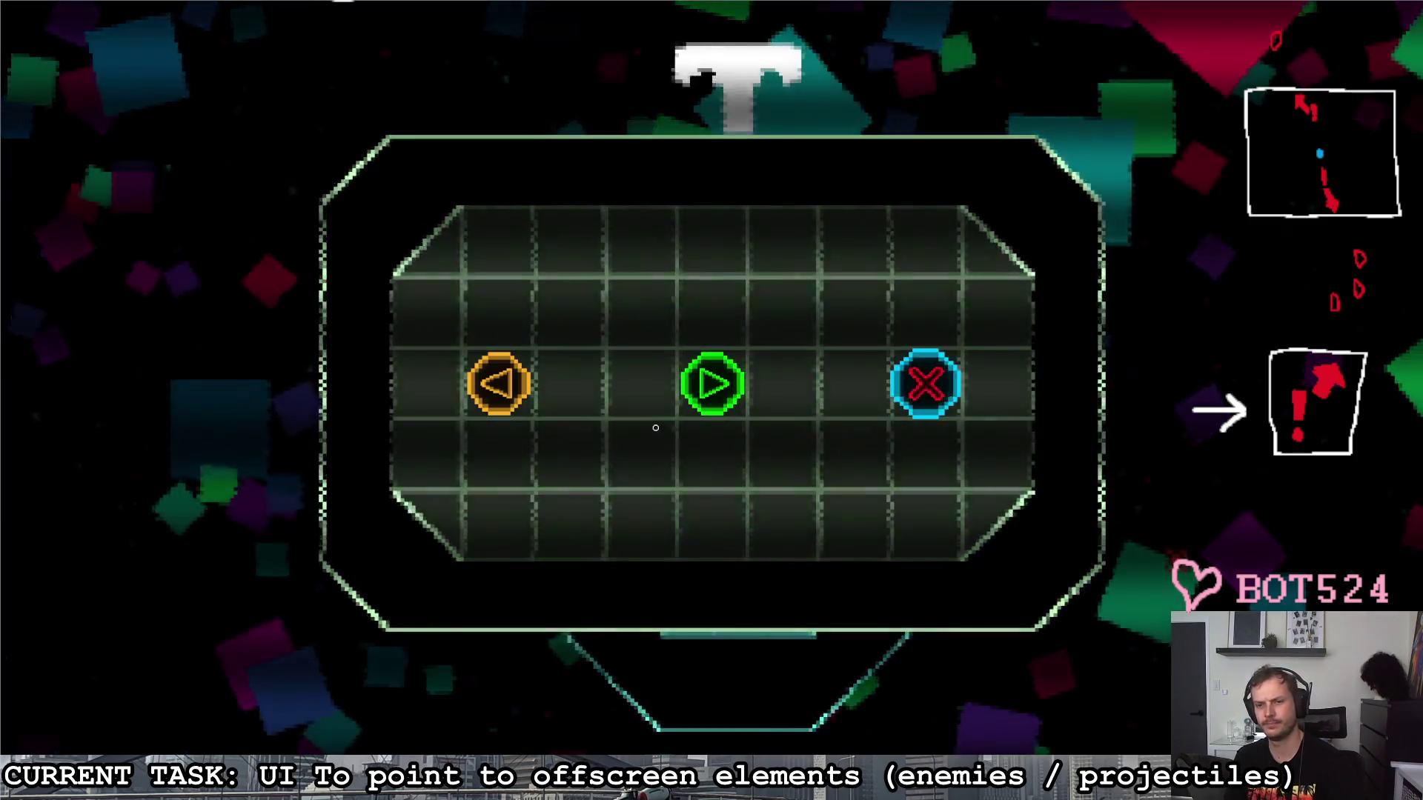
left_click(926, 383)
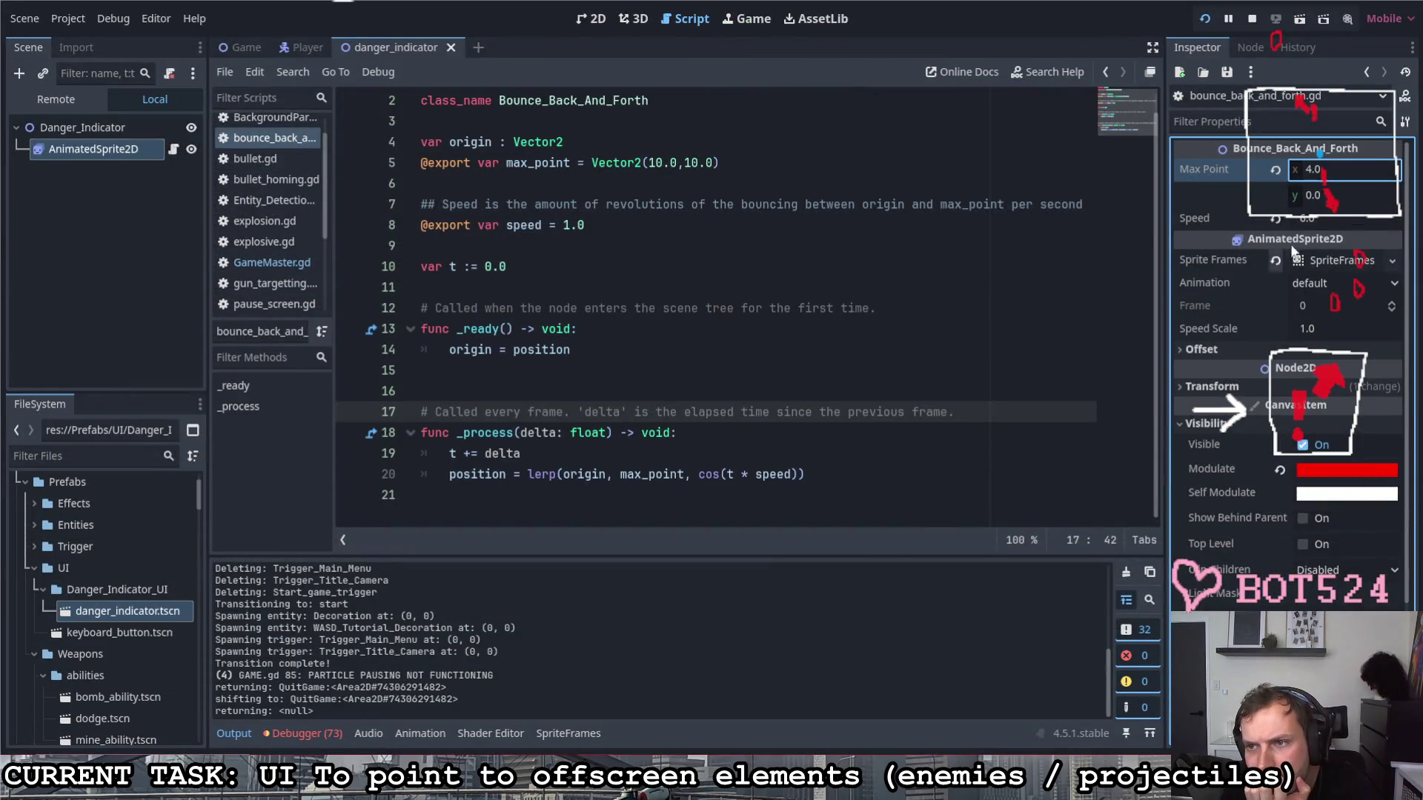
Set Max Point x to 1.0 and test-run the shorter bounce
left_click(1333, 170)
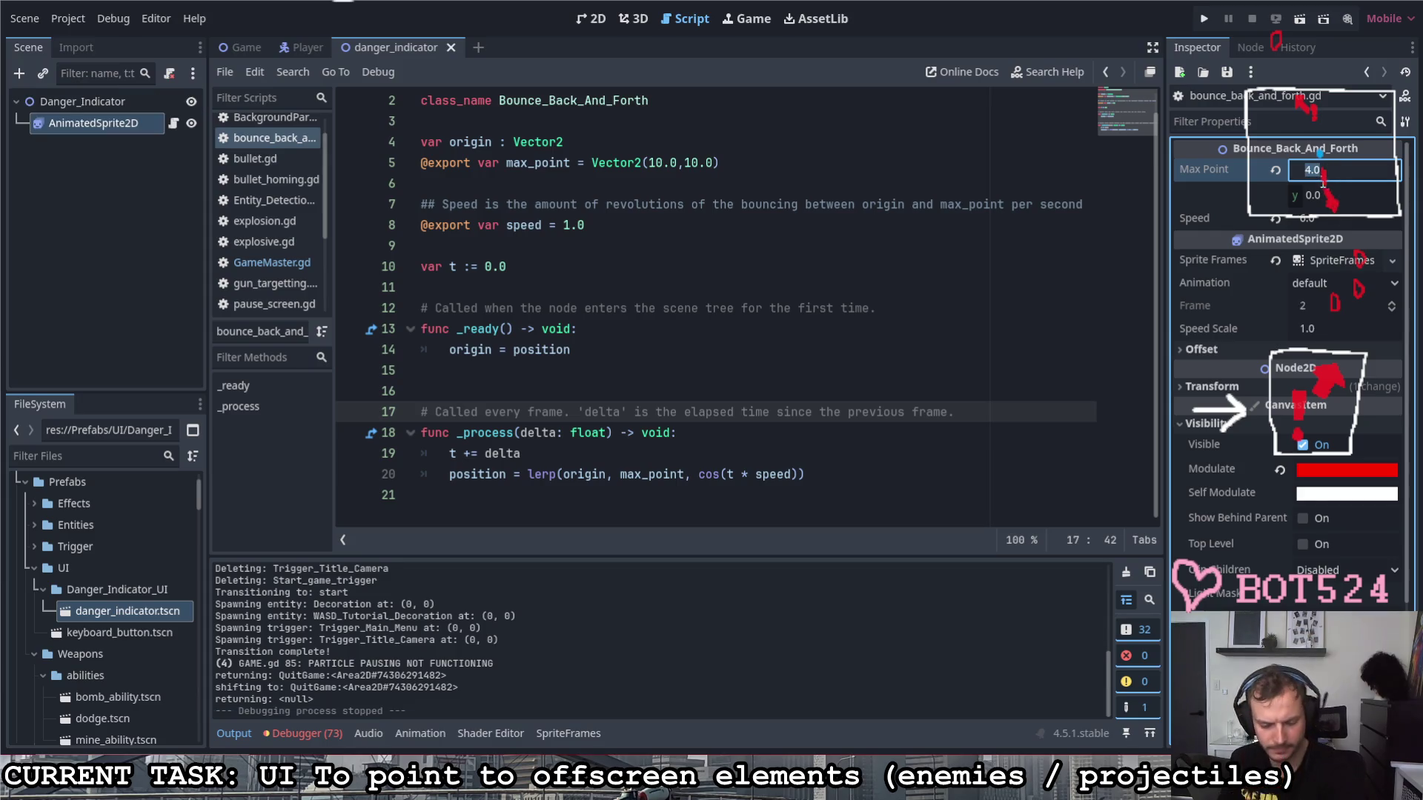
left_click(1306, 170)
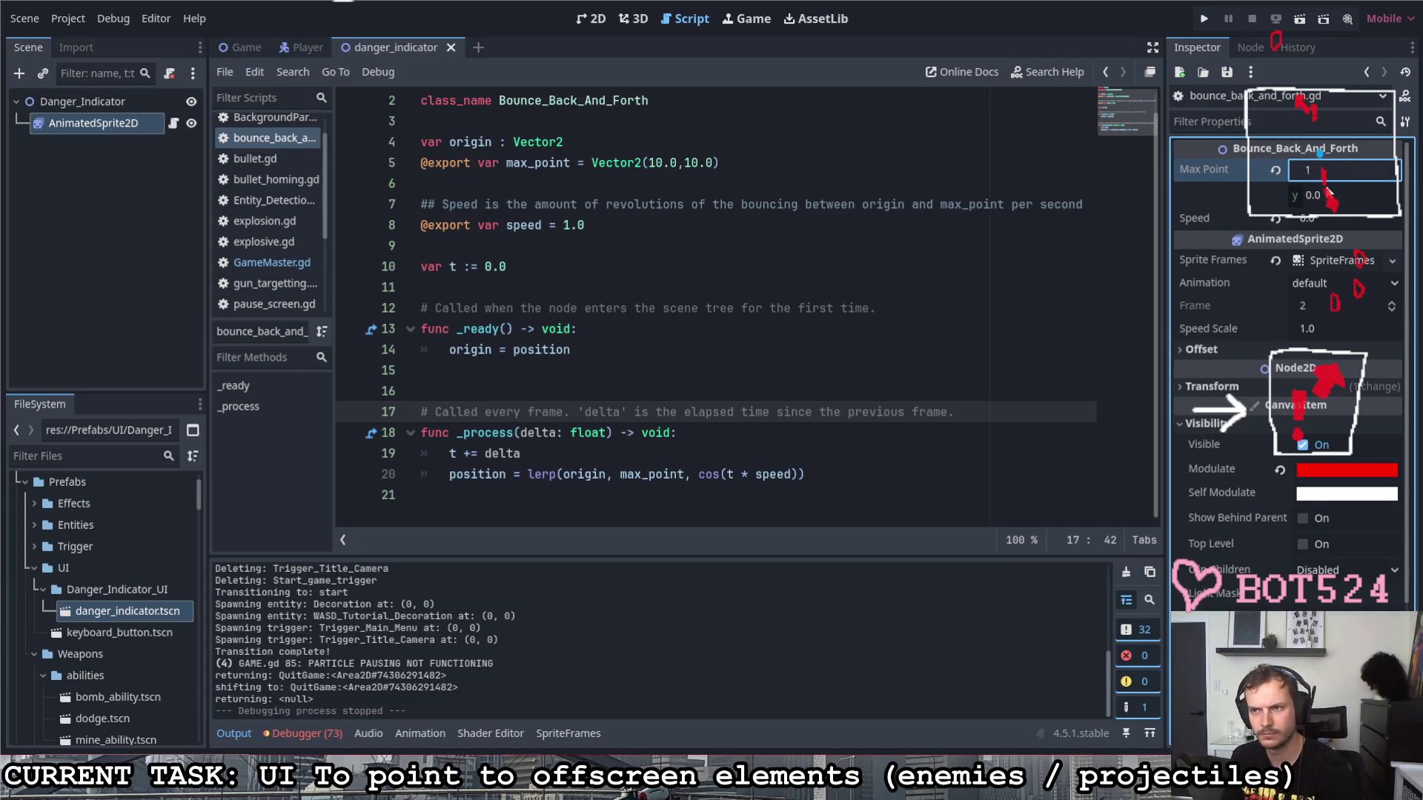
key("Return")
left_click(1204, 18)
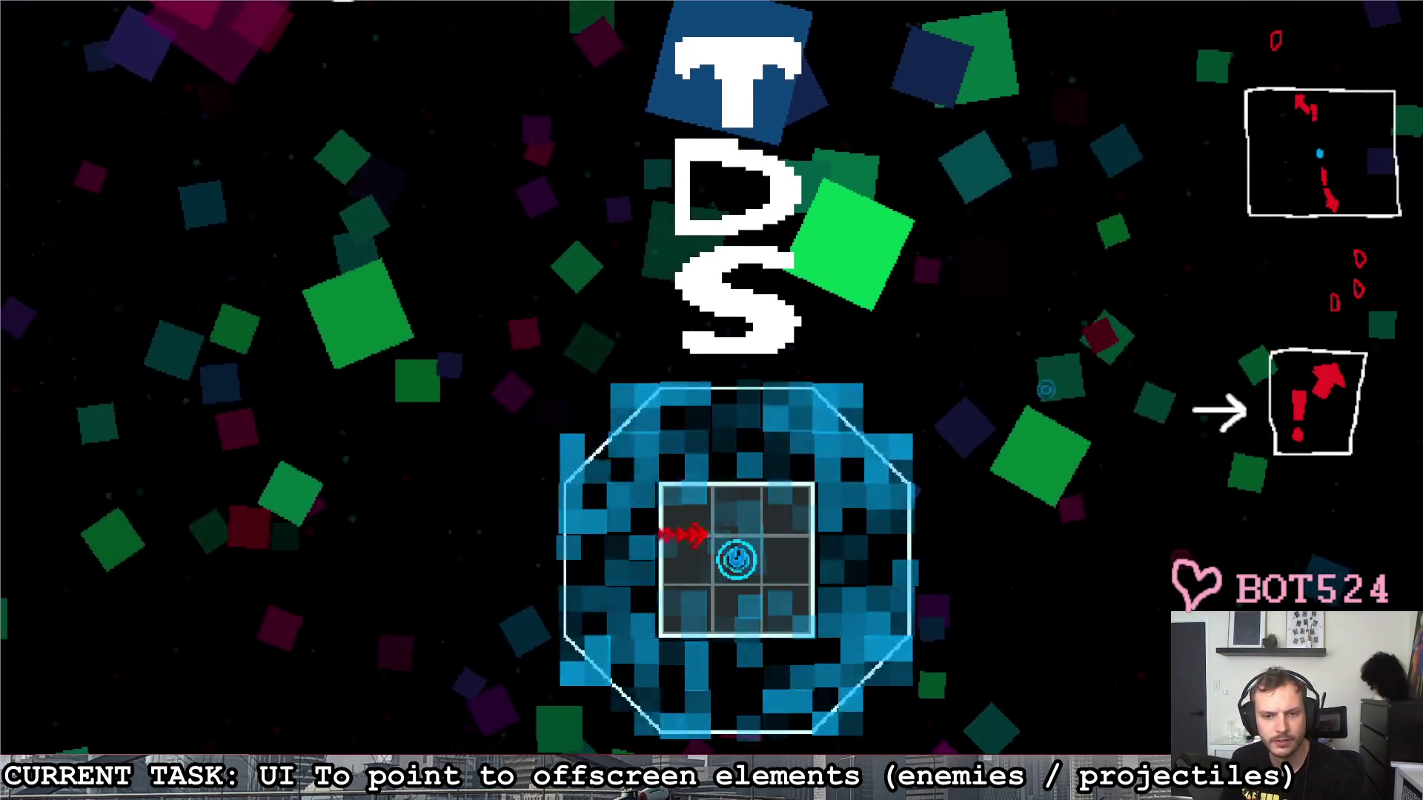
key("Escape")
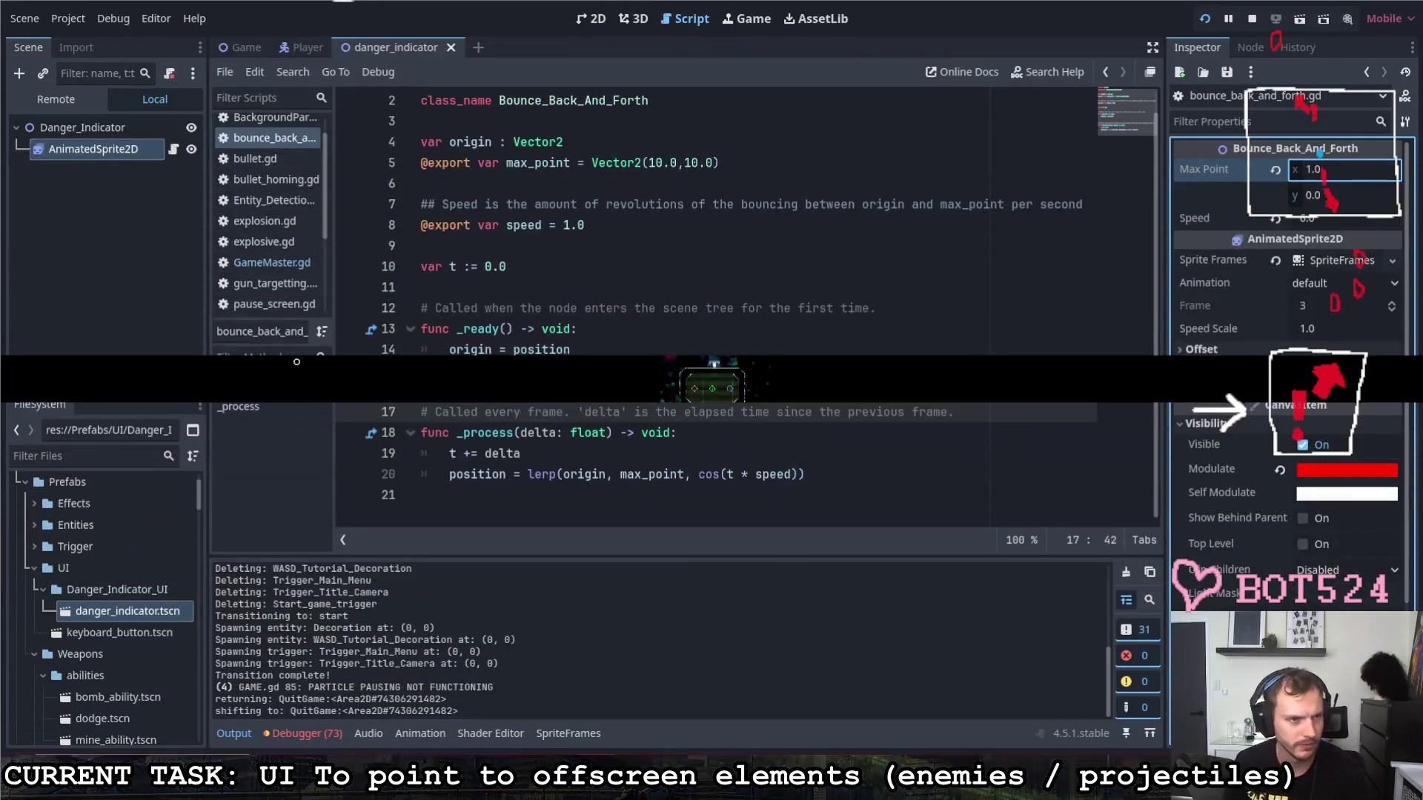
left_click(243, 52)
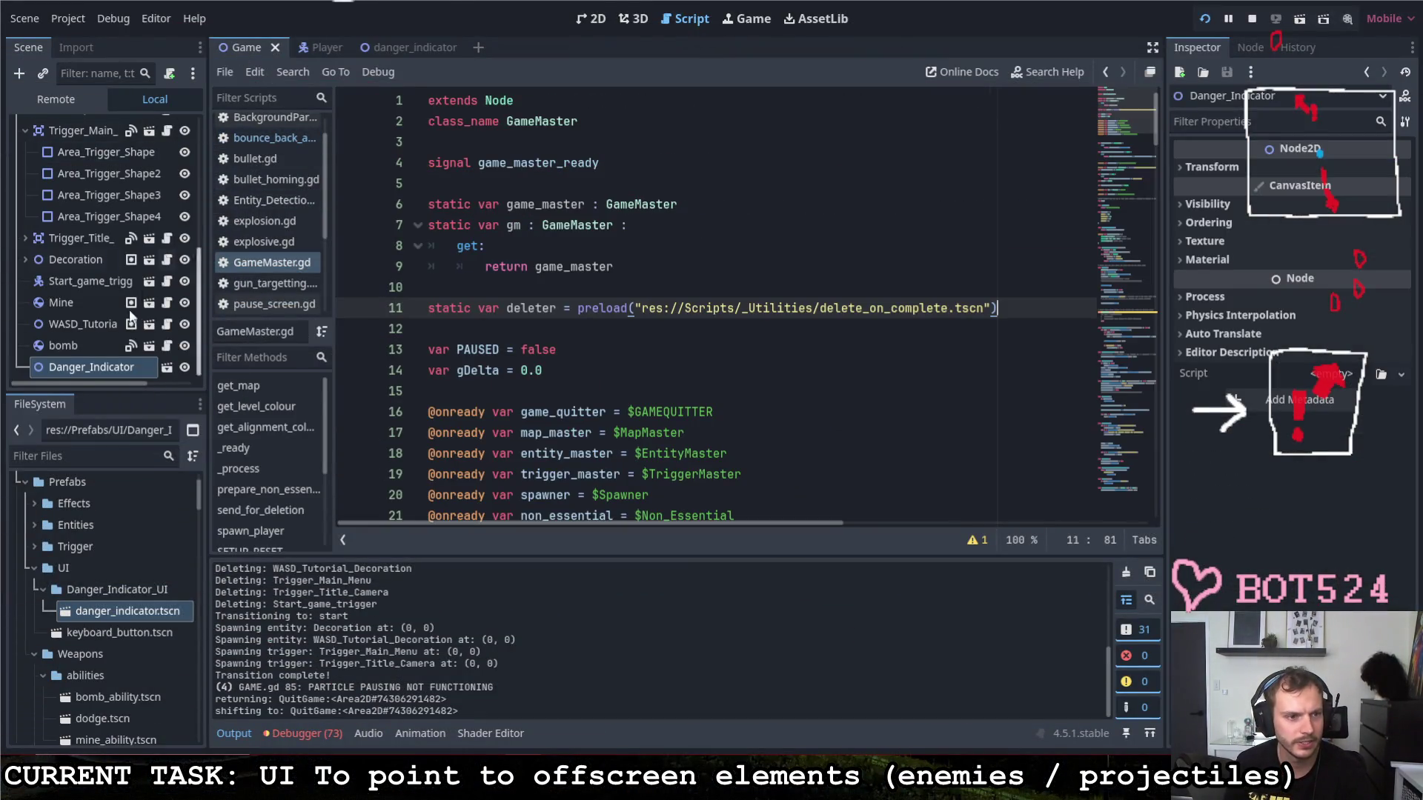
Expand the Danger_Indicator's Transform properties and view the Game scene in 2D
left_click(1211, 166)
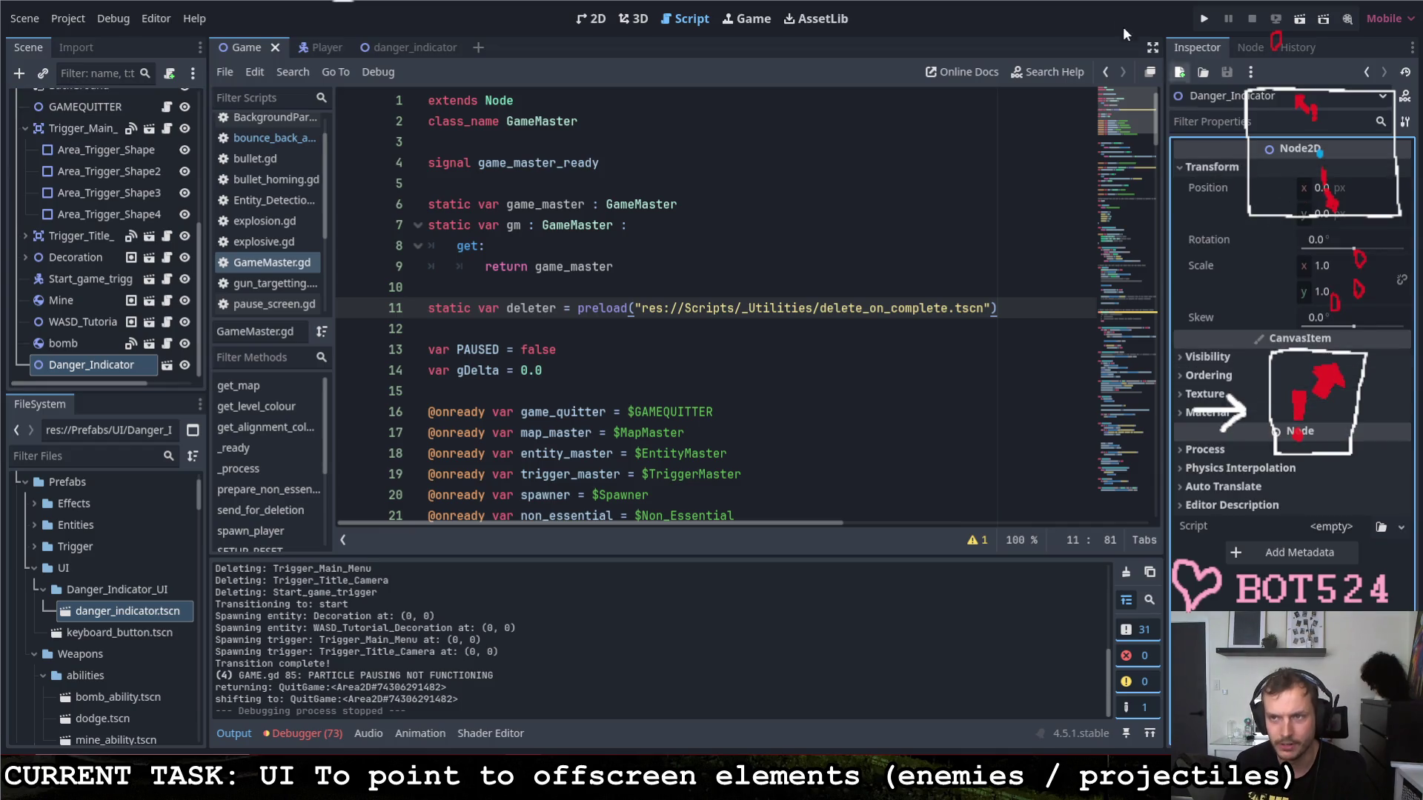
left_click(591, 19)
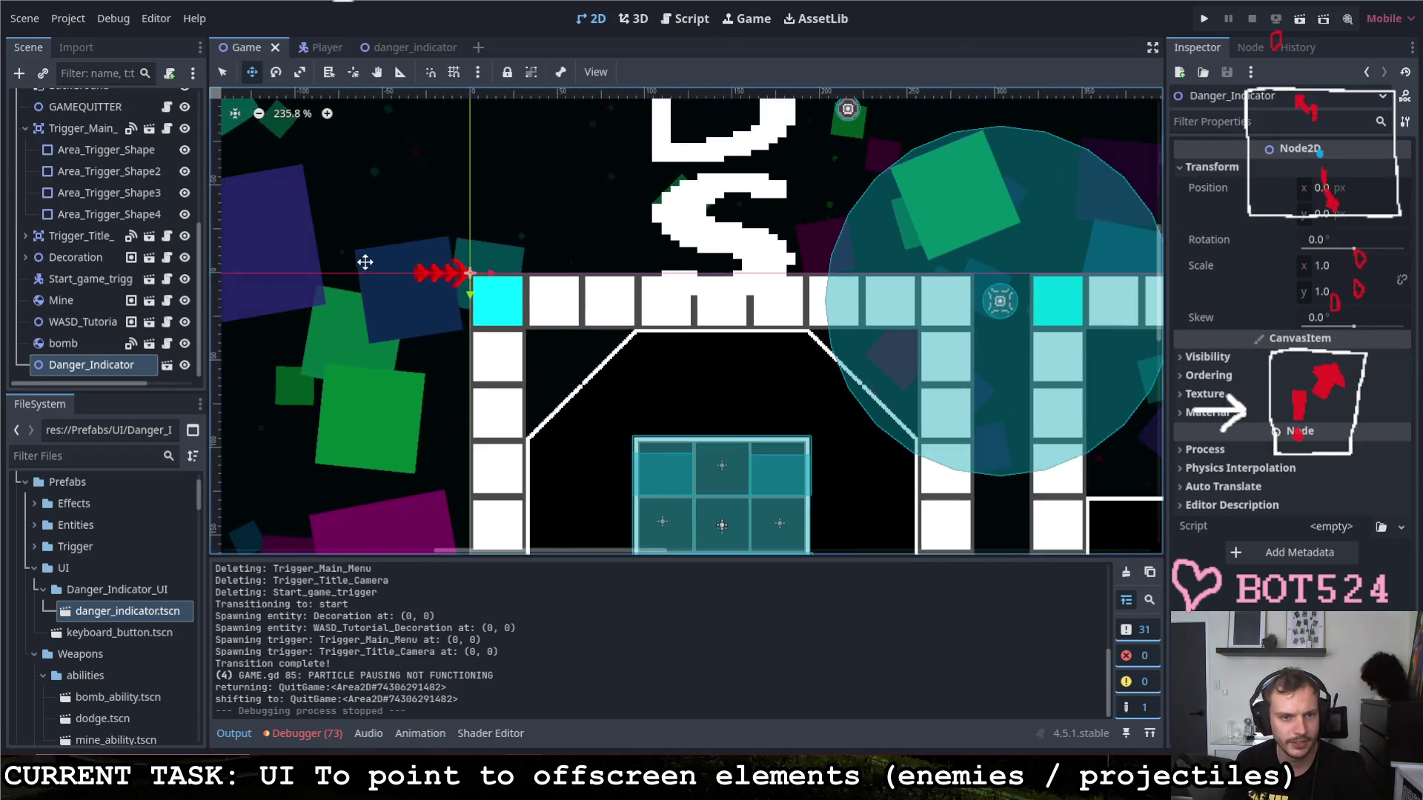
scroll(492, 280, "up", 8)
scroll(594, 289, "down", 5)
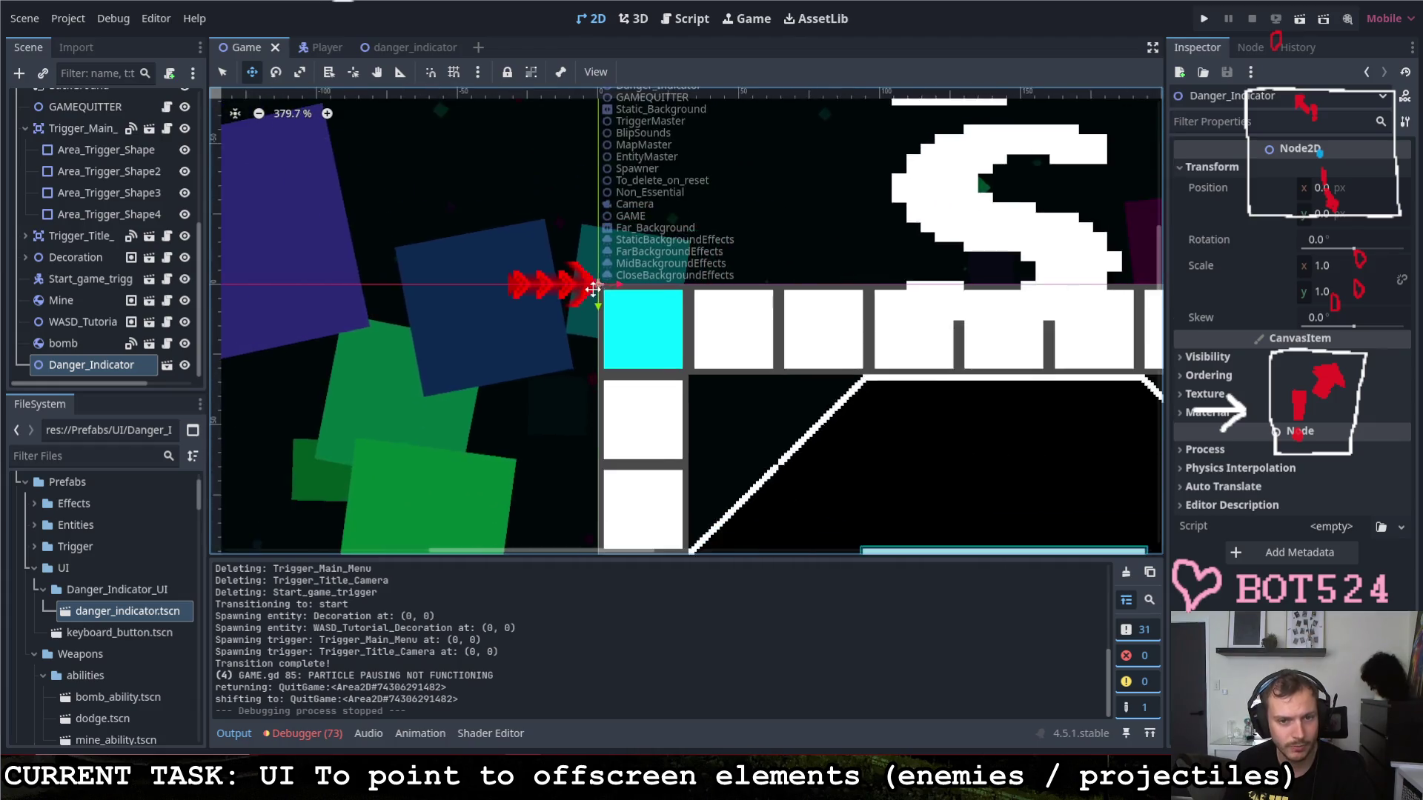
scroll(595, 288, "down", 3)
Test-run the game to watch the arrow bounce, then reopen the danger_indicator scene
key("F5")
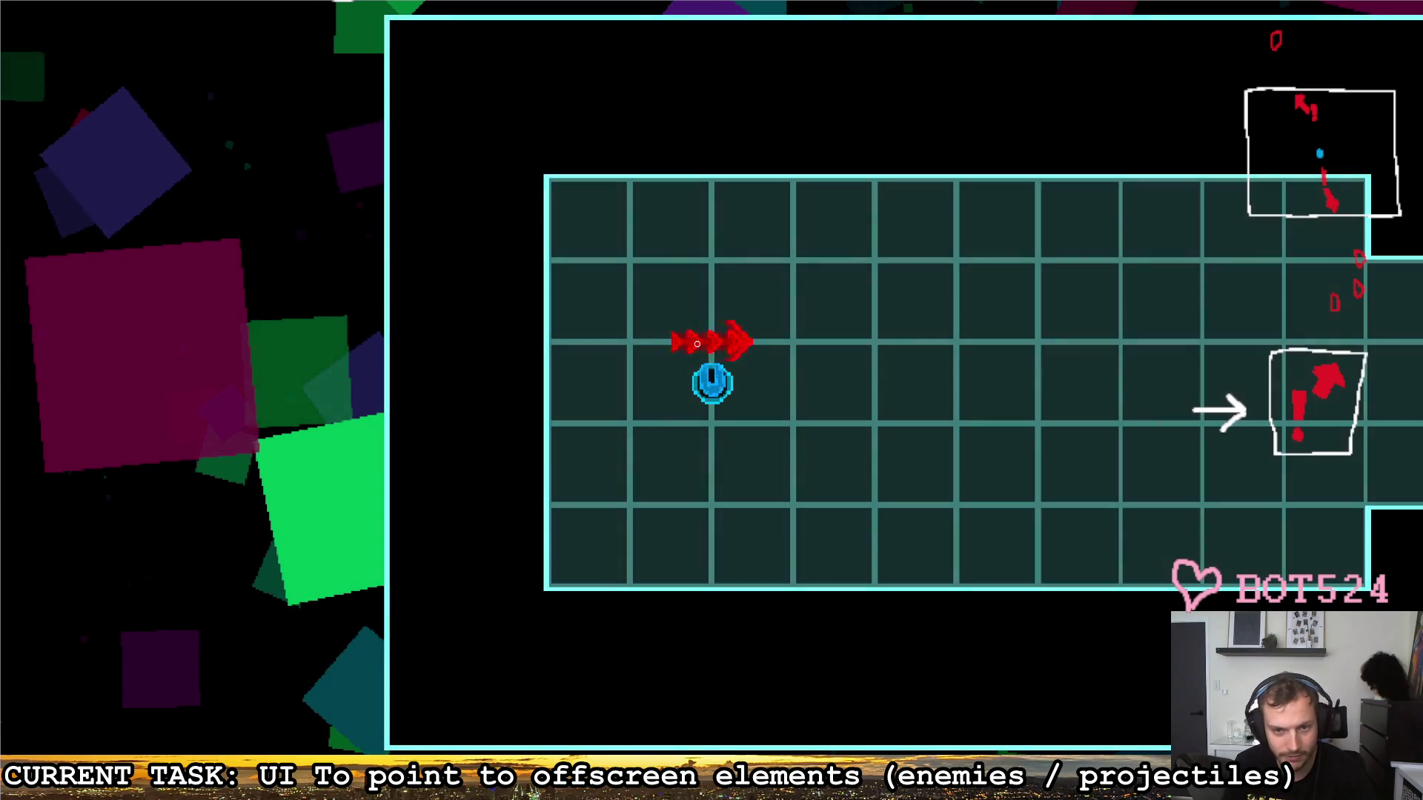
key("Escape")
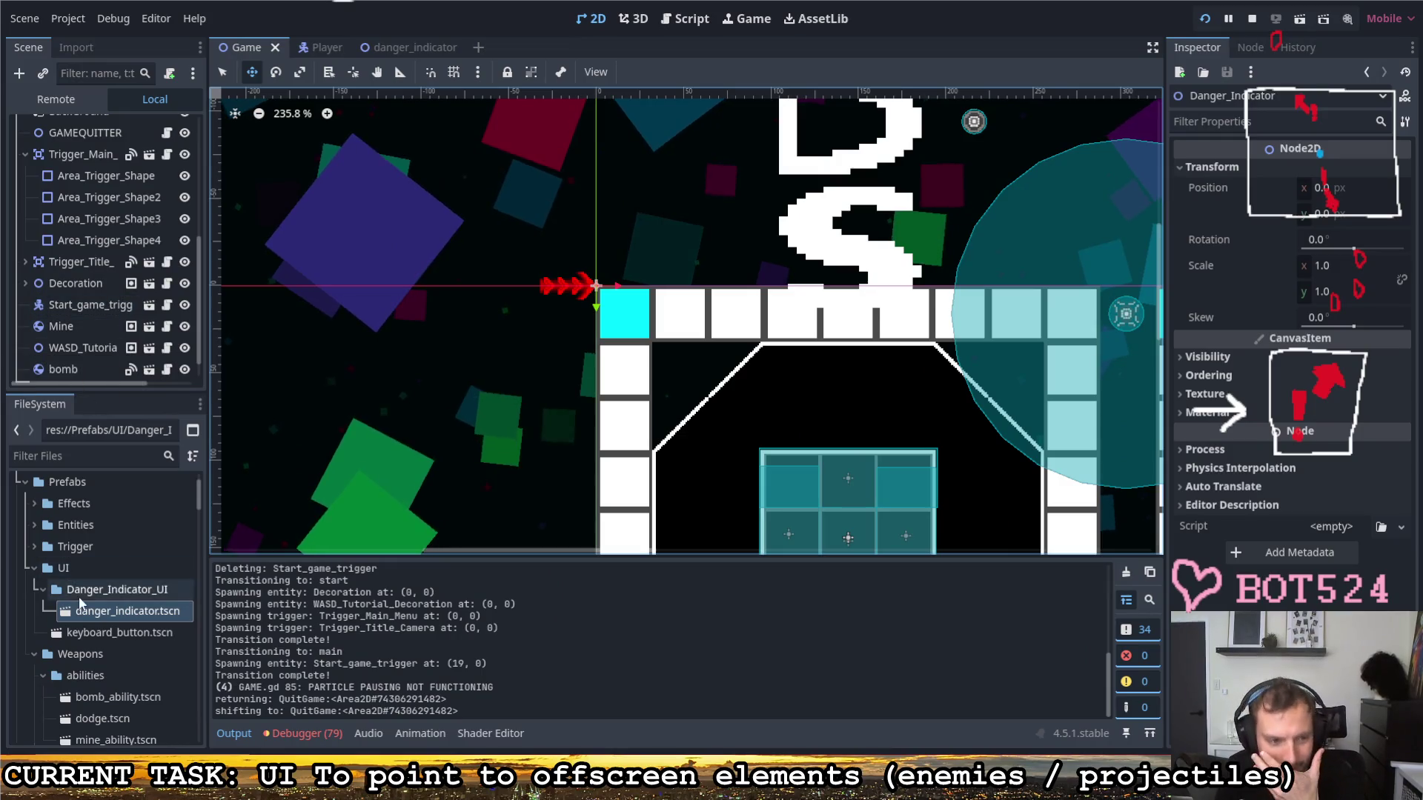
left_click(395, 48)
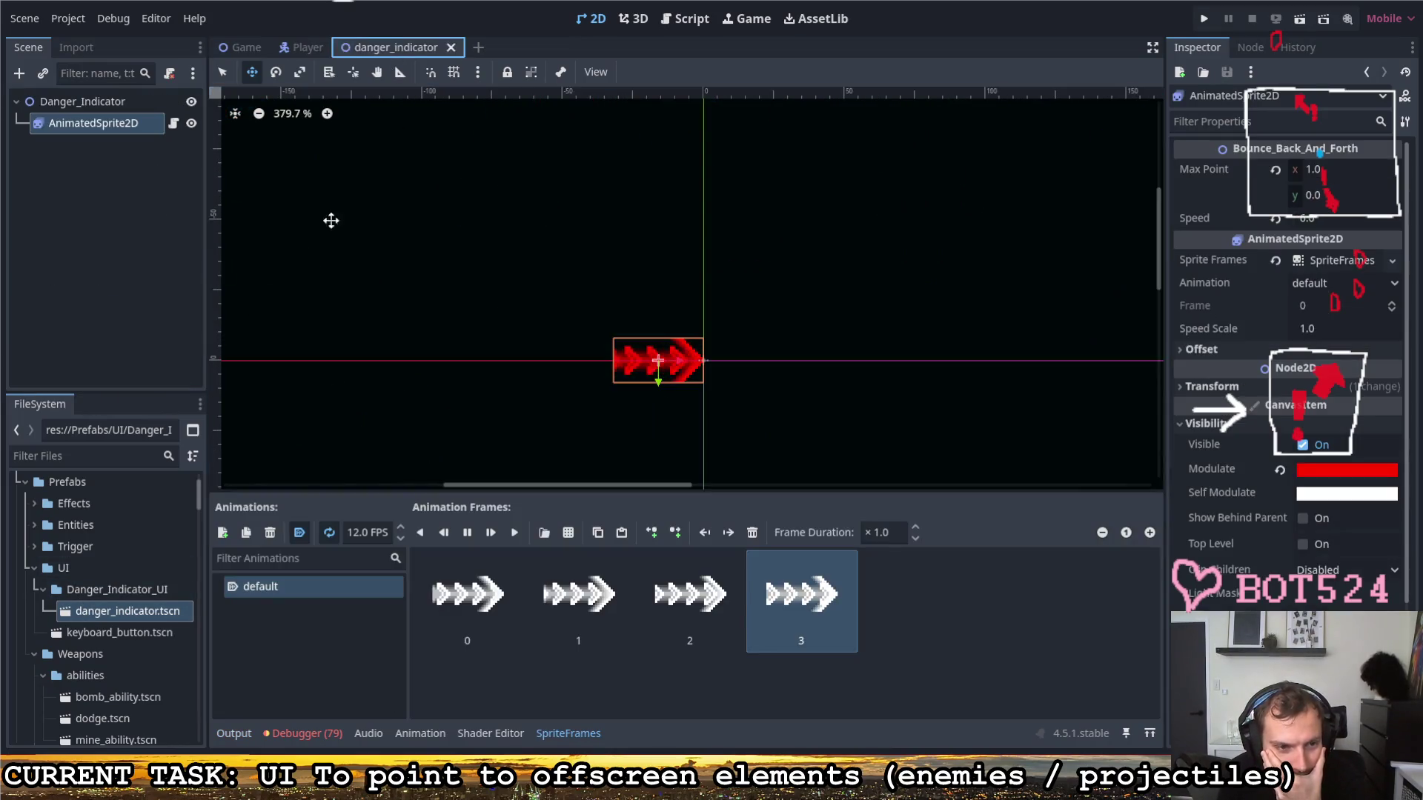
Open the arrow's bounce script and expand the indicator's Transform properties in the Inspector
left_click(174, 123)
scroll(589, 323, "down", 1)
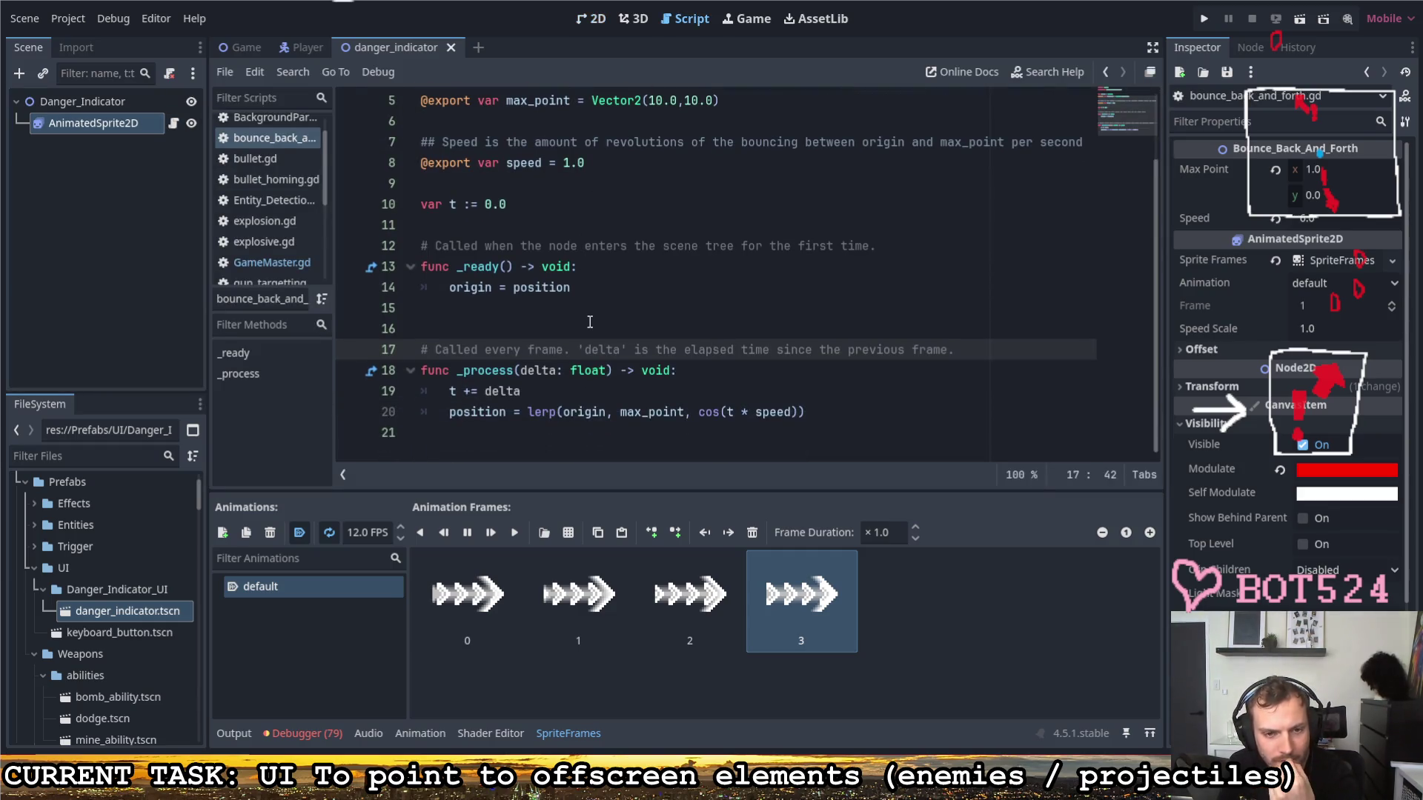
scroll(590, 320, "up", 2)
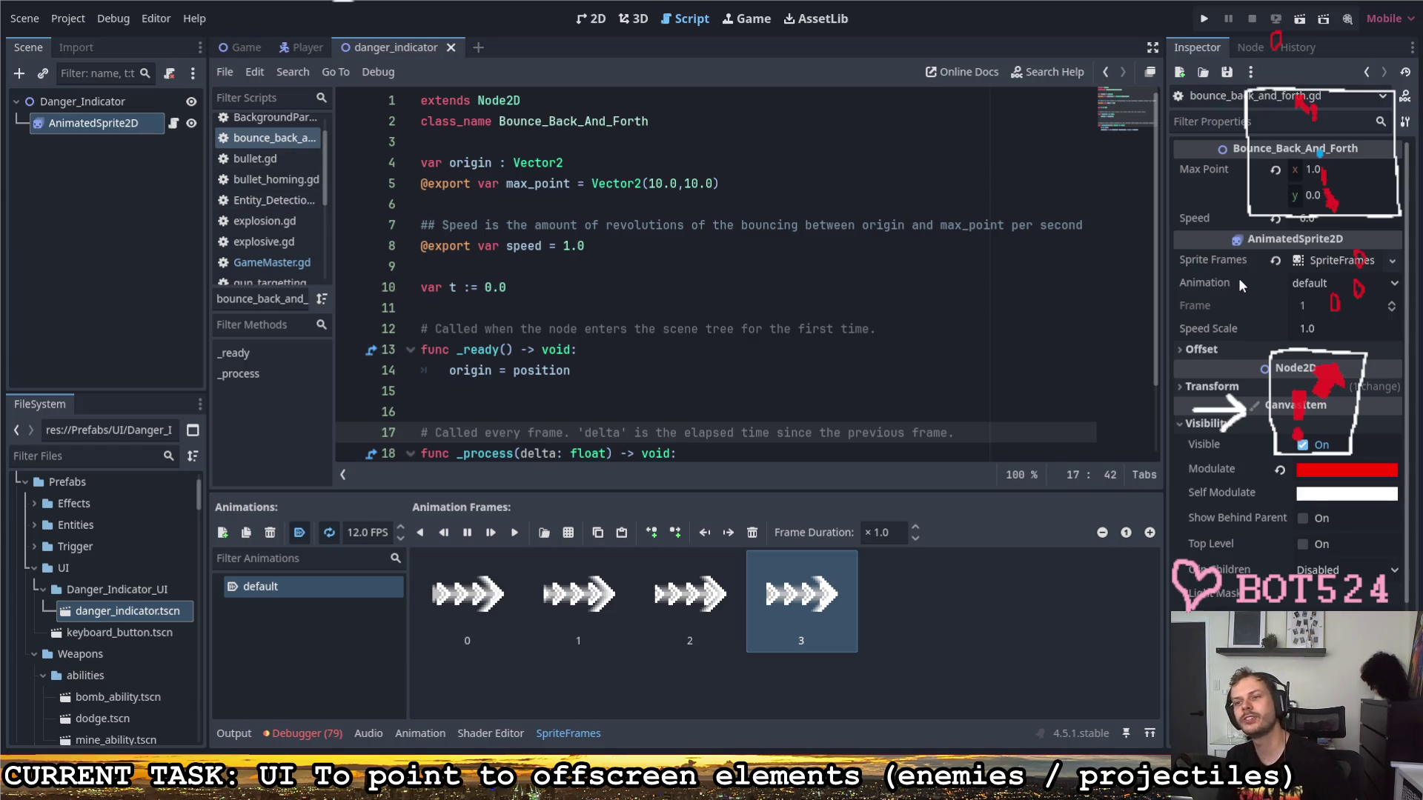
scroll(1236, 278, "down", 3)
scroll(1233, 276, "up", 3)
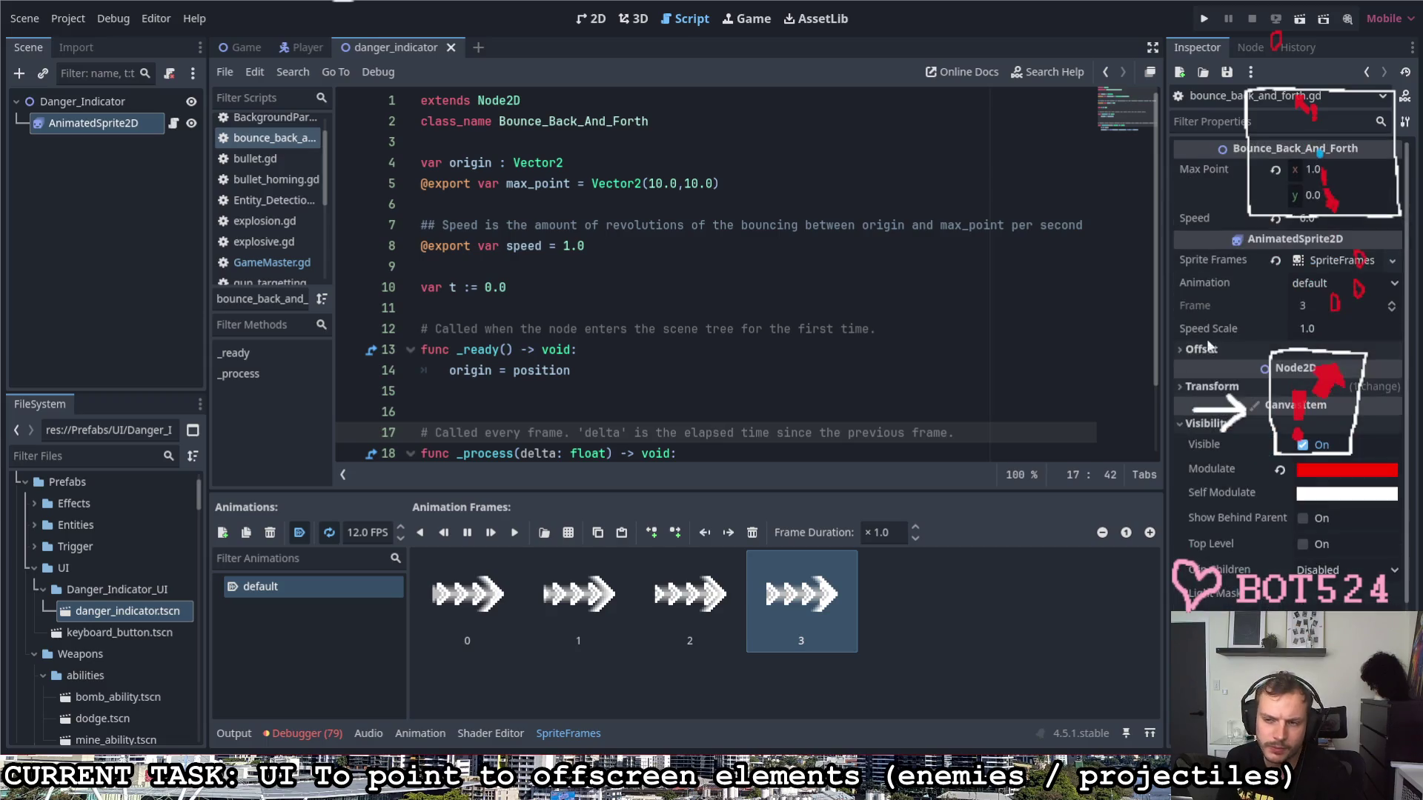
left_click(1202, 387)
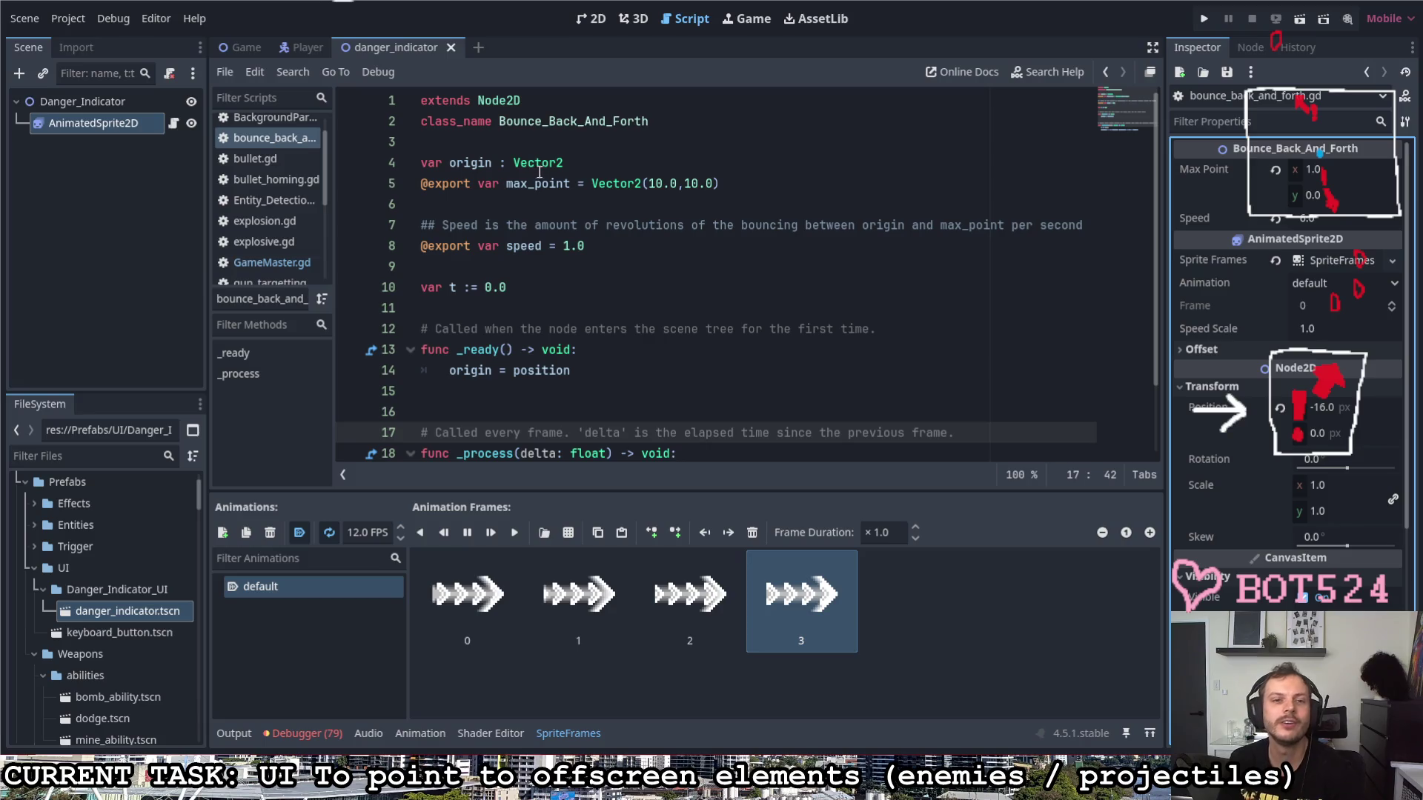
scroll(563, 320, "down", 1)
scroll(563, 320, "up", 1)
Add 'max_point -= origin' in _ready after the origin assignment, then test-run the game
left_click(629, 366)
key("Return")
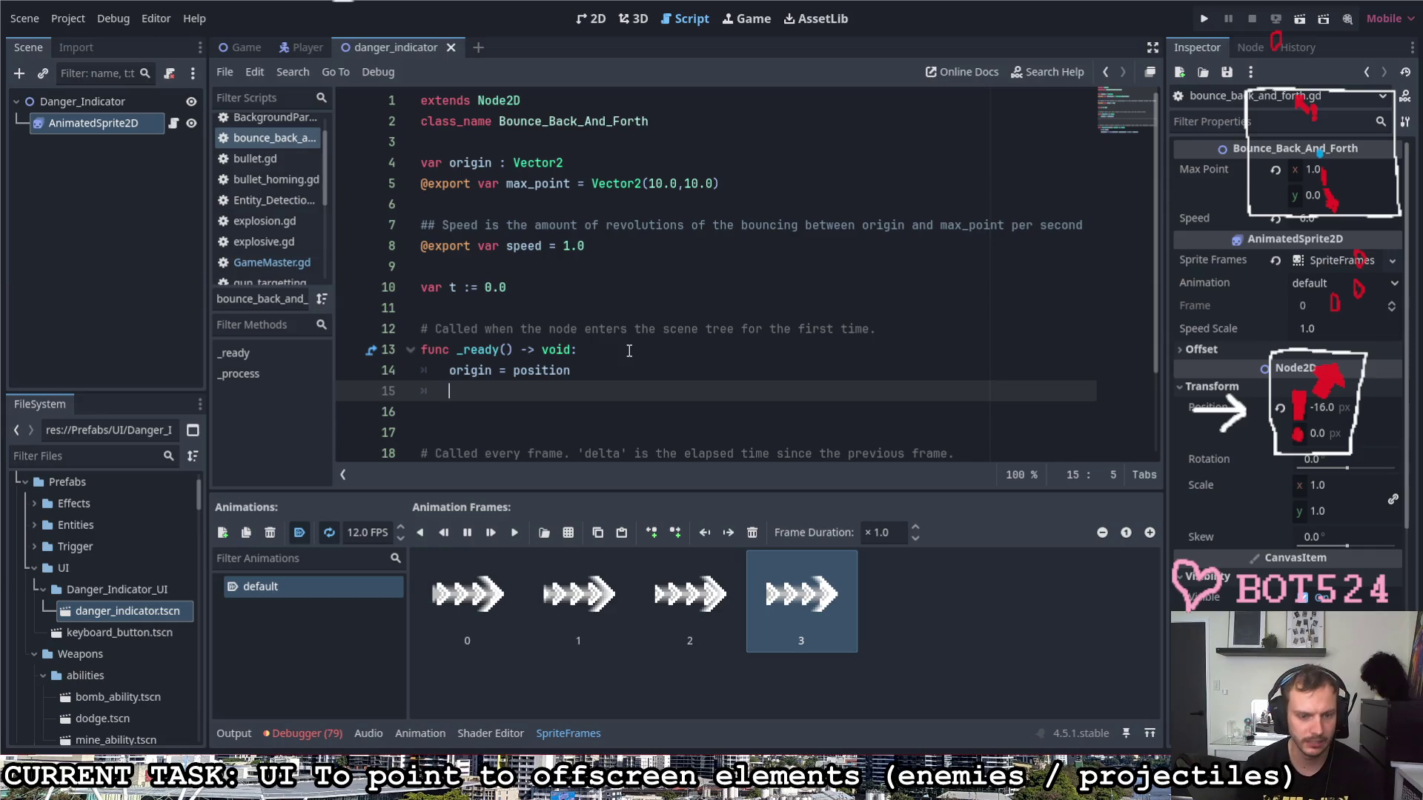
key("BackSpace")
type("x")
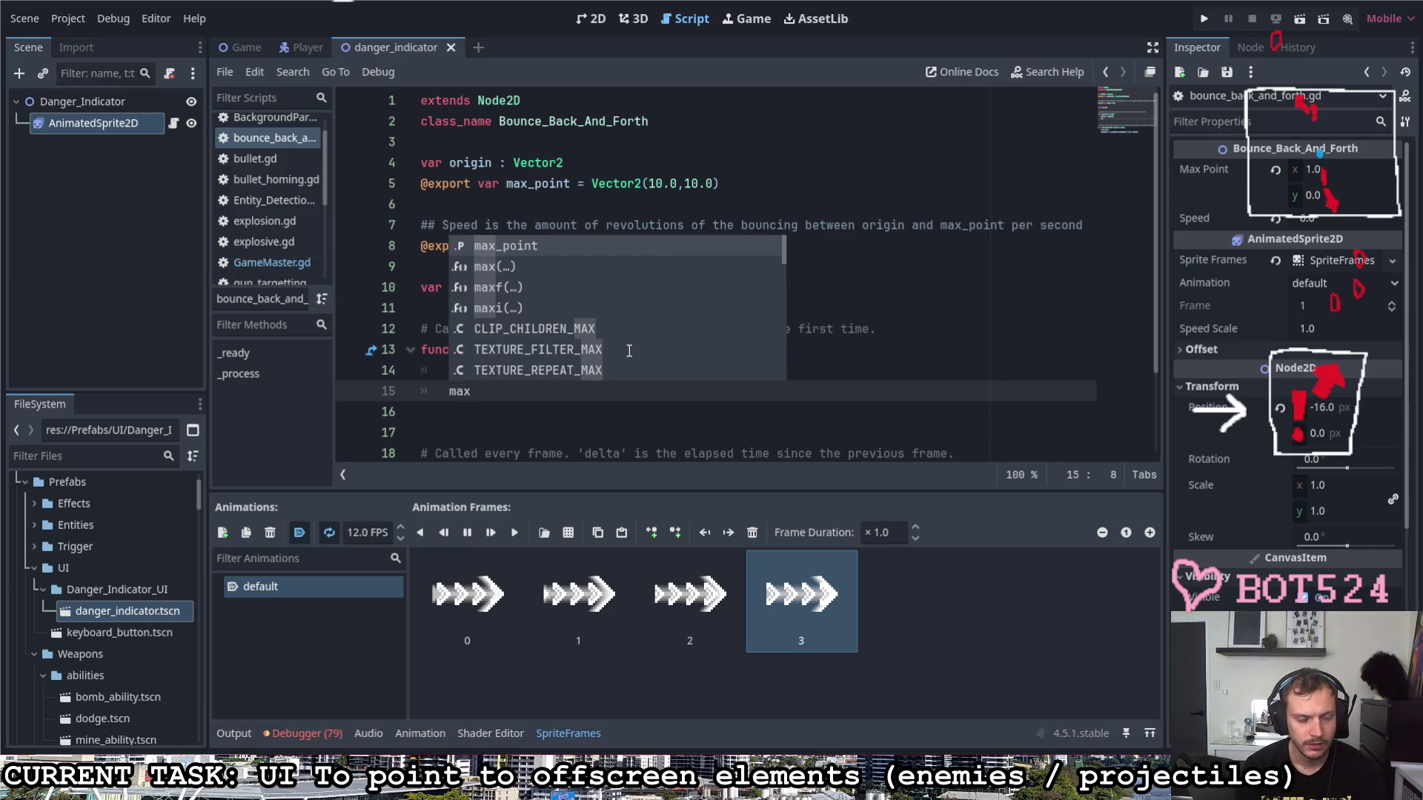
key("Return")
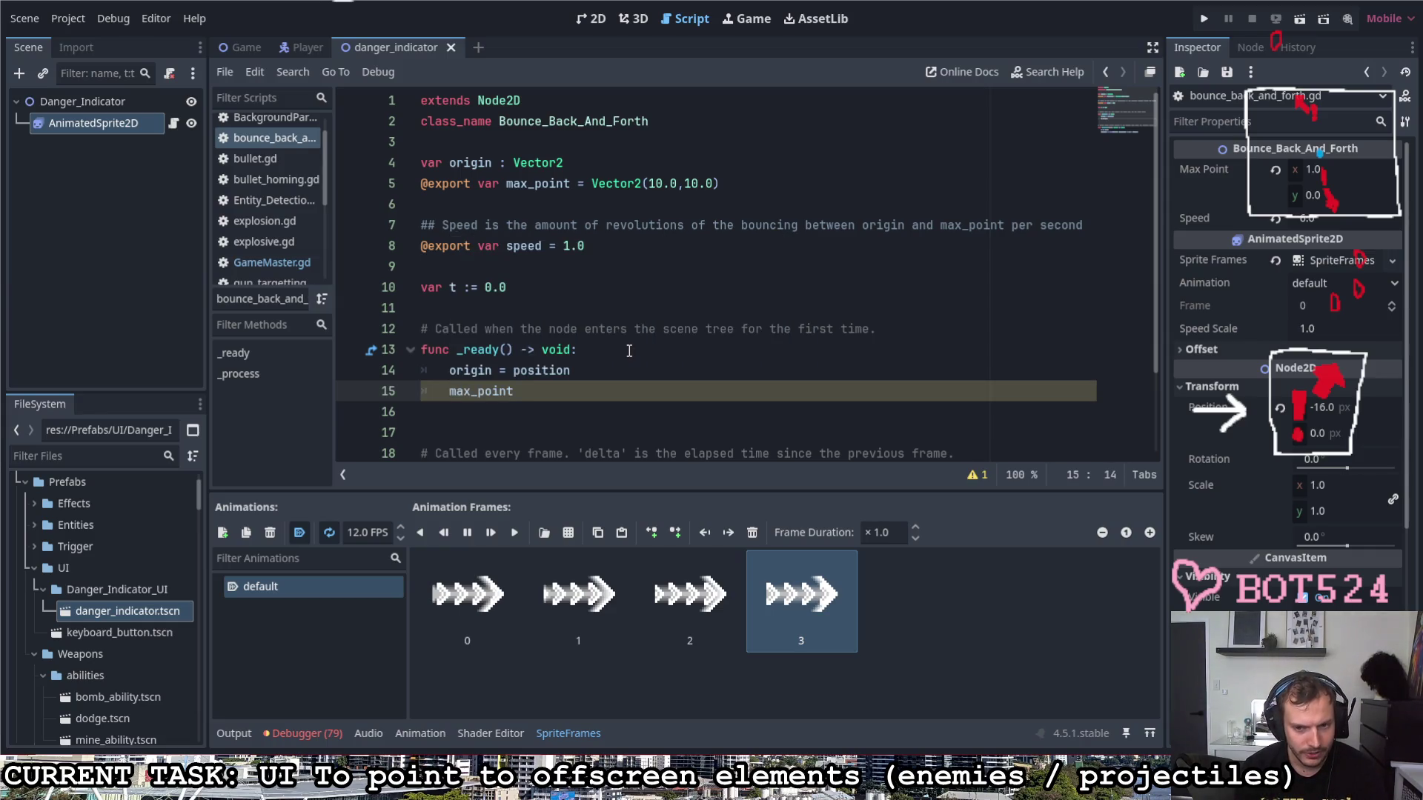
type("= origin")
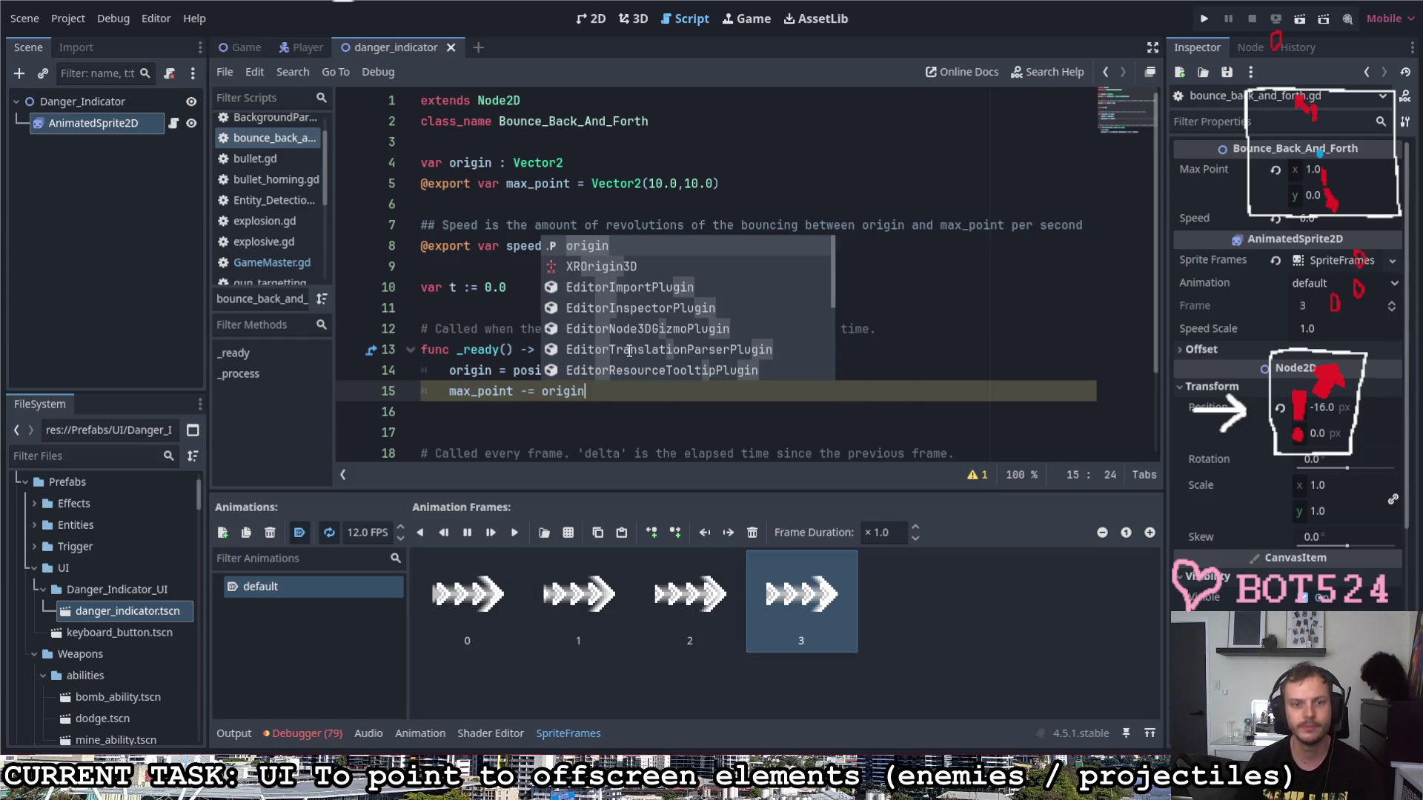
left_click(528, 252)
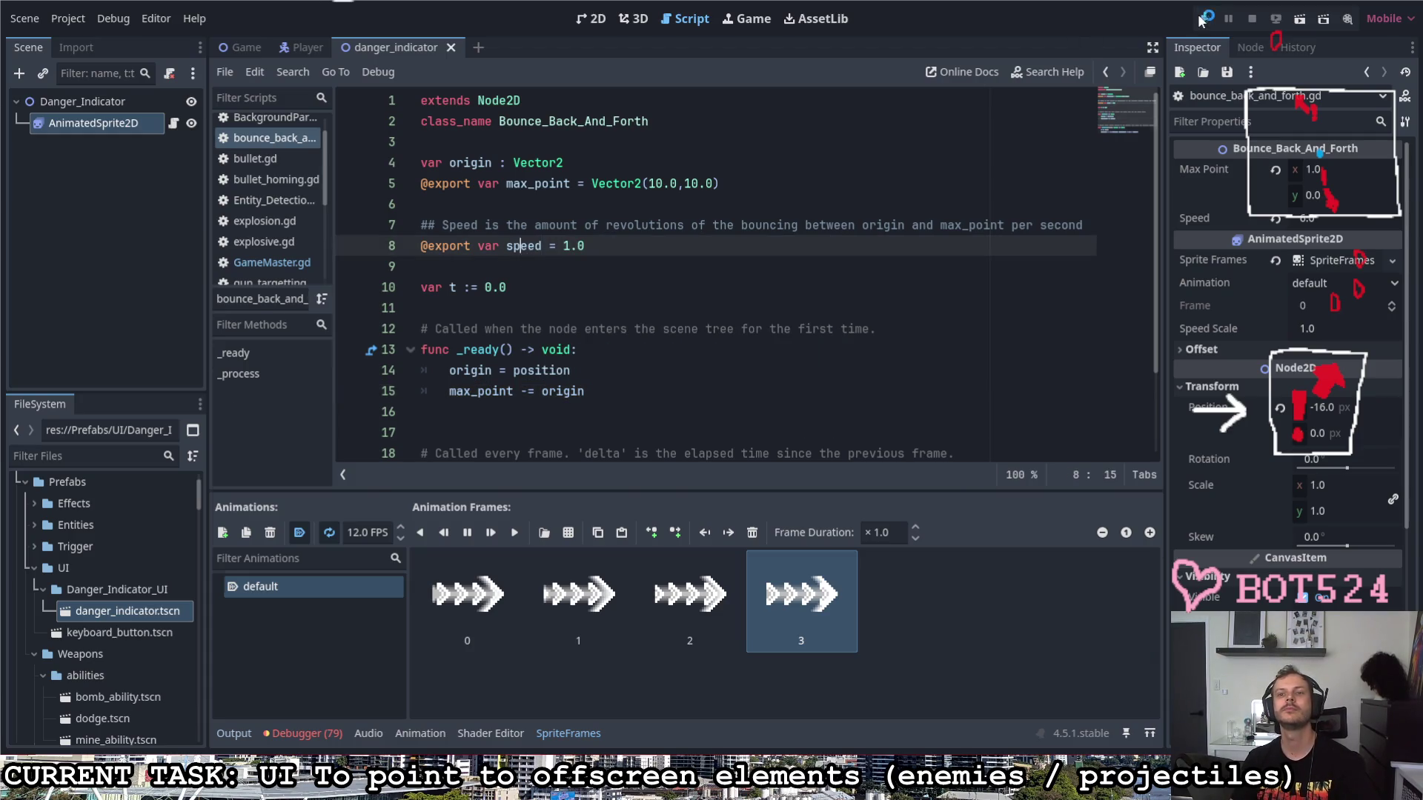
left_click(1201, 20)
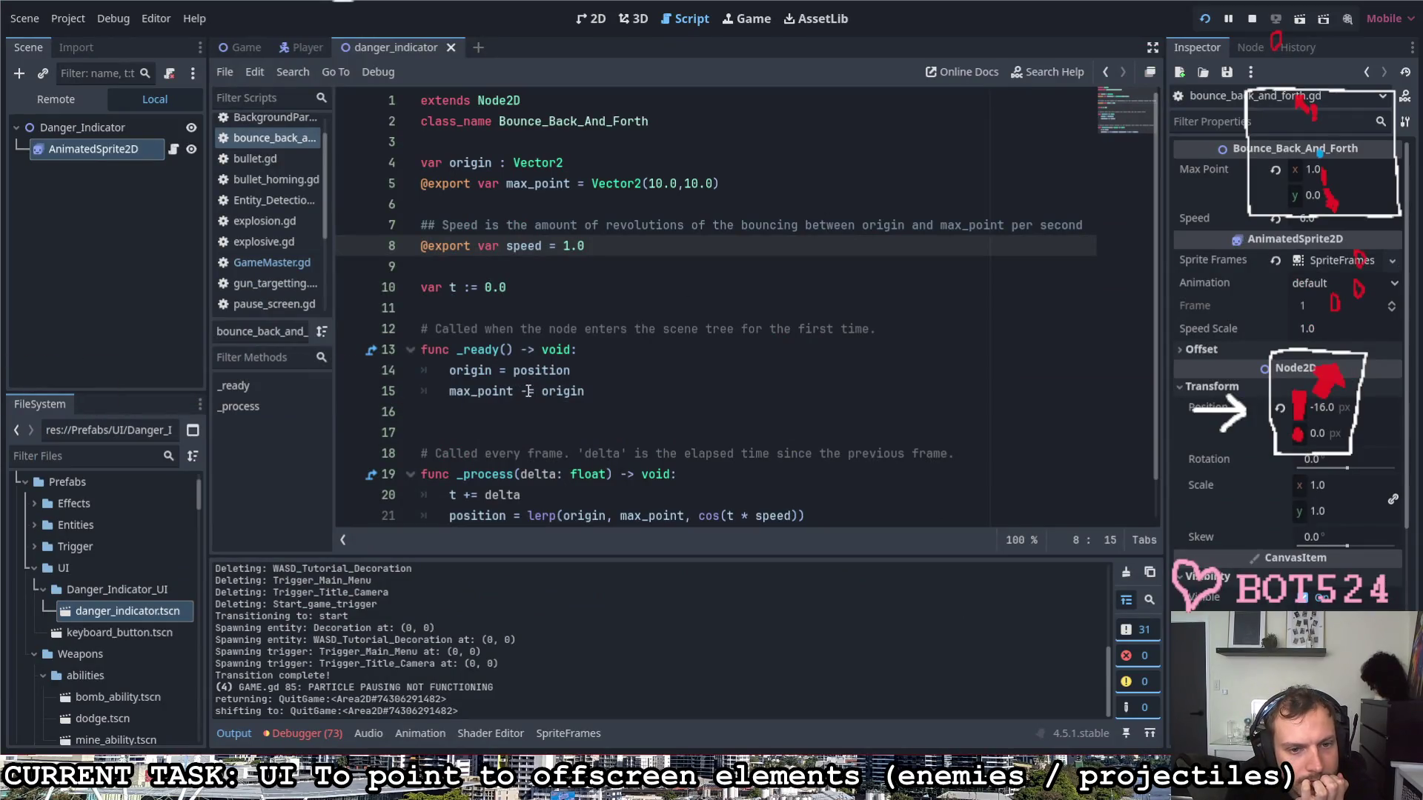
left_click(528, 391)
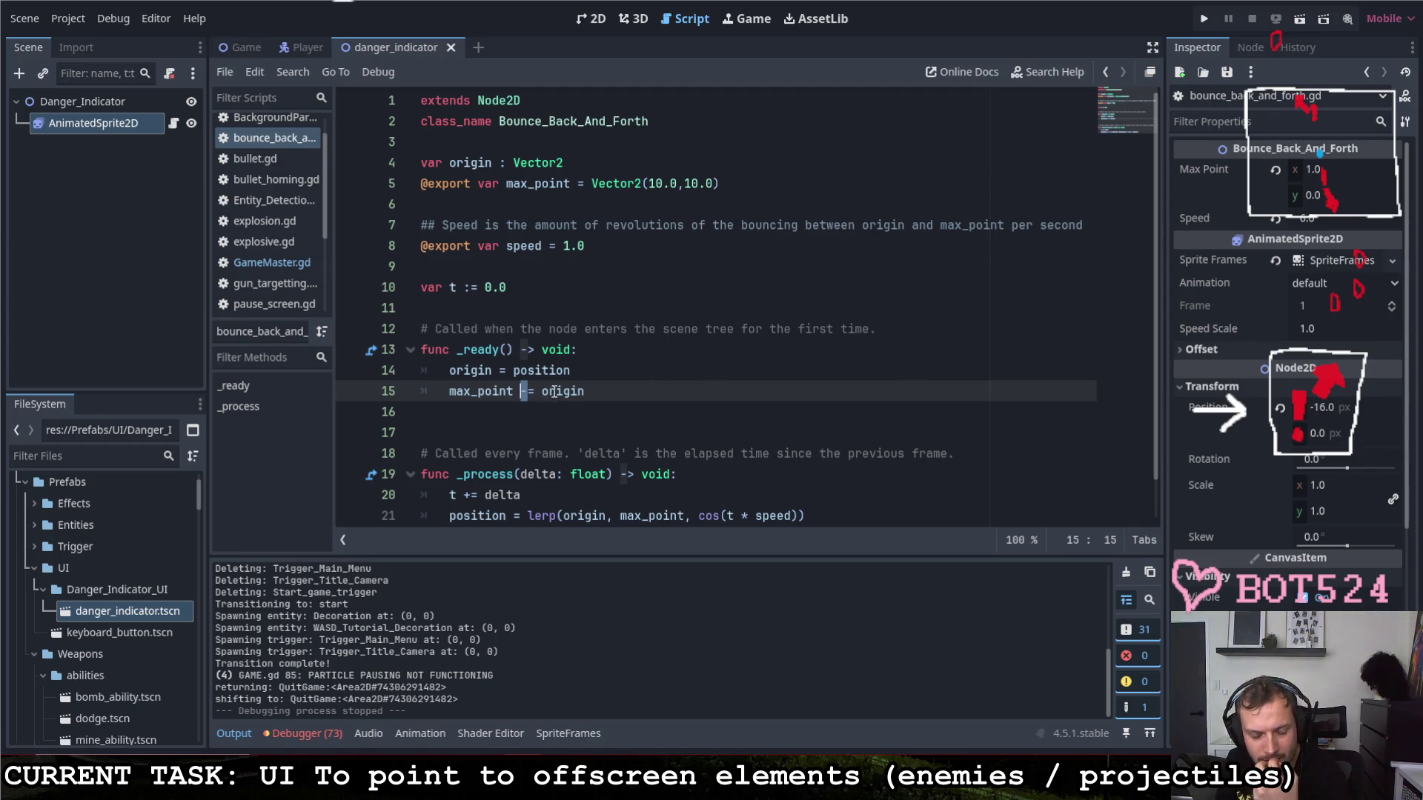
Run the game with F5 to test the change, then return to the editor
key("F5")
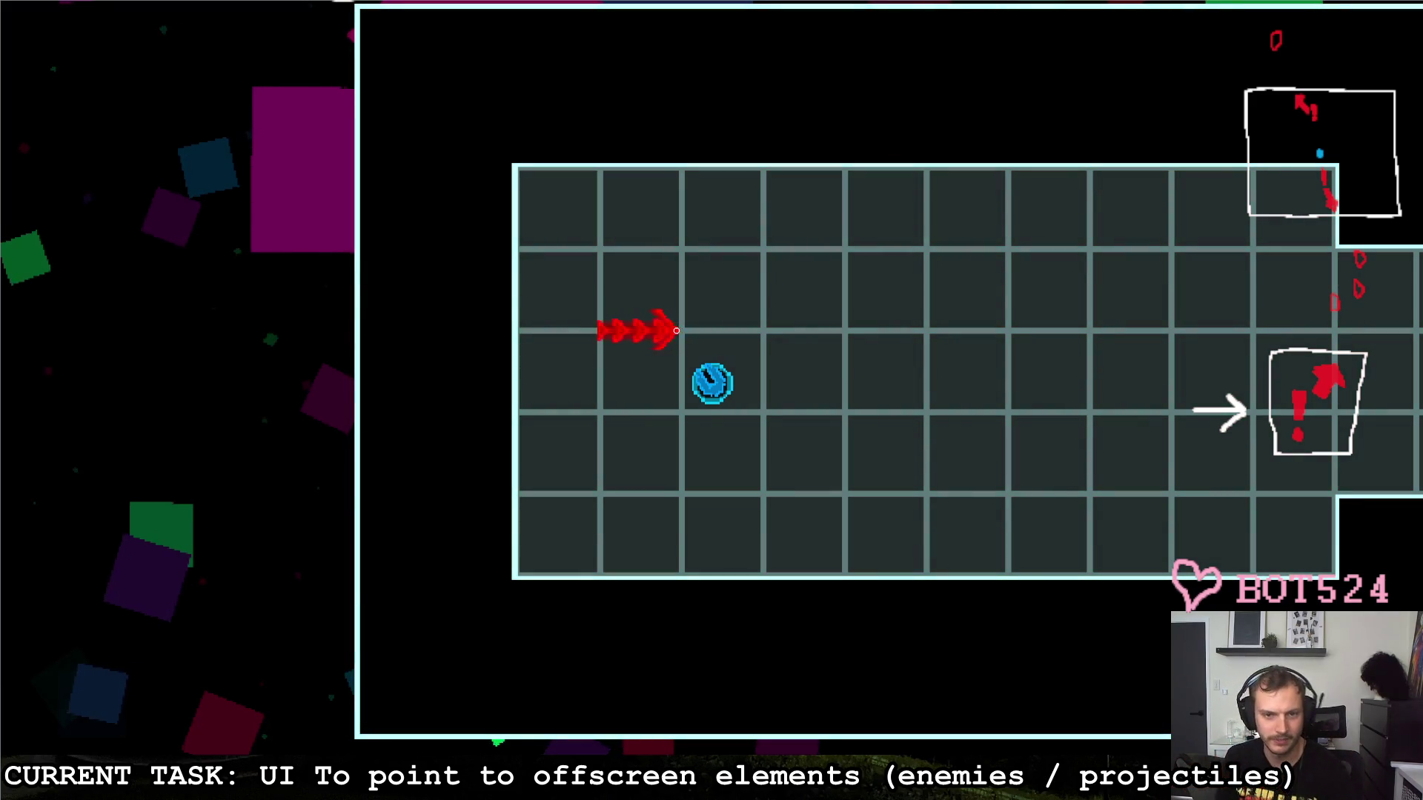
key("Escape")
key("alt+Tab")
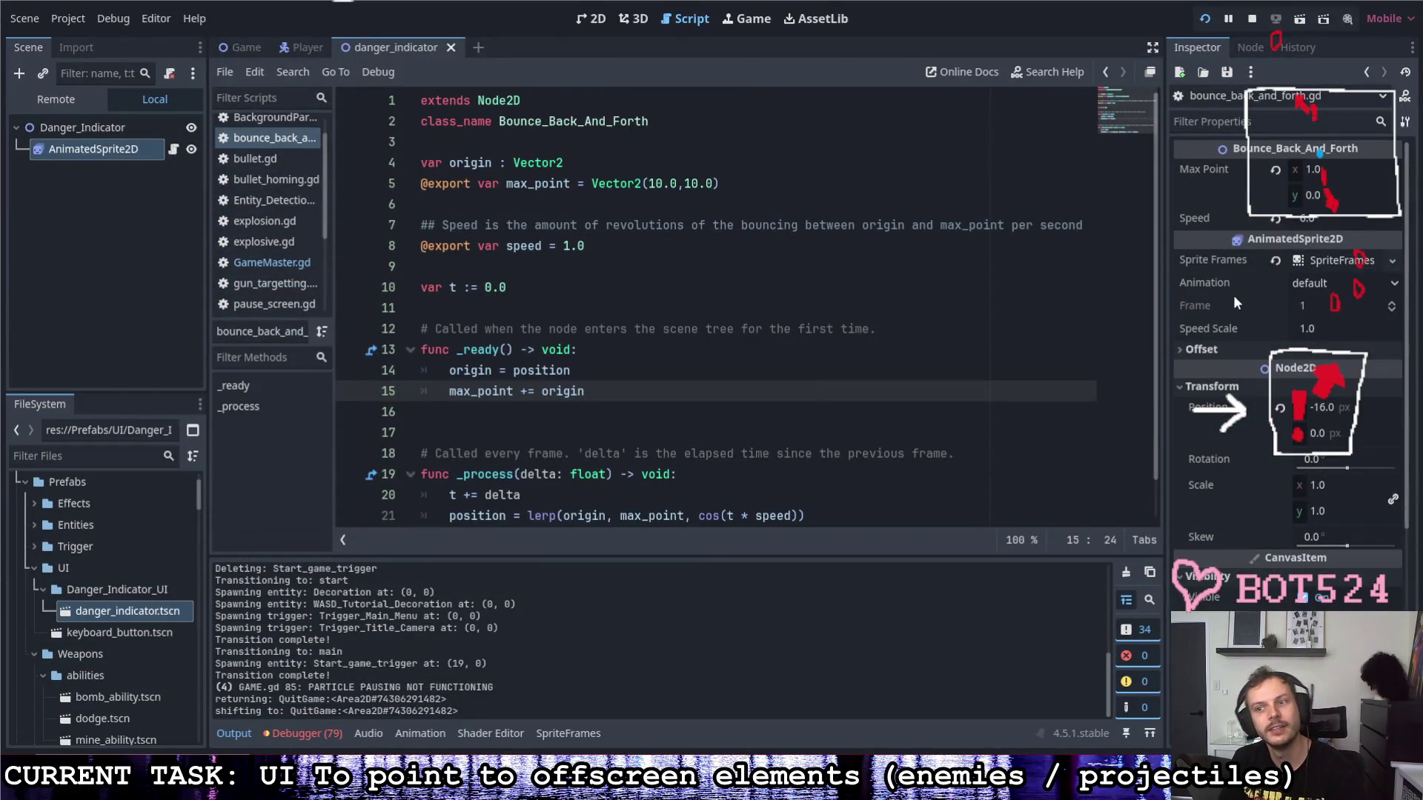
Set the danger indicator's Speed to 12 and run the game again
left_click(1324, 220)
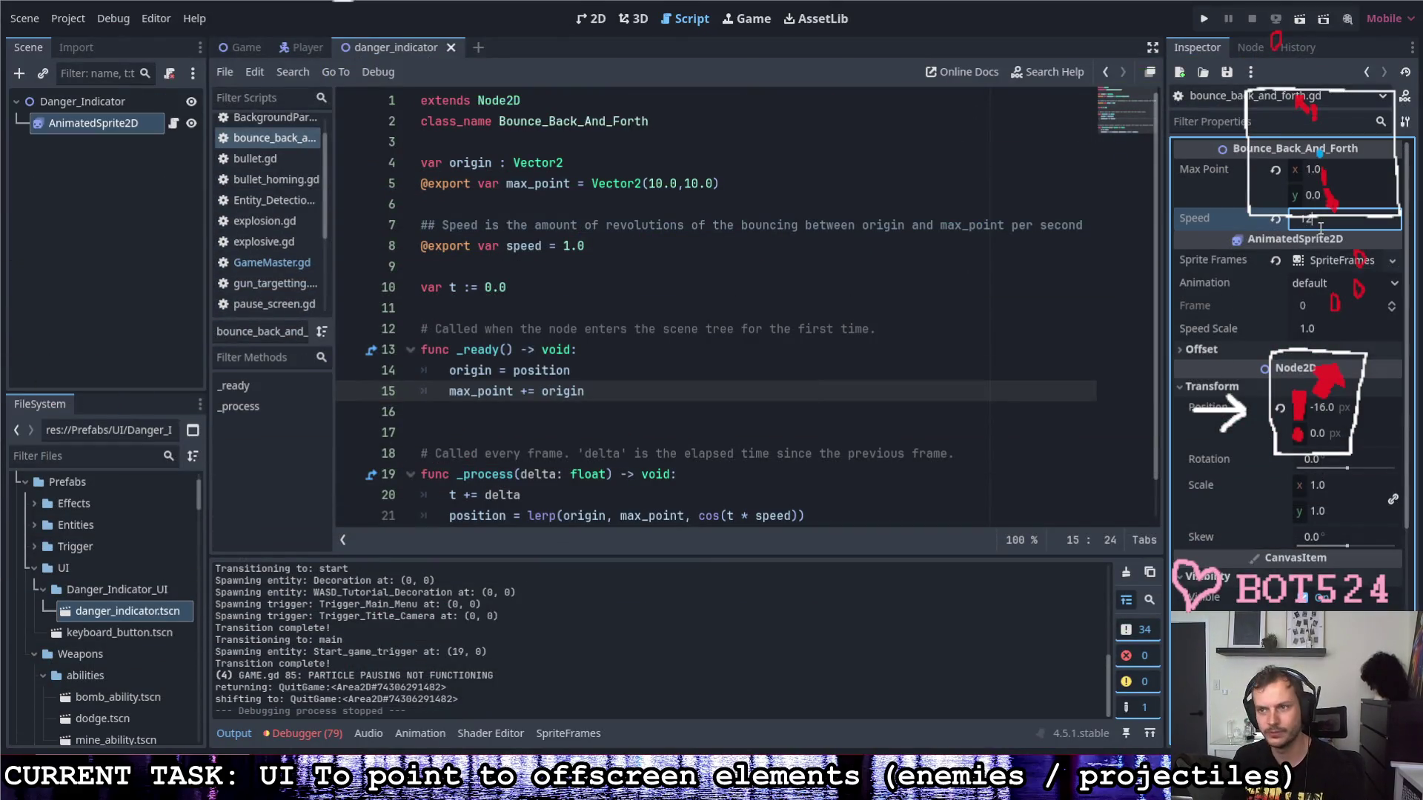
type("12")
key("Return")
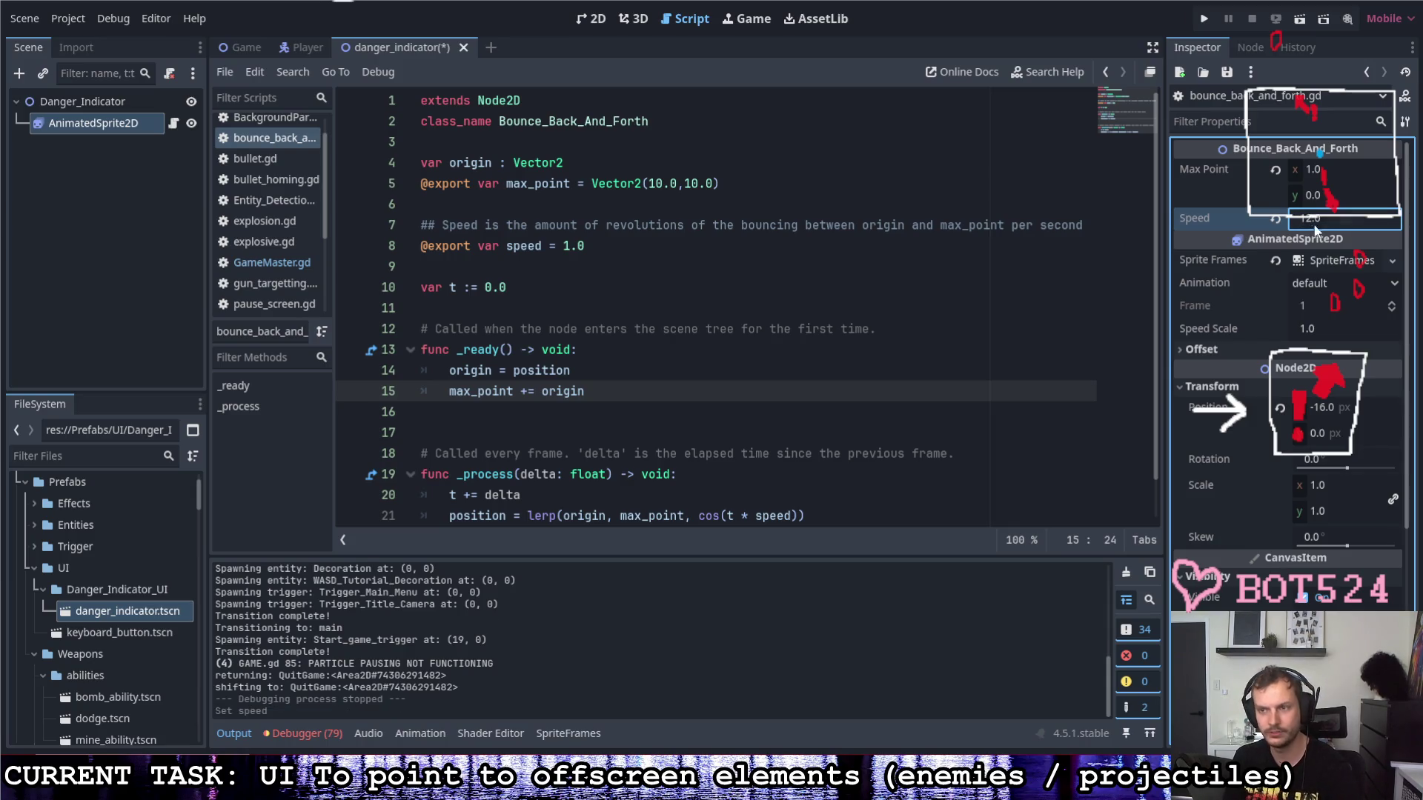
left_click(1203, 22)
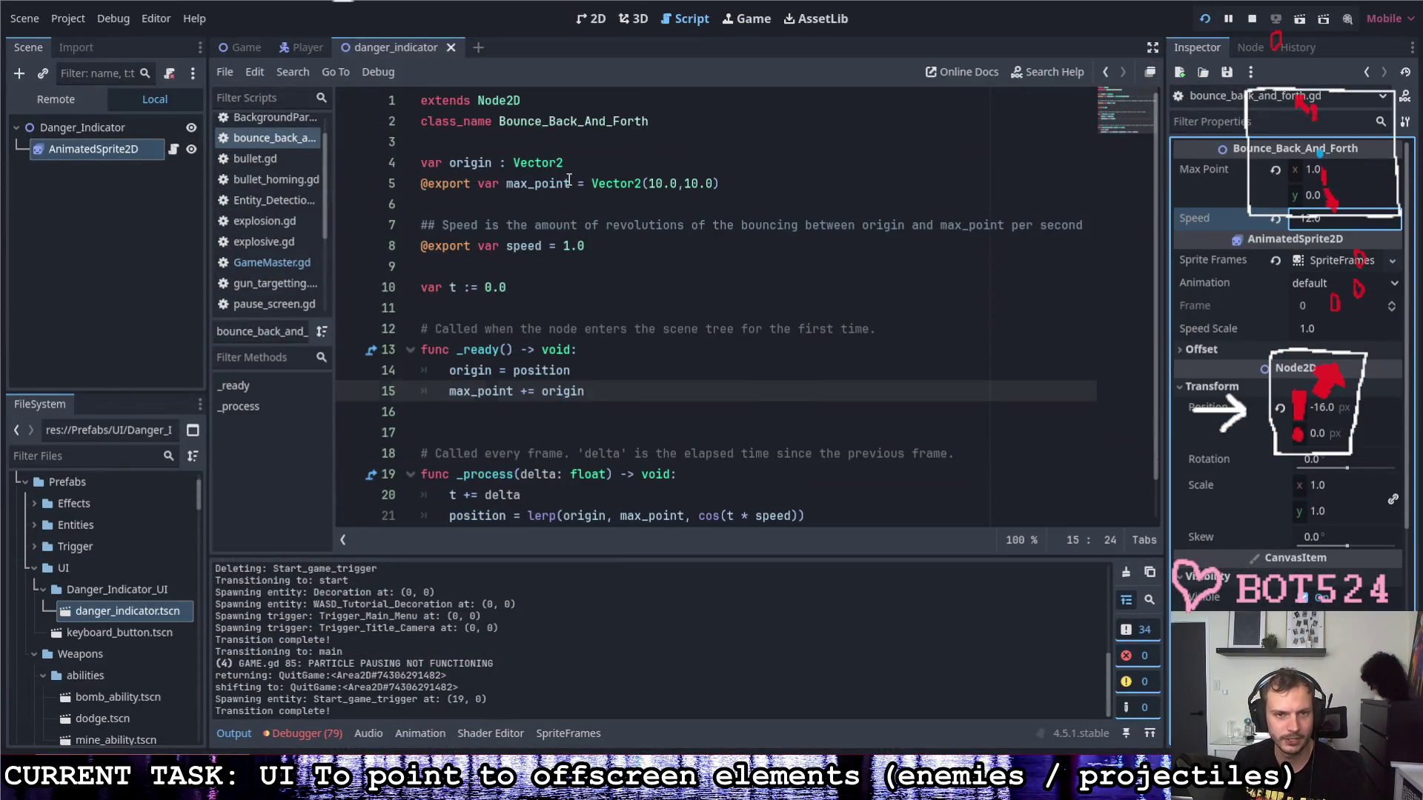
Rename every max_point in the script to offset using Find and Replace All
double_click(514, 177)
type("o")
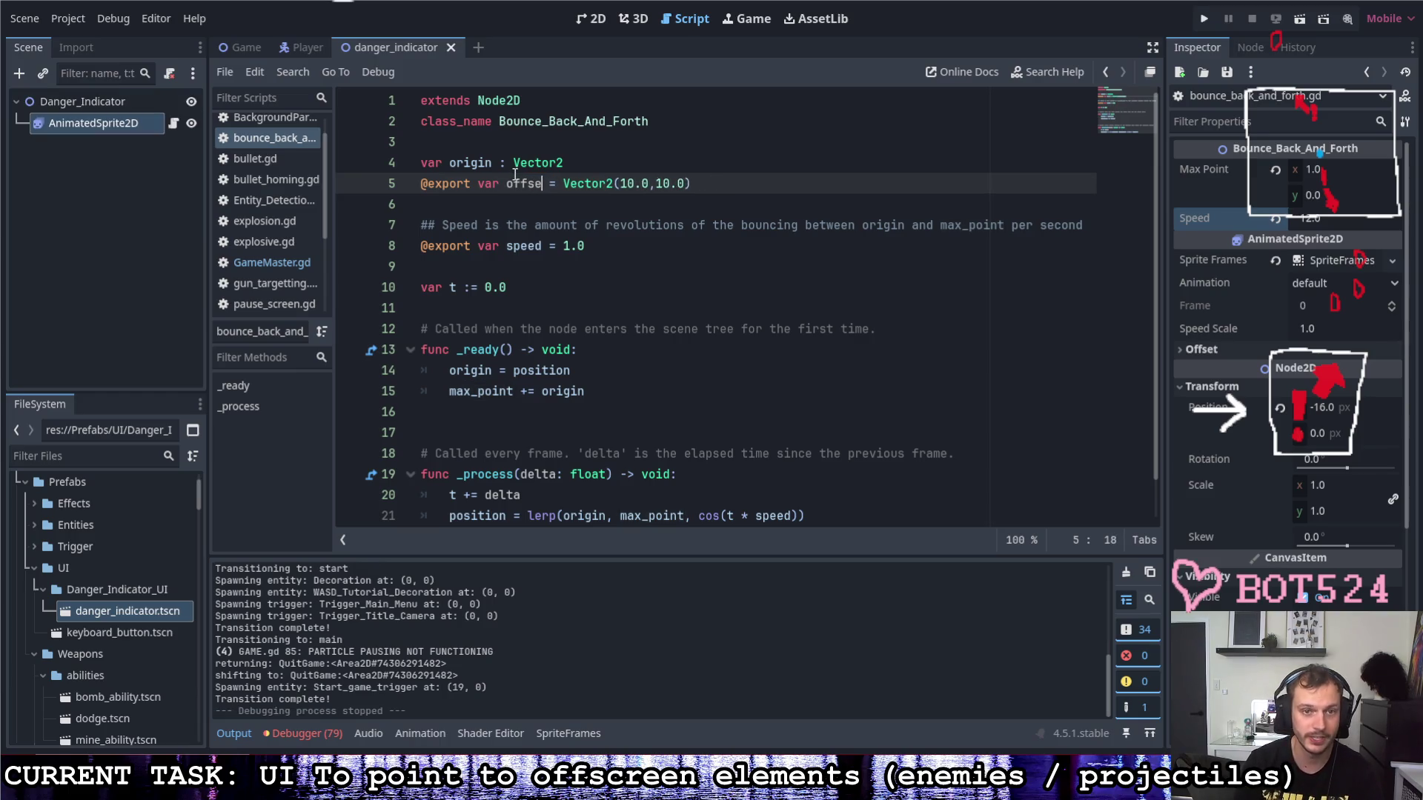
key("ctrl+z")
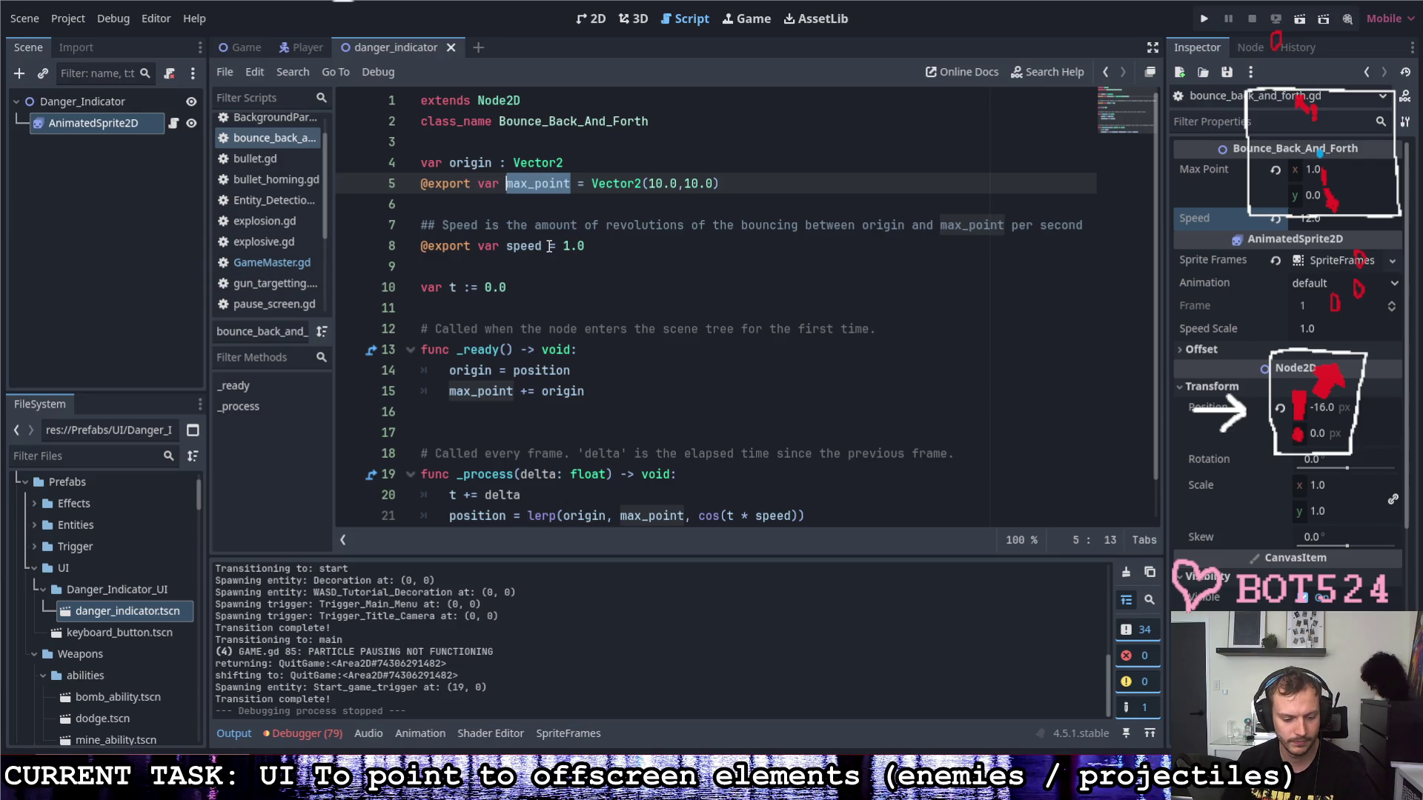
key("ctrl+f")
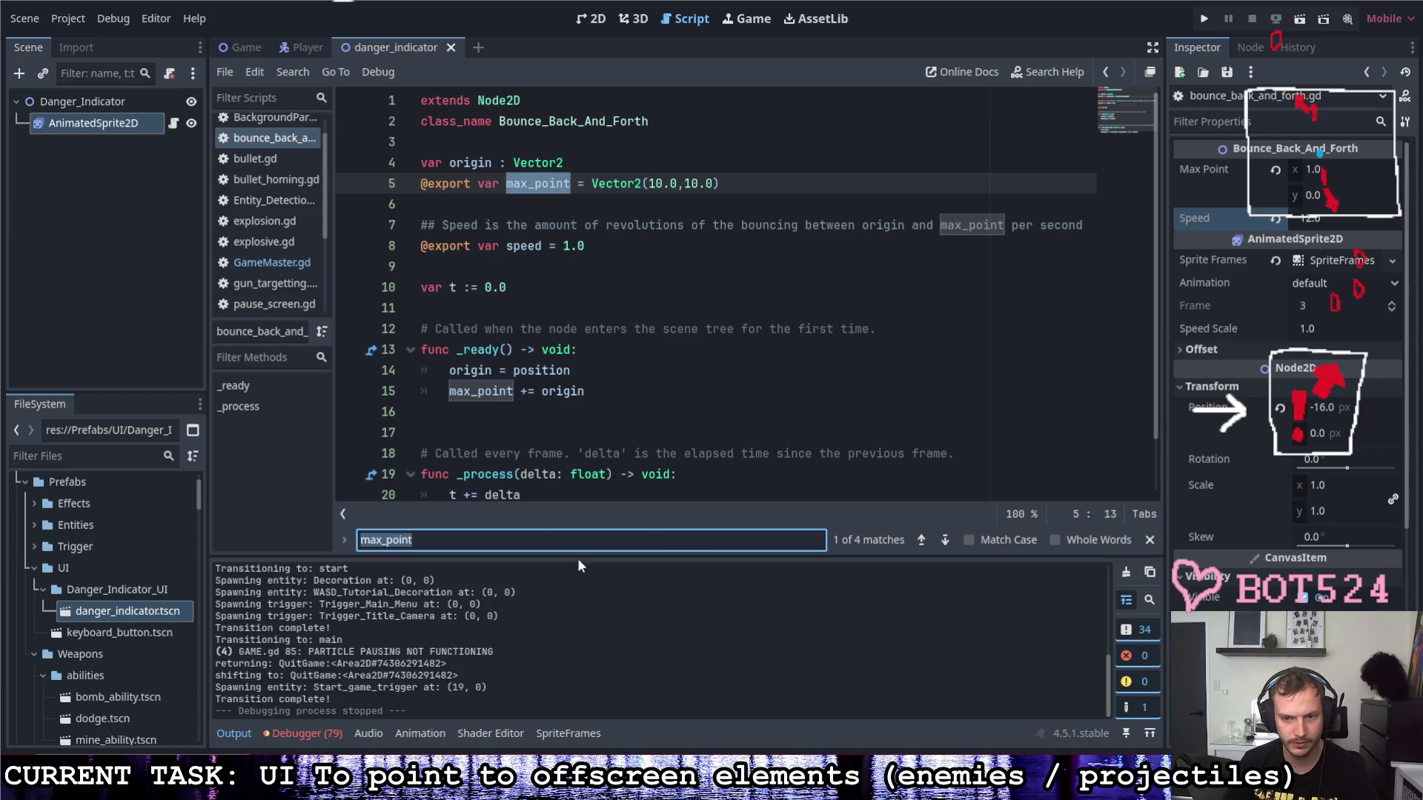
left_click(341, 540)
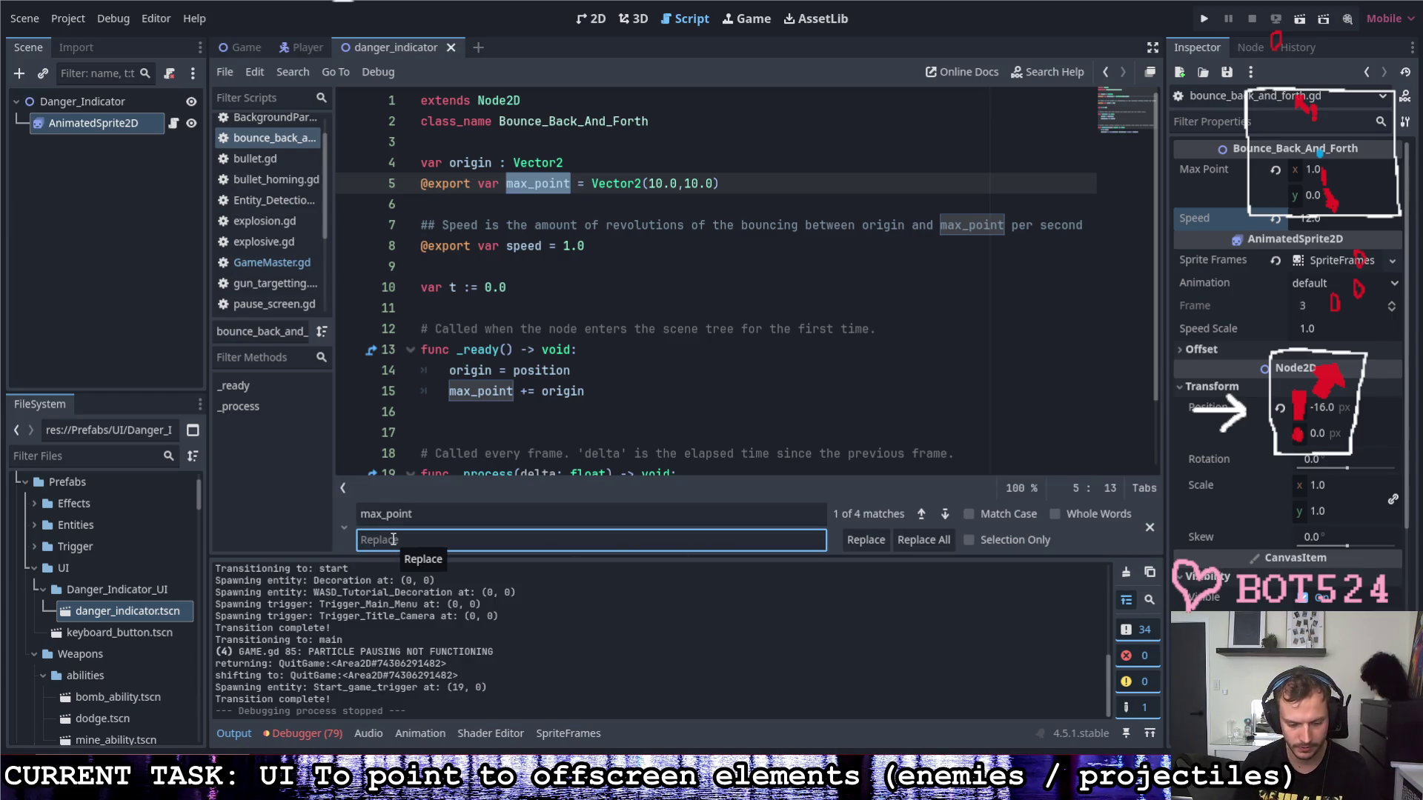
type("set")
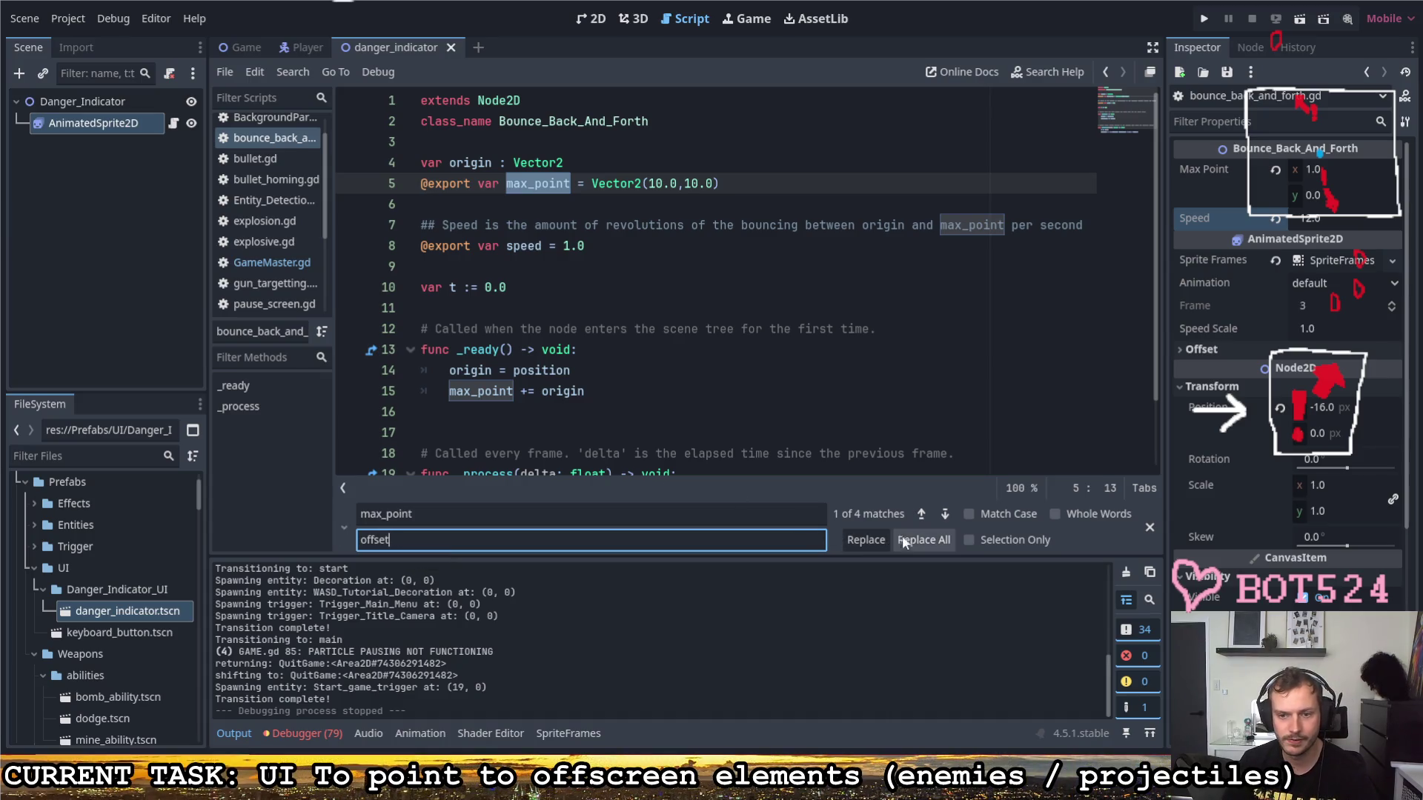
left_click(902, 543)
left_click(658, 351)
scroll(656, 391, "down", 2)
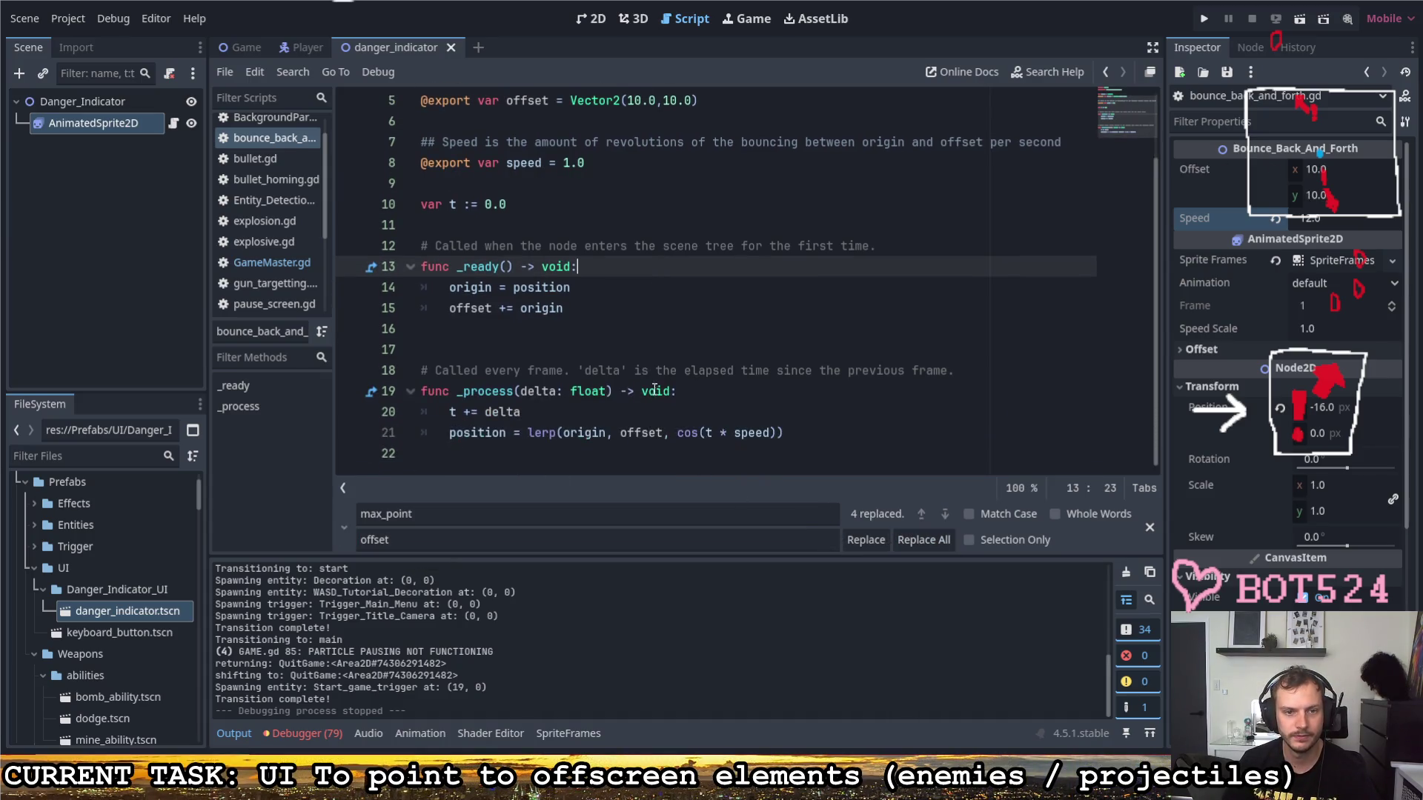
scroll(656, 392, "up", 2)
left_click(658, 389)
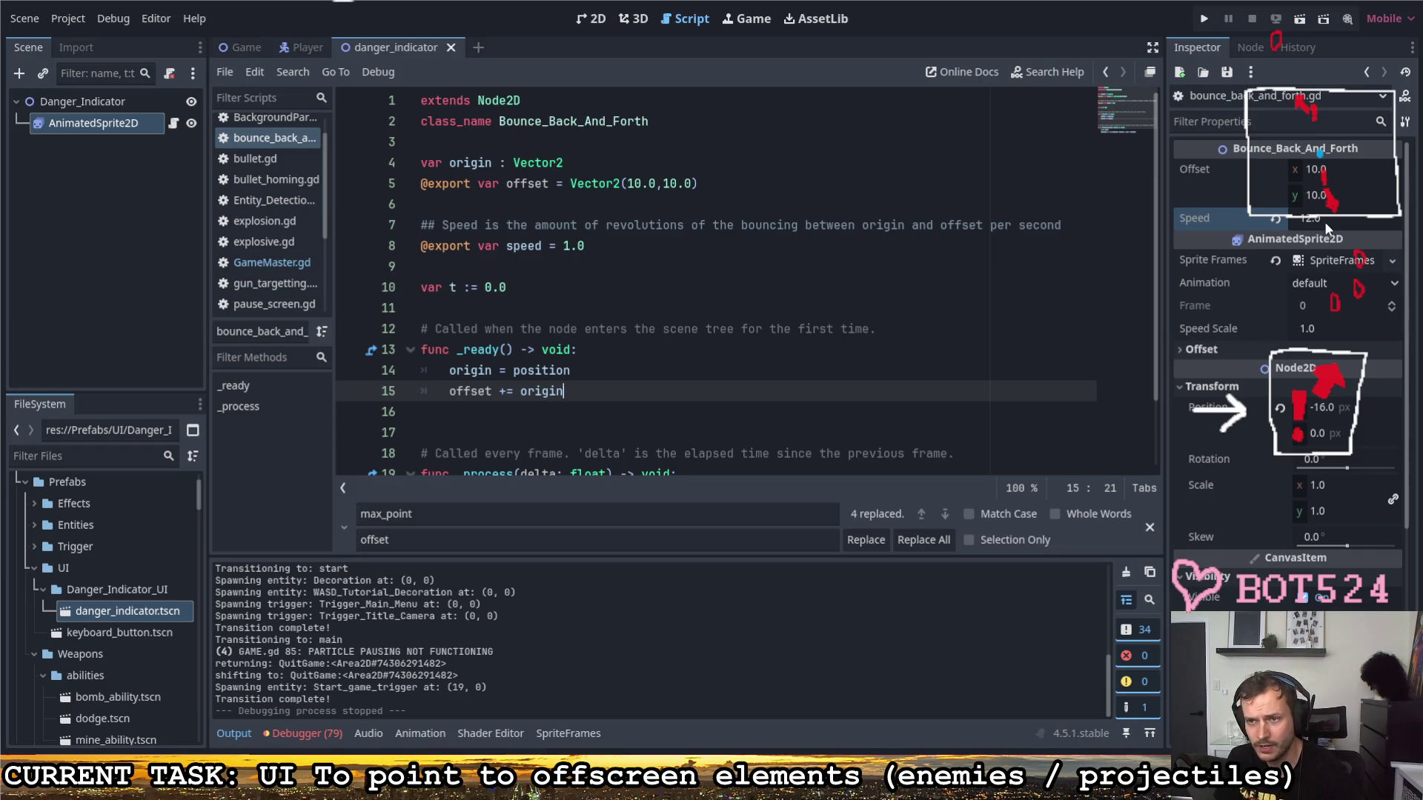
Set the indicator's Offset to (-6.0, 0.0), then save and run the game
left_click(1321, 194)
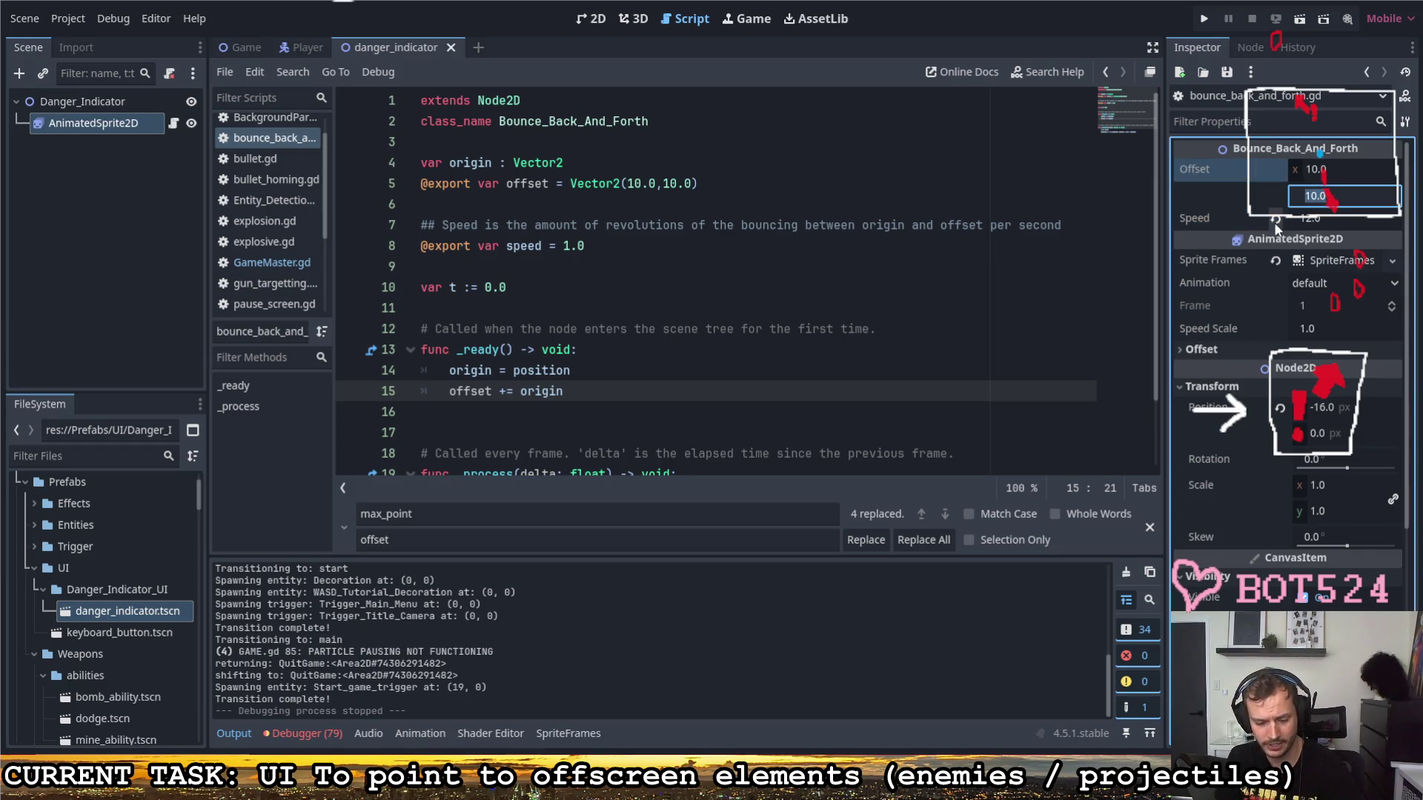
key("shift+Tab")
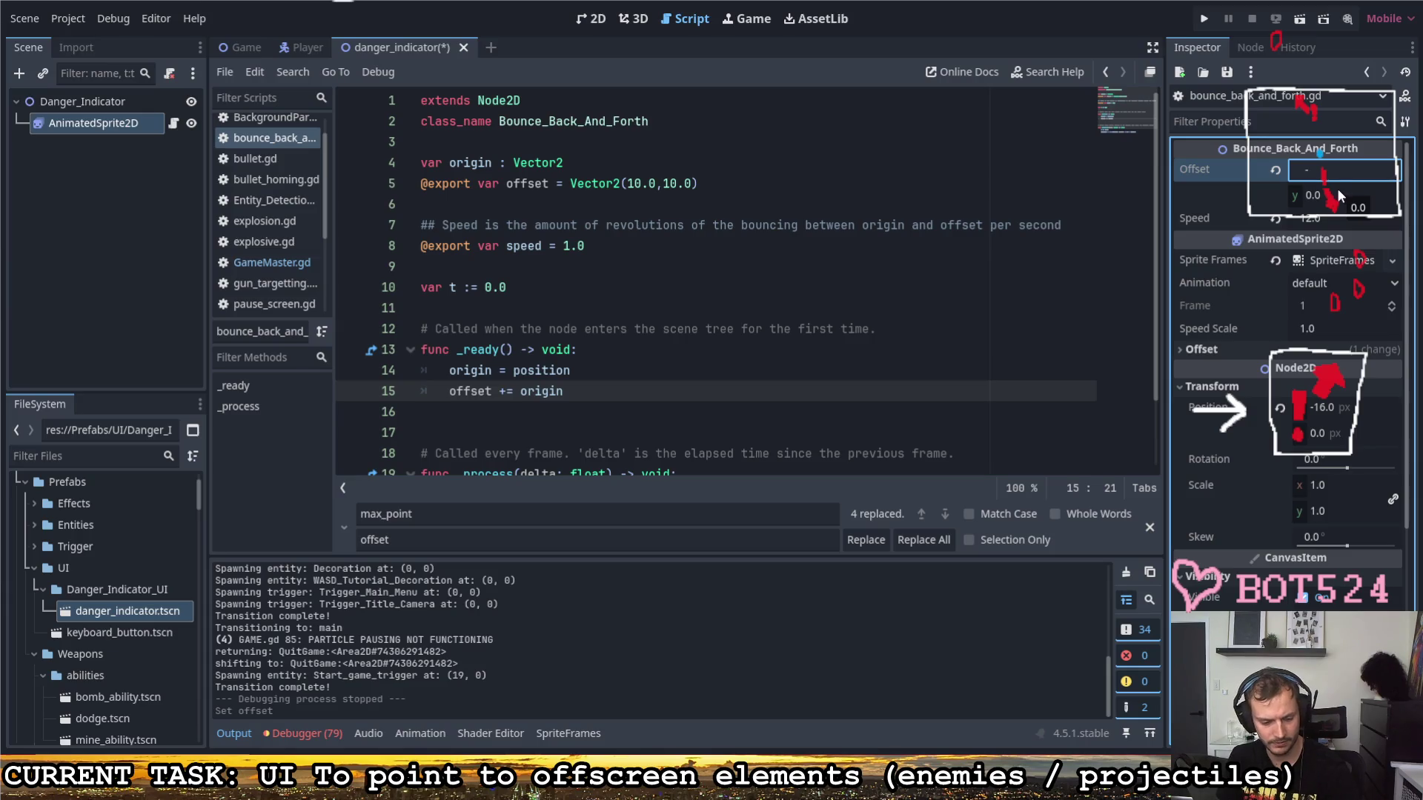
type("6")
key("Return")
key("F5")
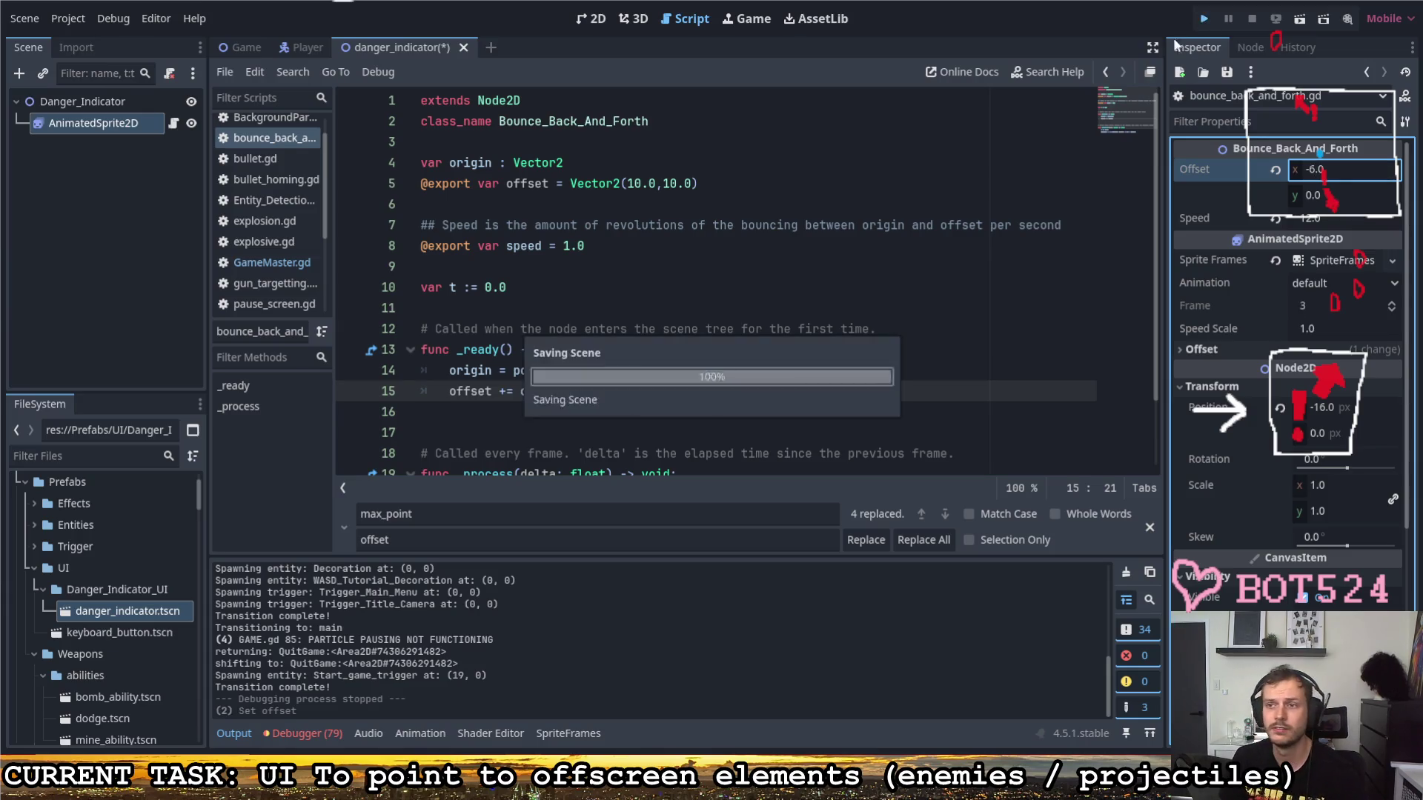
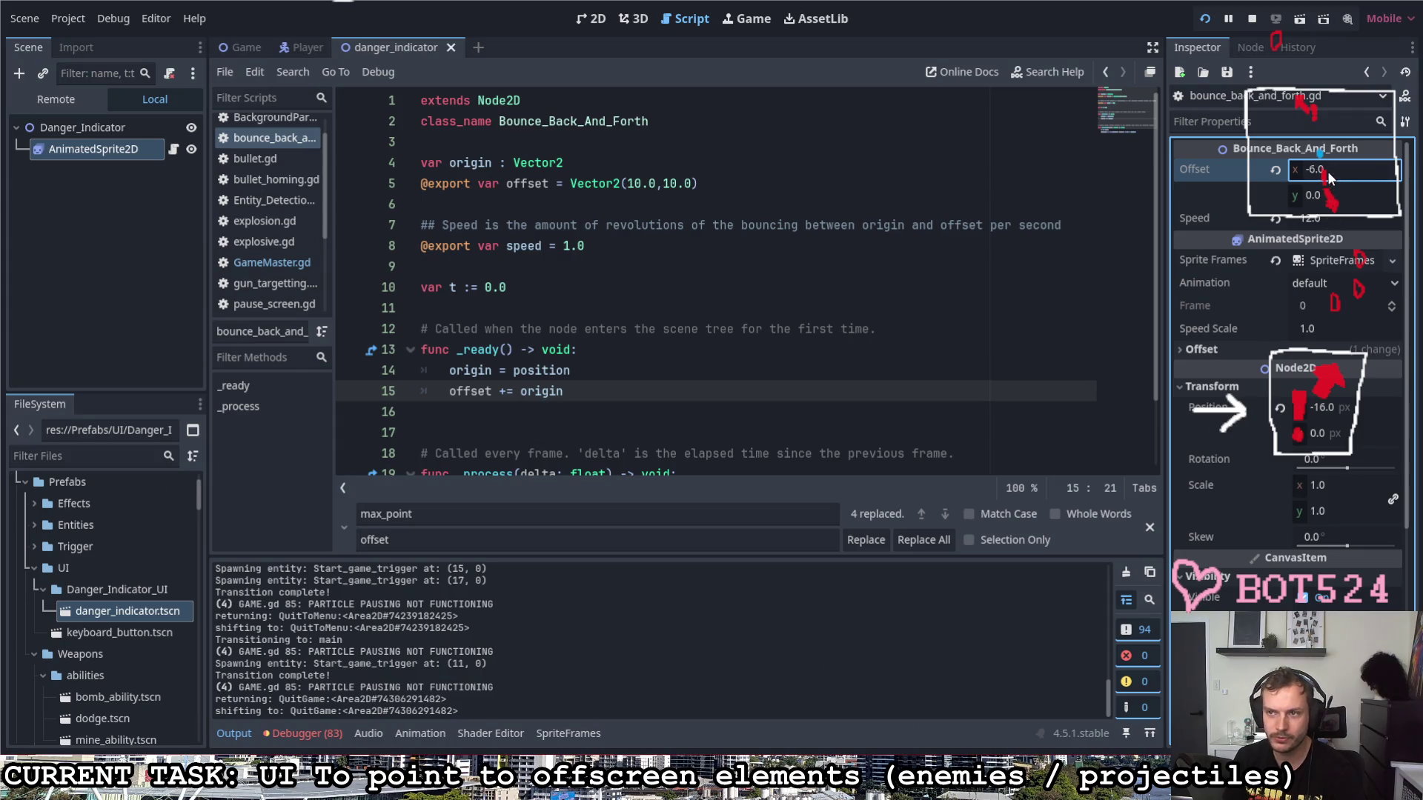
Set the bounce Offset x to -2 and Speed to 24.0, then playtest the arrow twice
type("2")
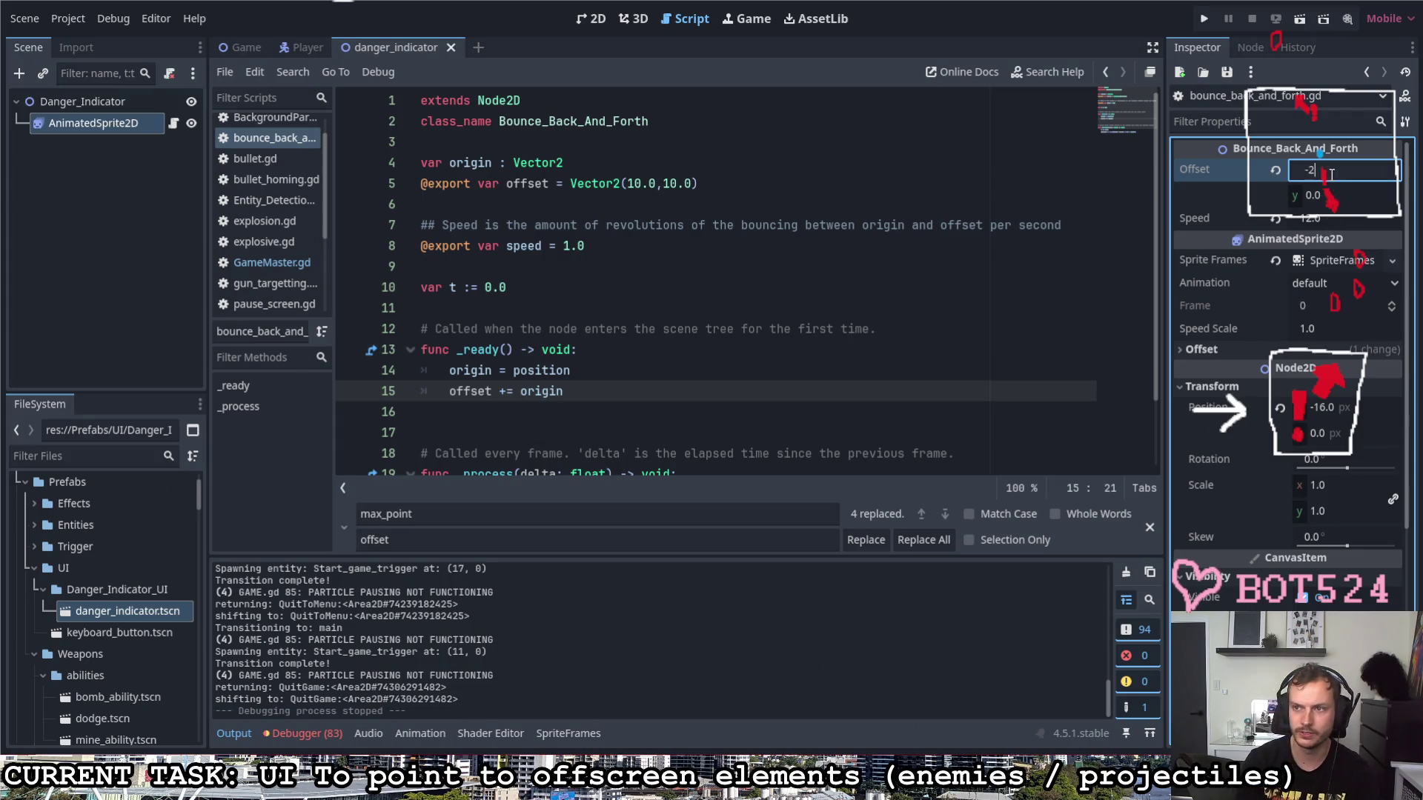
left_click(1344, 220)
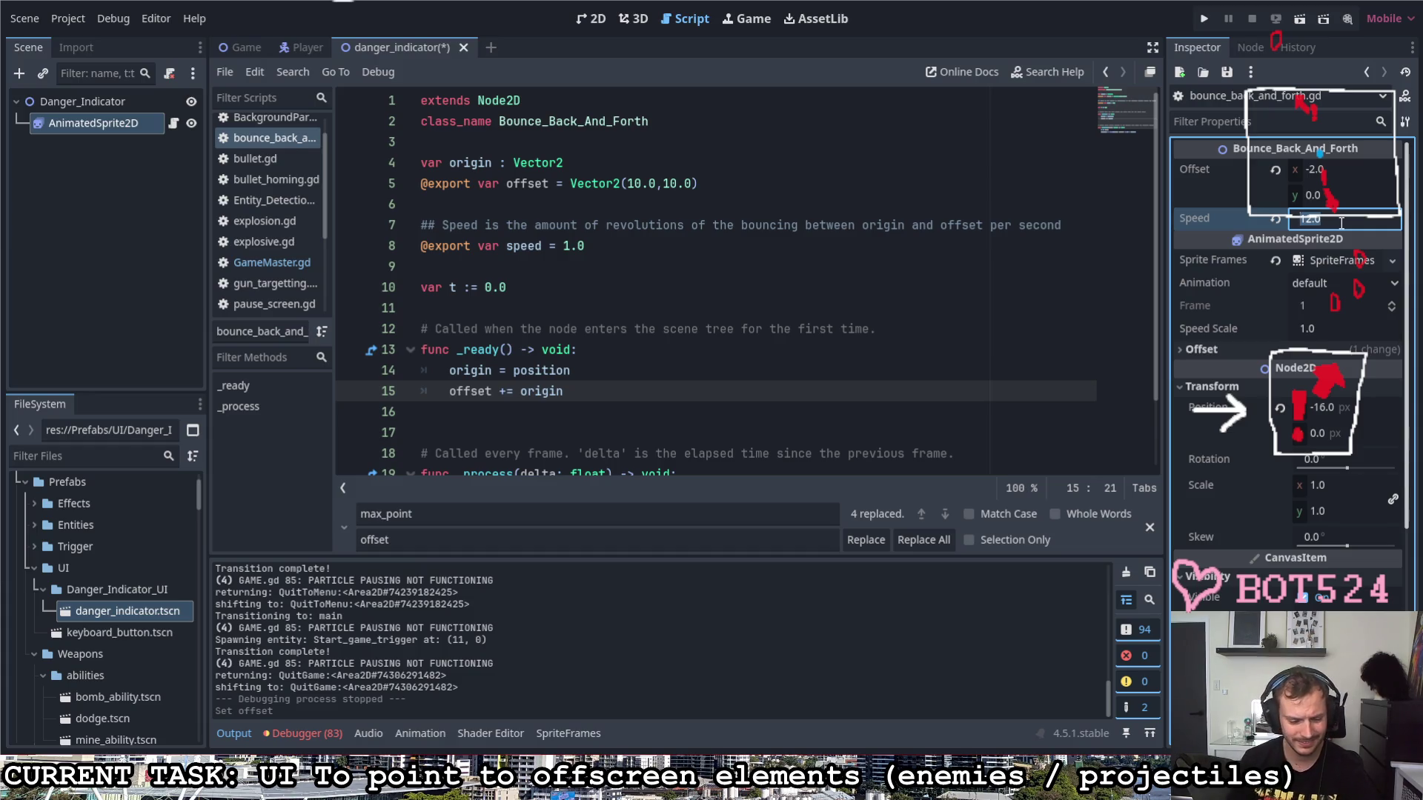
type("24")
key("Return")
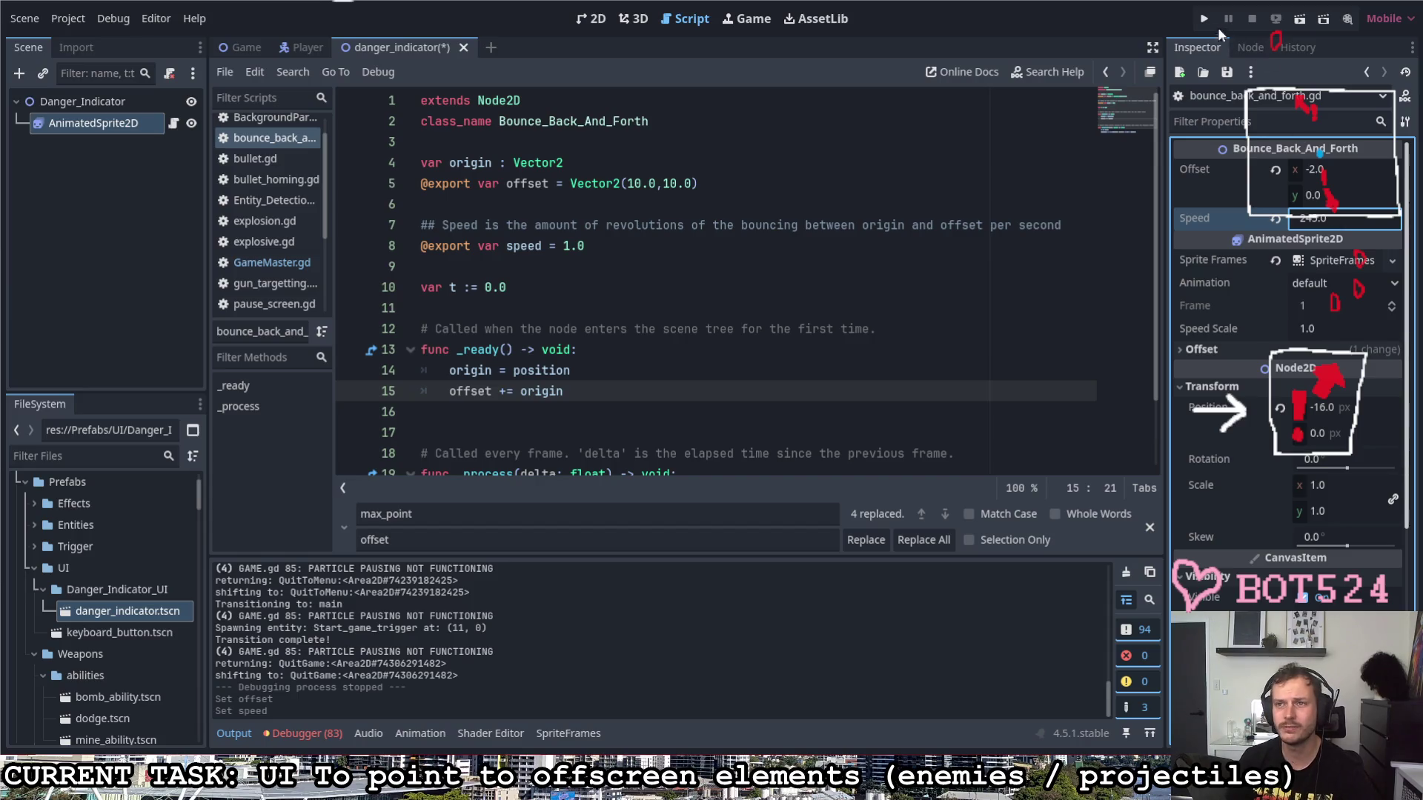
left_click(1203, 18)
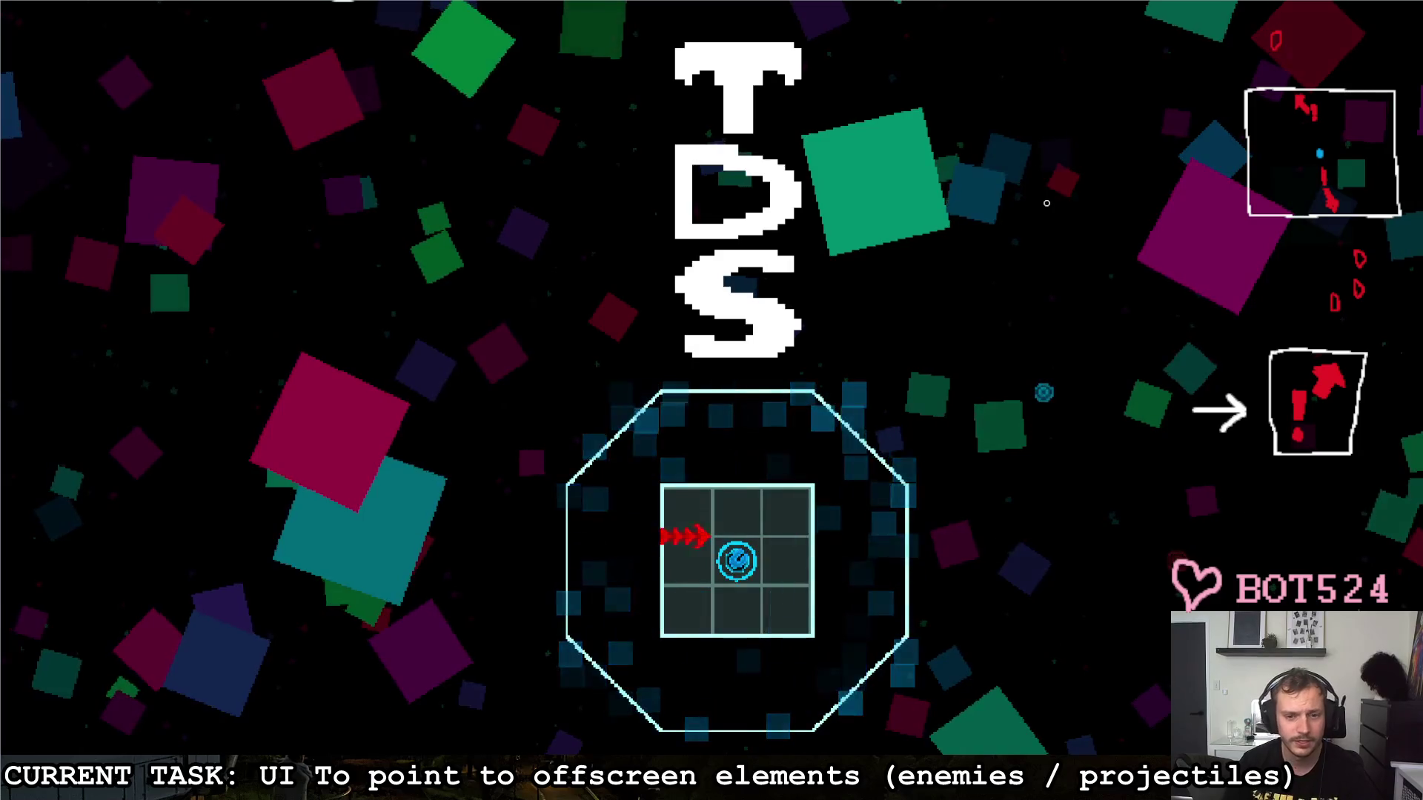
key("d")
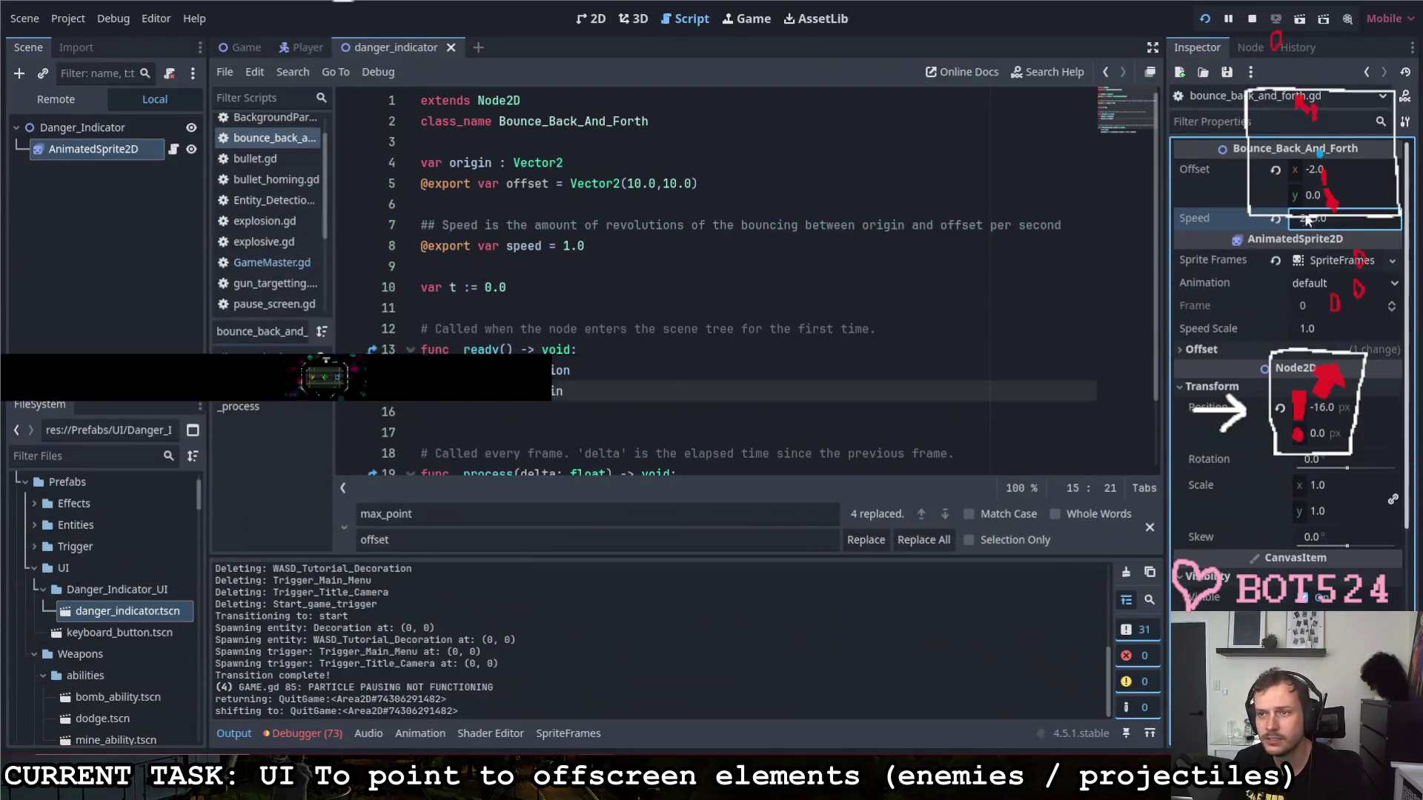
left_click(1319, 216)
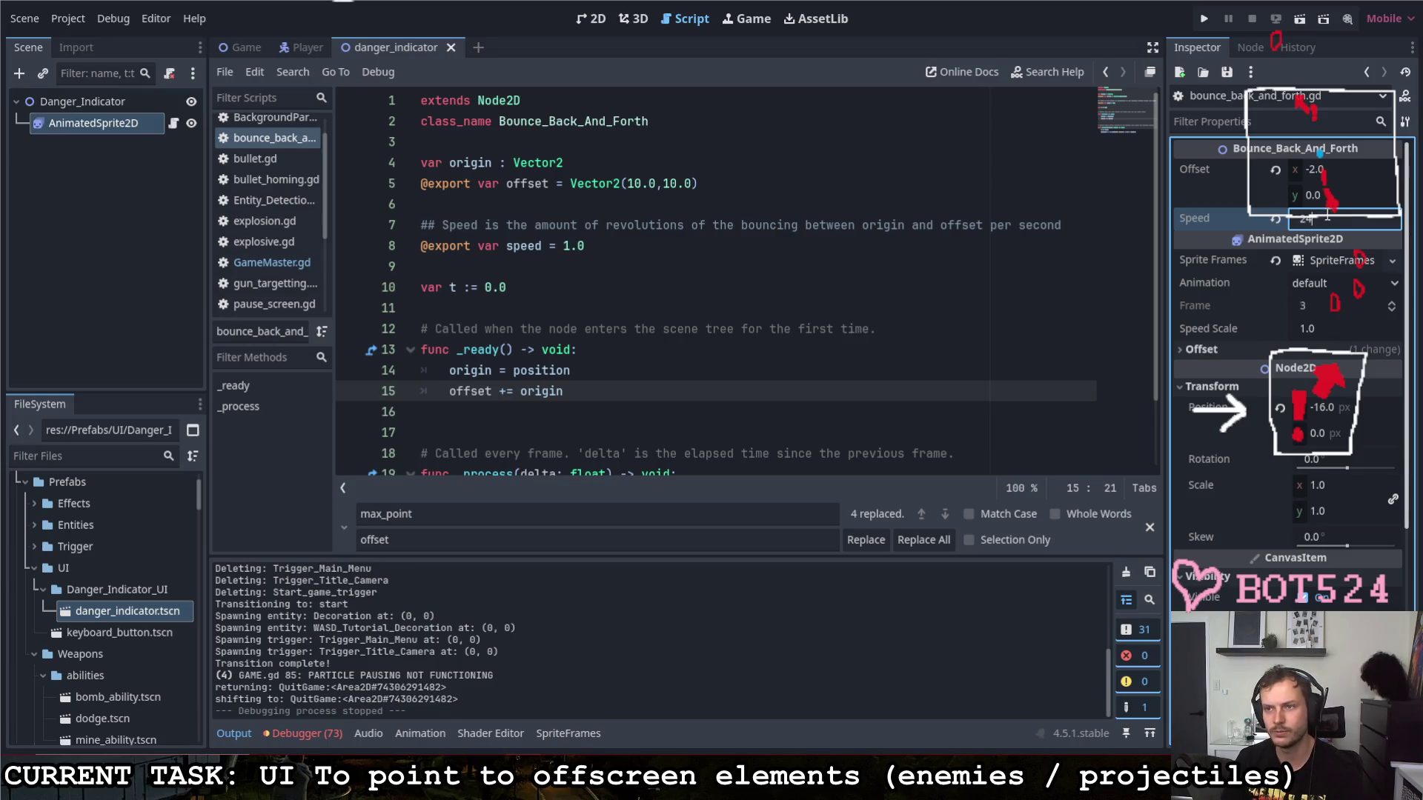
key("Return")
left_click(1203, 19)
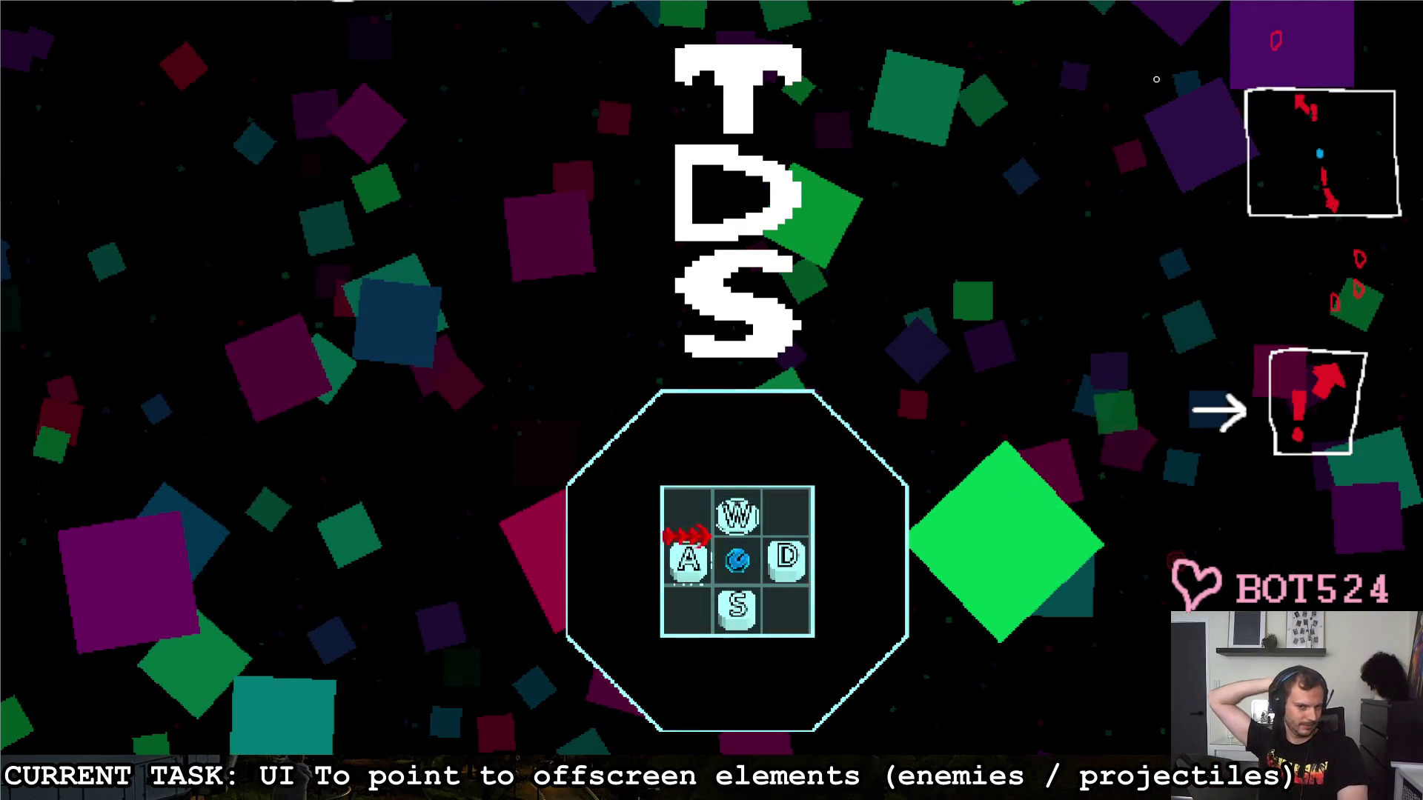
key("Escape")
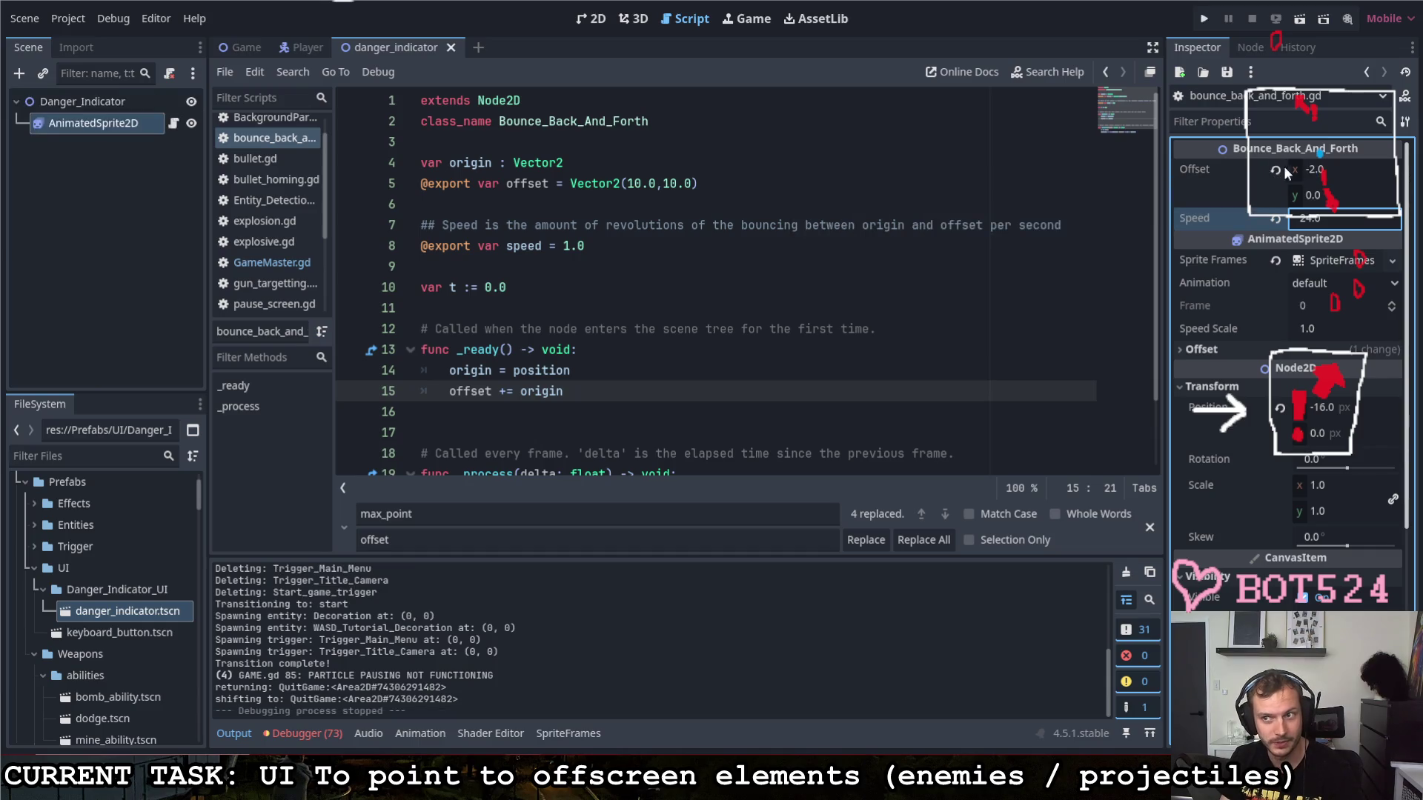
Reset Offset x to 0.0, playtest the bounce, and open the Game scene
left_click(1327, 171)
type("0")
key("Return")
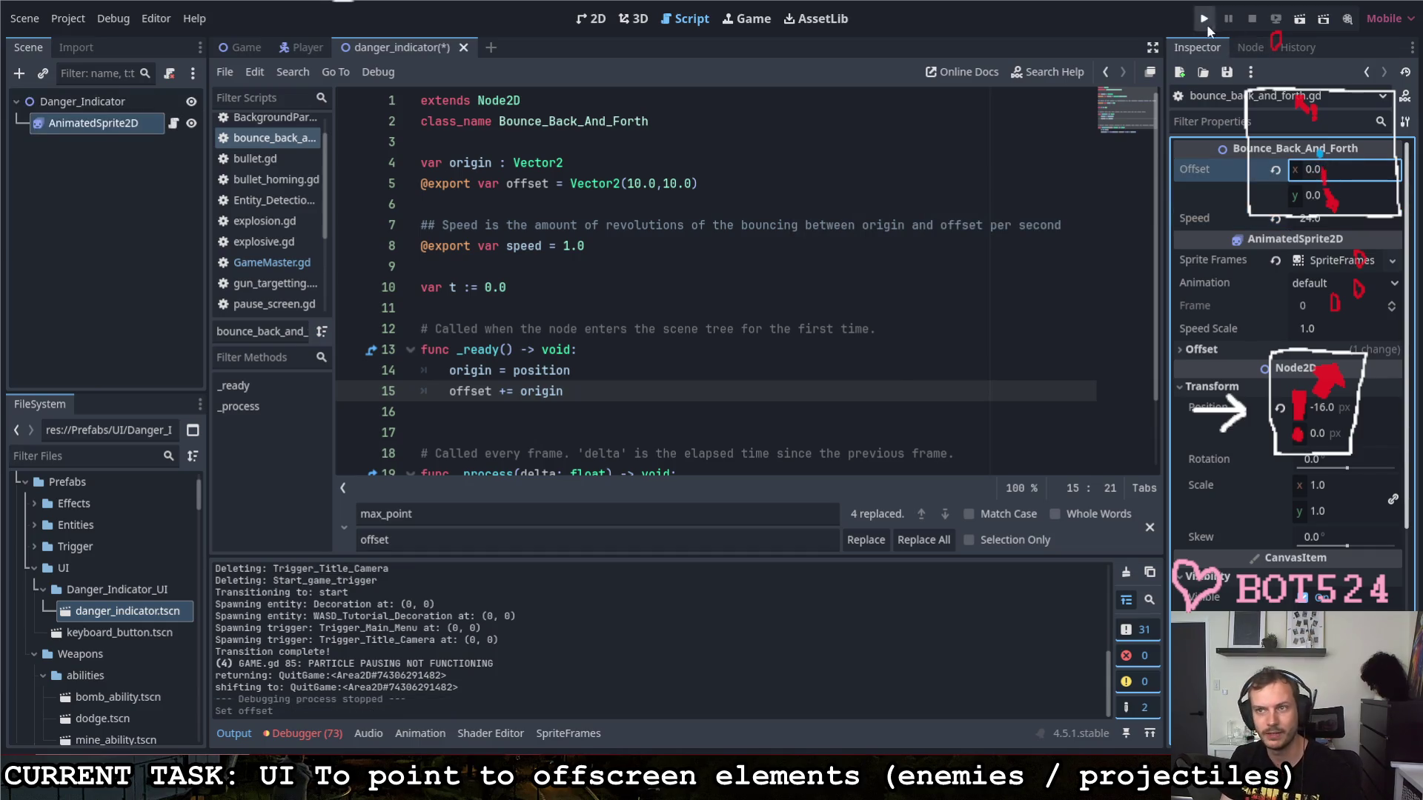
left_click(1205, 21)
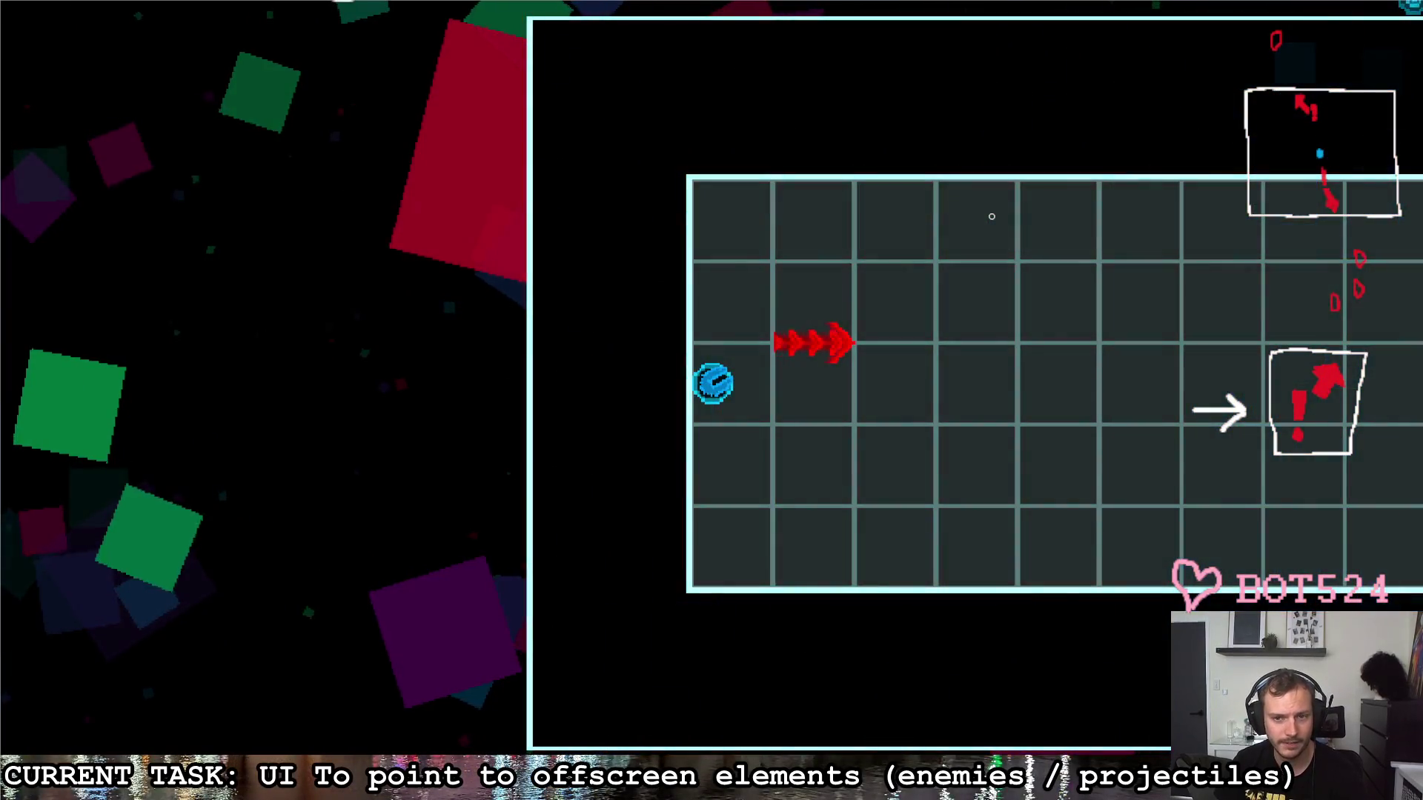
key("Escape")
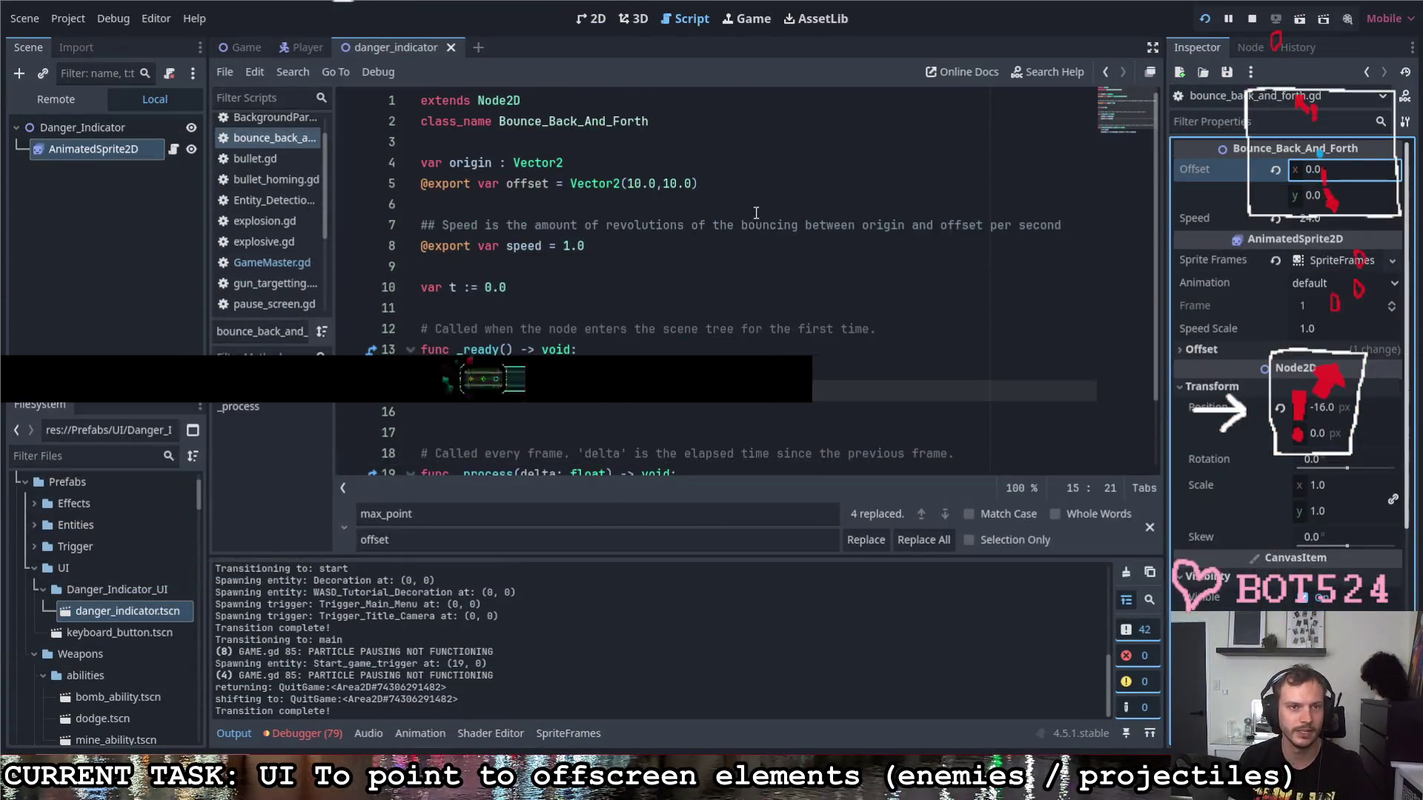
left_click(246, 48)
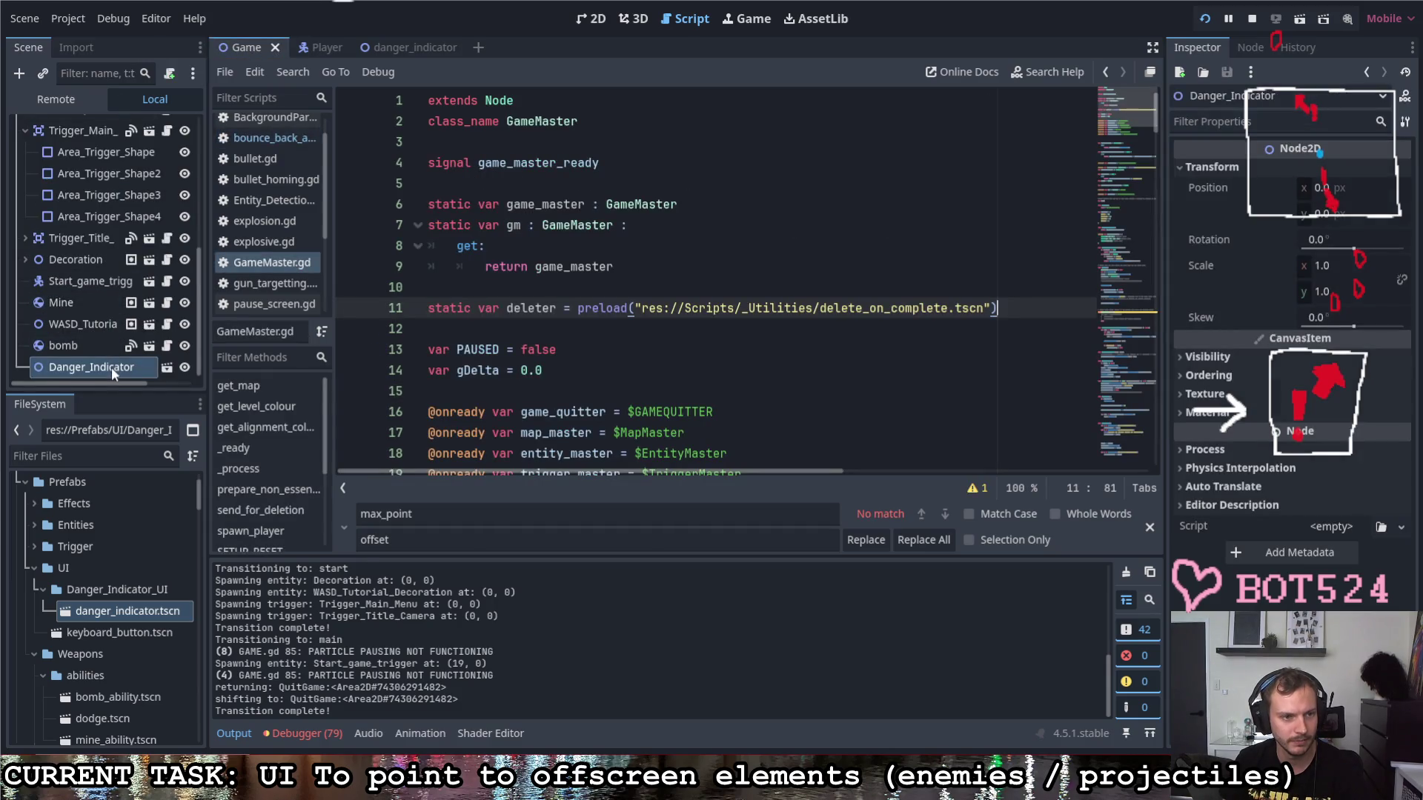
Rotate Danger_Indicator to -180° in the 2D view so the arrow points left, and run the game
left_click(591, 19)
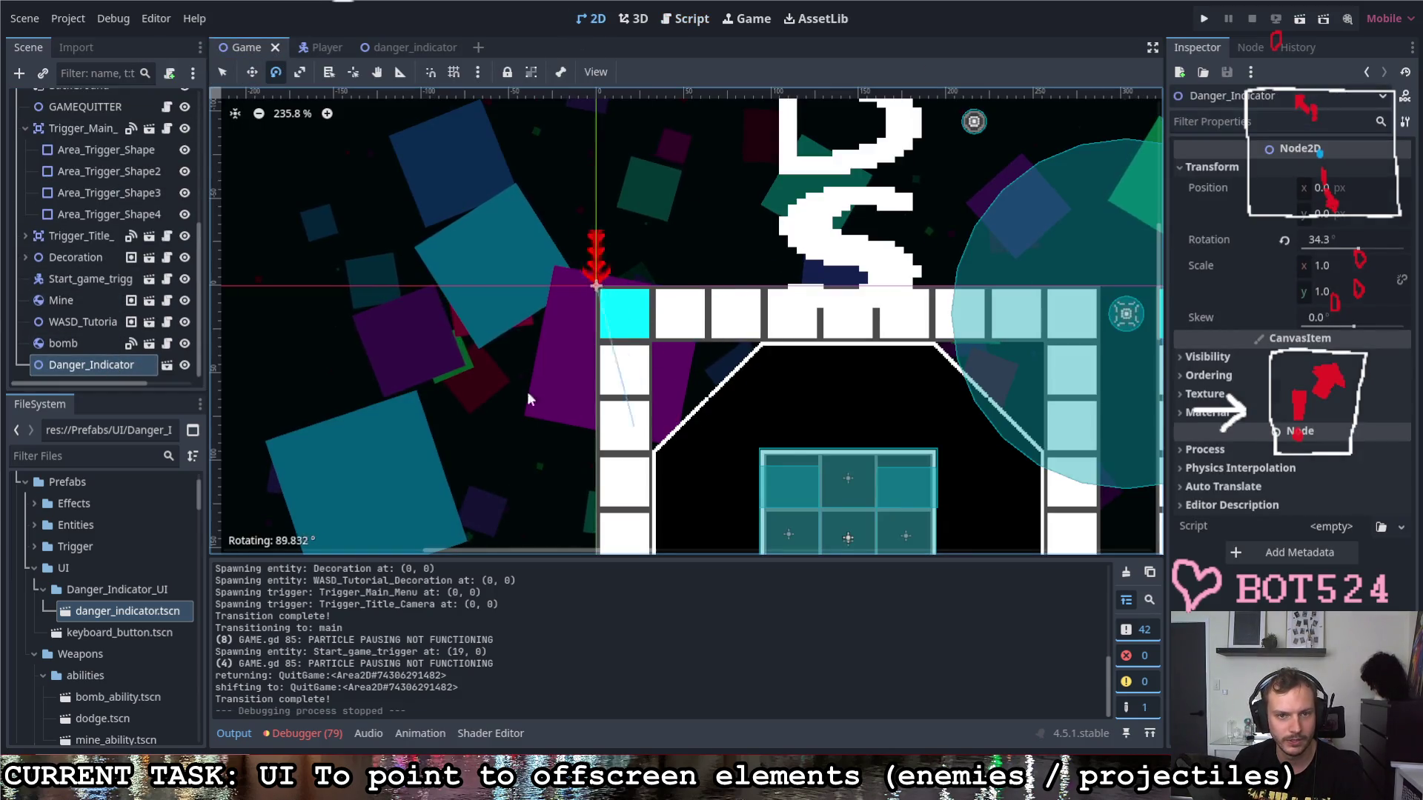
left_click_drag(392, 300, 404, 335)
key("F5")
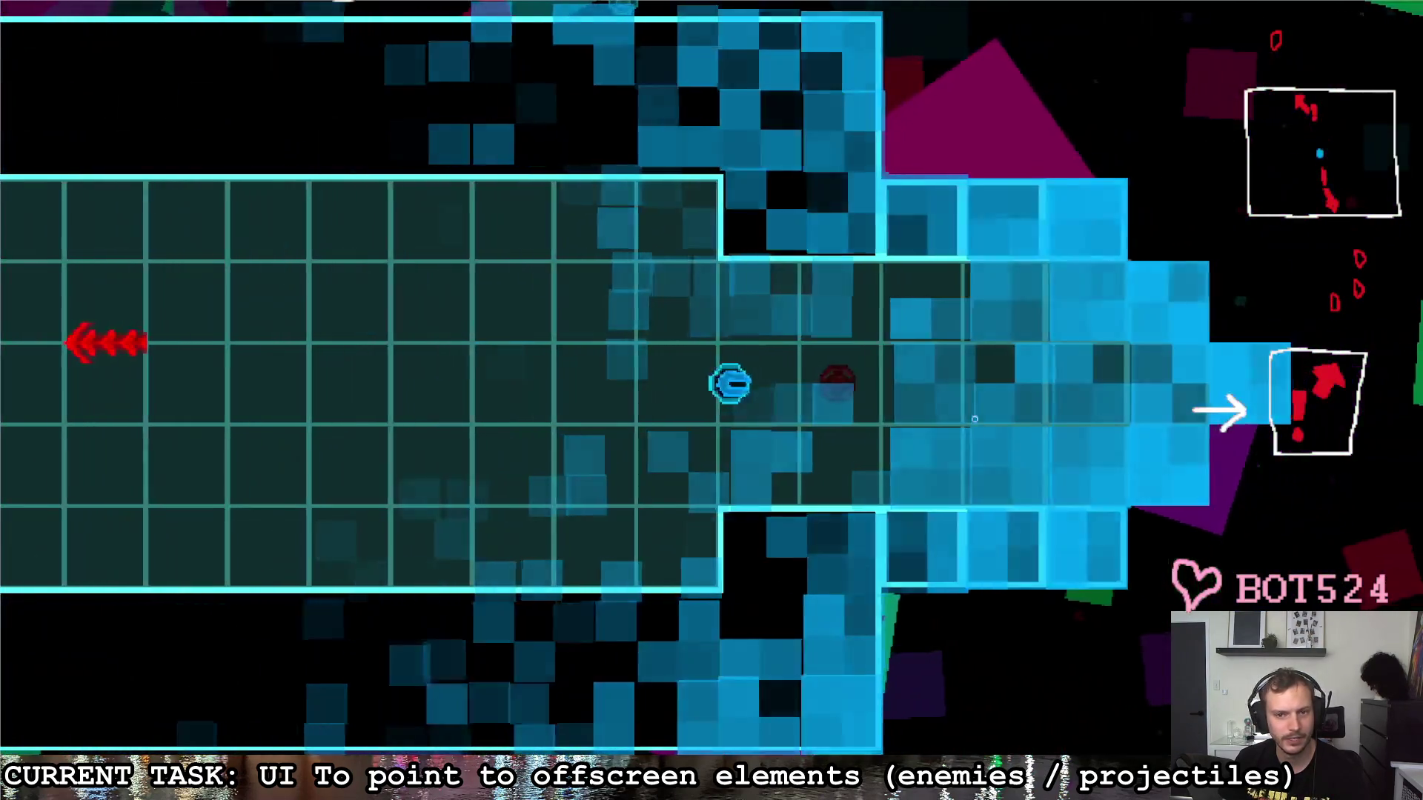
Playtest by shooting and moving left and right, then open the danger_indicator scene
left_click(976, 418)
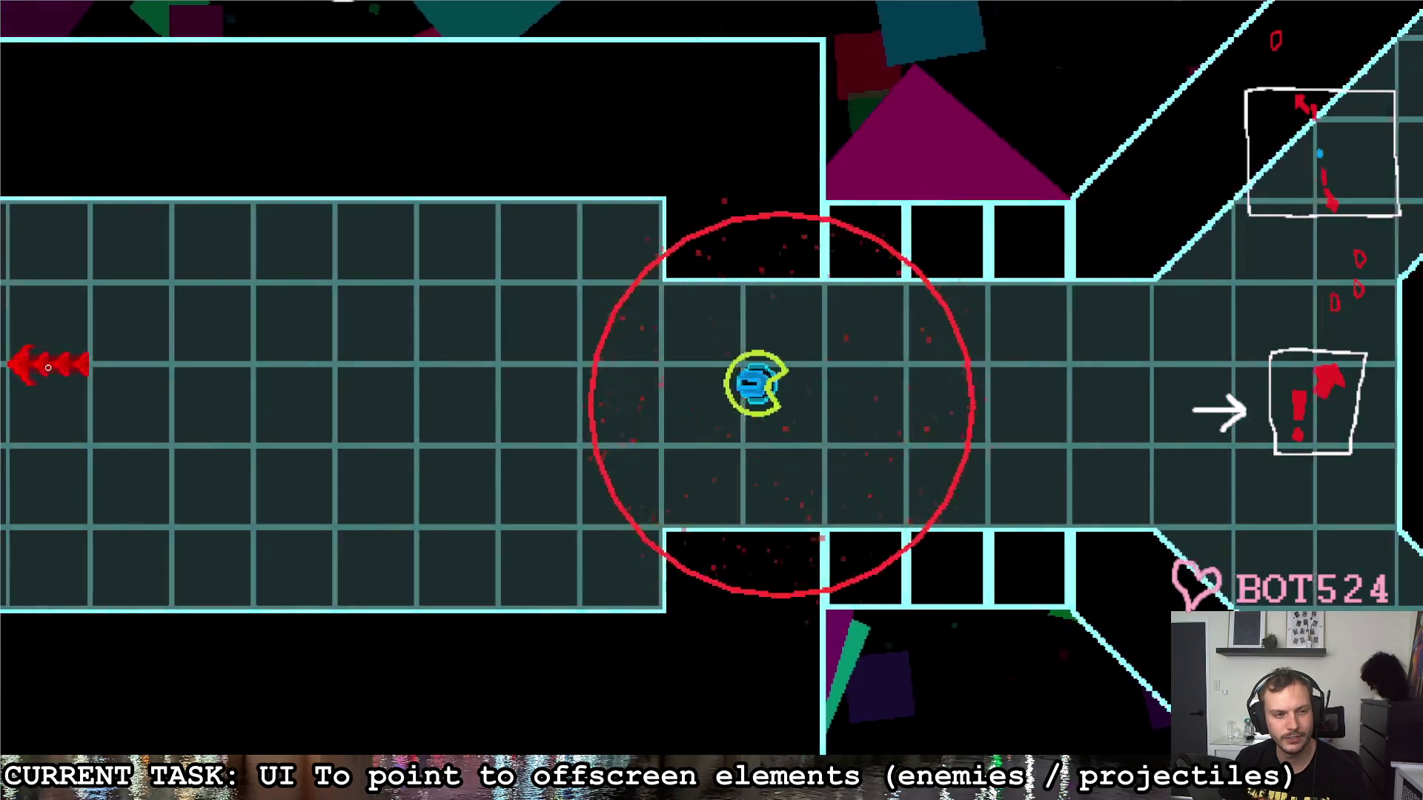
key("a")
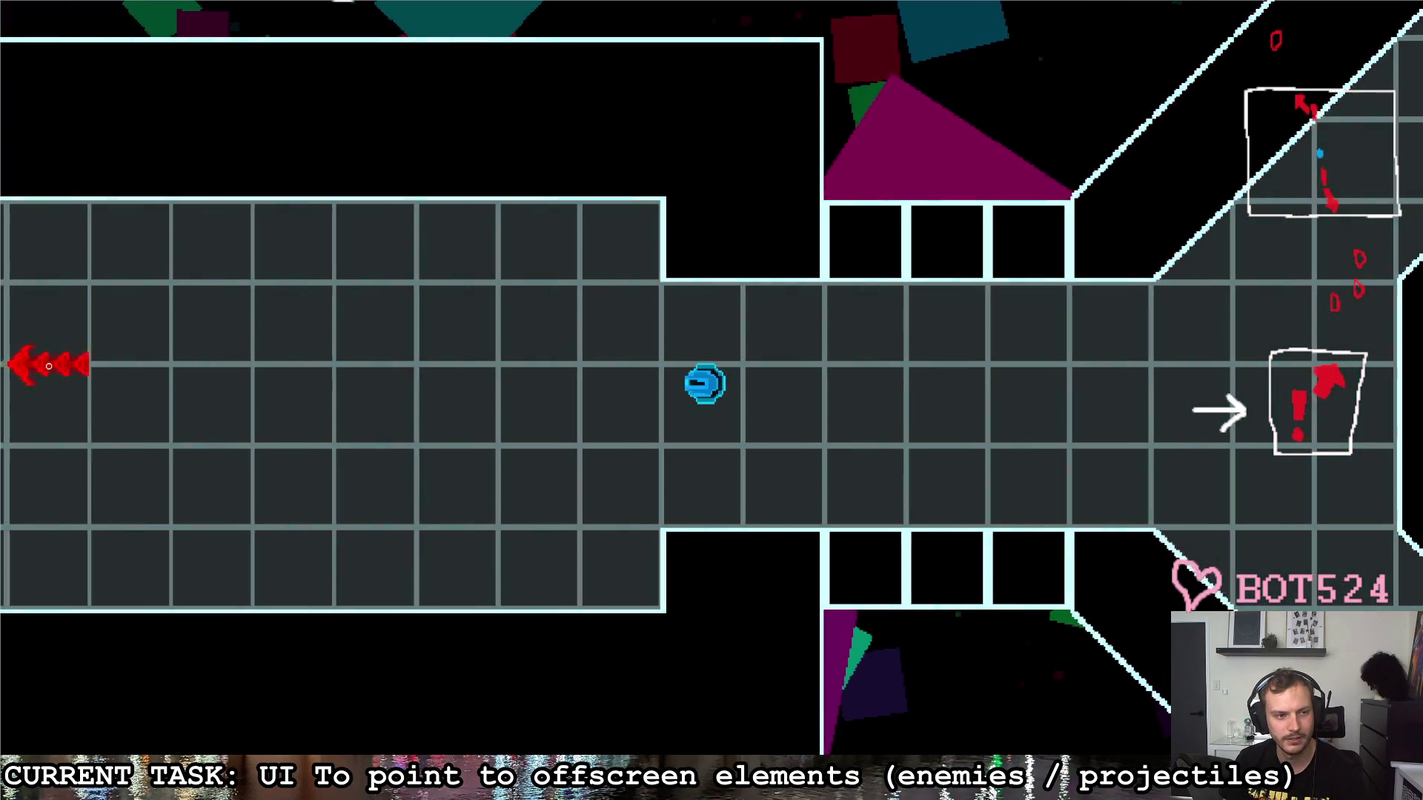
key("d")
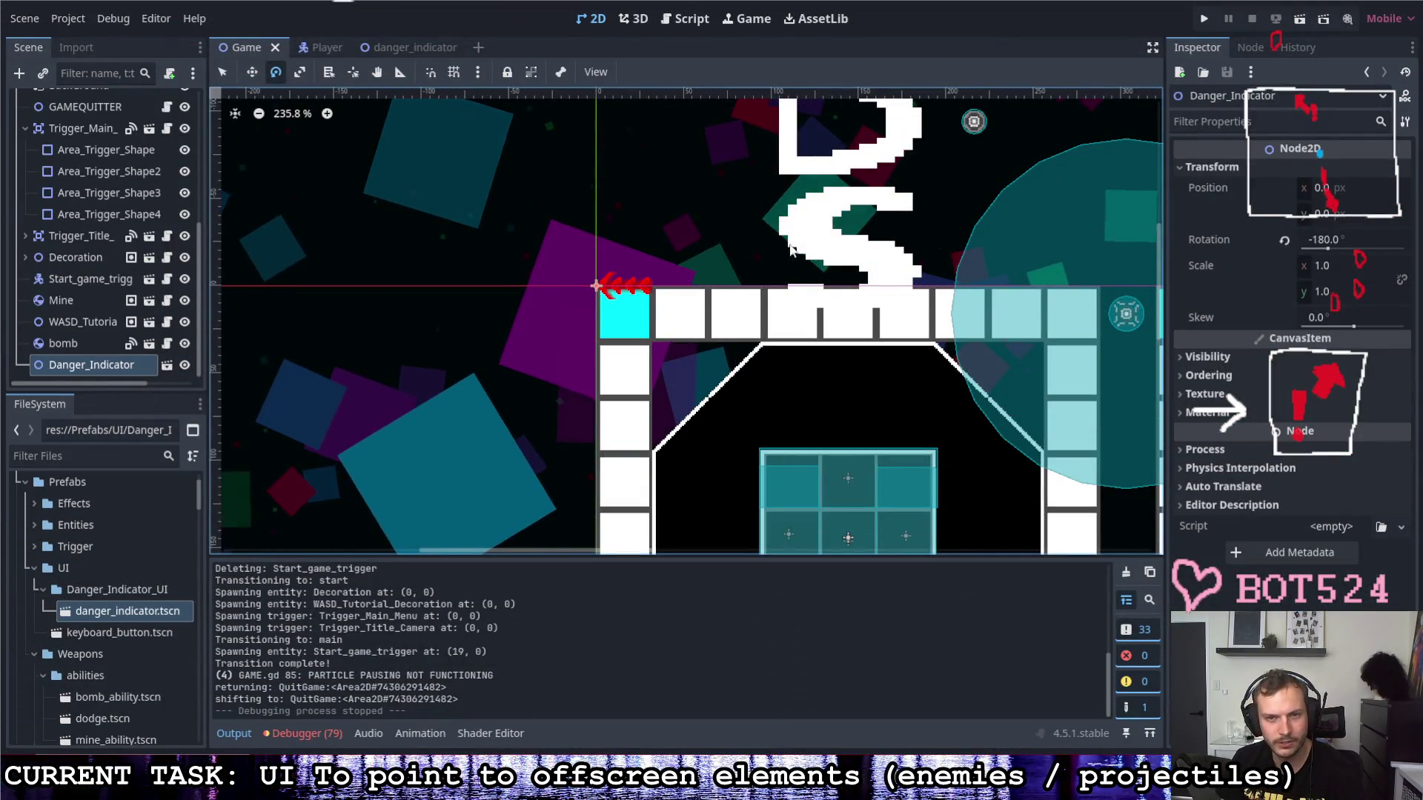
left_click(396, 49)
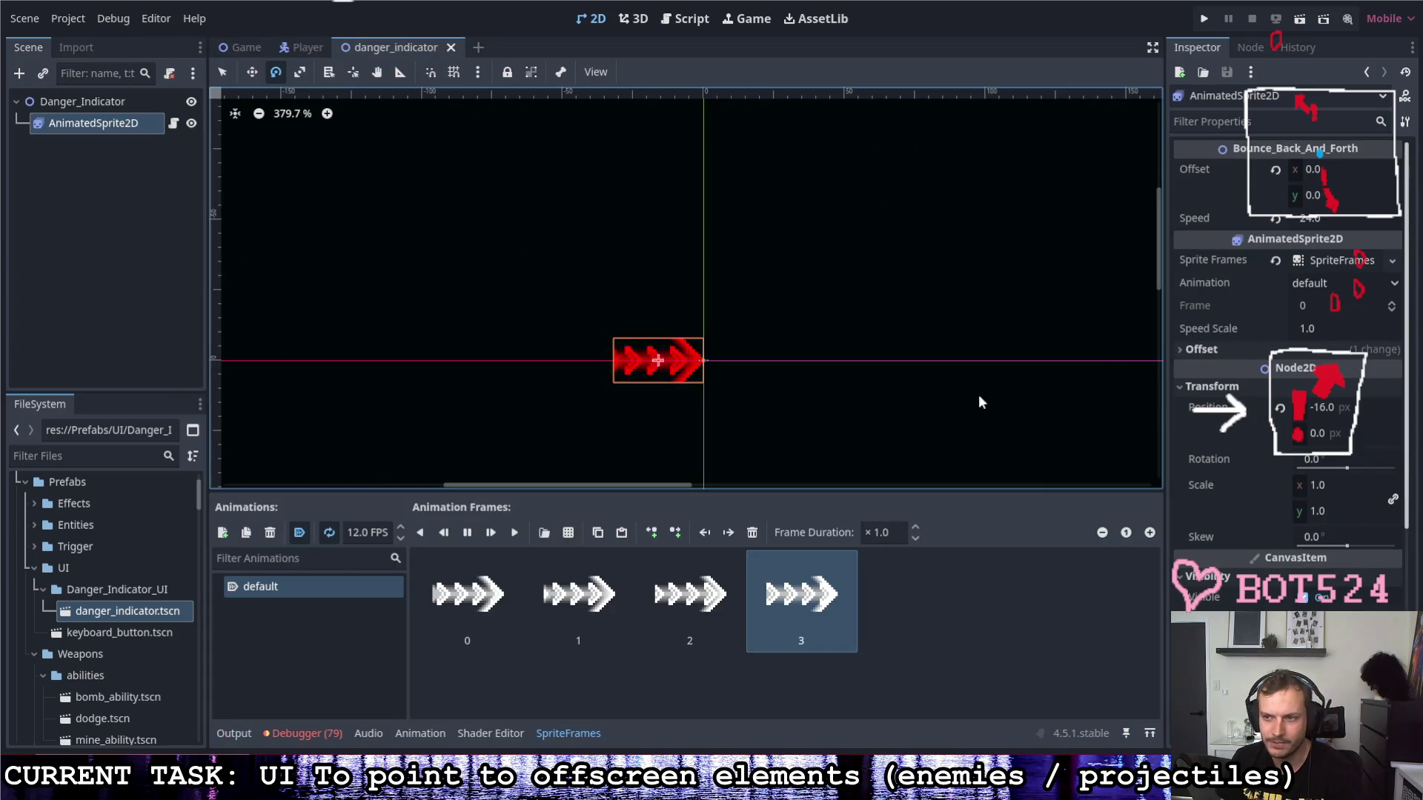
Set the bounce Offset x to -8 and Speed to 12.0, then playtest it
left_click(1326, 171)
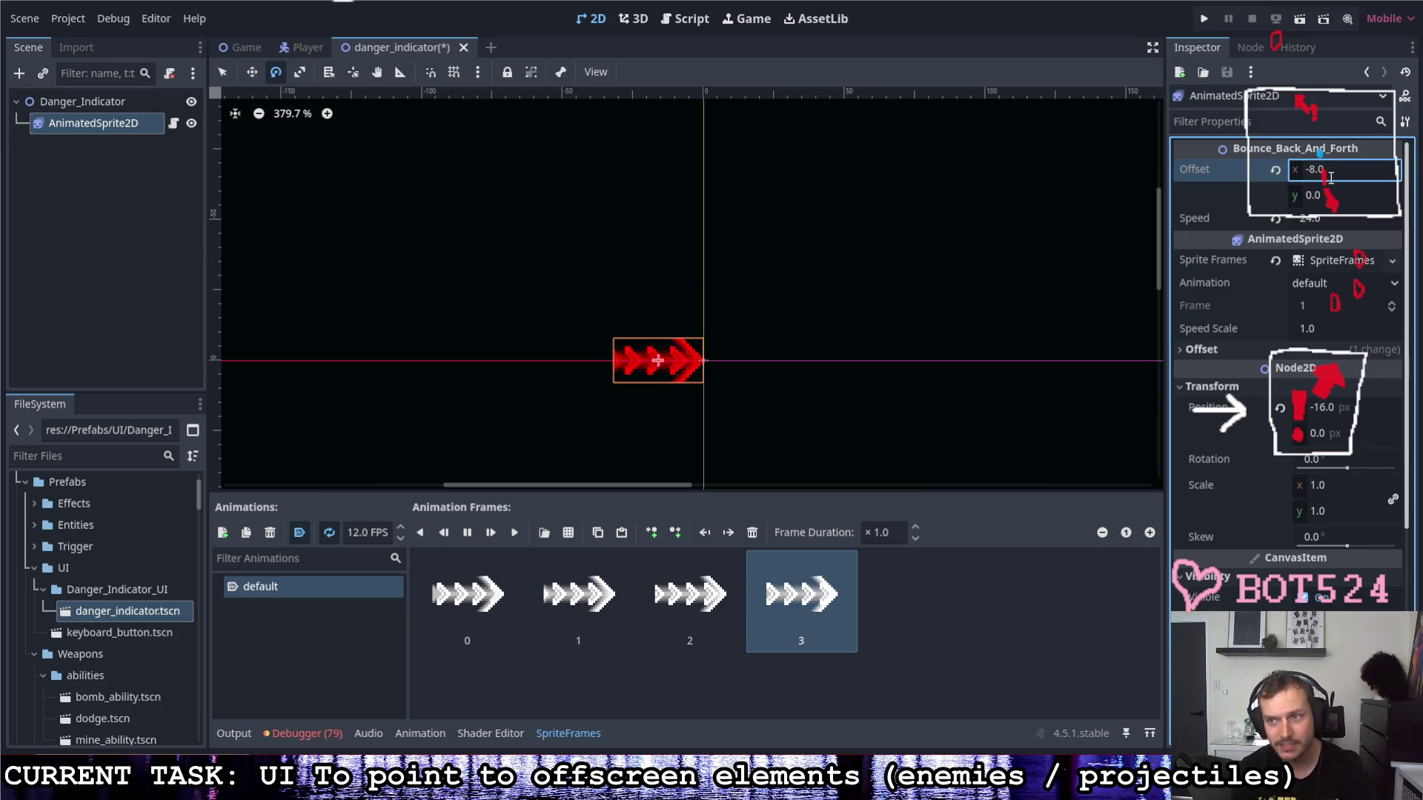
left_click(1322, 216)
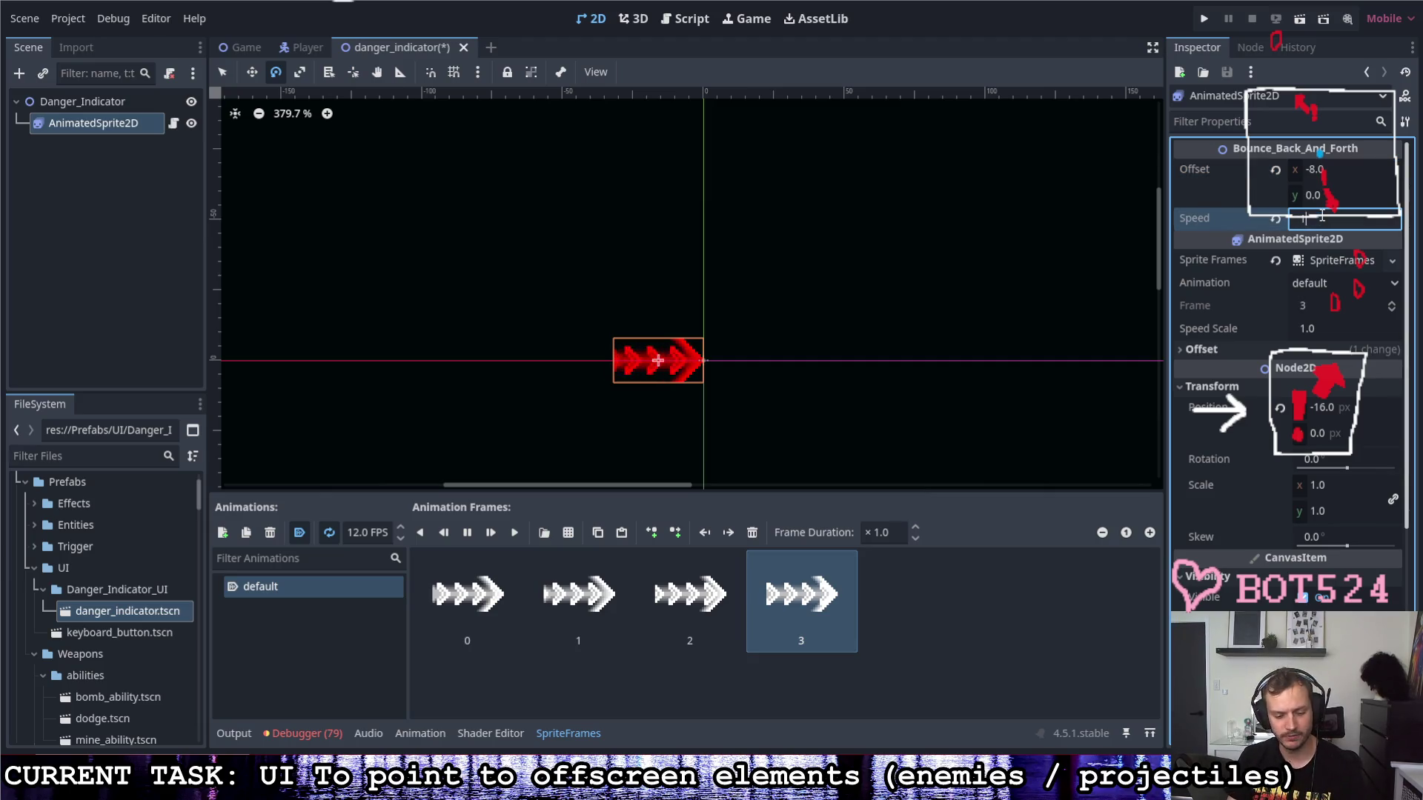
left_click(1205, 19)
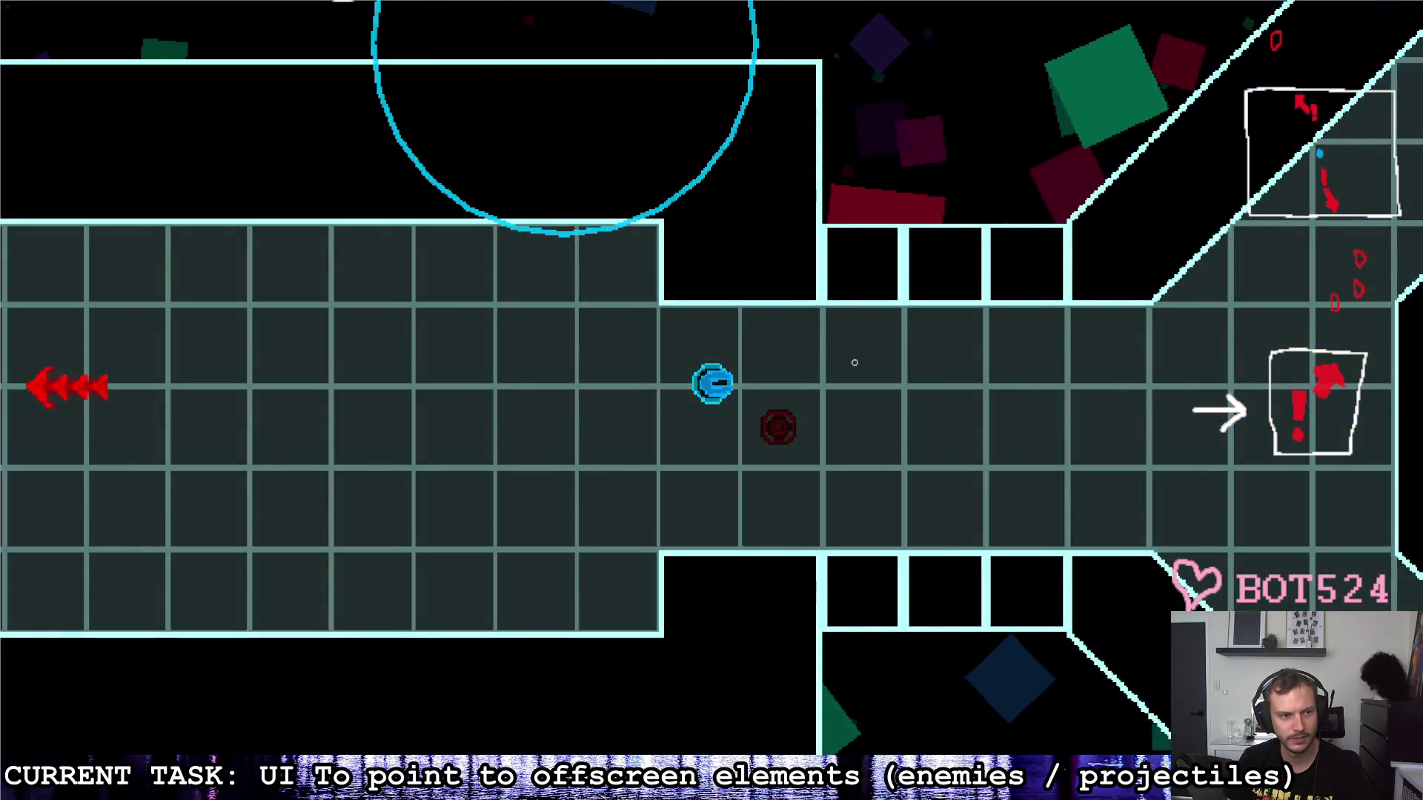
key("Escape")
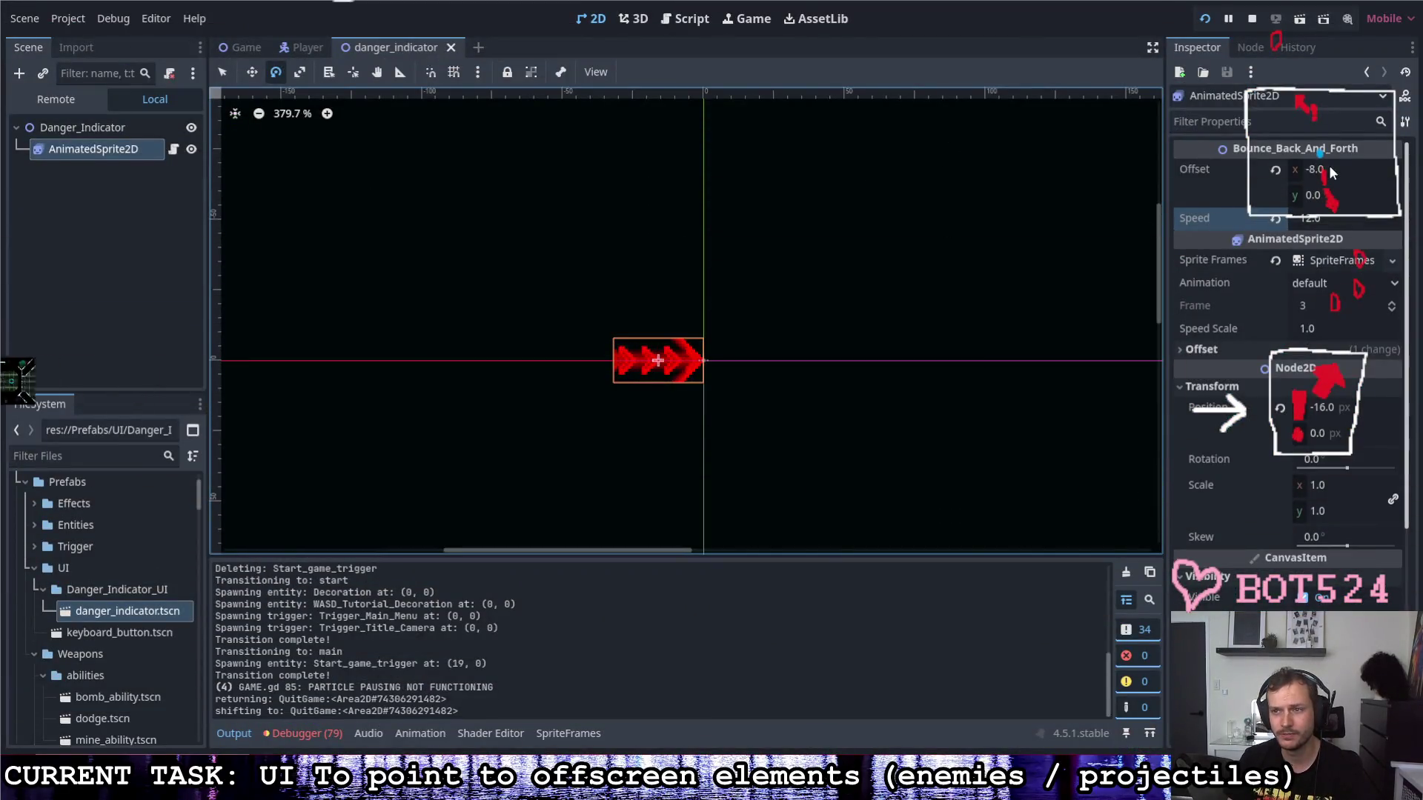
Change Offset x to -4.0 and run the game again to check the smaller bounce
left_click(1330, 171)
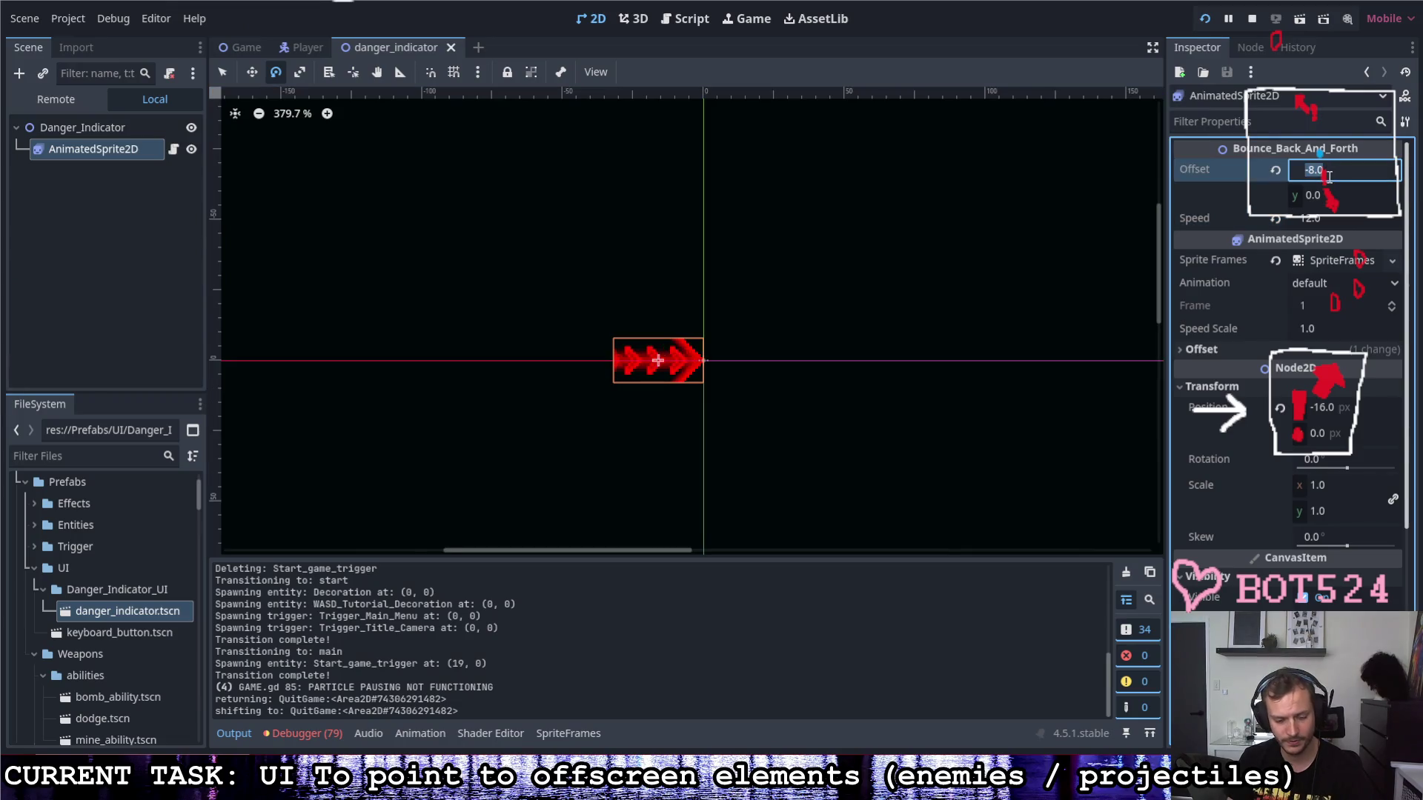
type("-4")
key("Return")
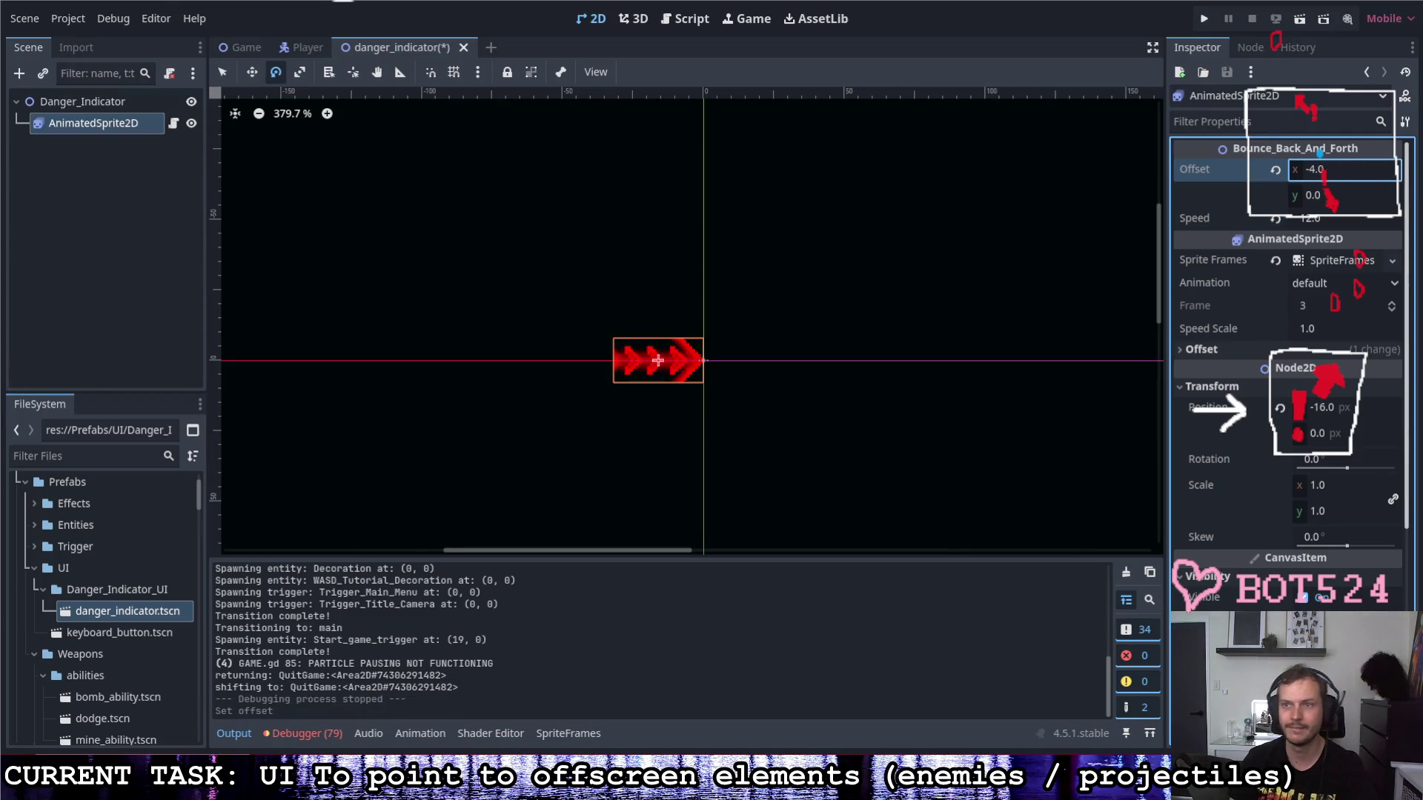
left_click(1212, 13)
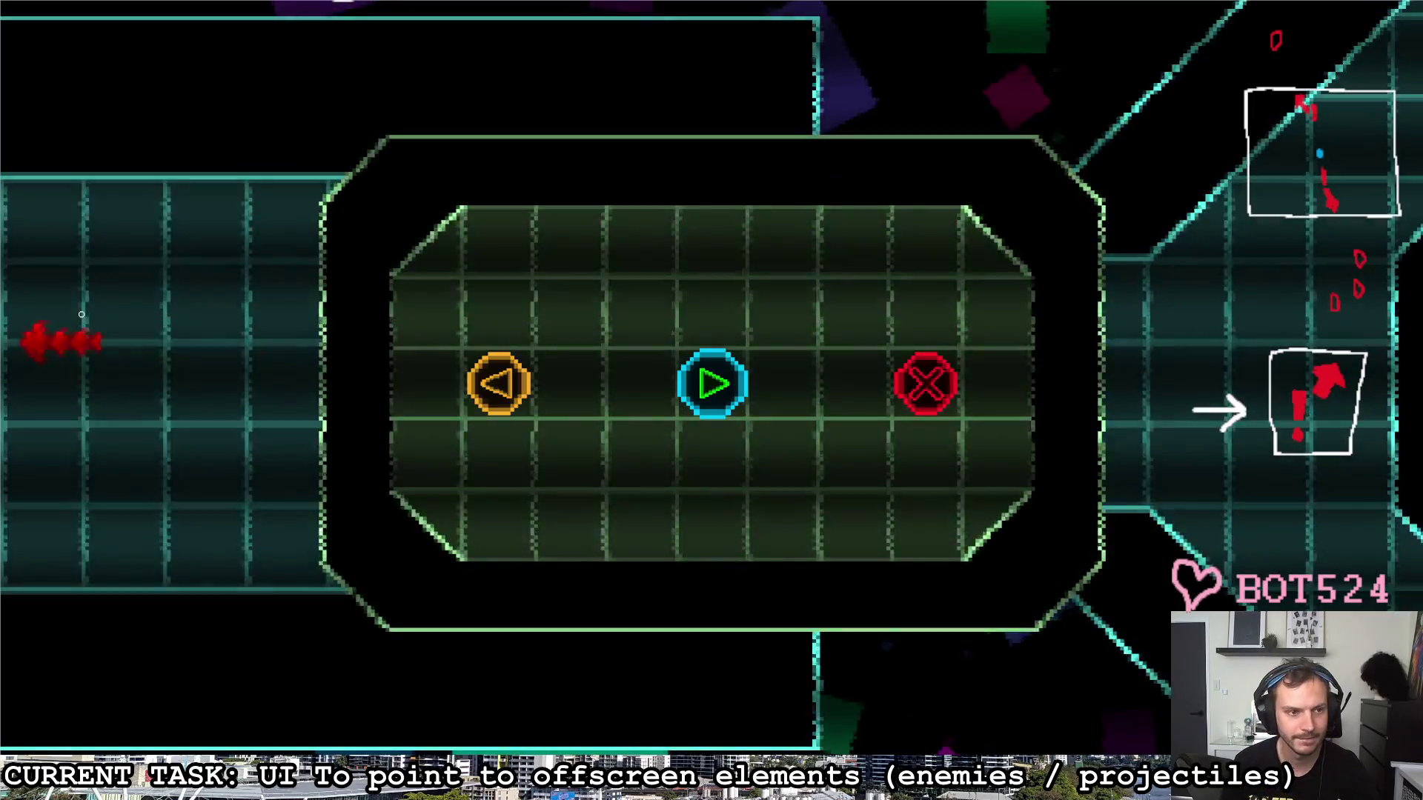
Stop the running game with Ctrl+F1 to return to the danger_indicator scene
key("ctrl+F1")
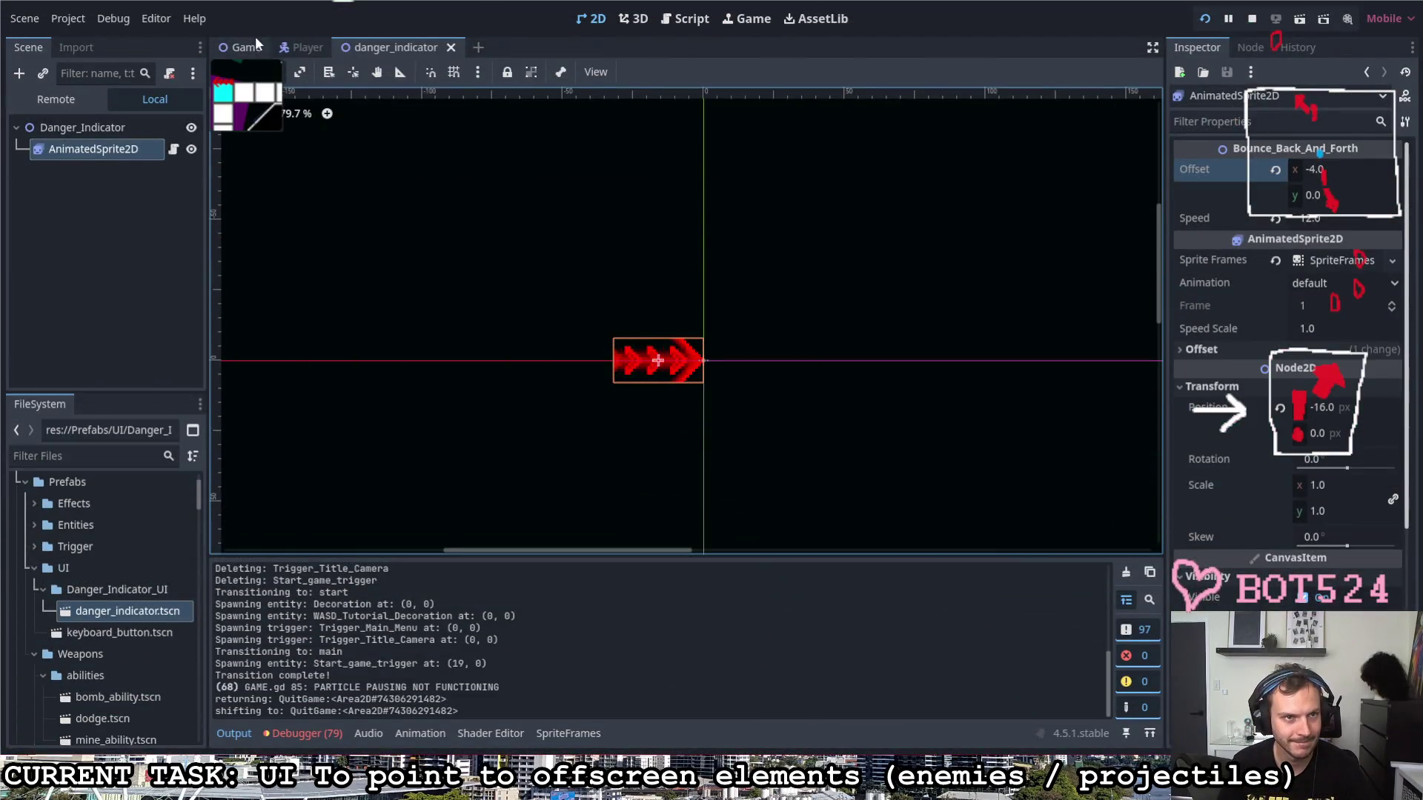
Open the danger_indicator bounce script and declare 'var PAUSED = false' below the class name
left_click(307, 46)
left_click(382, 48)
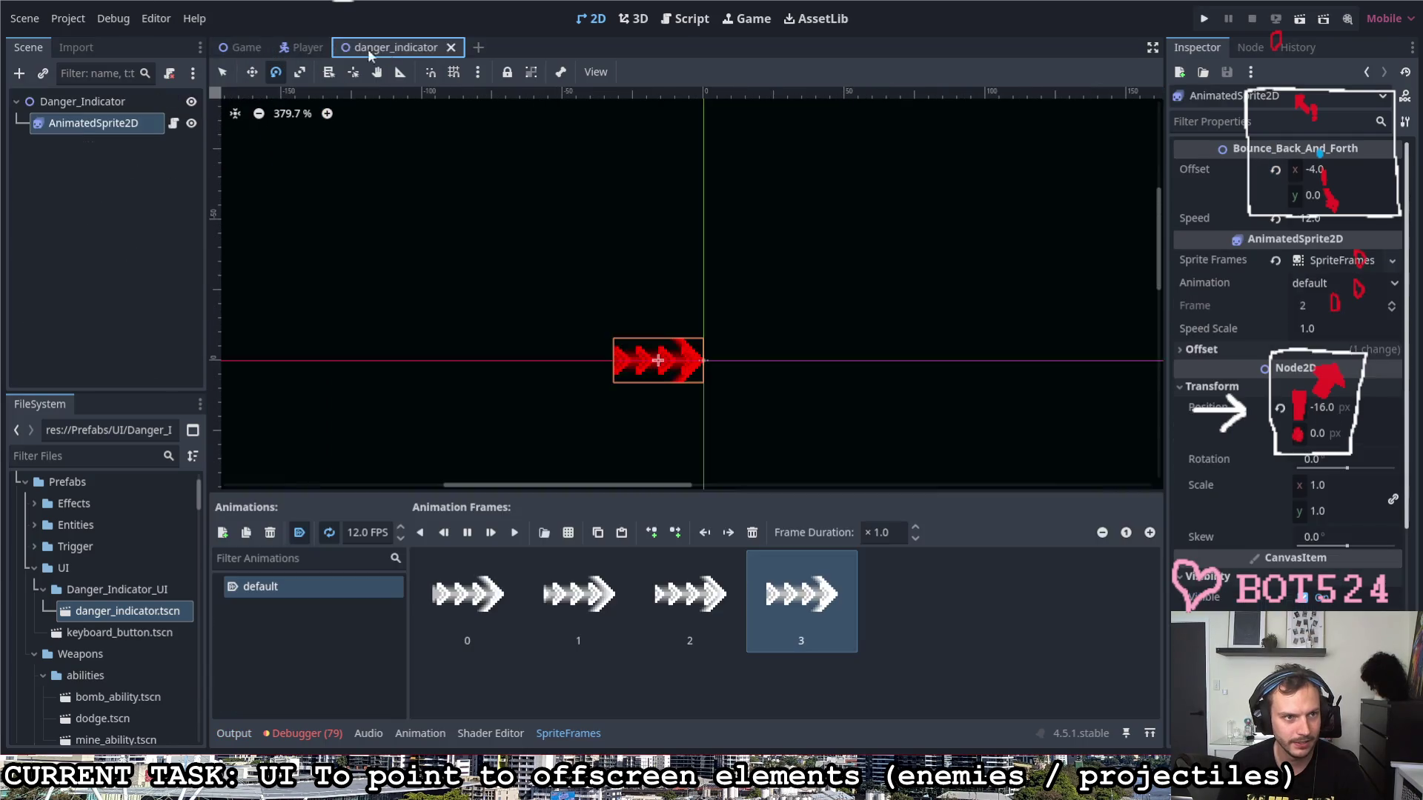
left_click(174, 124)
left_click(679, 121)
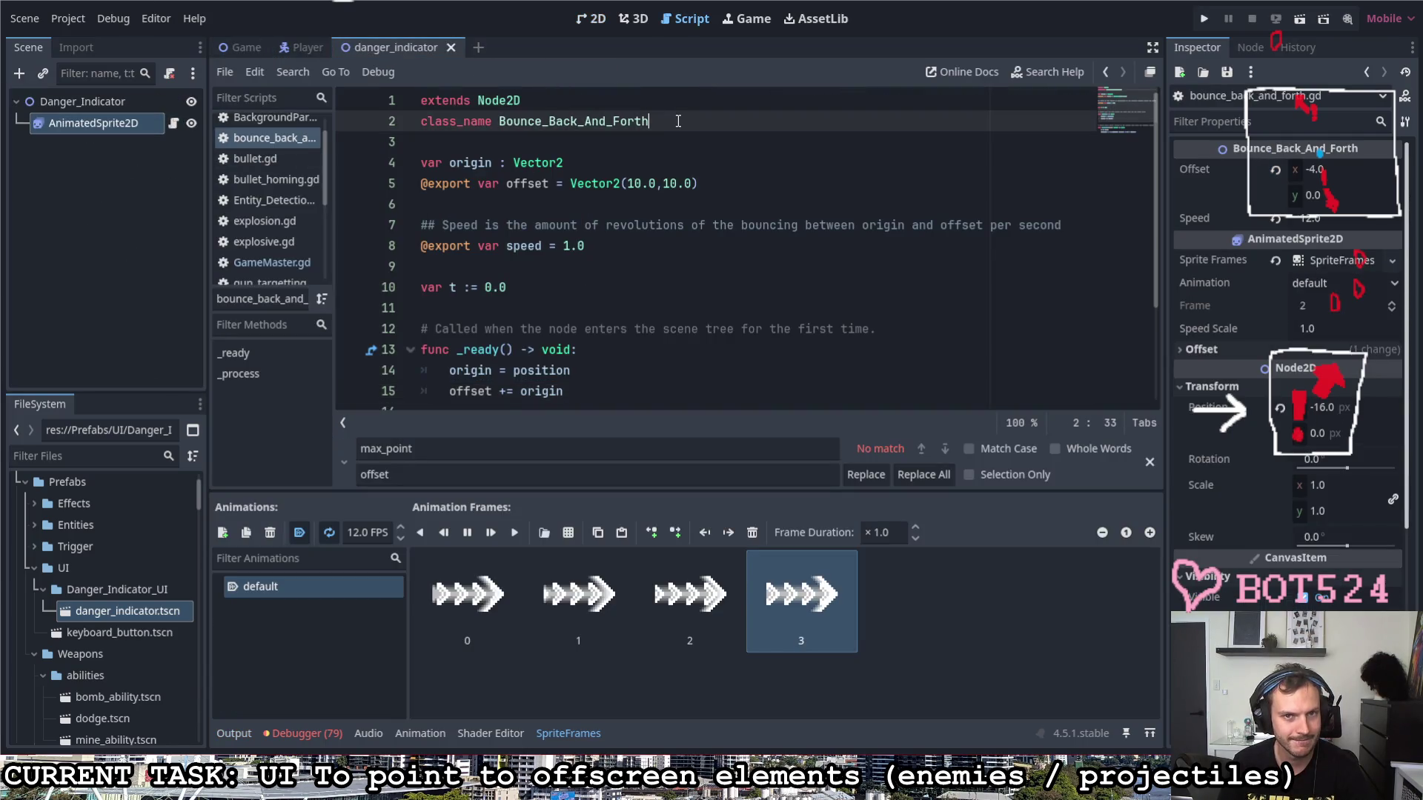
key("Return")
key("Return")
type("var PAUSED = ")
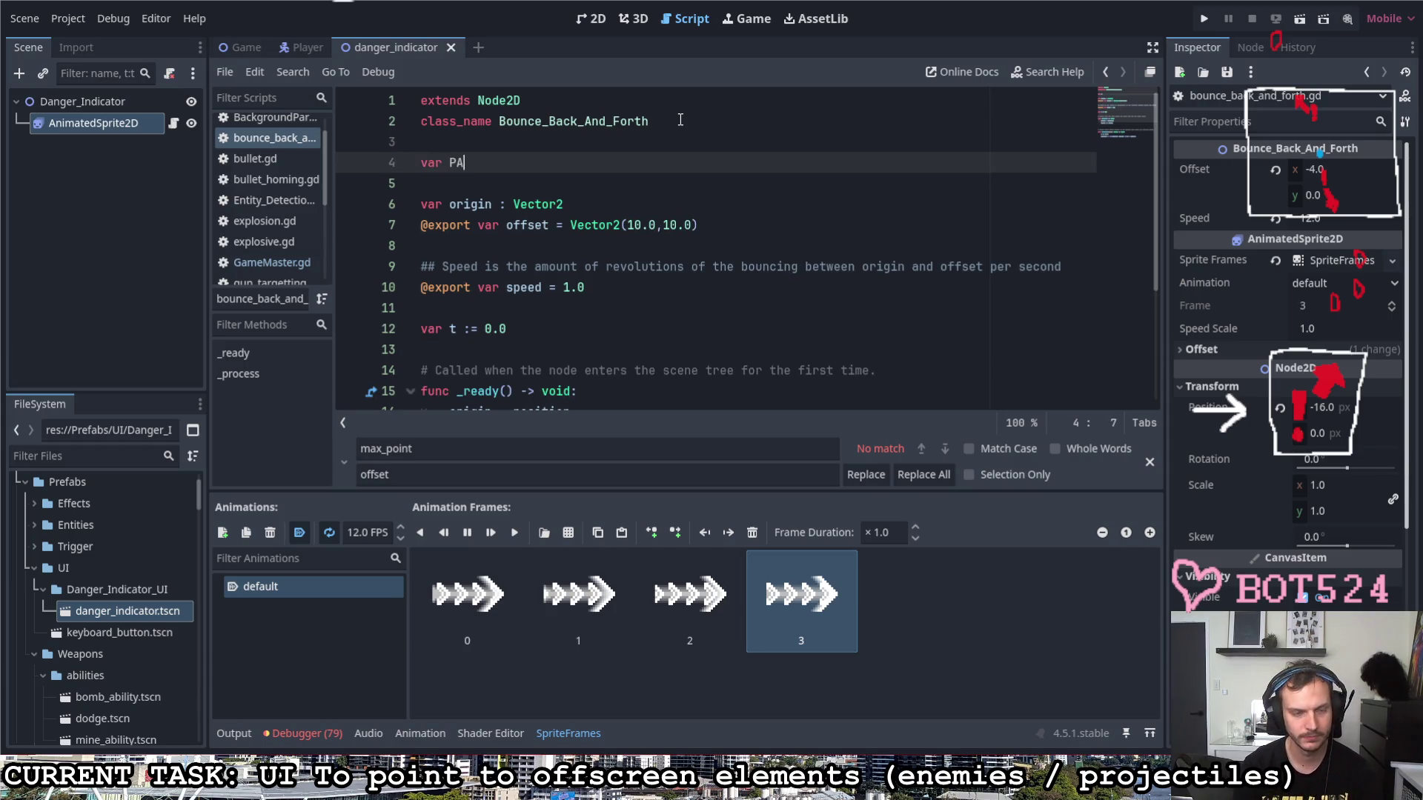
type("false")
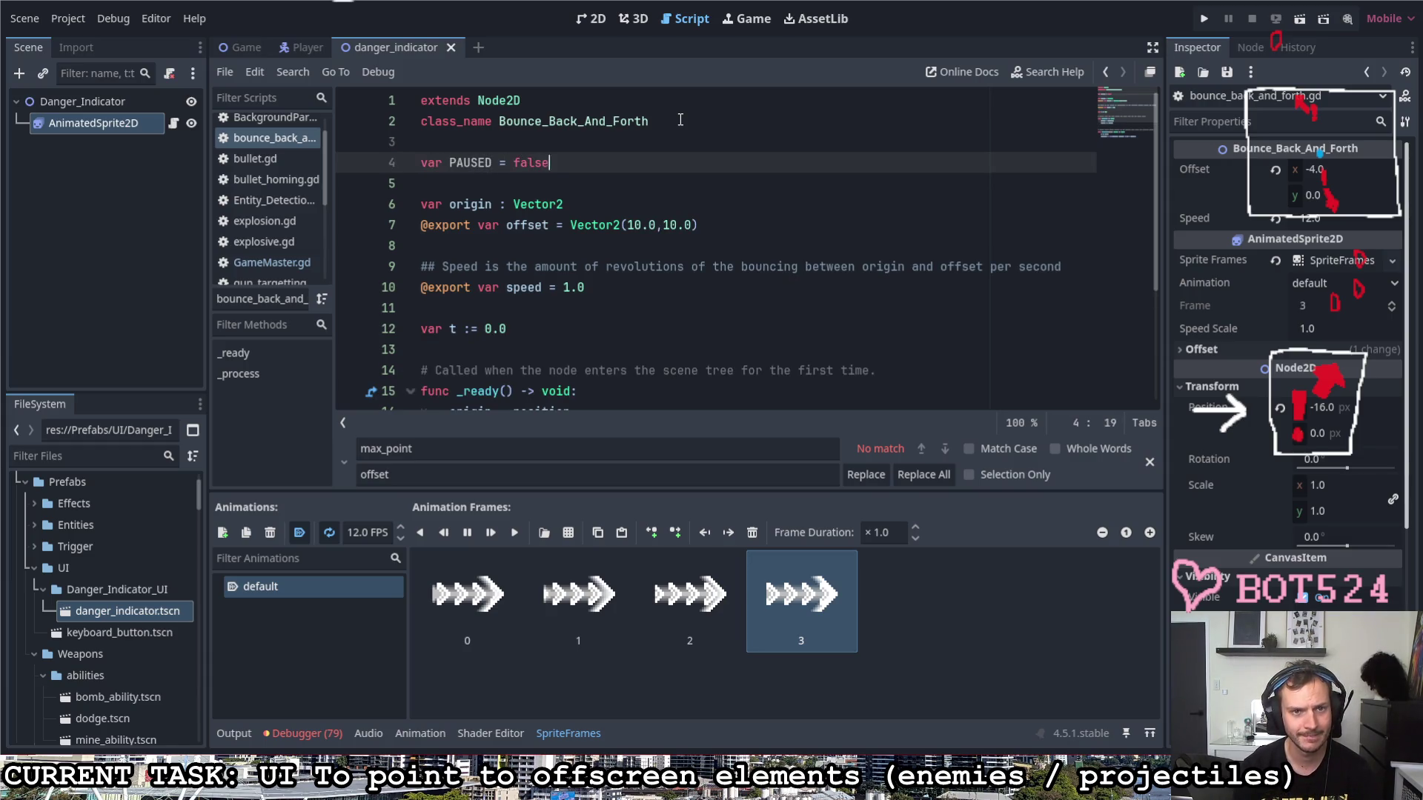
left_click(766, 205)
Insert 'if PAUSED: return' at the top of _process and run the project
scroll(766, 205, "down", 3)
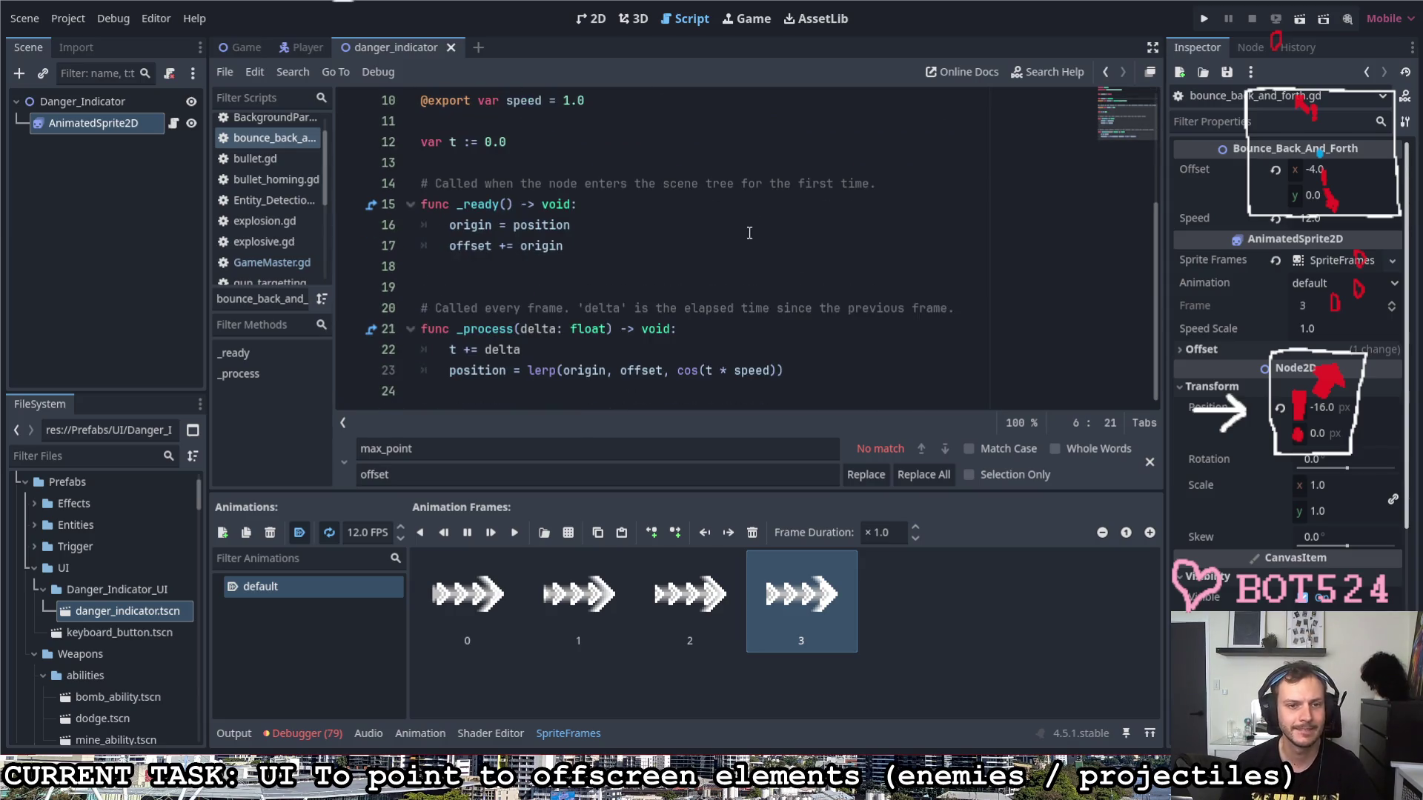
left_click(703, 323)
key("Return")
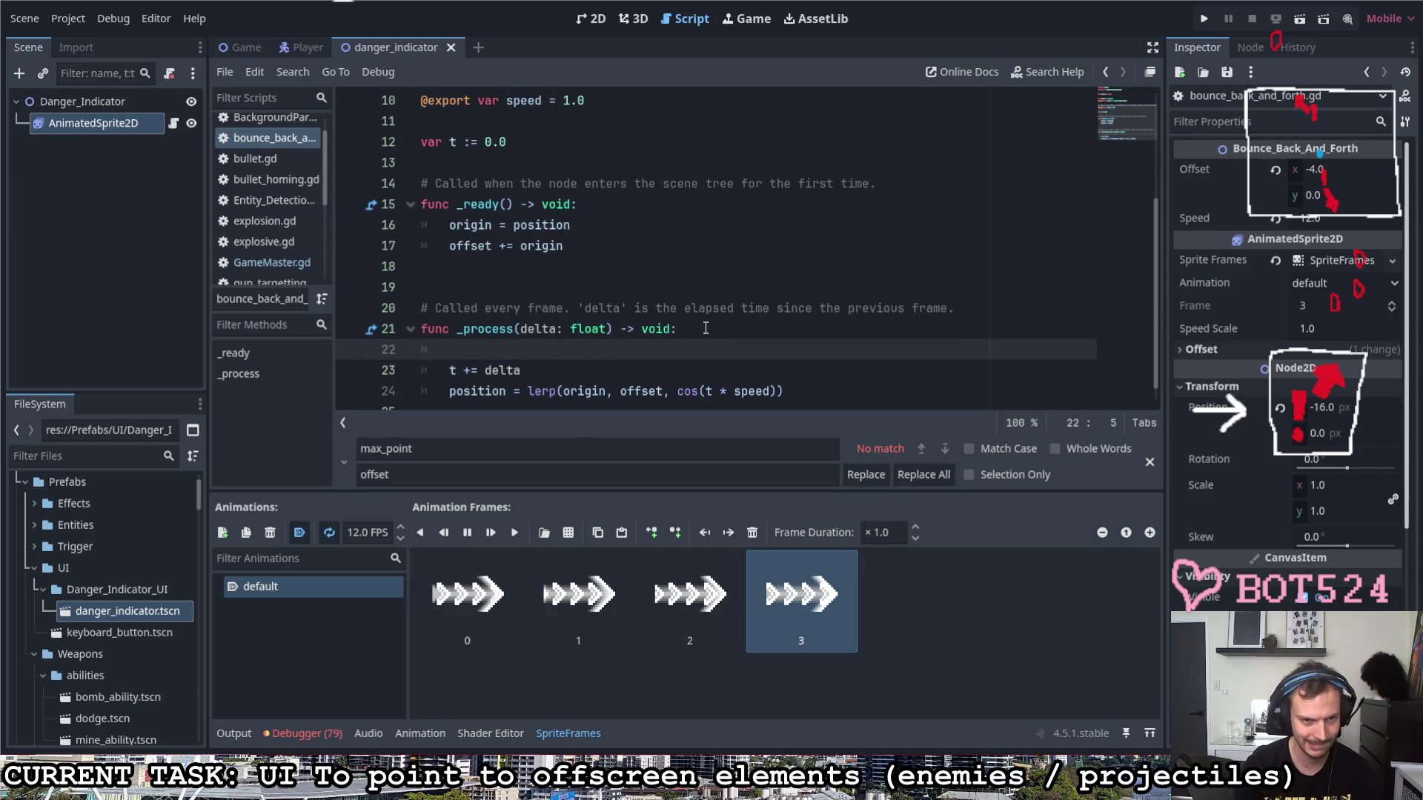
type("if paused")
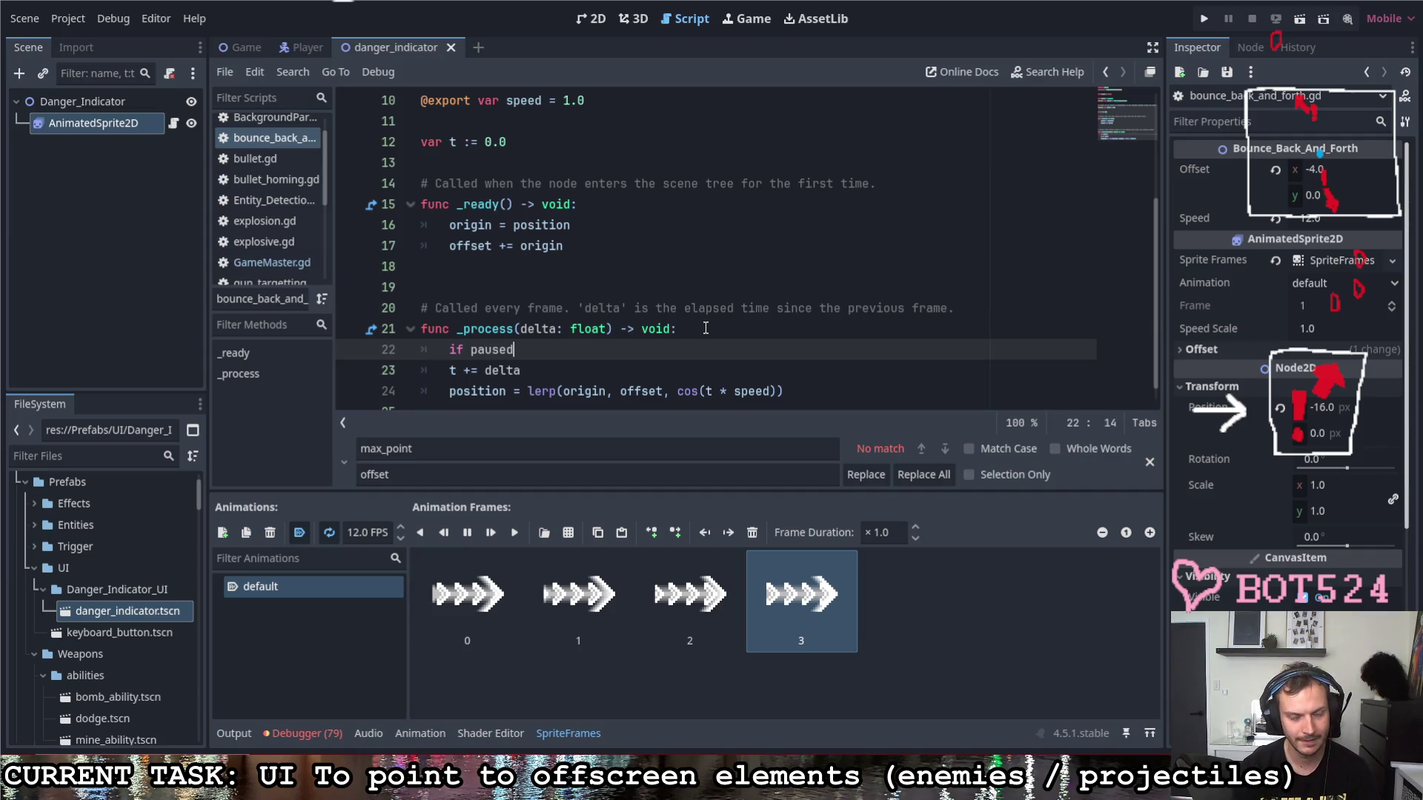
key("Return")
type(":")
key("Return")
type("return")
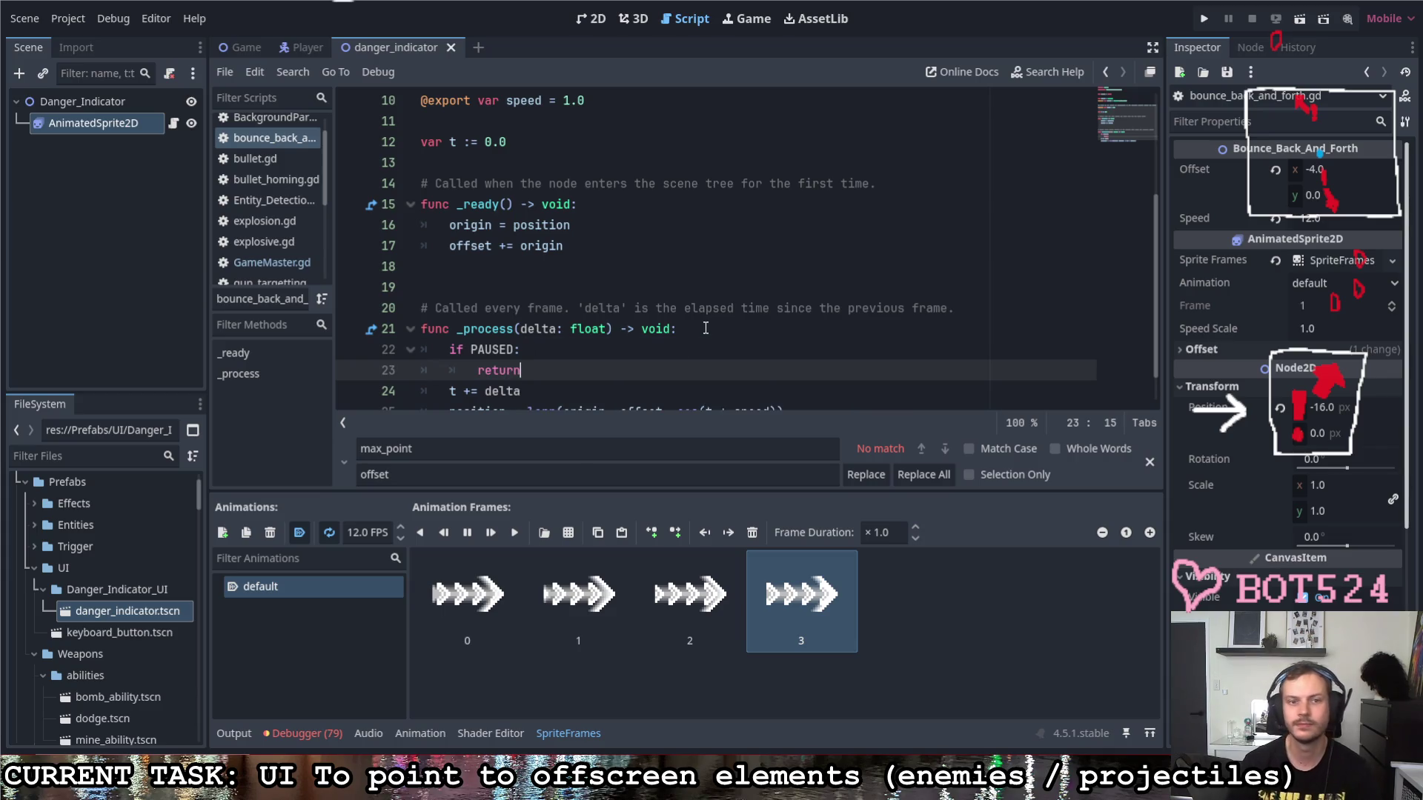
left_click(1204, 18)
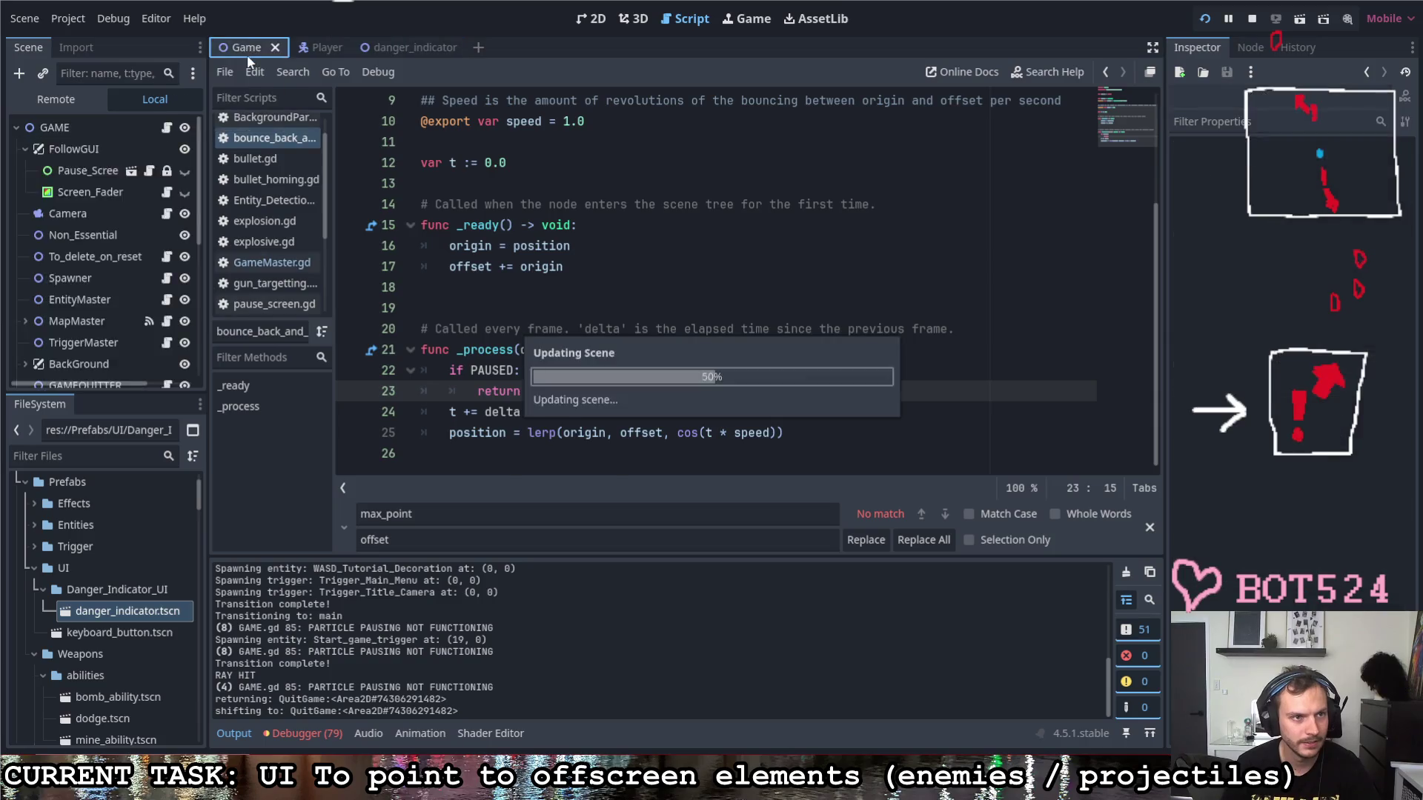
Open GameMaster.gd and review PAUSE_GAME, selecting the AnimatedSprite2D type name
left_click(165, 103)
scroll(521, 317, "down", 20)
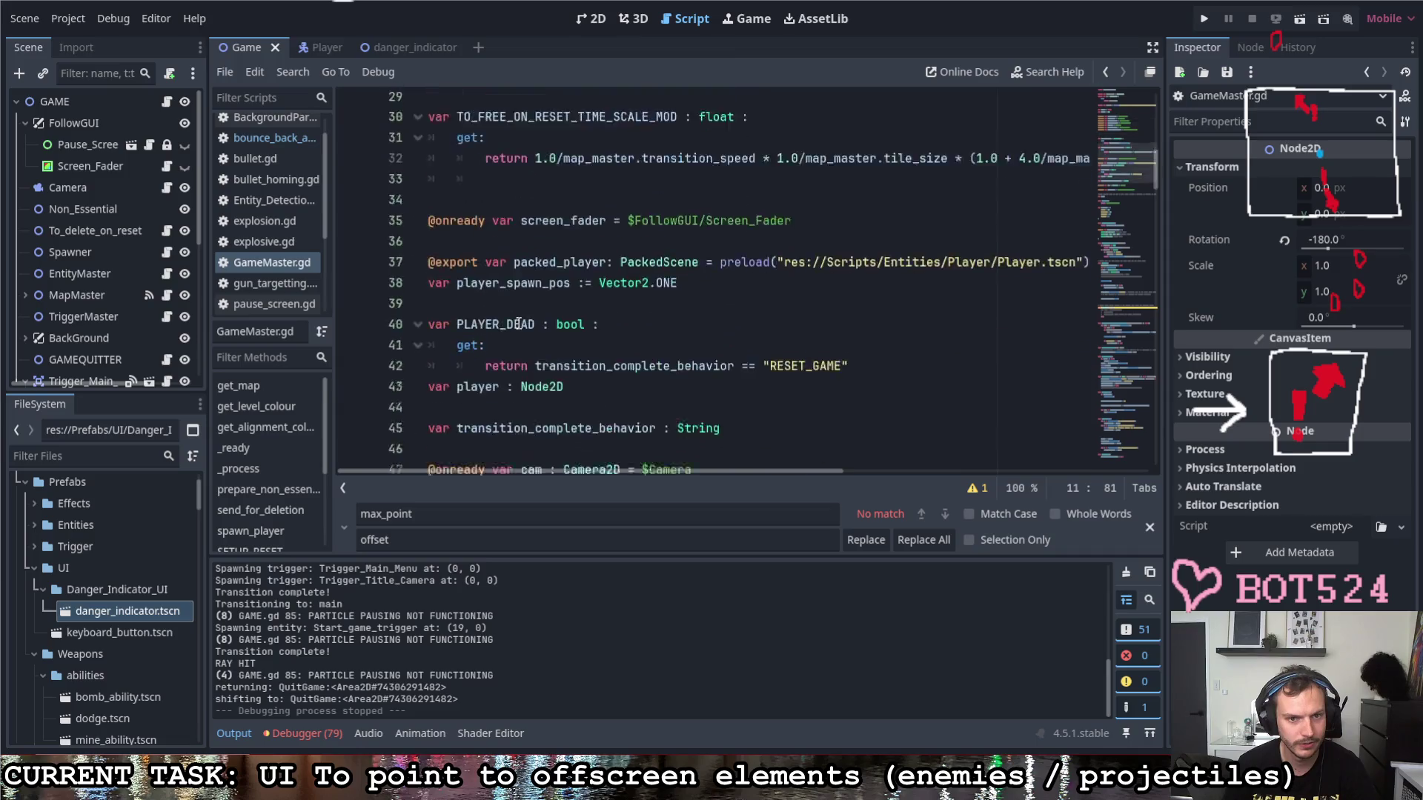
scroll(521, 329, "up", 4)
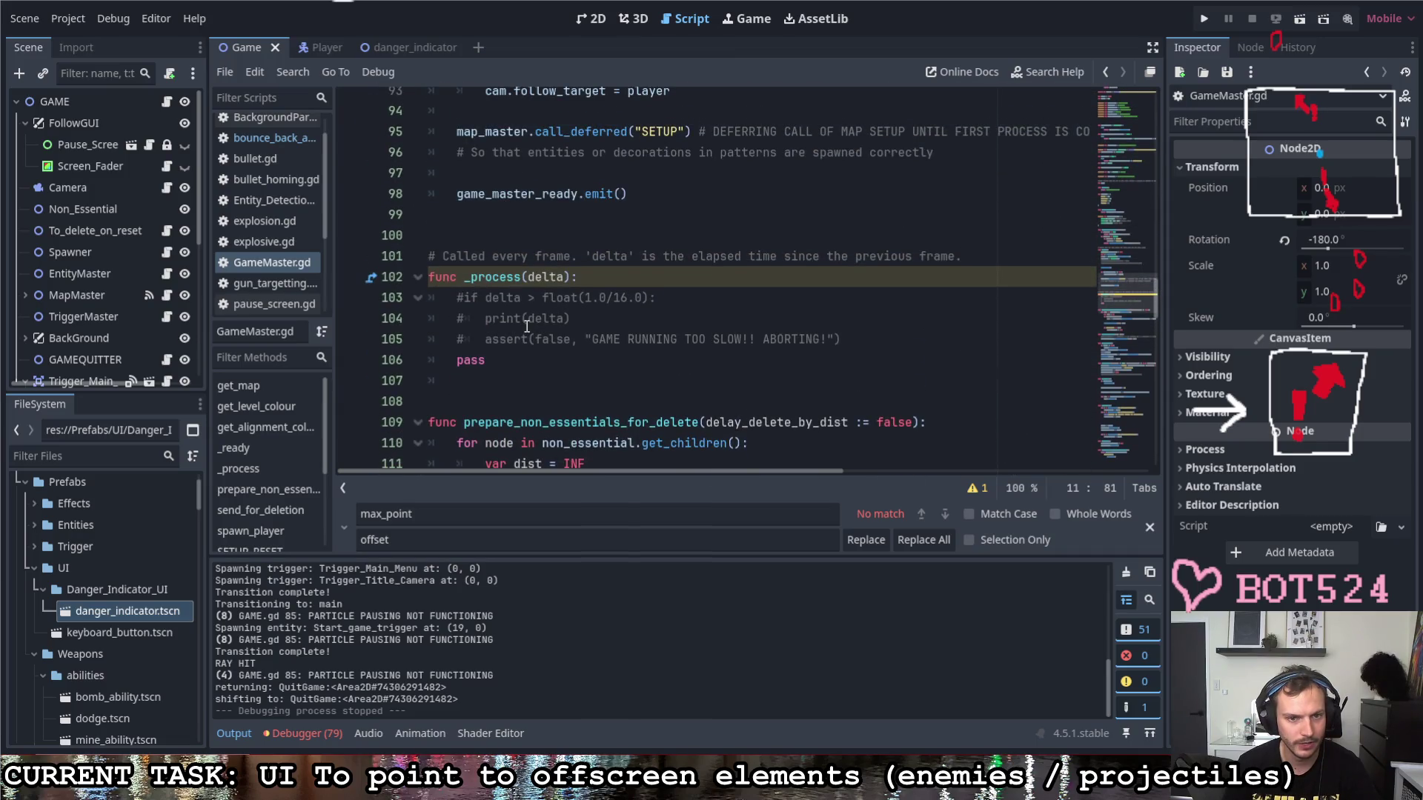
scroll(527, 326, "up", 15)
scroll(527, 326, "down", 20)
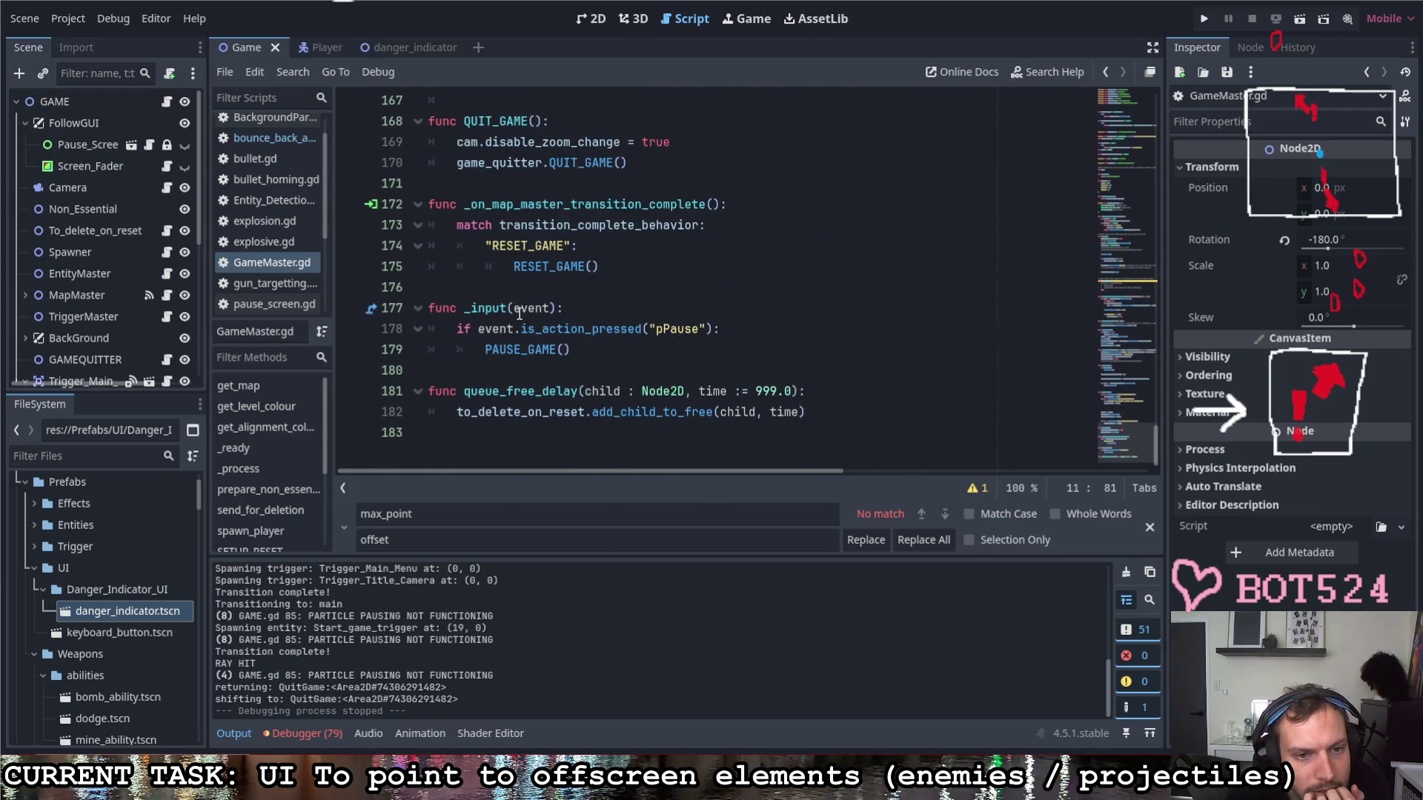
scroll(602, 303, "up", 7)
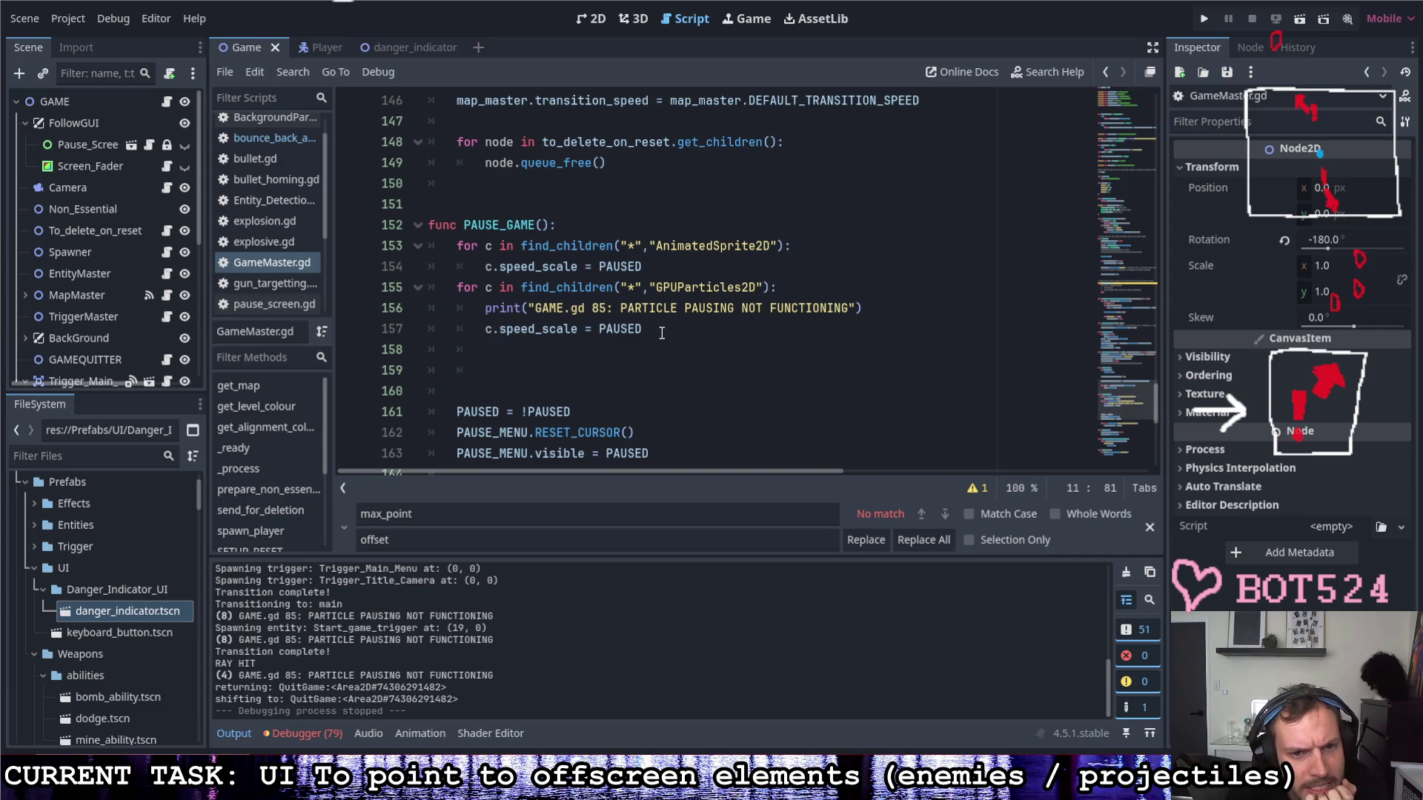
left_click_drag(654, 243, 776, 246)
left_click(721, 293)
left_click_drag(656, 245, 770, 246)
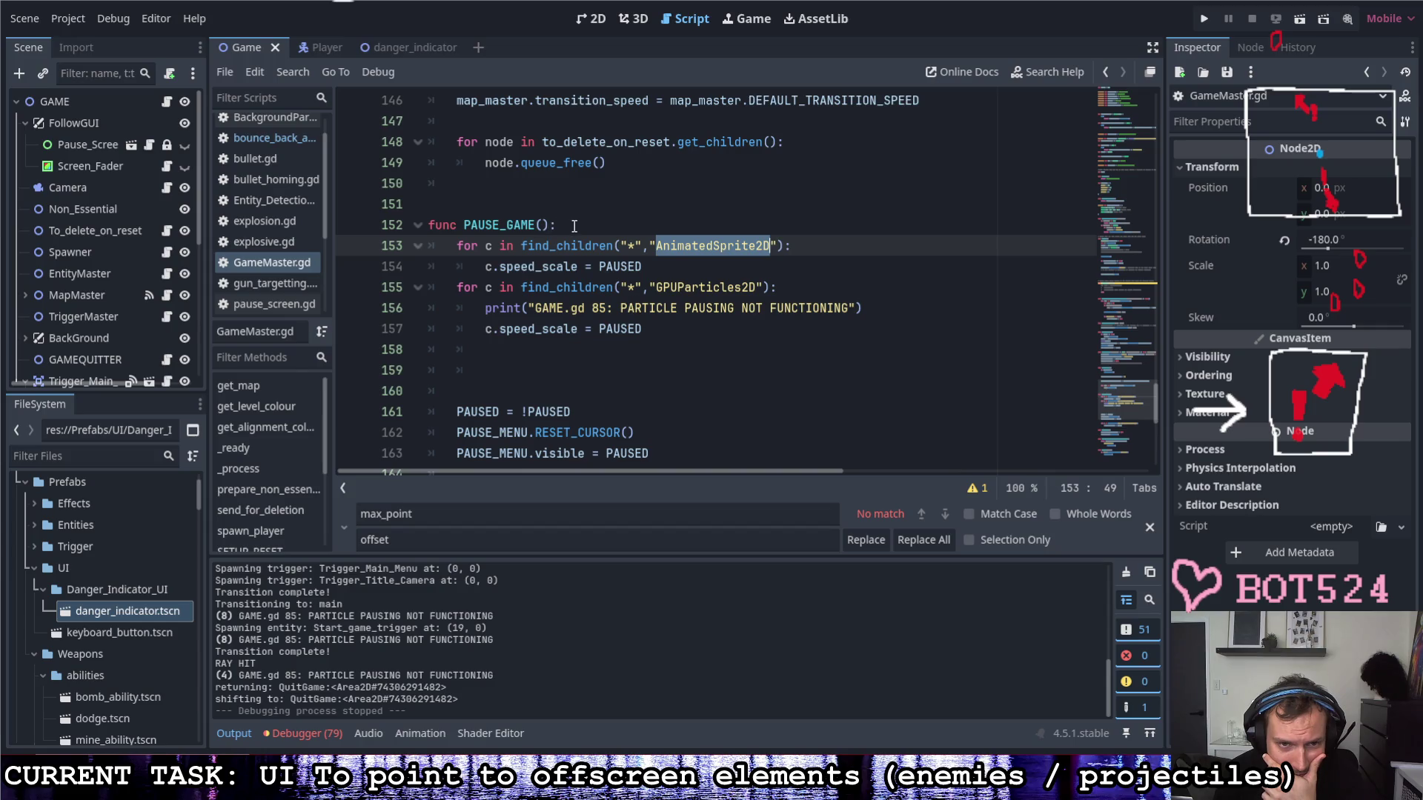
Add and remove an empty line in PAUSE_GAME, then save GameMaster.gd
left_click(575, 226)
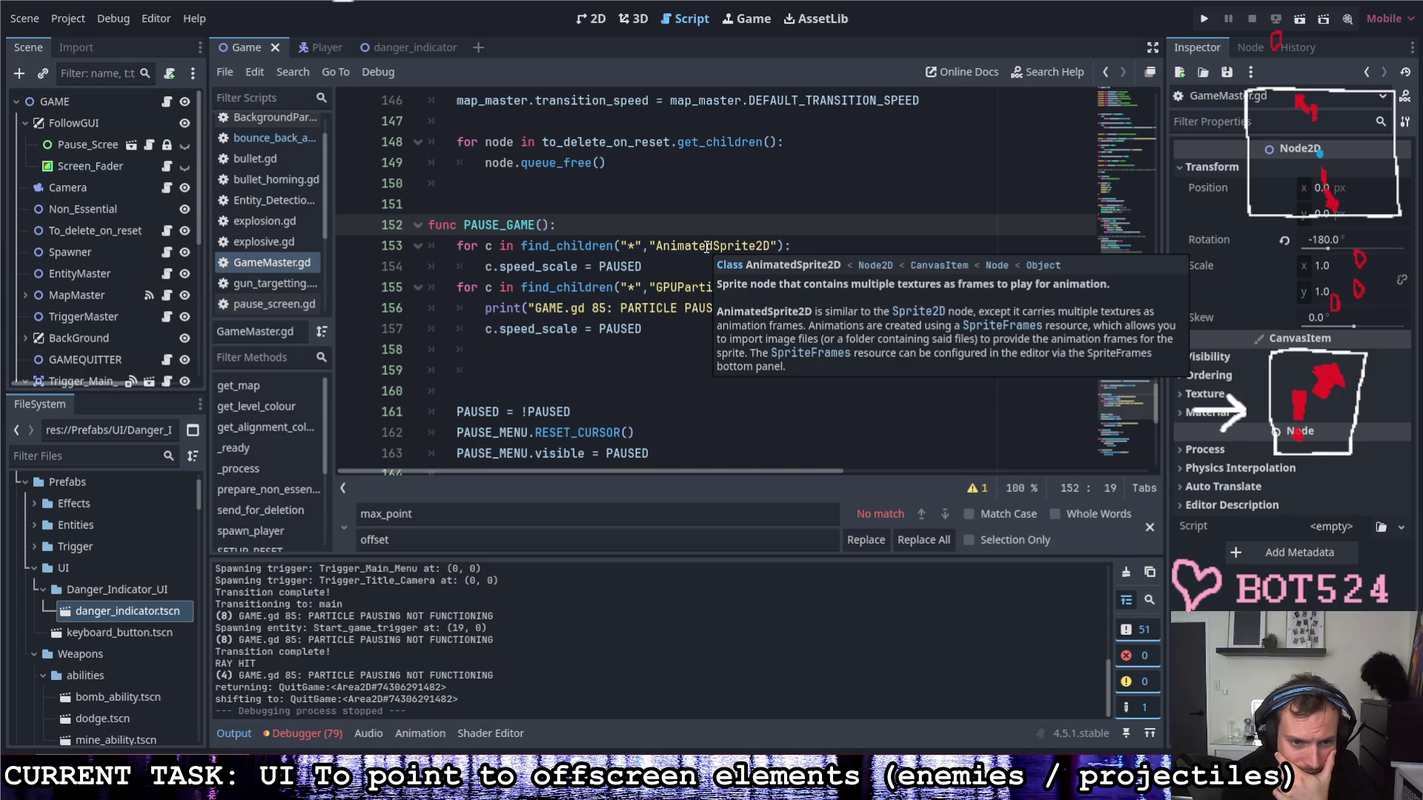
key("Return")
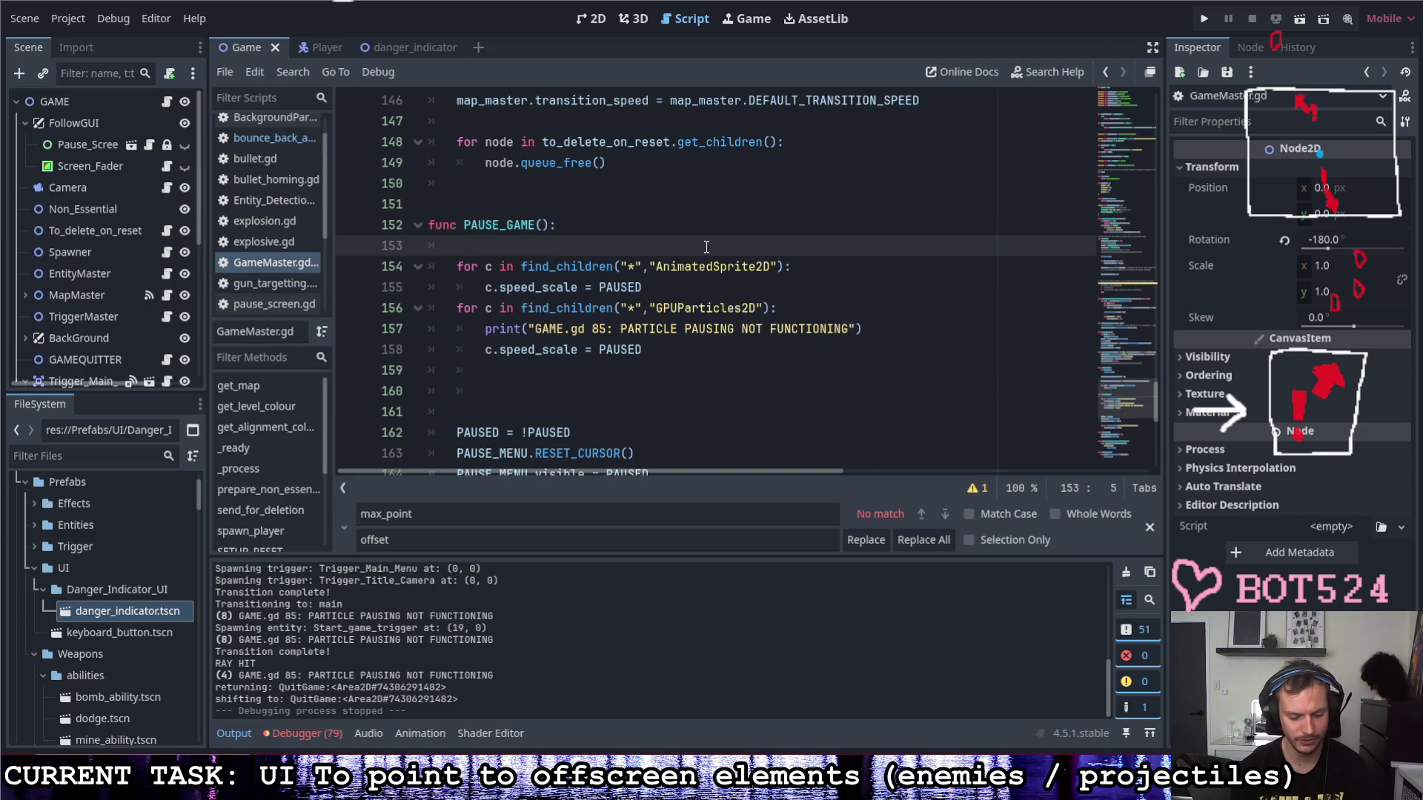
key("BackSpace")
key("BackSpace")
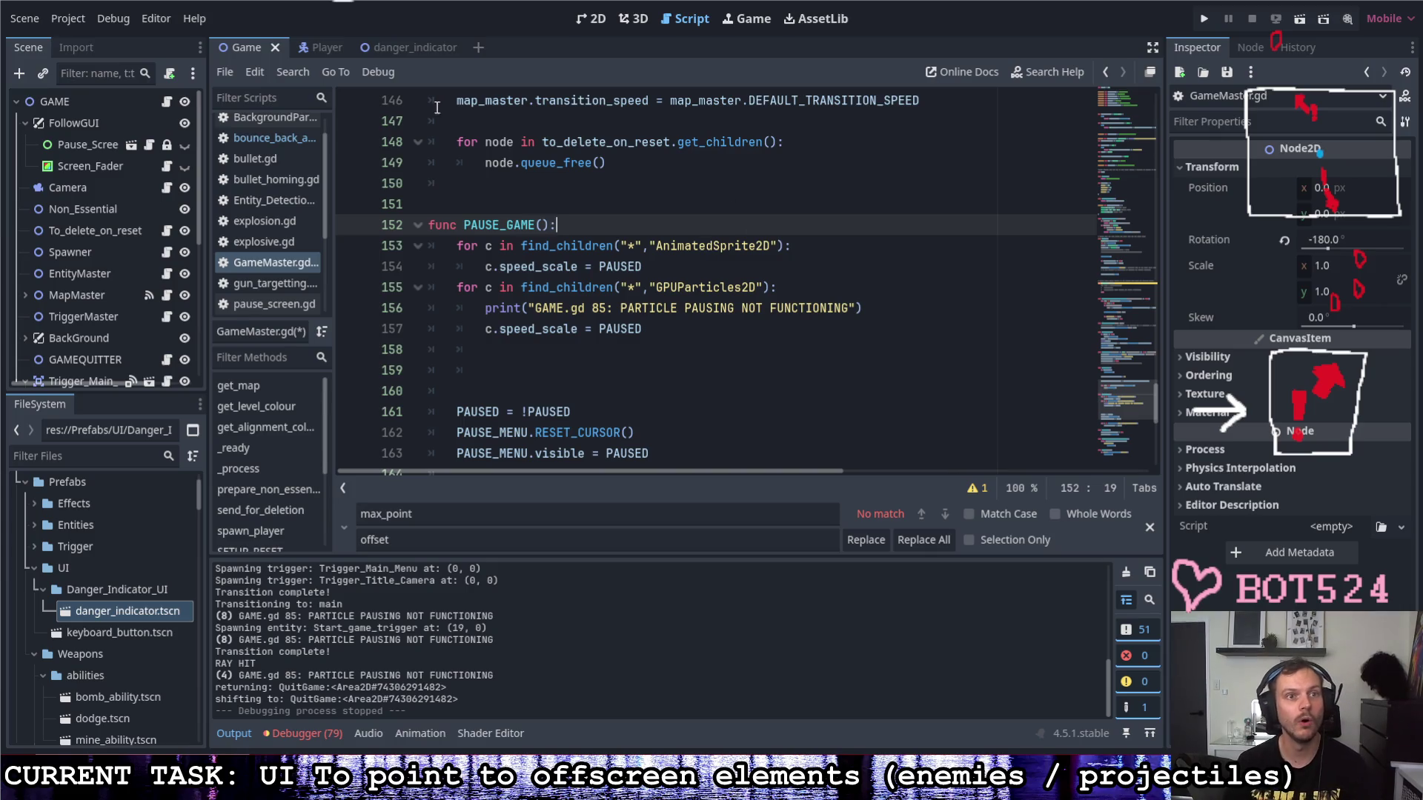
key("ctrl+s")
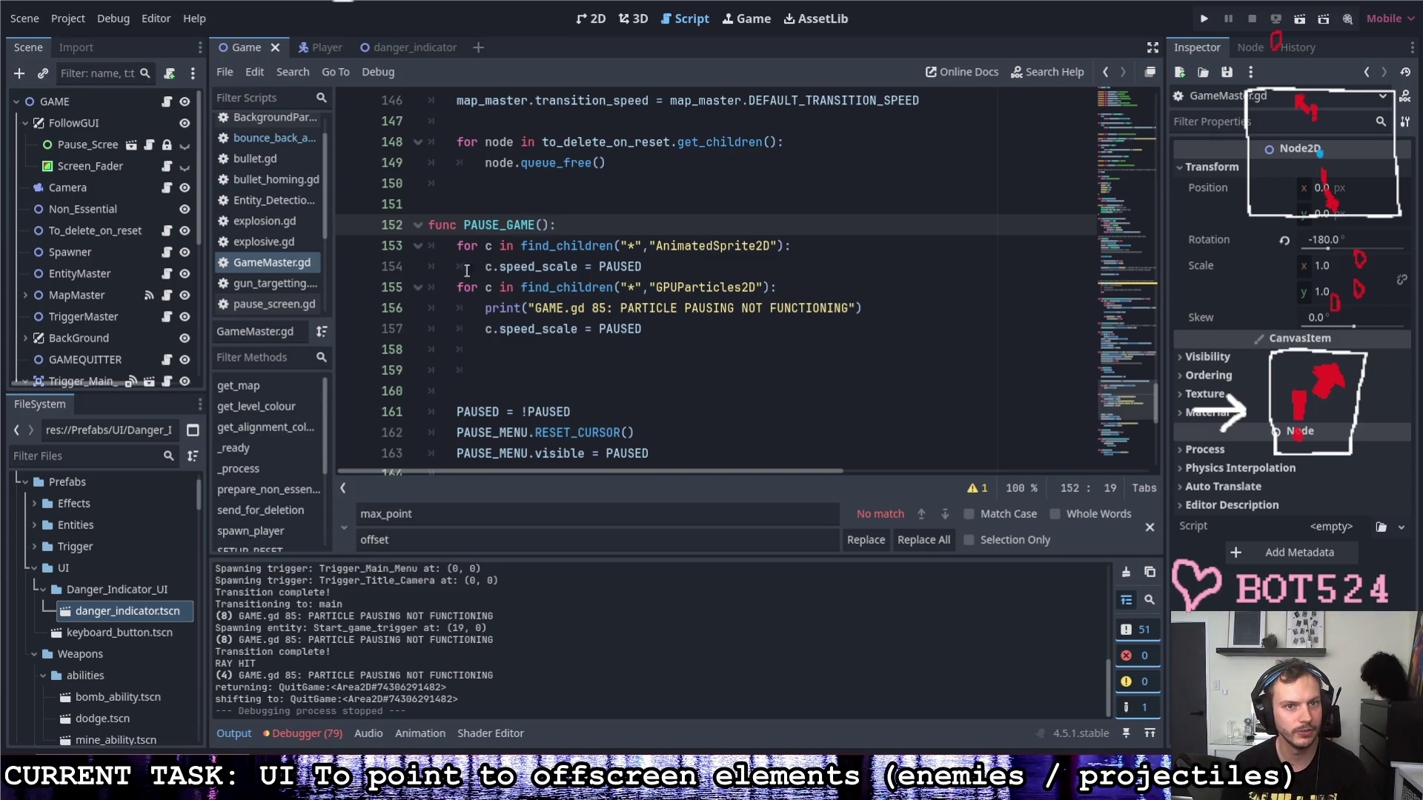
Review the GameMaster class, game_master variable and gm getter, then select the game_master = self line
scroll(506, 265, "up", 8)
scroll(506, 265, "up", 20)
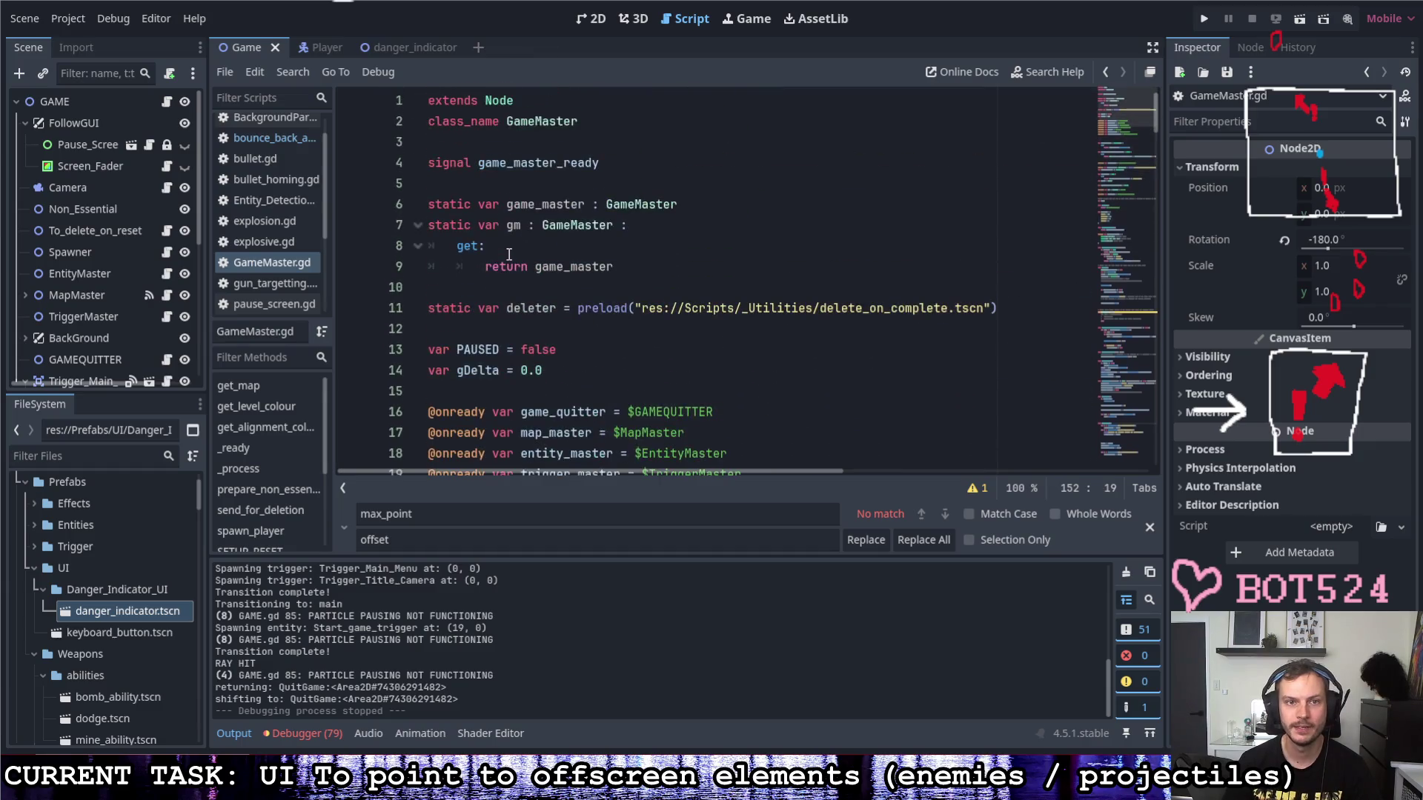
double_click(509, 121)
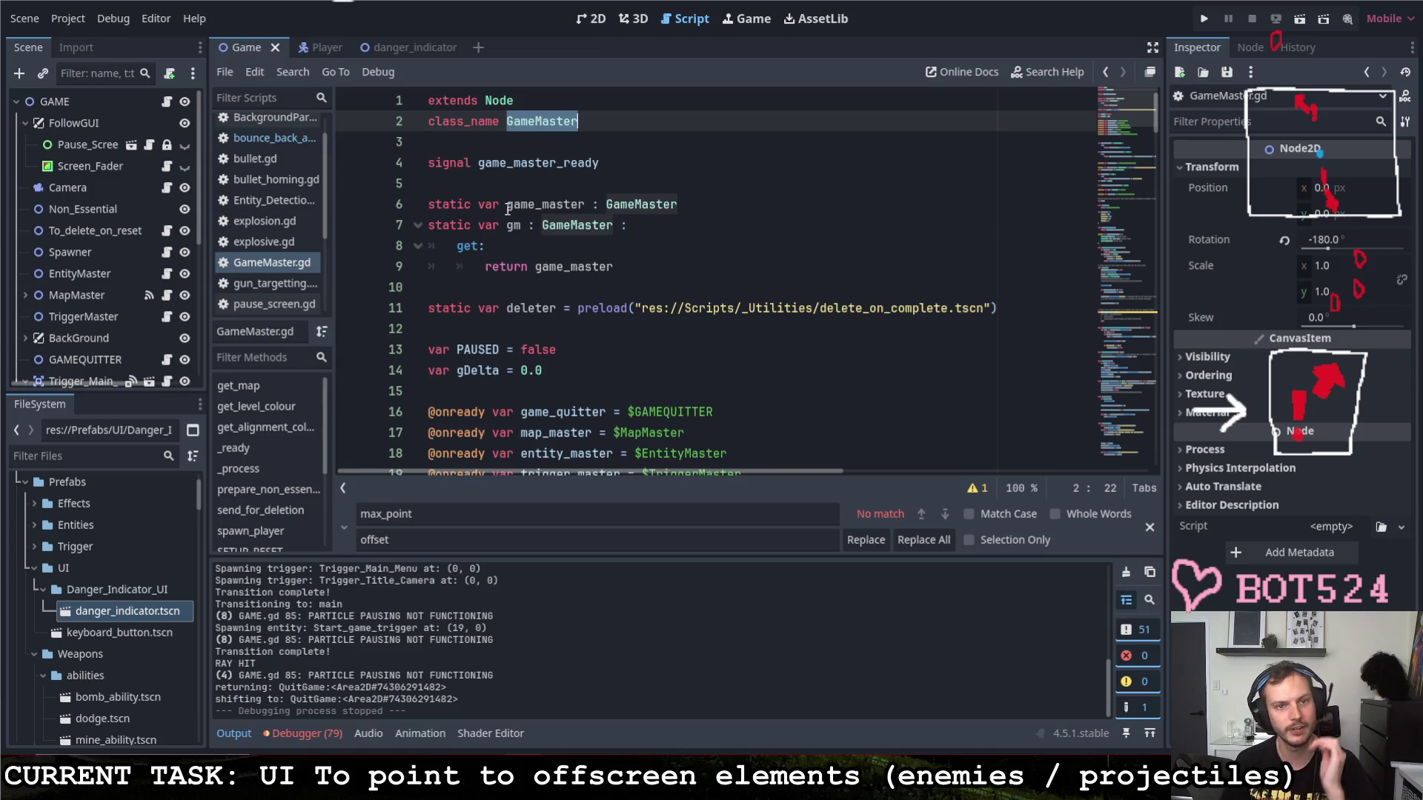
left_click_drag(507, 204, 586, 203)
left_click(534, 225)
left_click(548, 267)
left_click(516, 204)
scroll(548, 302, "down", 20)
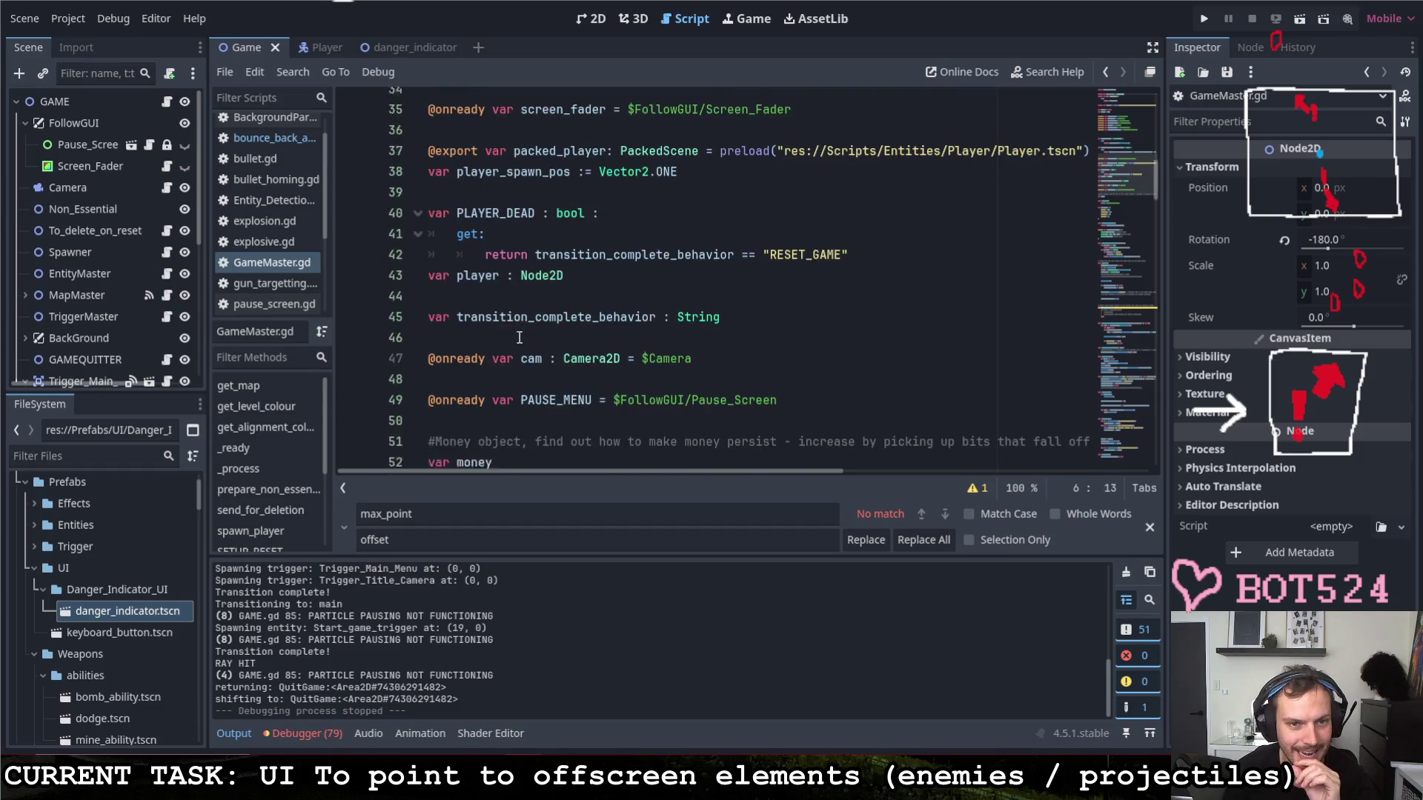
scroll(511, 326, "down", 5)
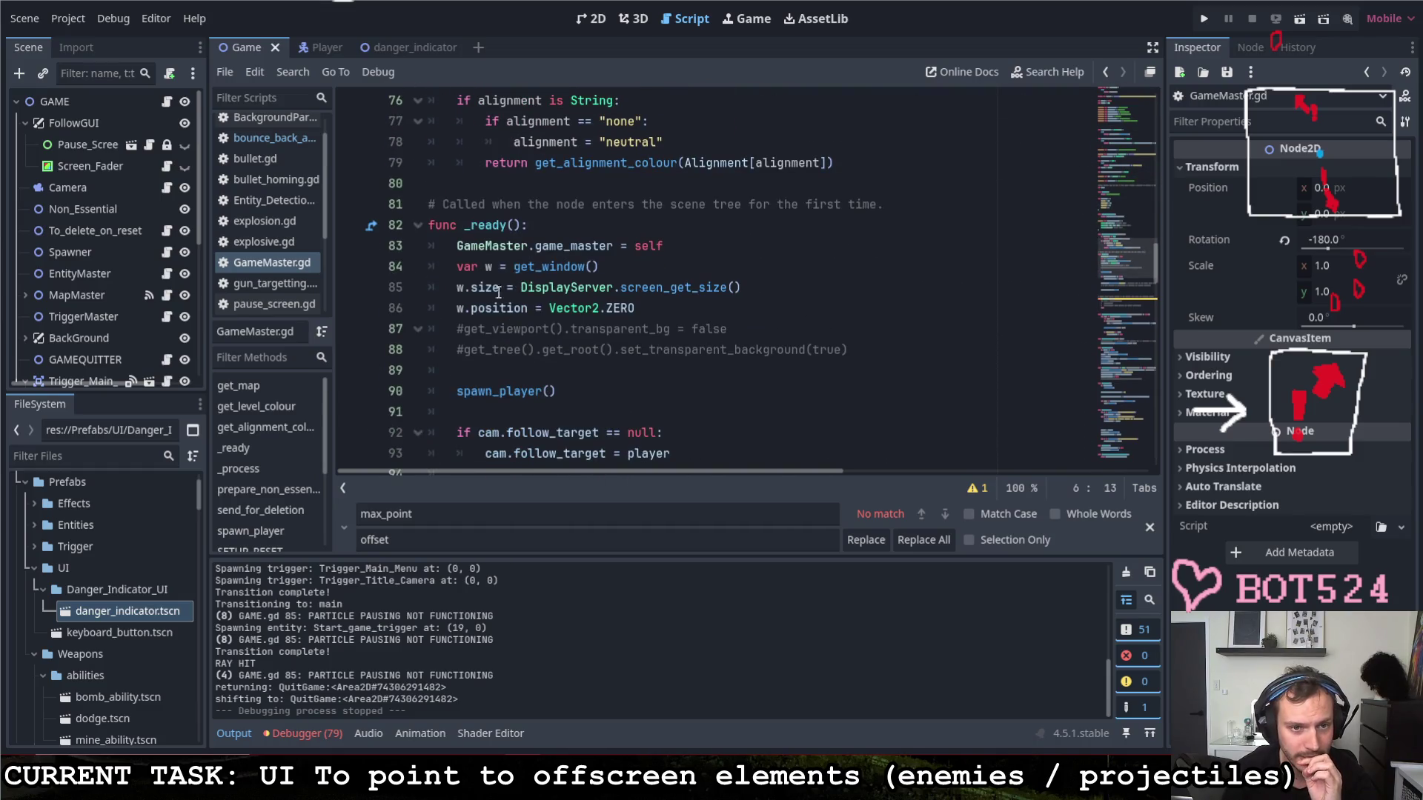
left_click_drag(671, 247, 457, 252)
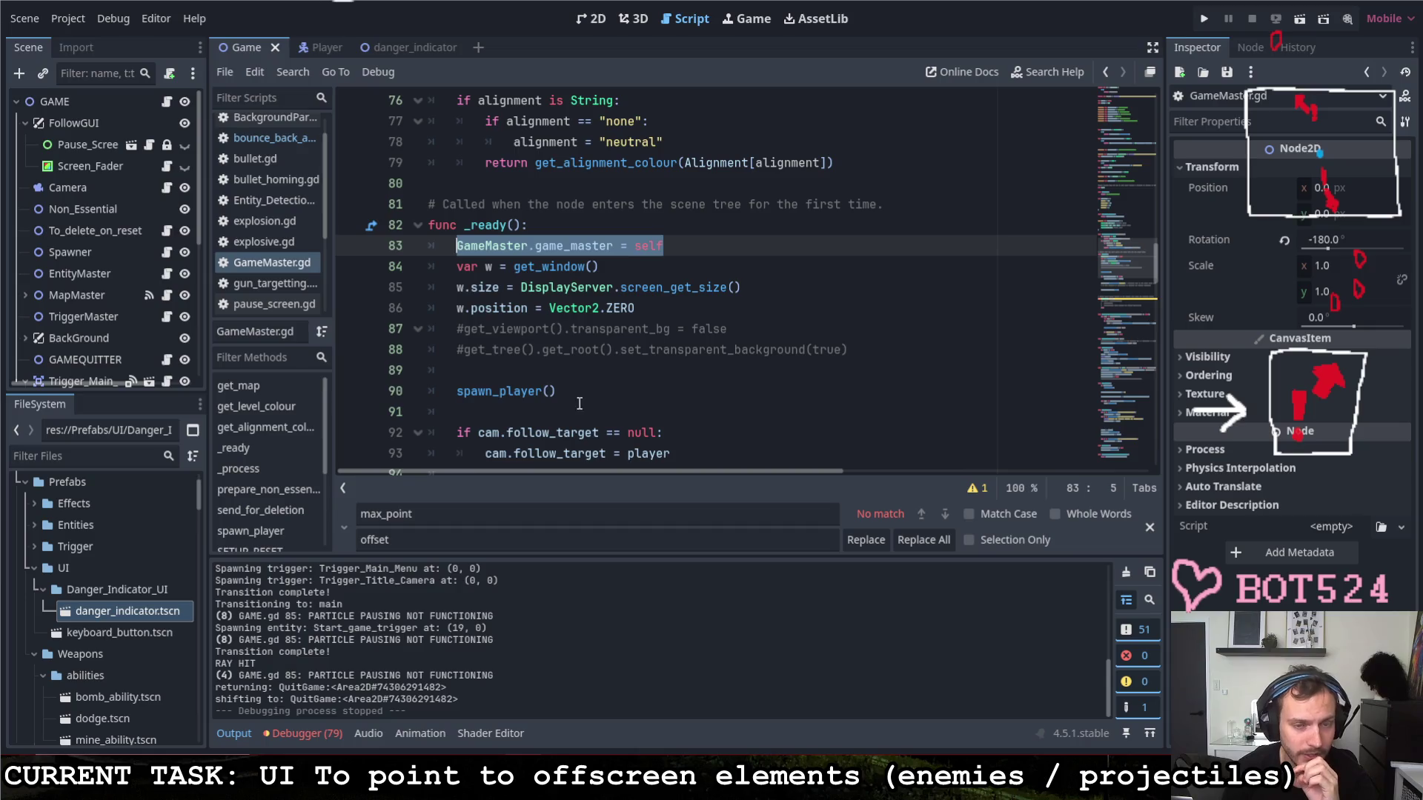
In the bounce script, replace PAUSED's default value with a bool type declaration
left_click(380, 46)
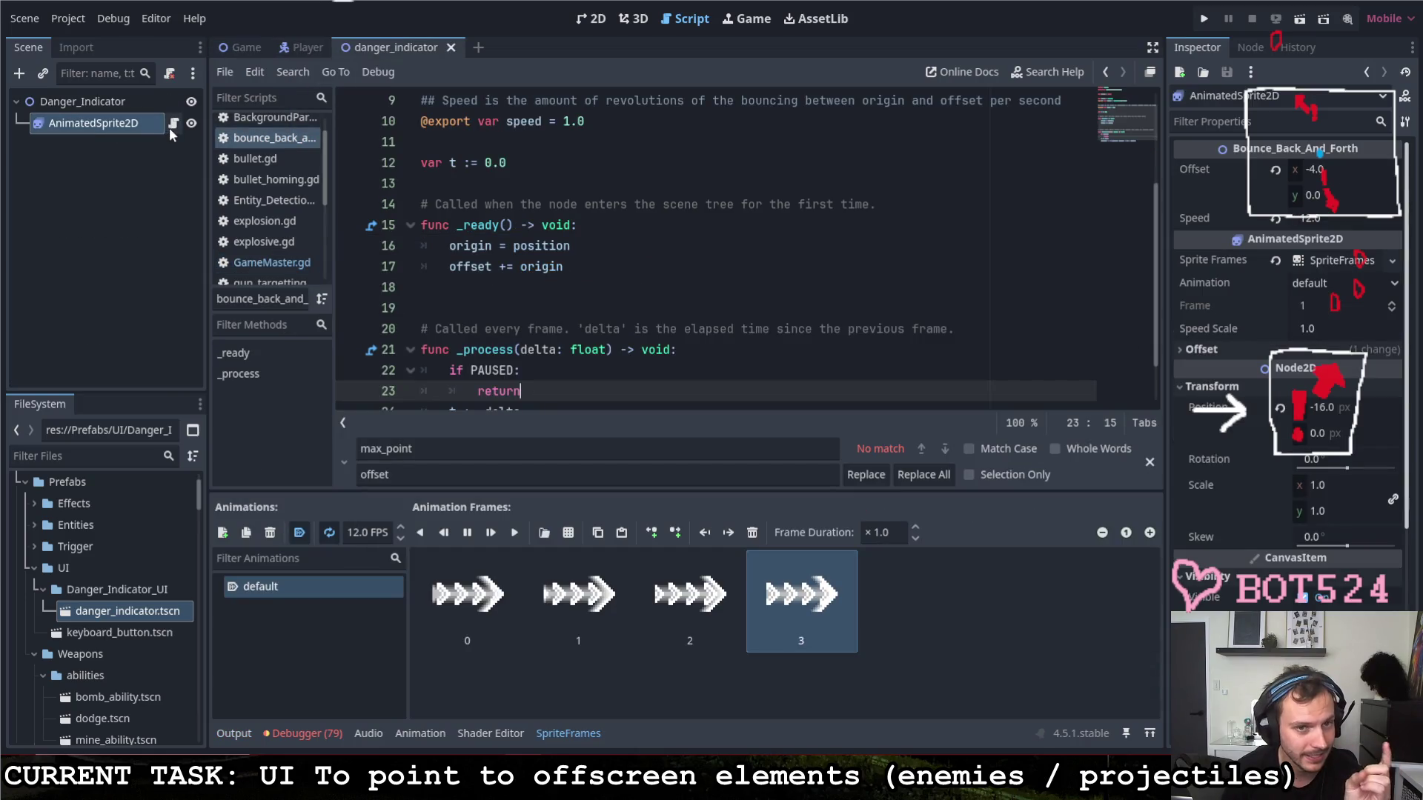
scroll(466, 233, "up", 3)
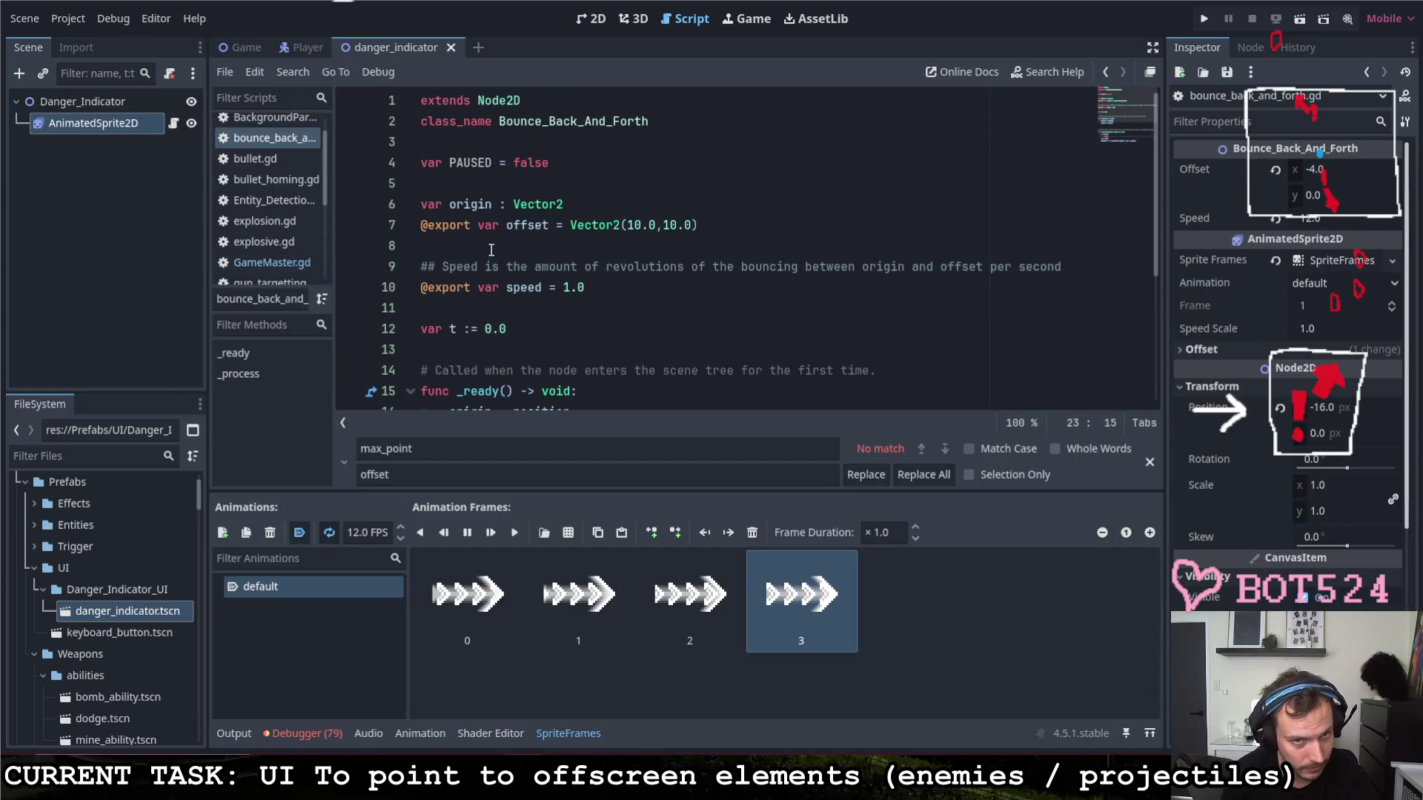
left_click_drag(549, 163, 505, 167)
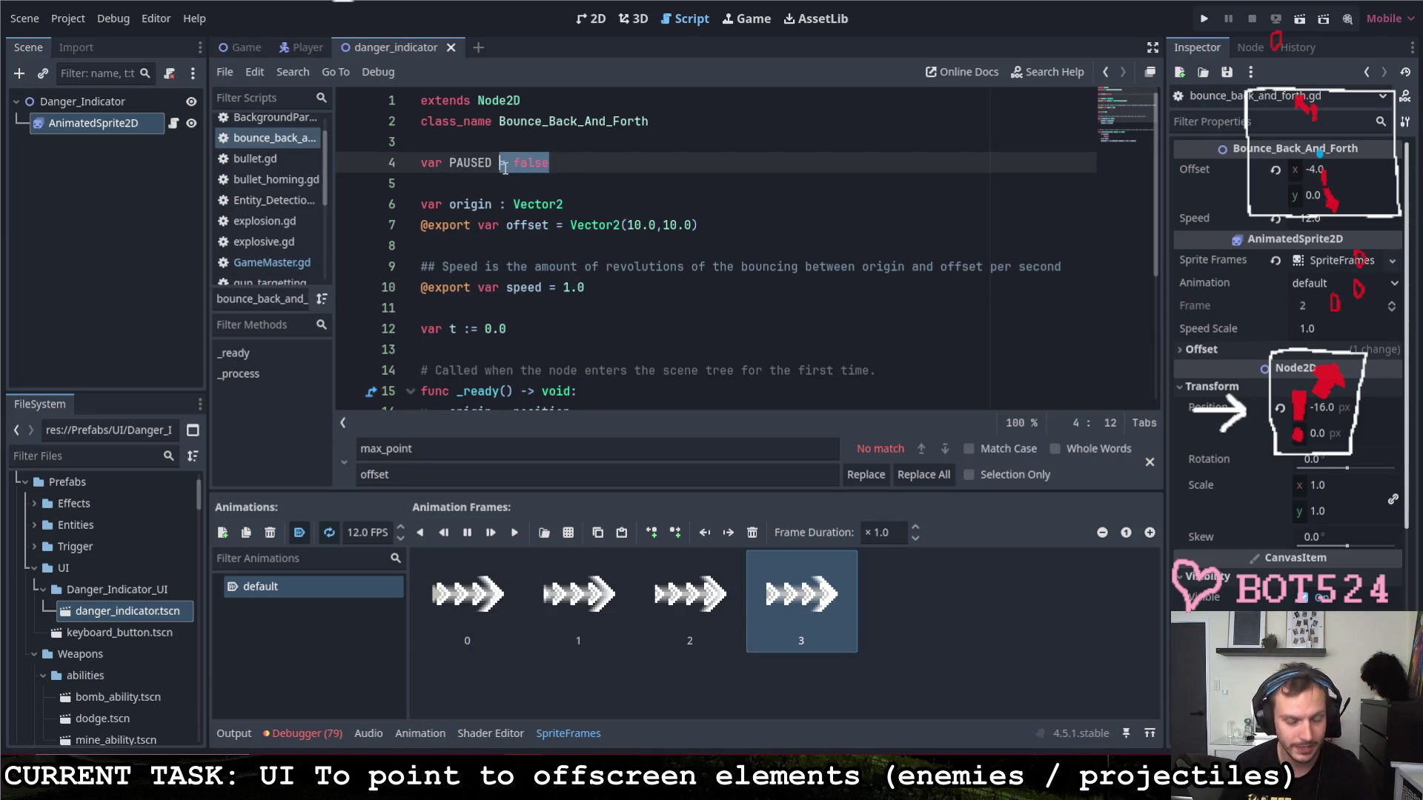
type(": G")
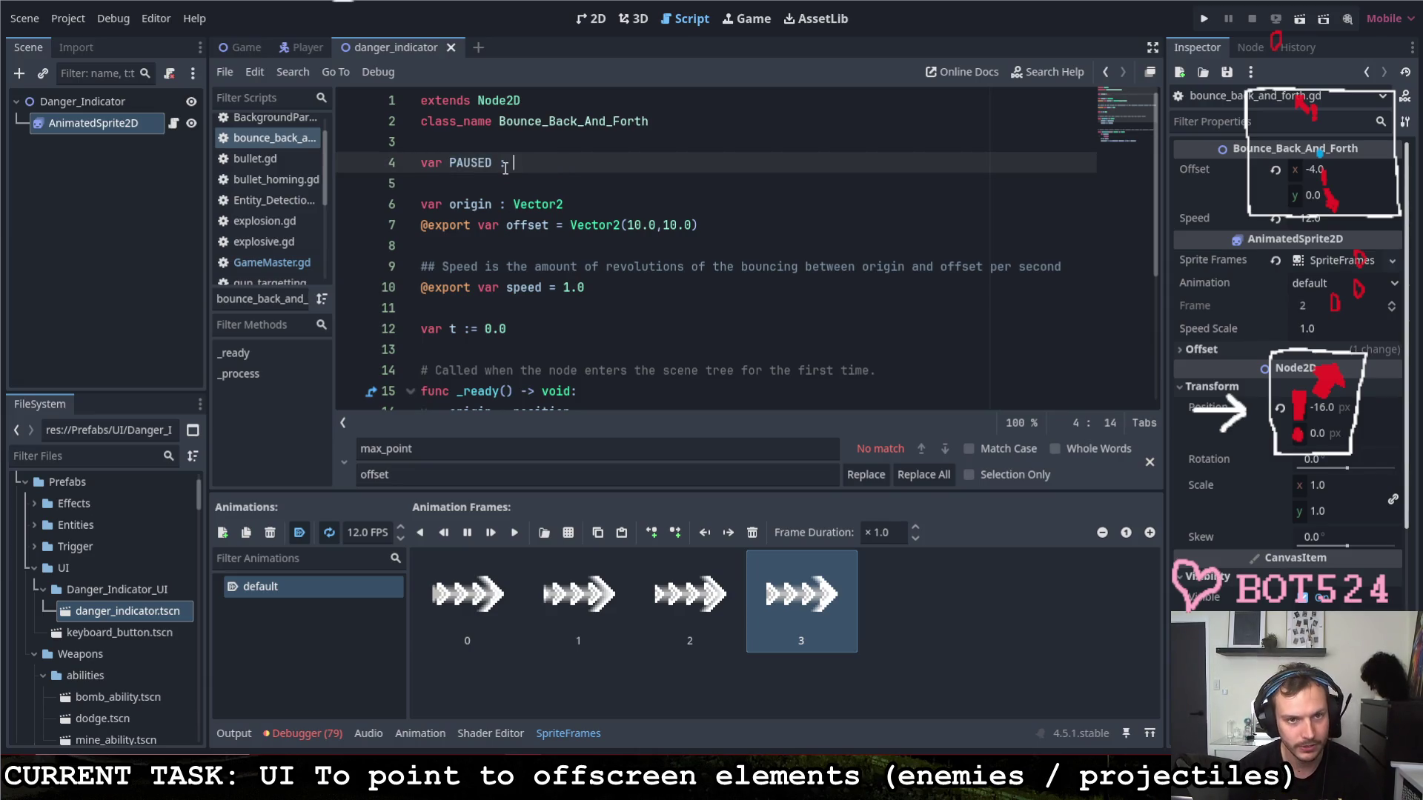
type("am")
key("BackSpace")
key("BackSpace")
key("BackSpace")
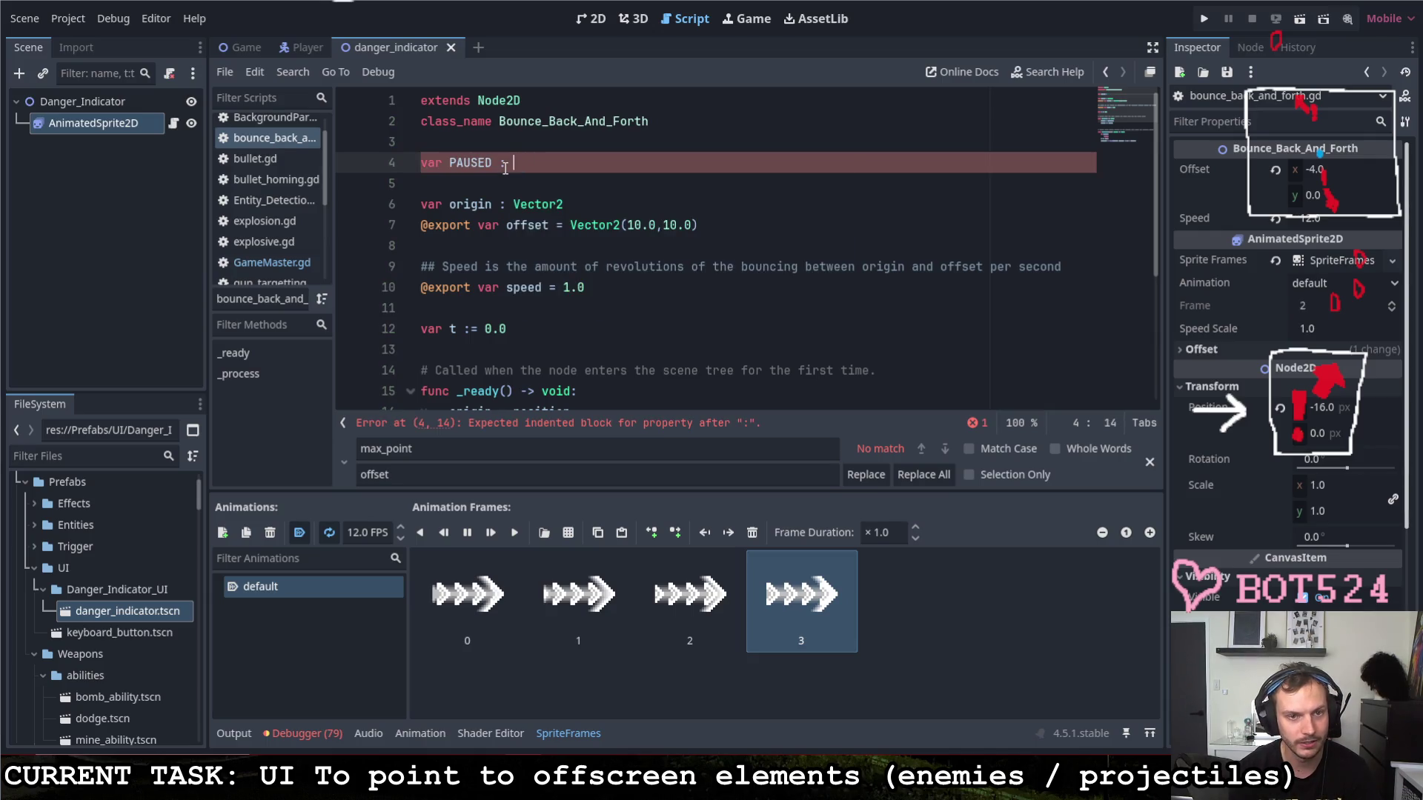
type("bool :")
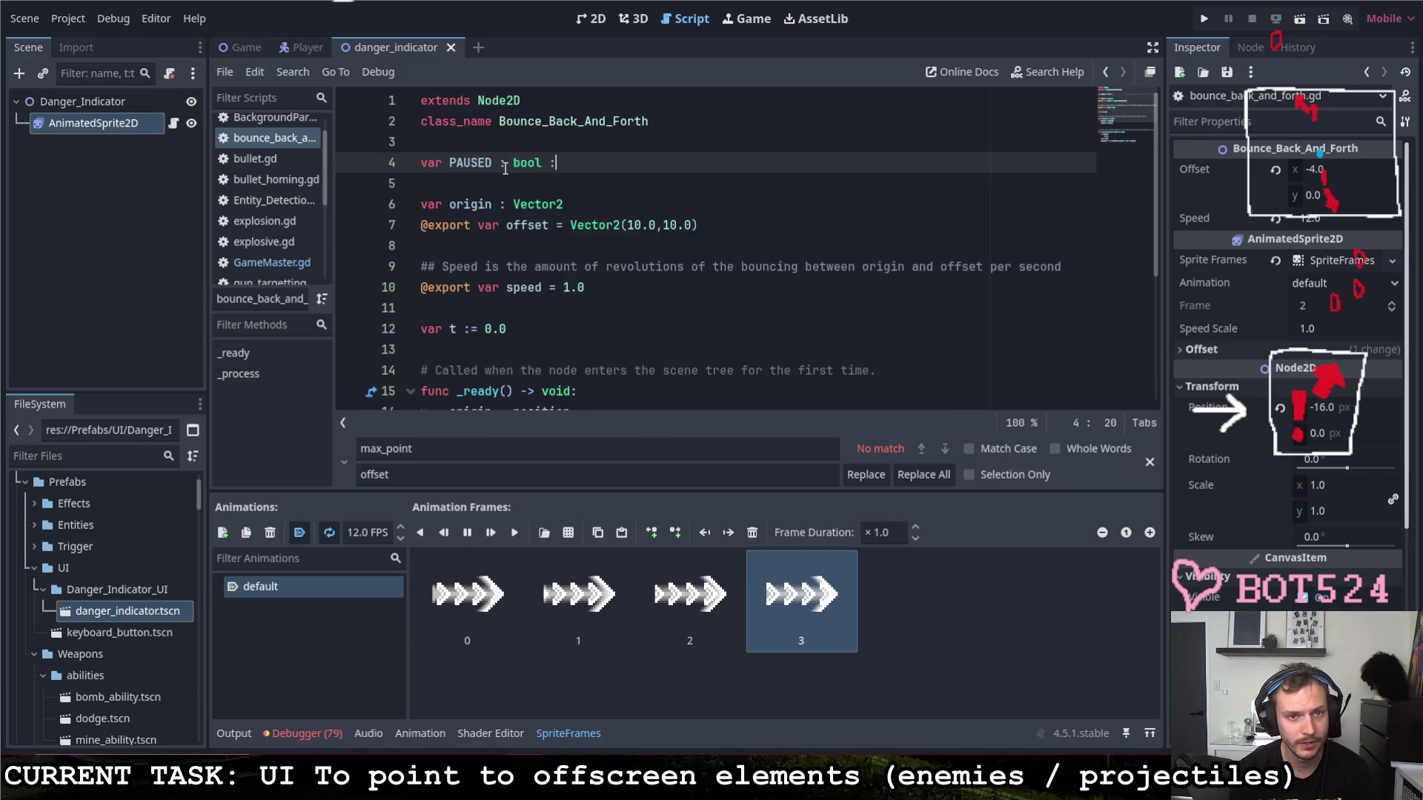
Add a PAUSED getter returning GameMaster.gm.PAUSED and run the game
key("Return")
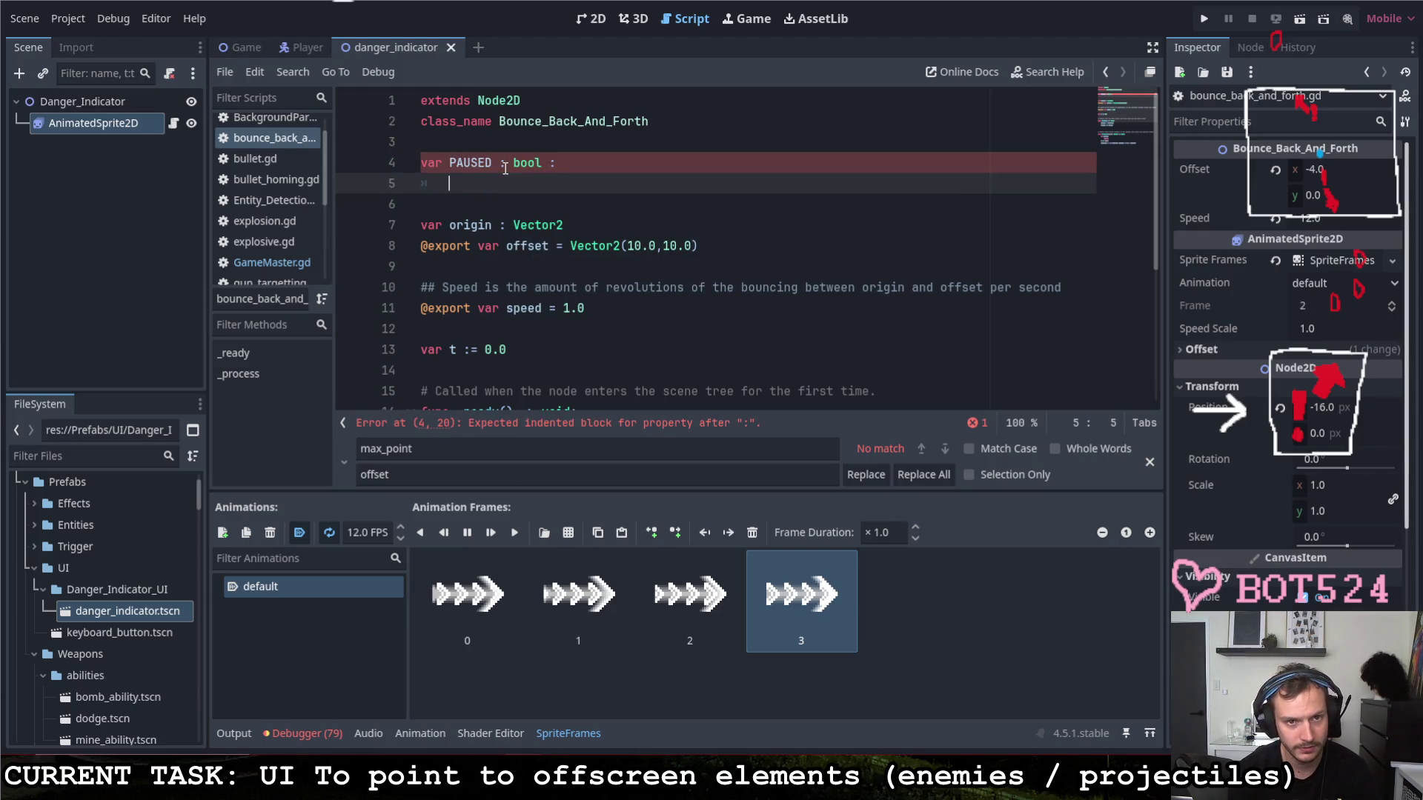
type("get:")
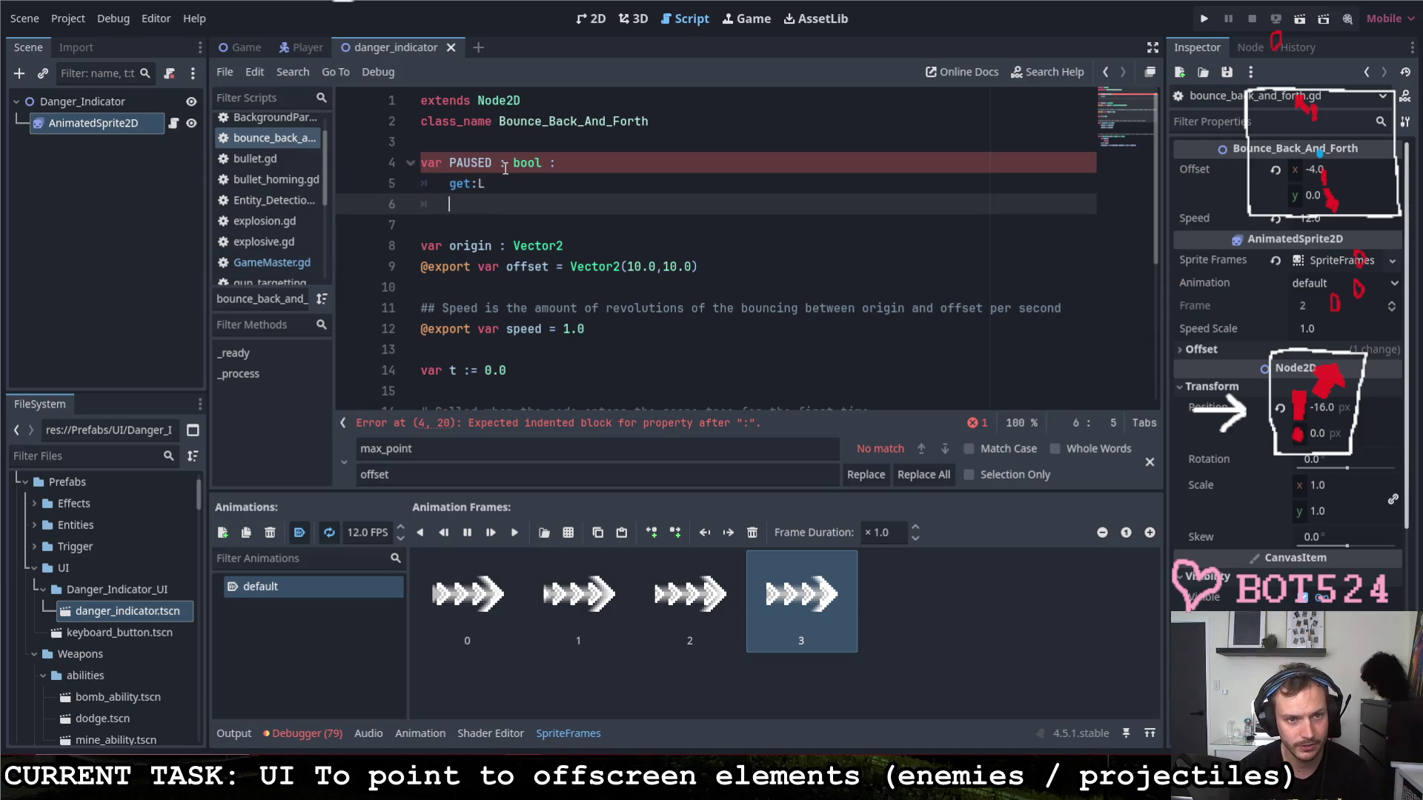
key("Return")
type("return ")
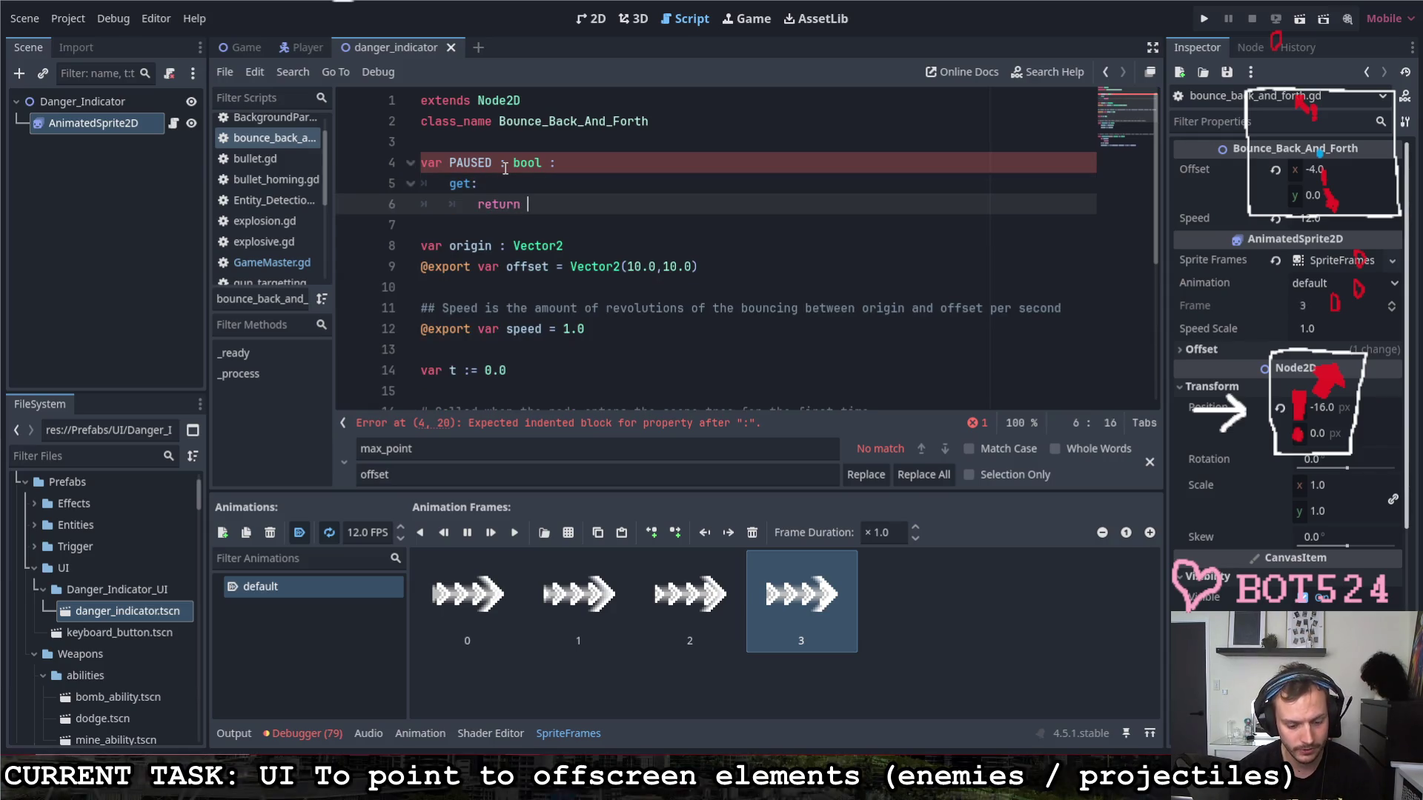
type("GameMaster")
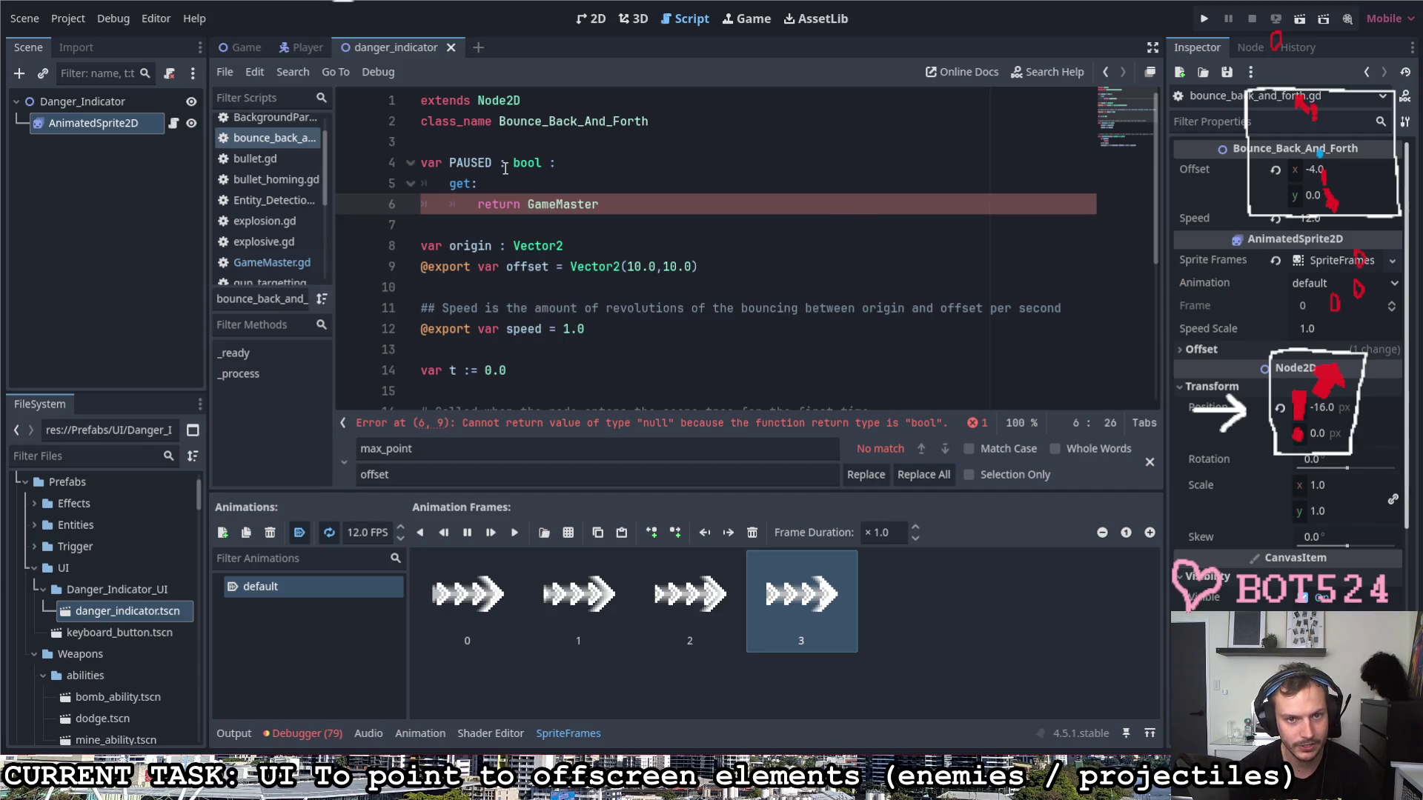
type(".gm.PA")
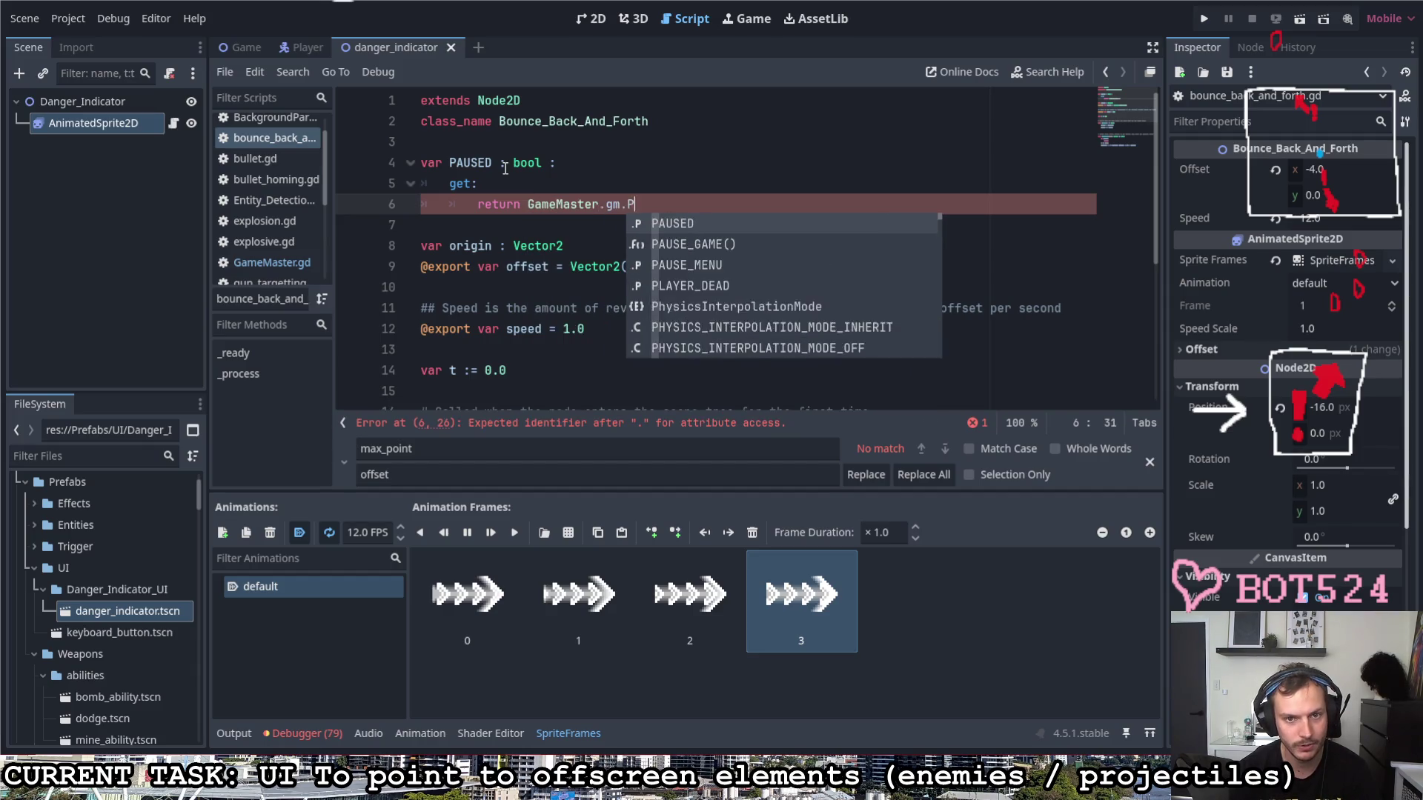
key("Return")
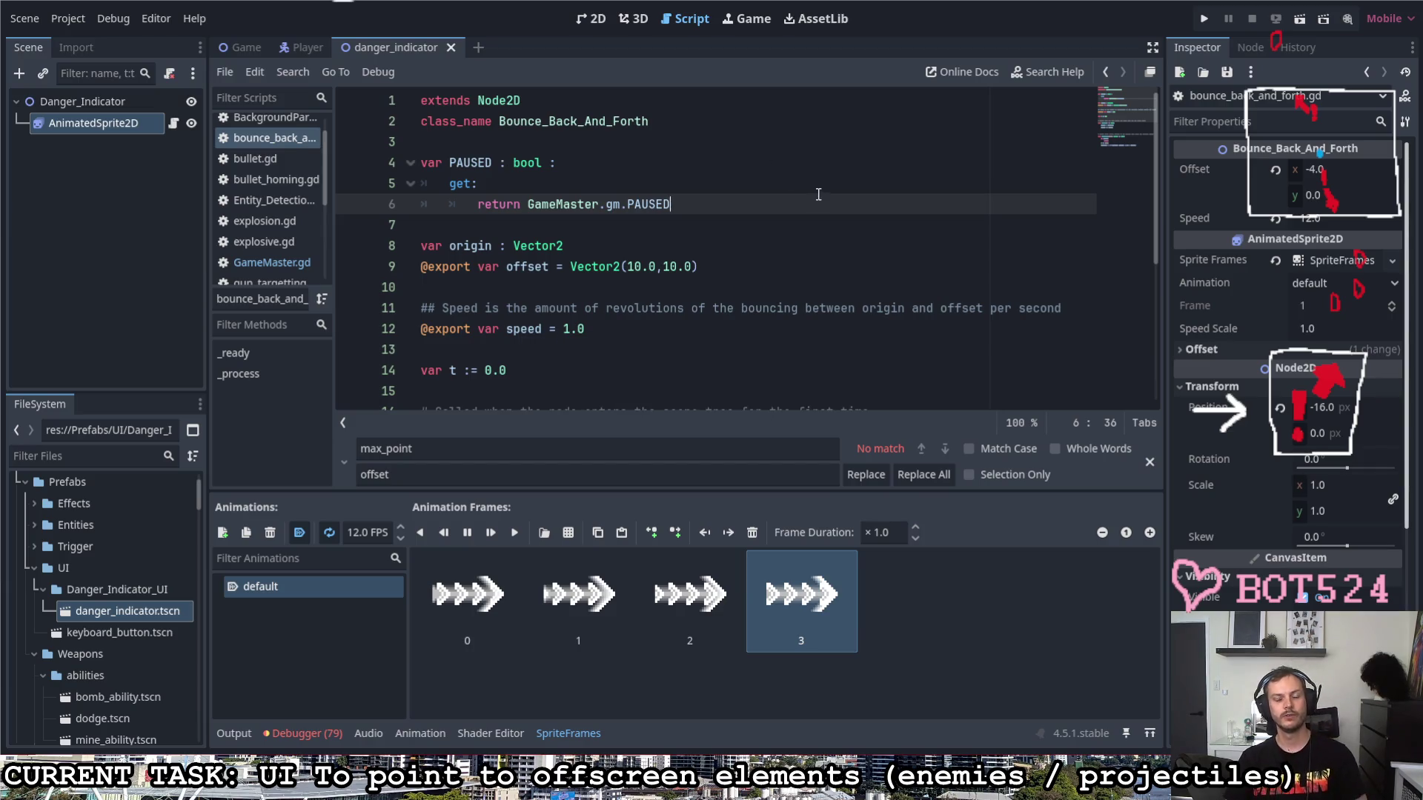
scroll(818, 189, "down", 4)
key("F5")
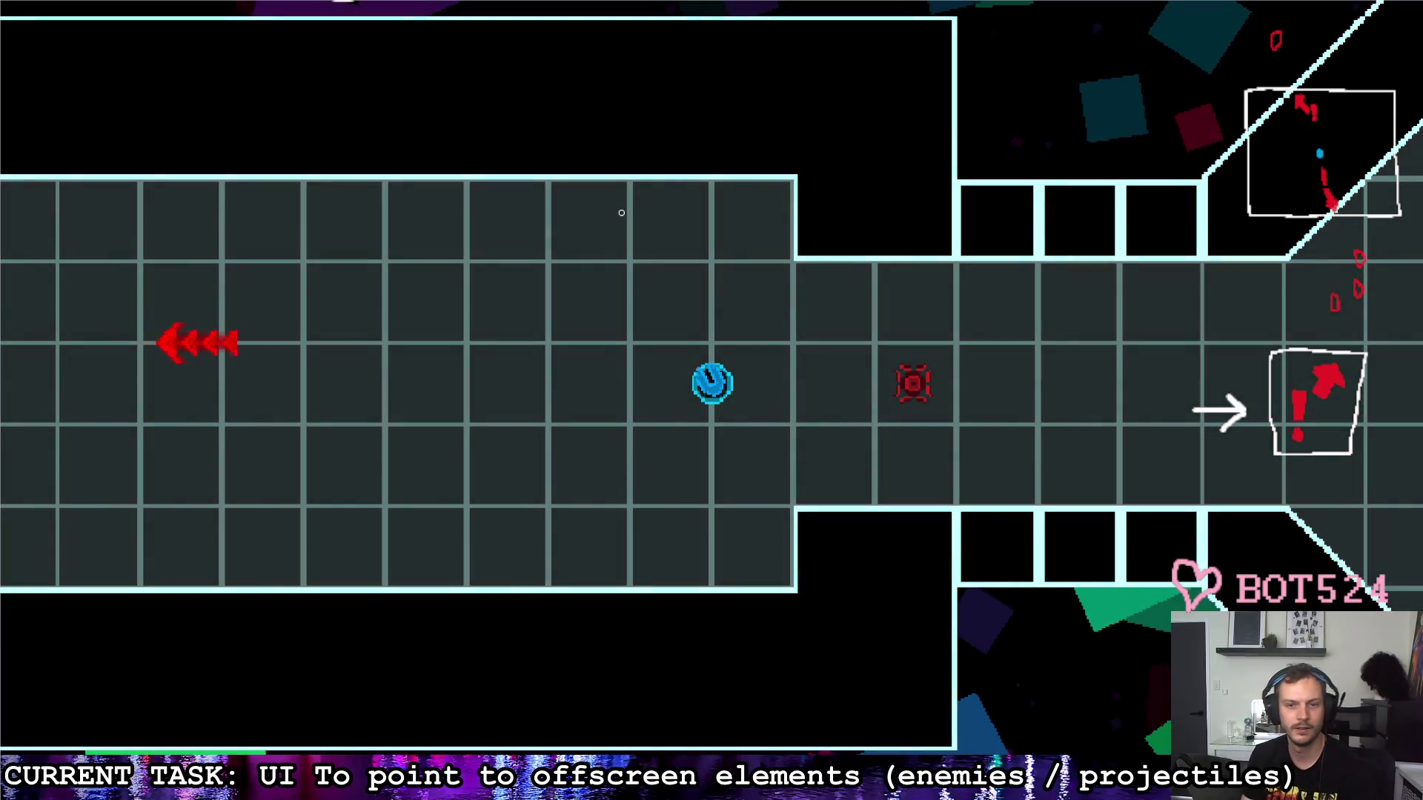
left_click(530, 171)
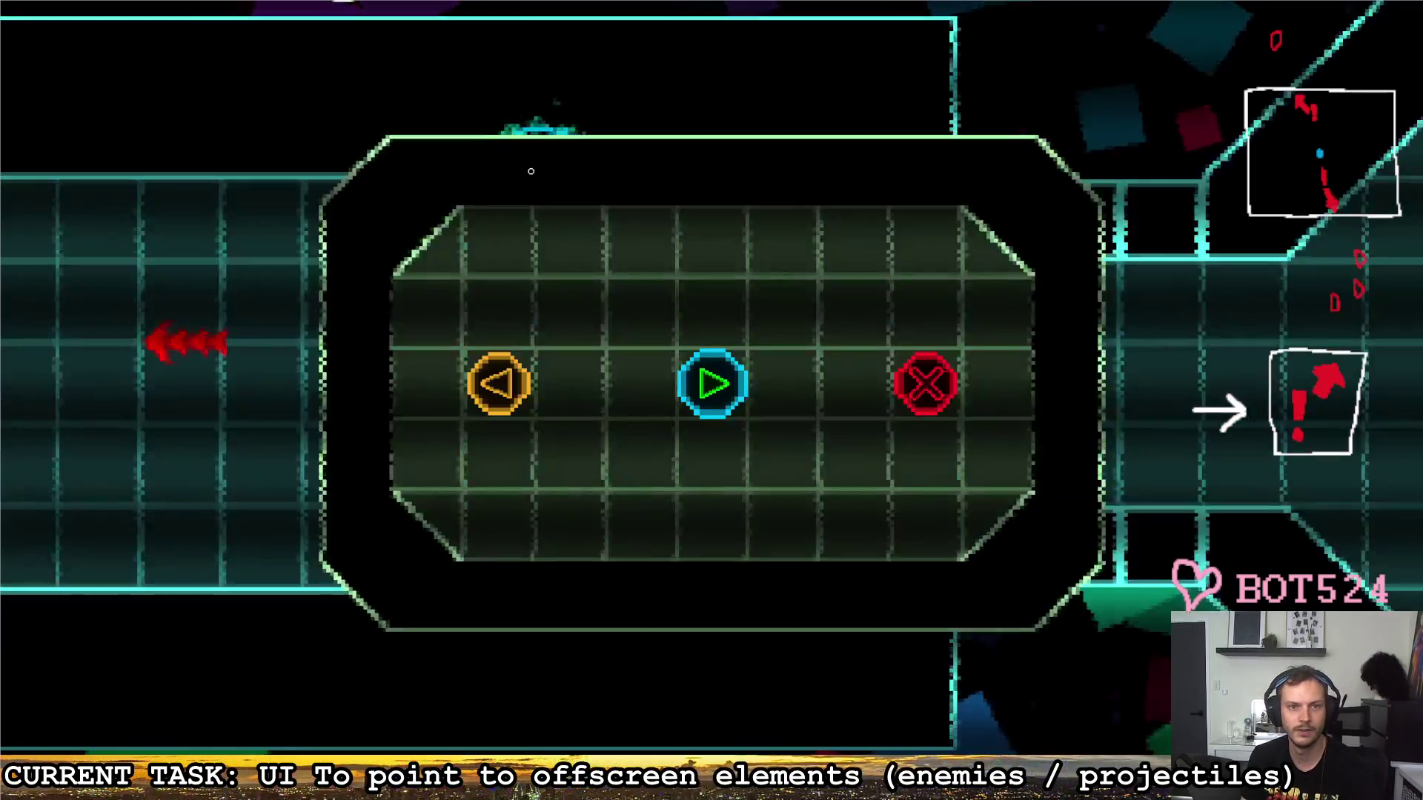
key("Right")
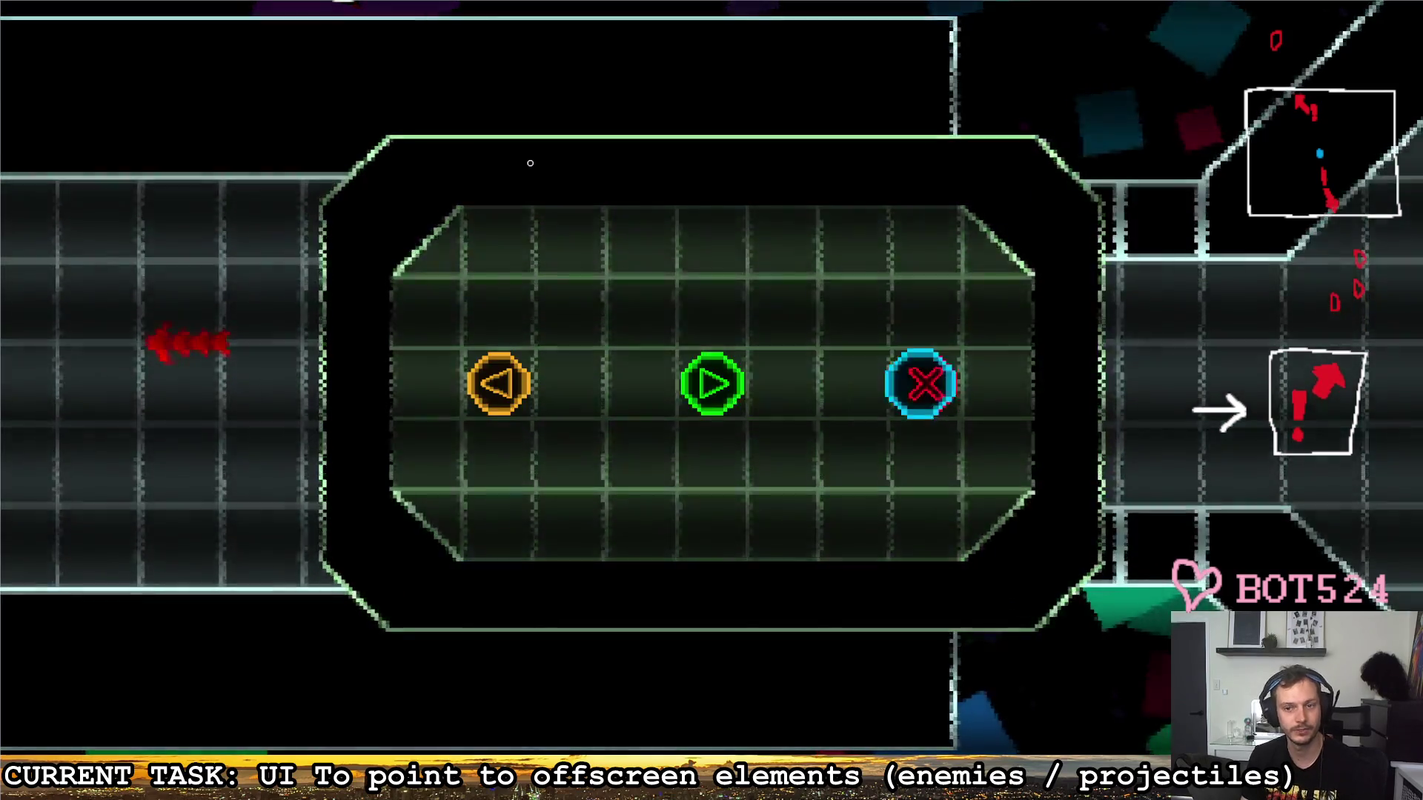
key("Return")
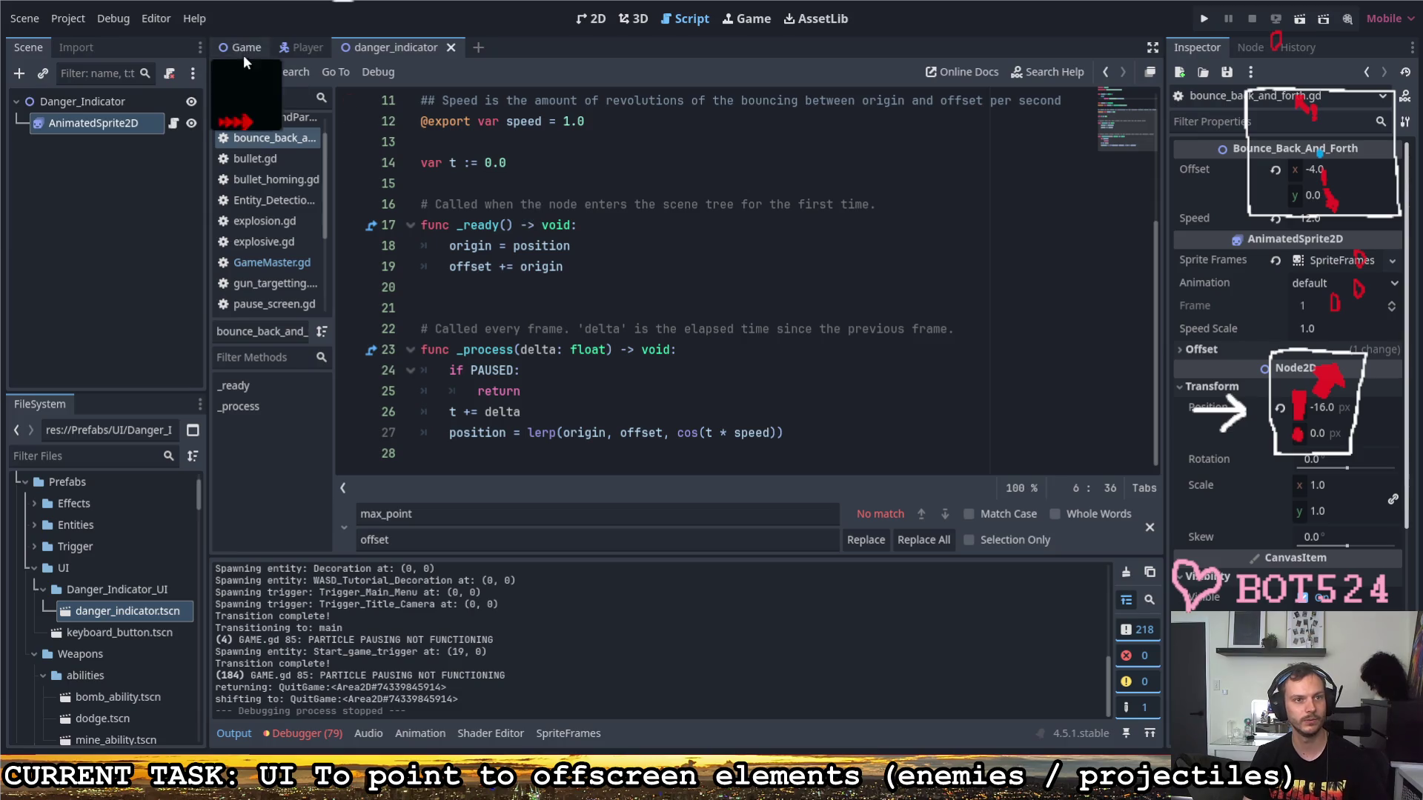
Scroll GameMaster.gd from _ready down to PAUSE_GAME and place the cursor at the end of line 157
scroll(615, 296, "up", 3)
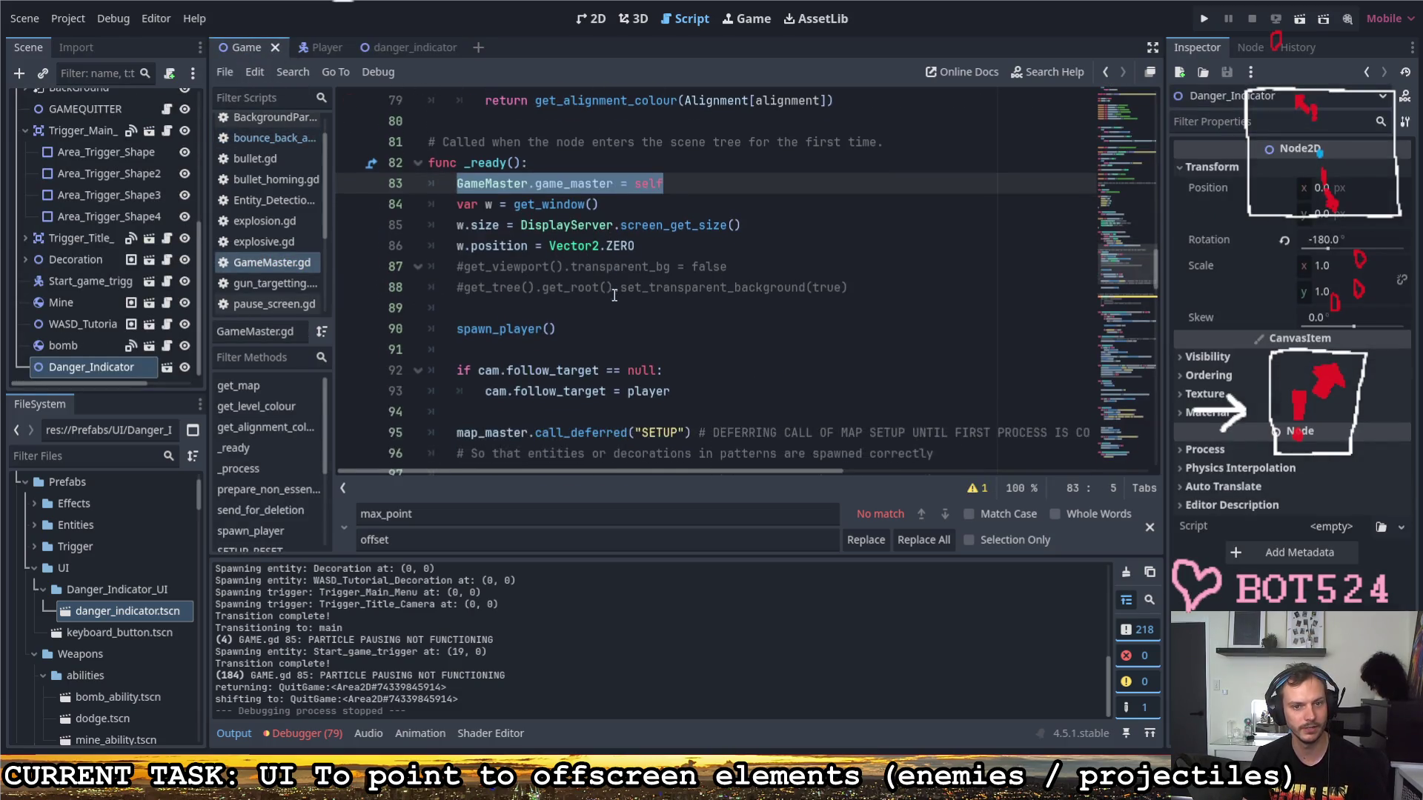
scroll(615, 295, "up", 3)
scroll(614, 296, "down", 10)
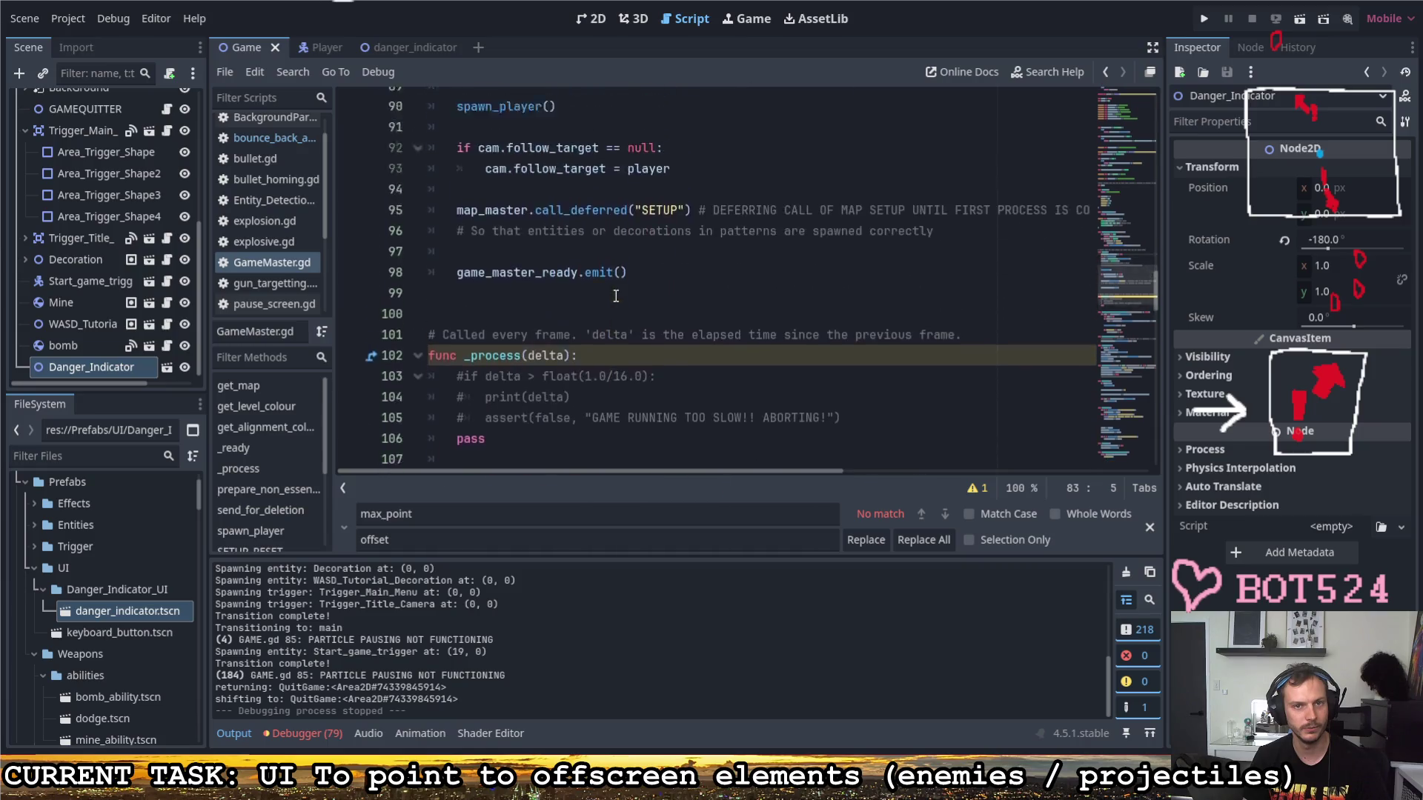
scroll(616, 297, "up", 5)
left_click(683, 247)
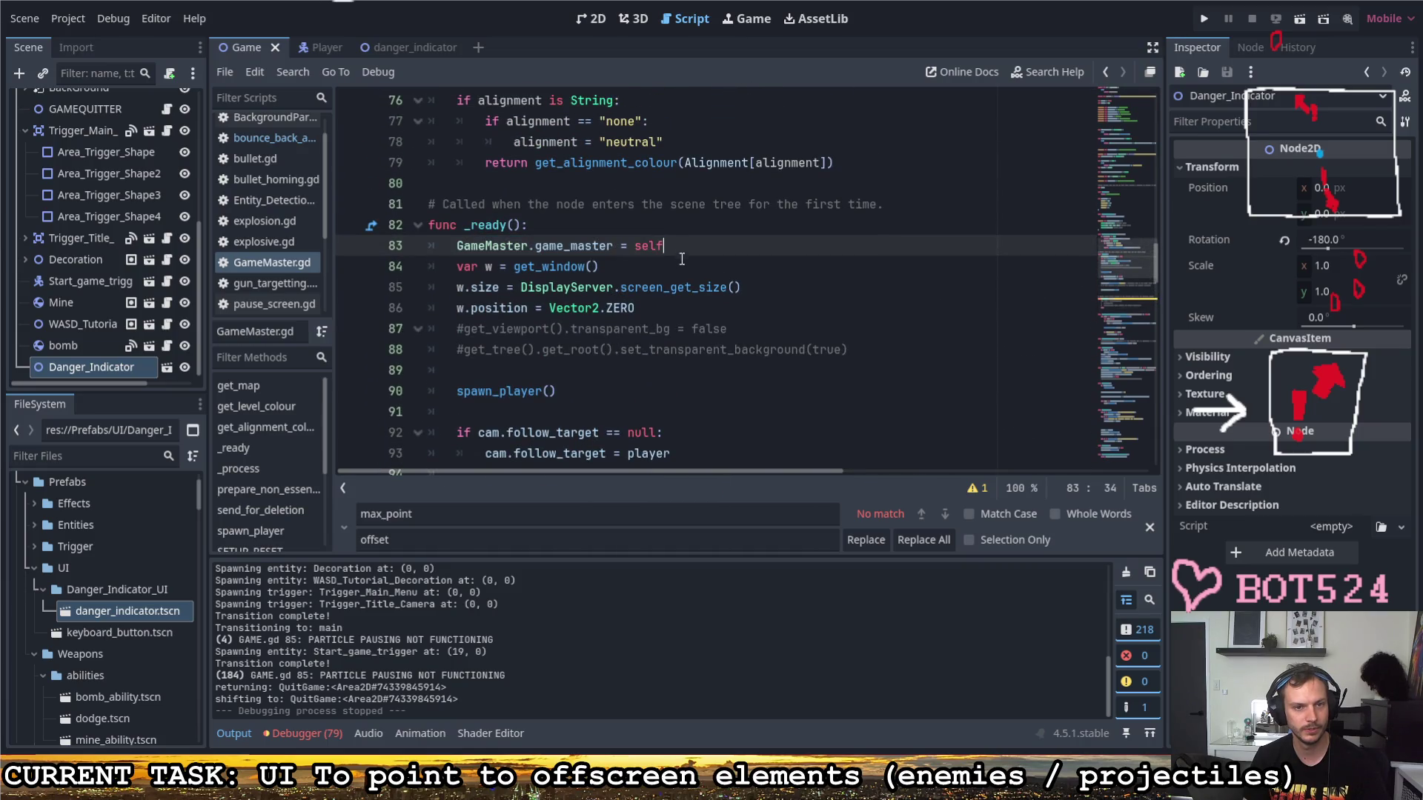
scroll(139, 319, "up", 5)
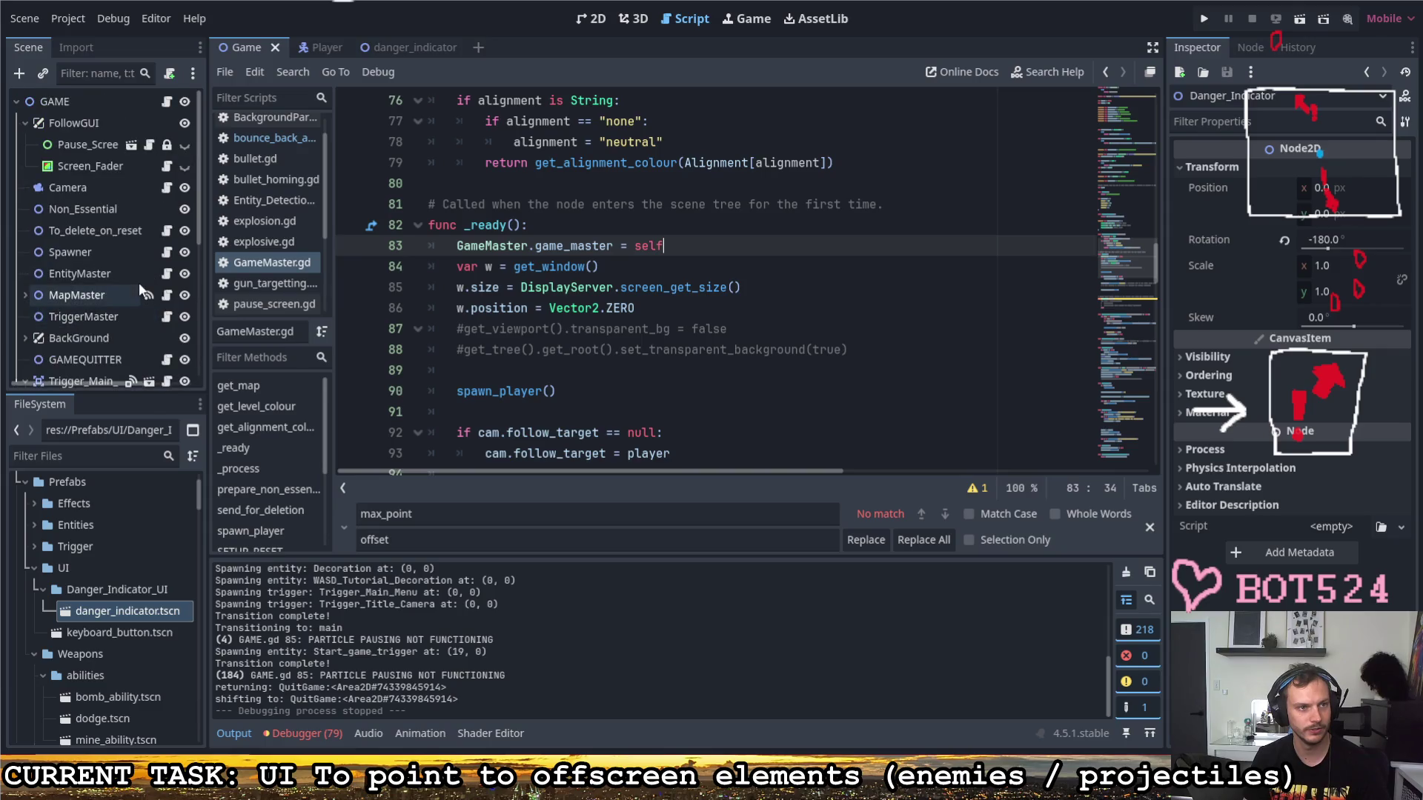
scroll(495, 381, "down", 14)
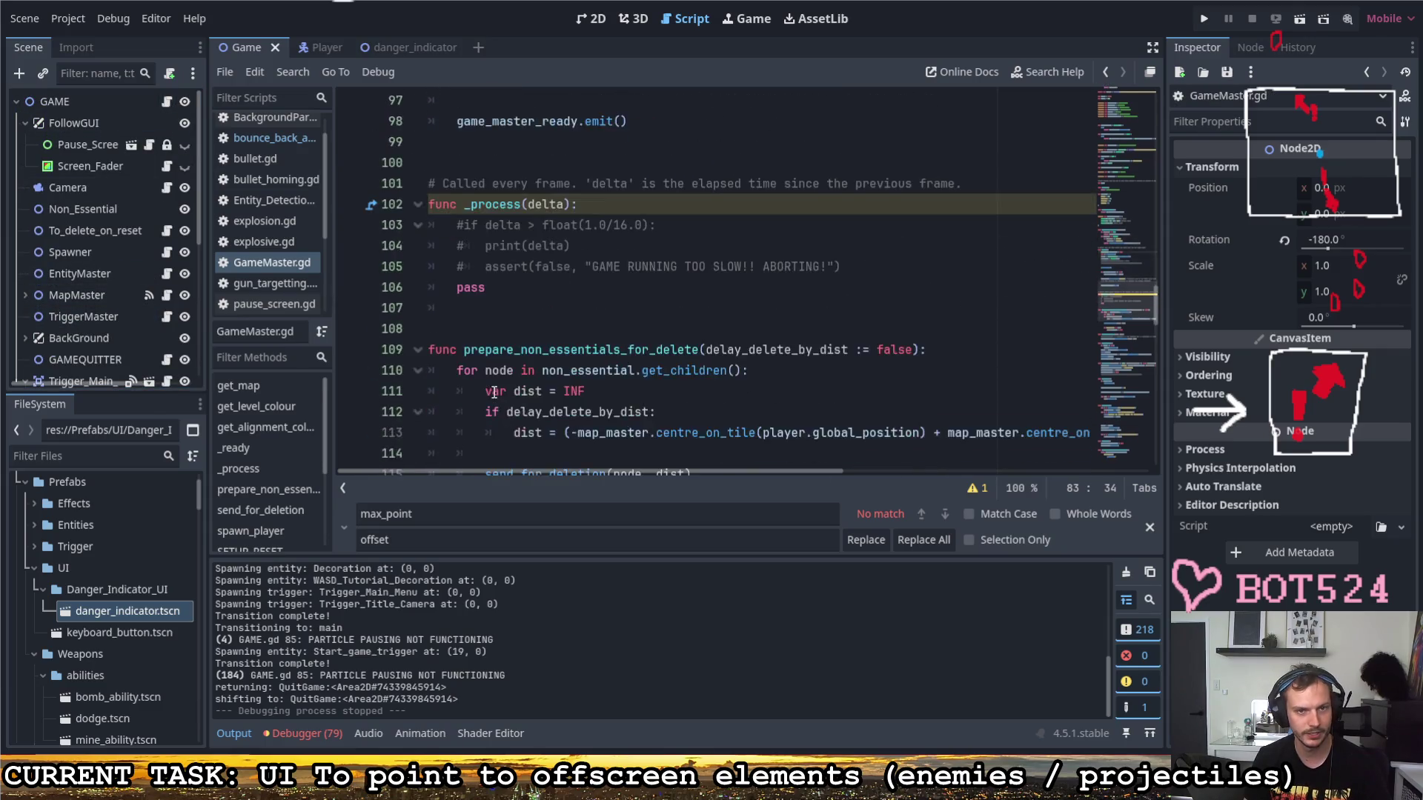
scroll(495, 381, "down", 16)
scroll(491, 371, "up", 7)
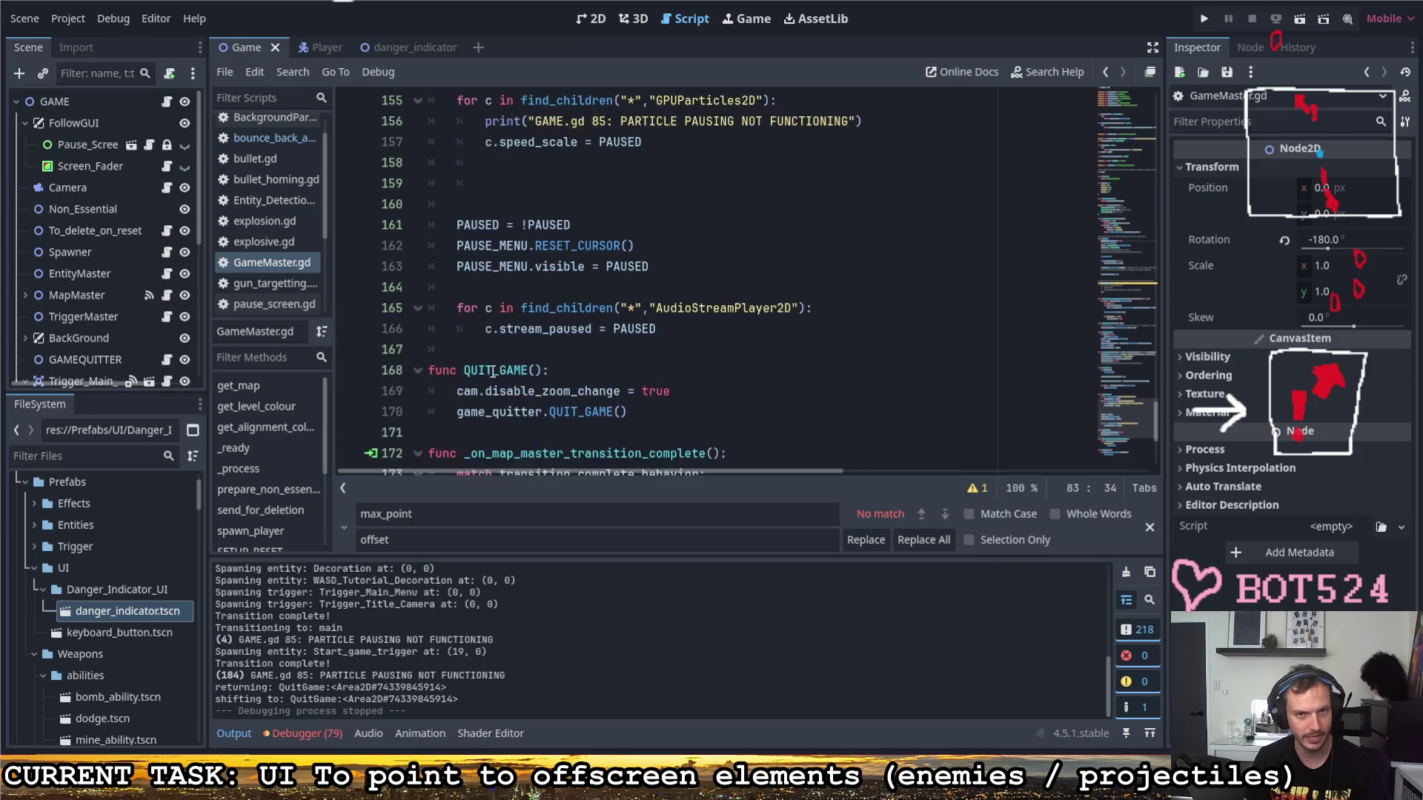
left_click(694, 328)
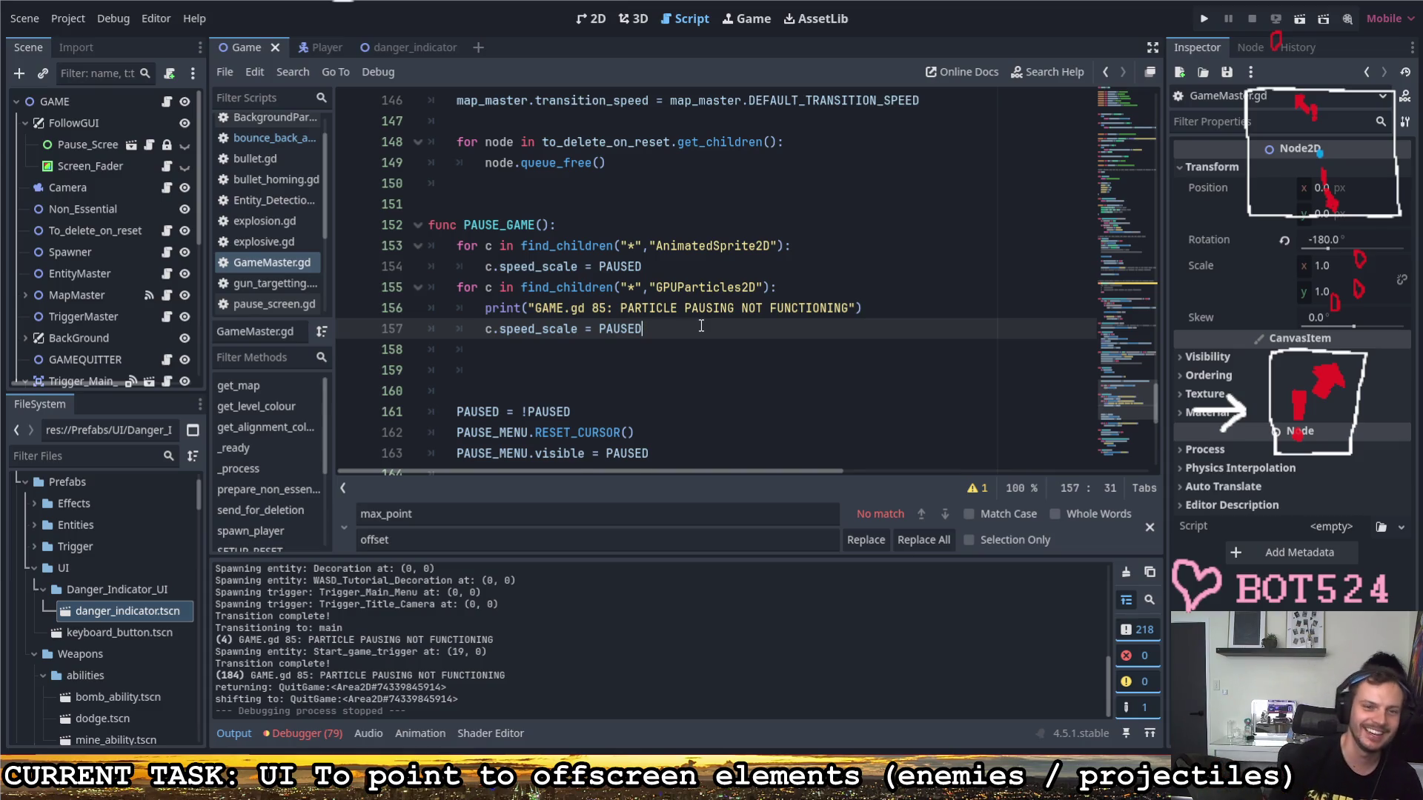
Add line 158 'for c in find_children("*", "AudioPlayer")' after the particle loop
key("Return")
key("BackSpace")
type("for c in")
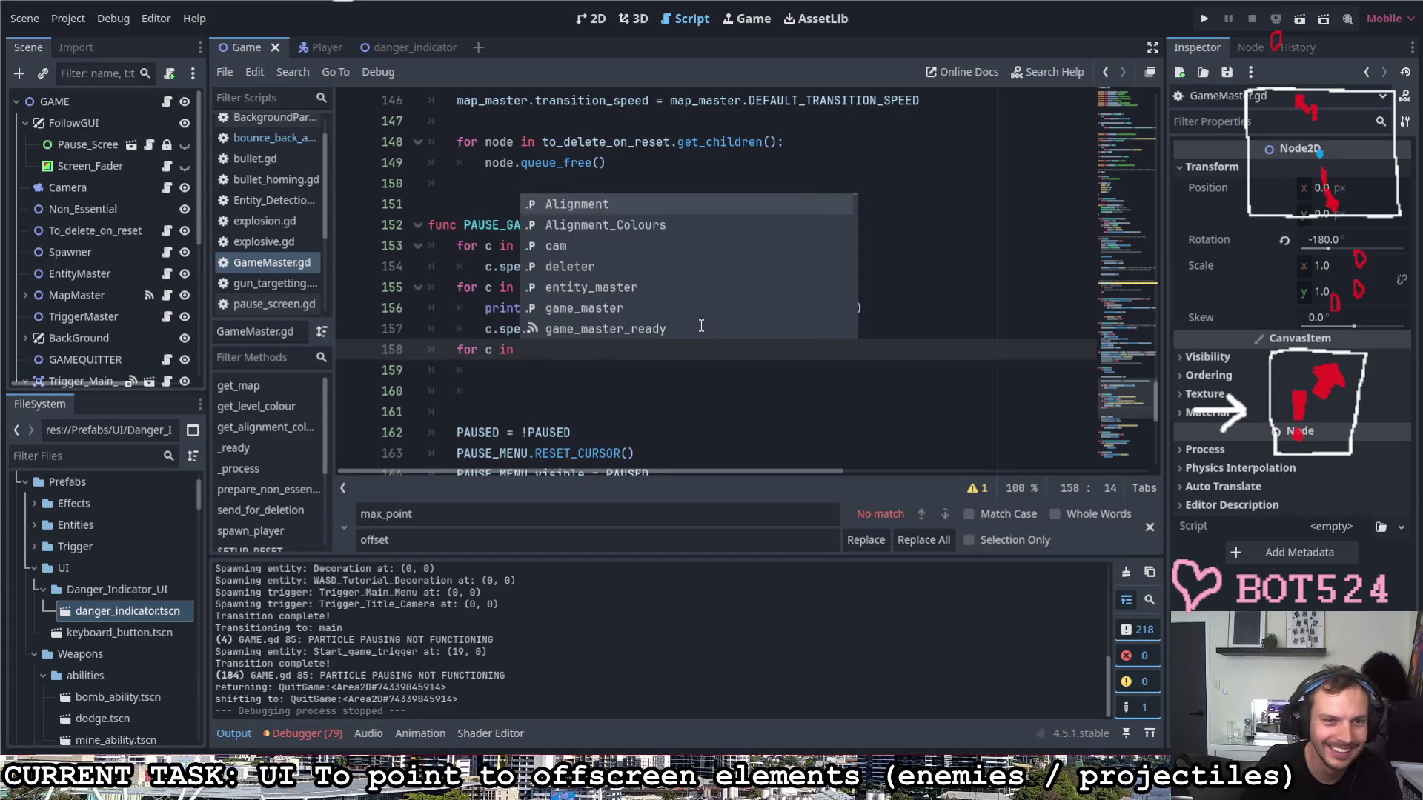
key("Escape")
type("find_")
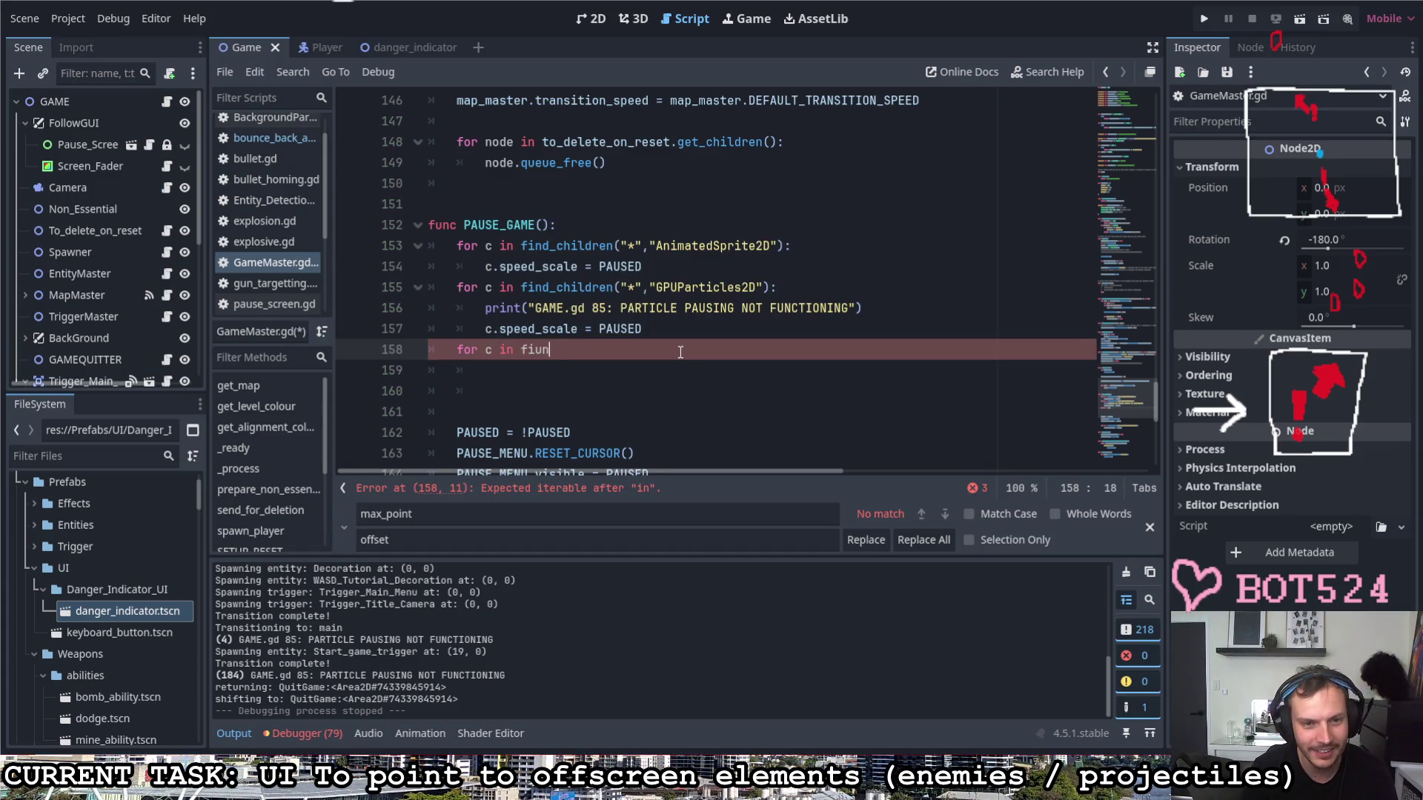
type("children")
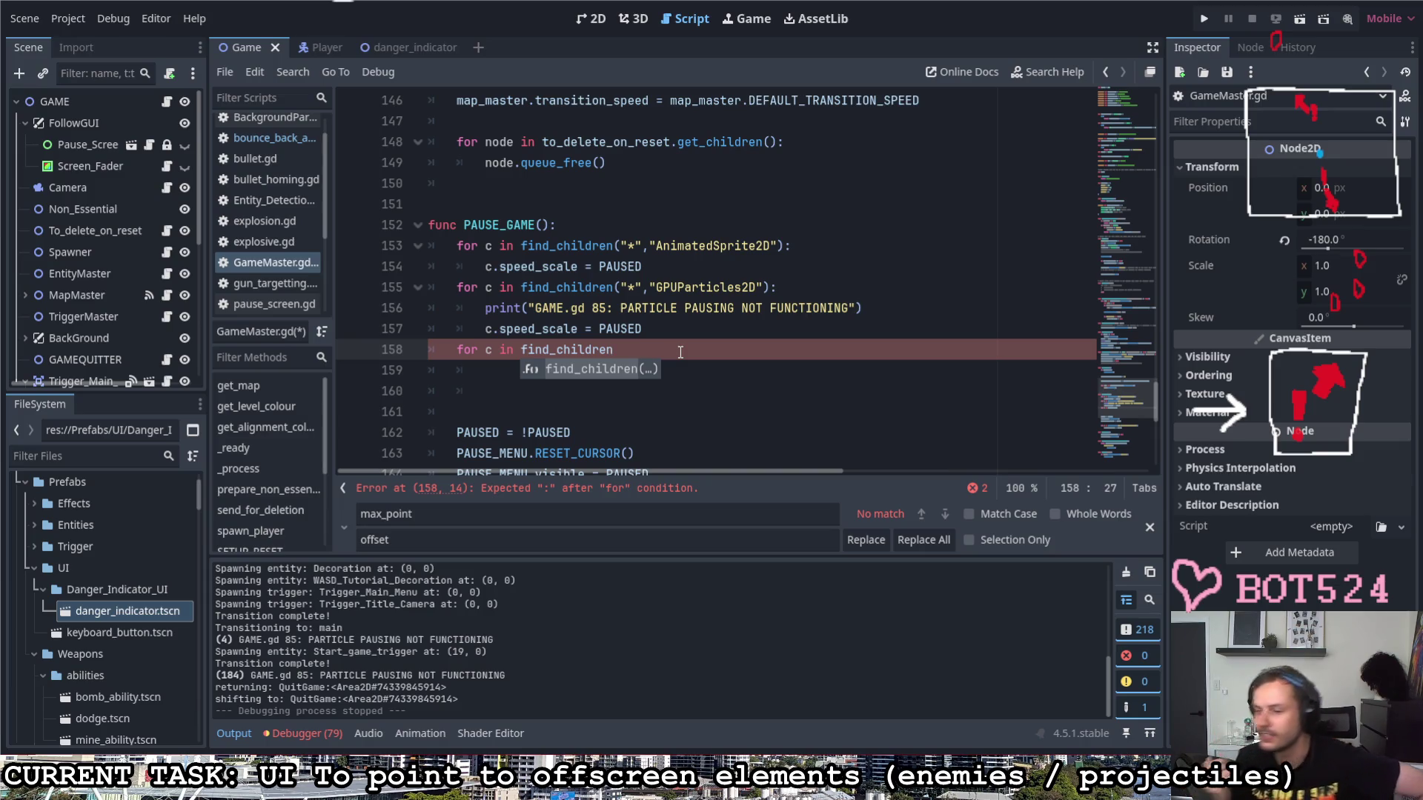
key("Return")
type("\"")
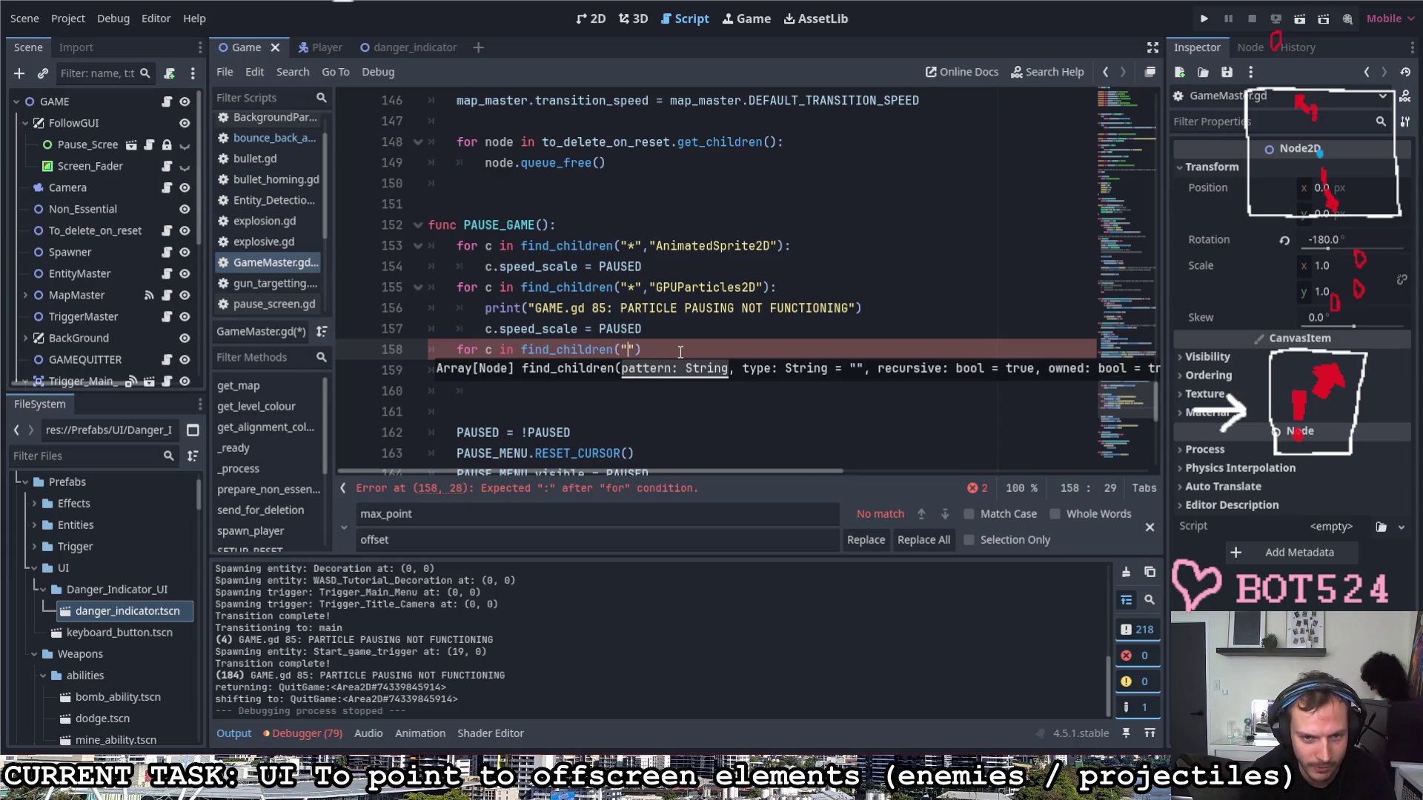
type("*\"")
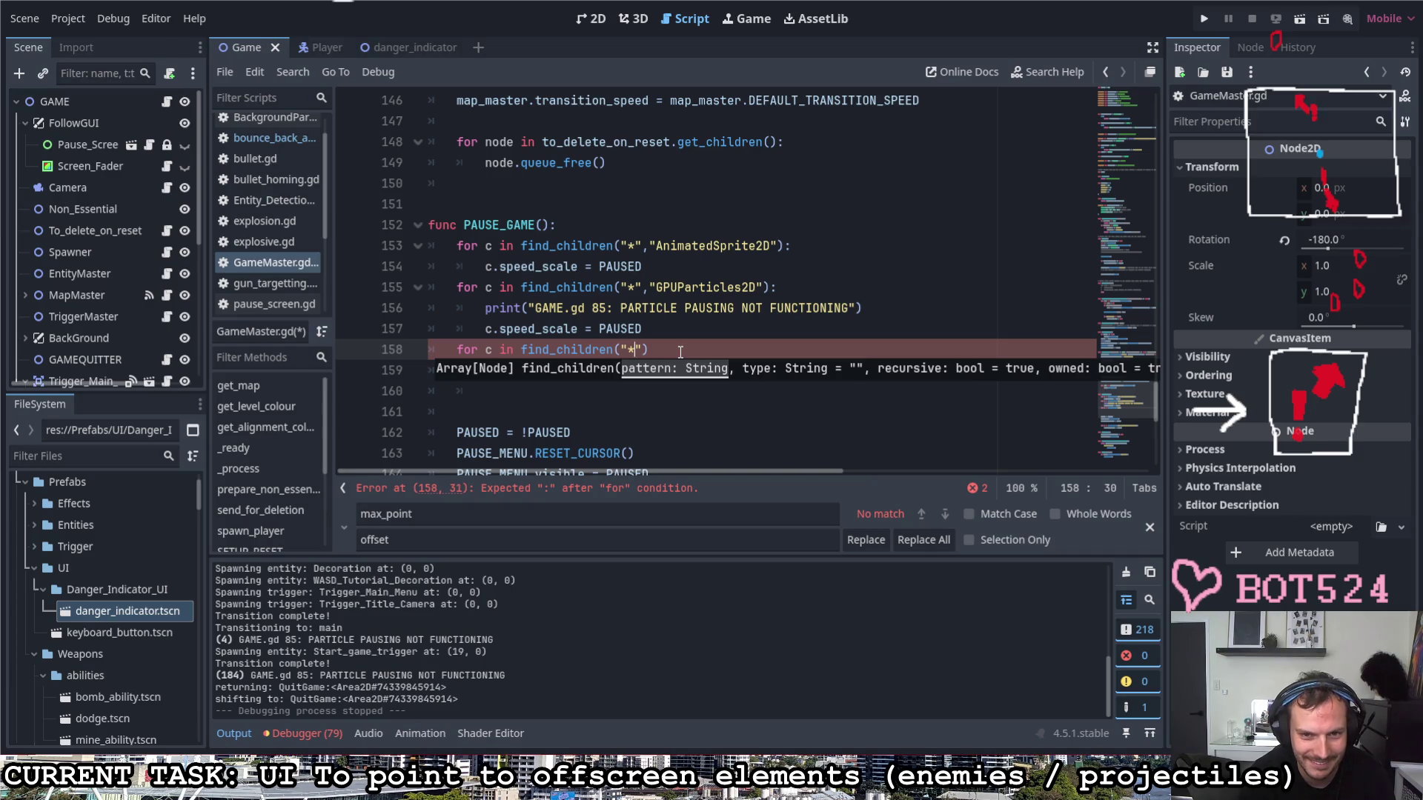
type(", ")
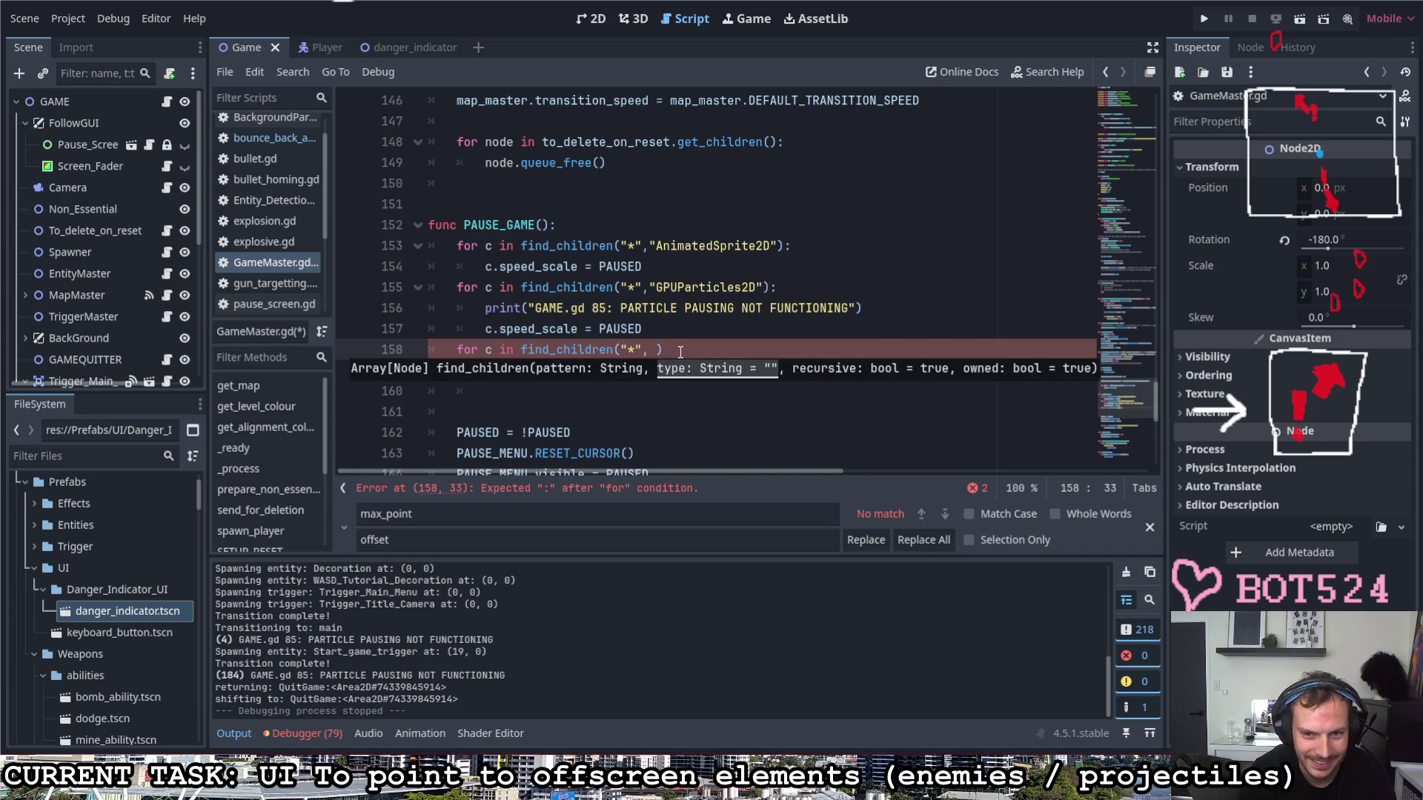
type("\"")
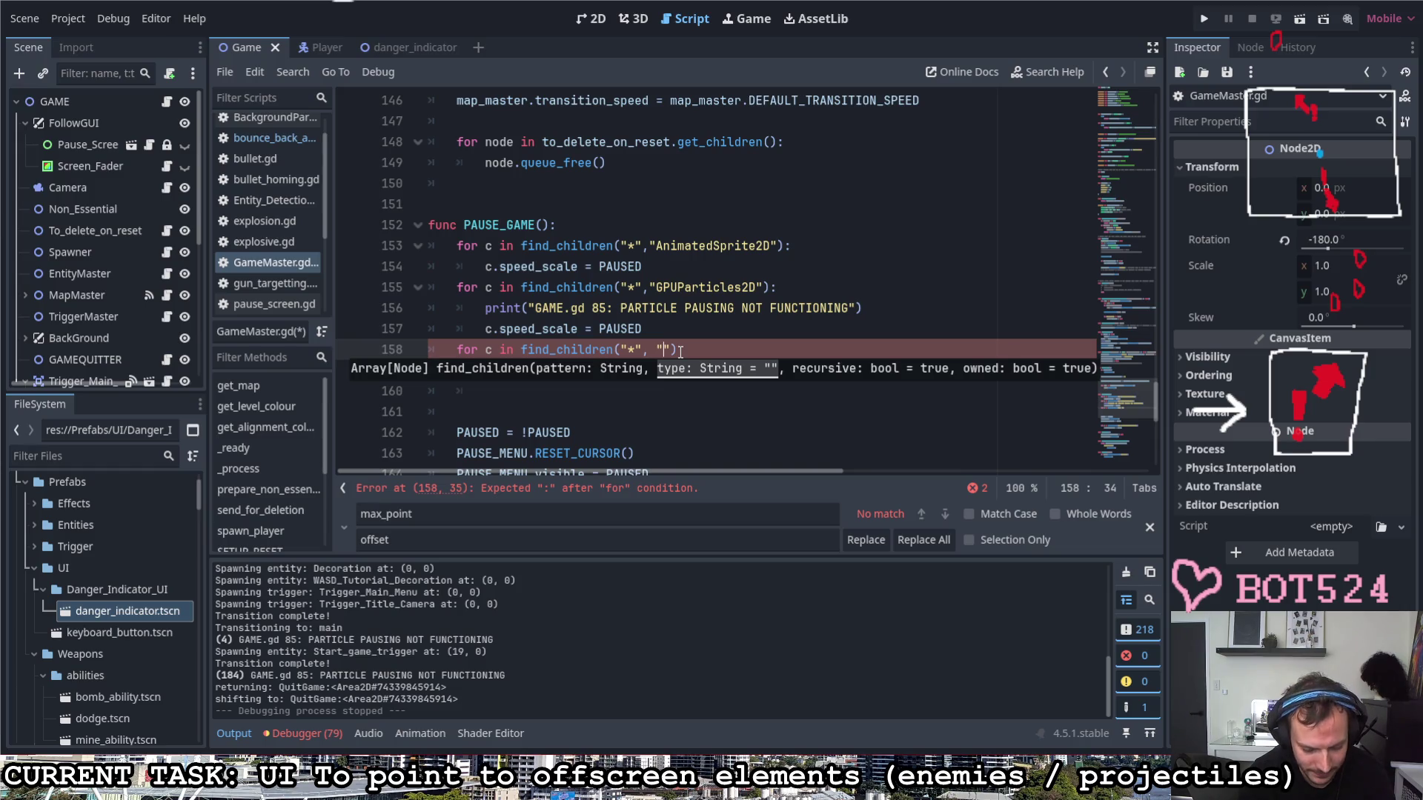
type("Audio")
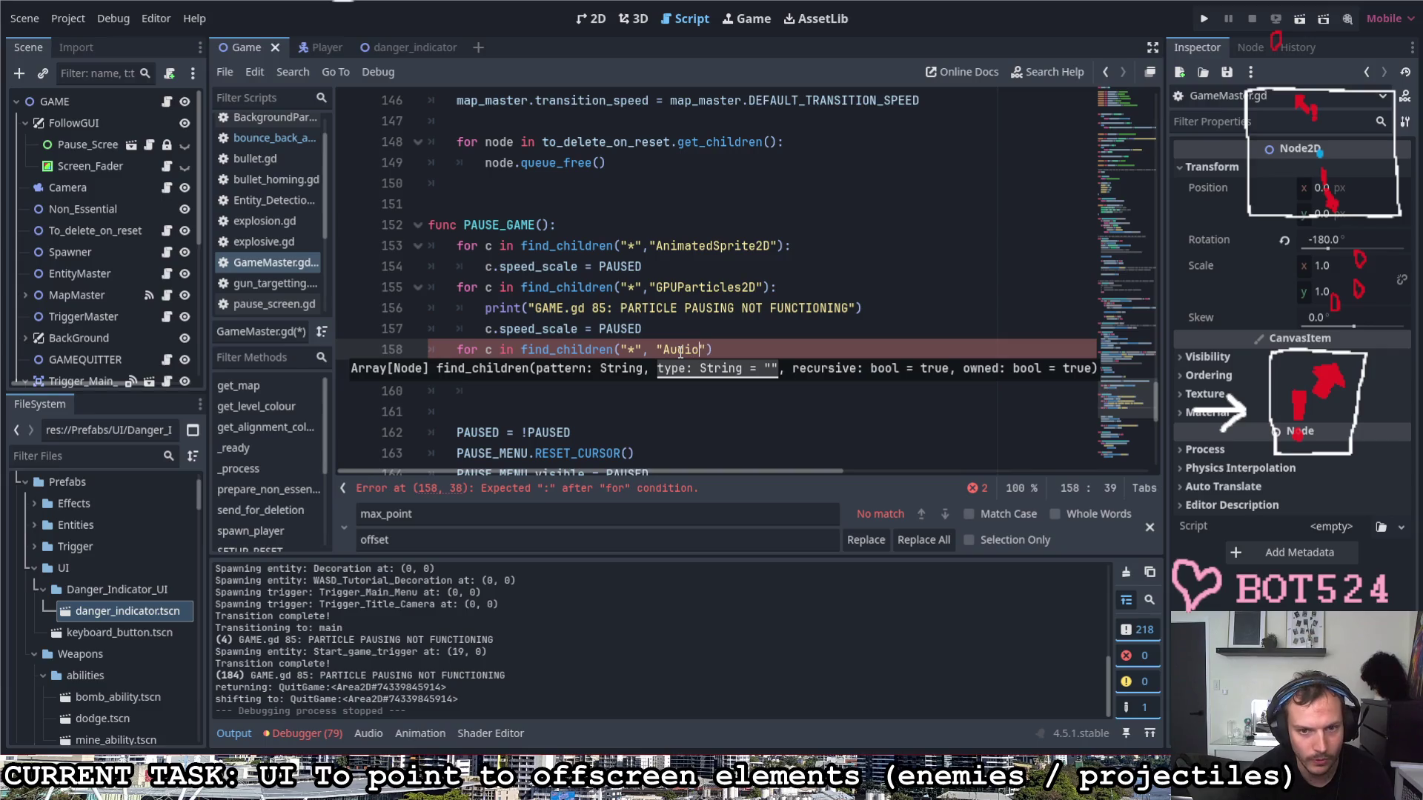
type("Player")
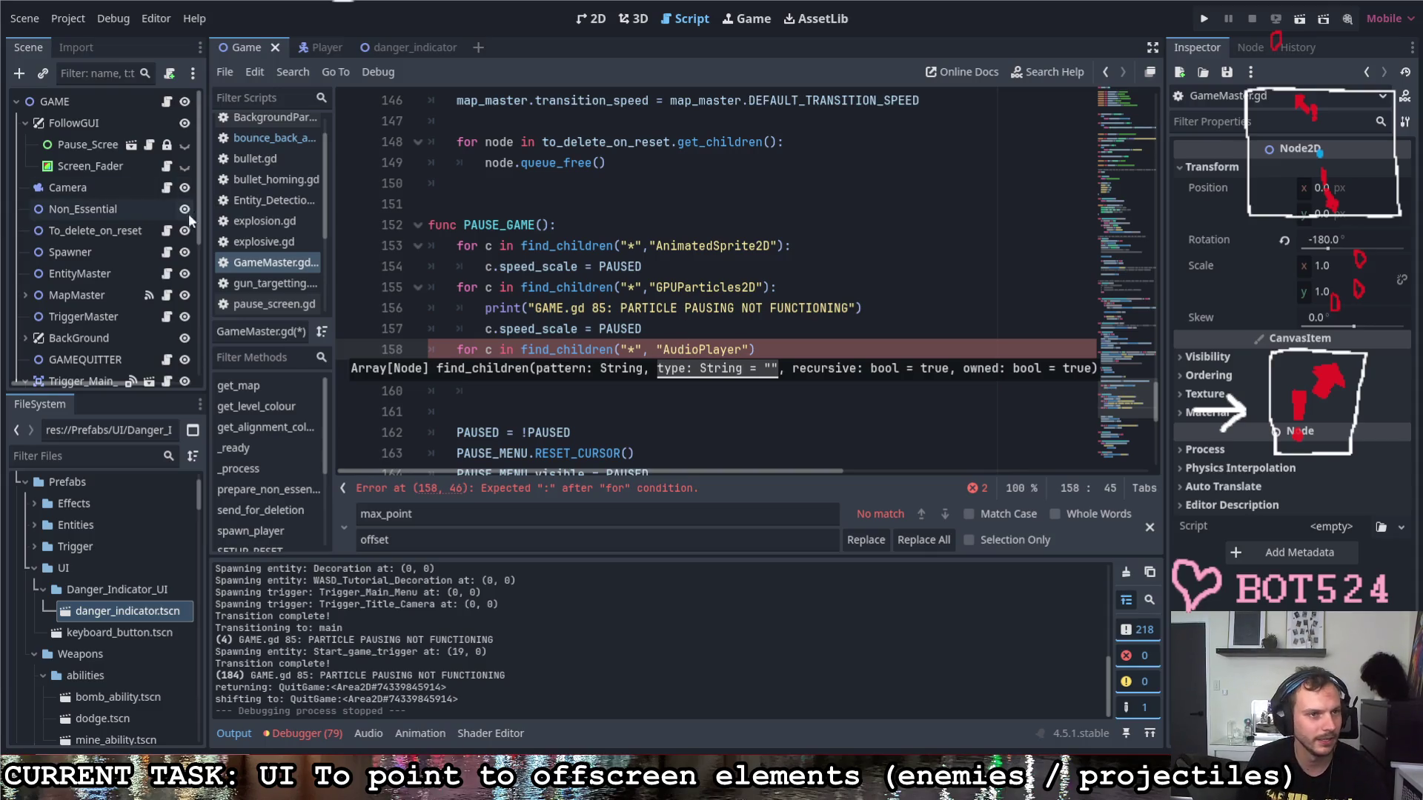
left_click(20, 73)
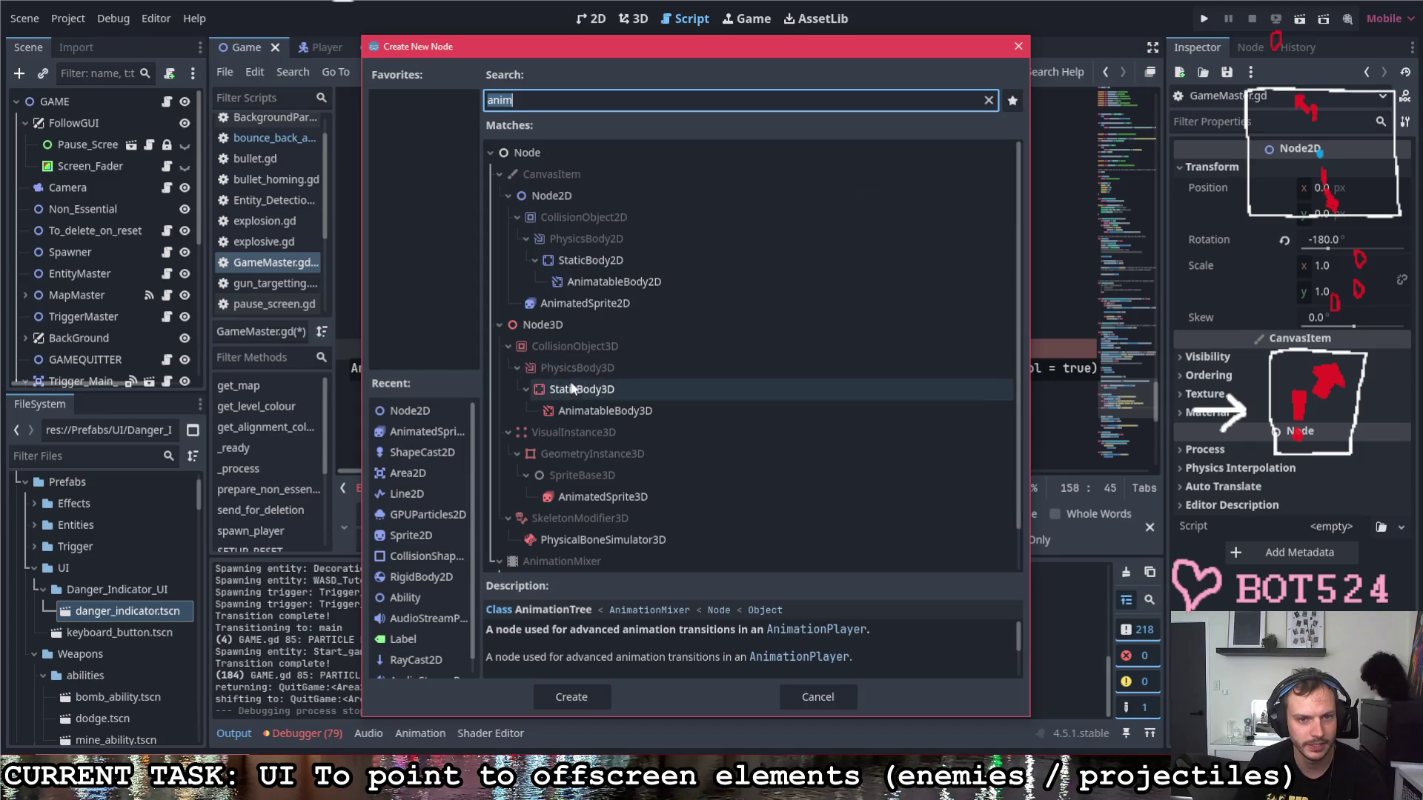
Check the audio node type in Create New Node and change the string to AudioStreamPlayer2D
type("audi")
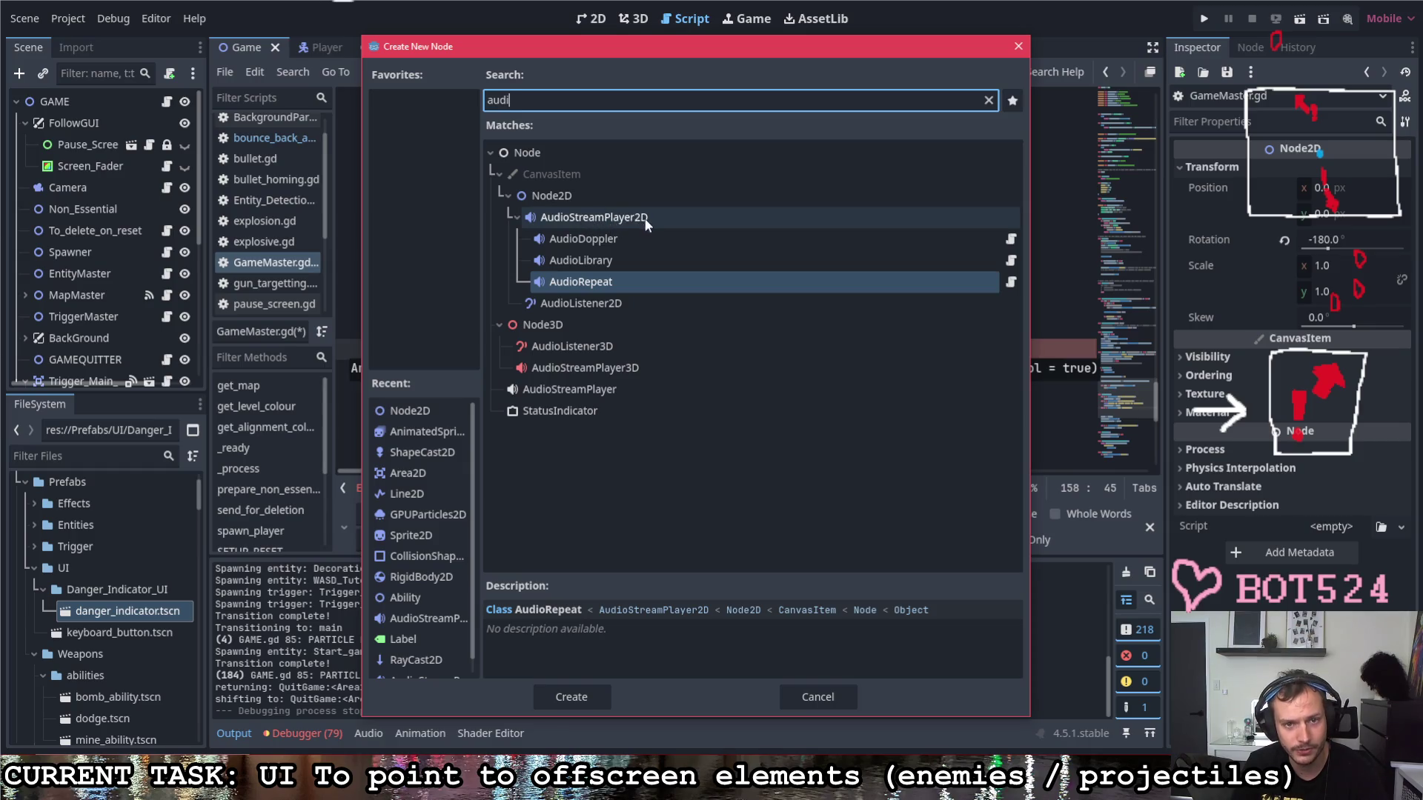
left_click(1019, 47)
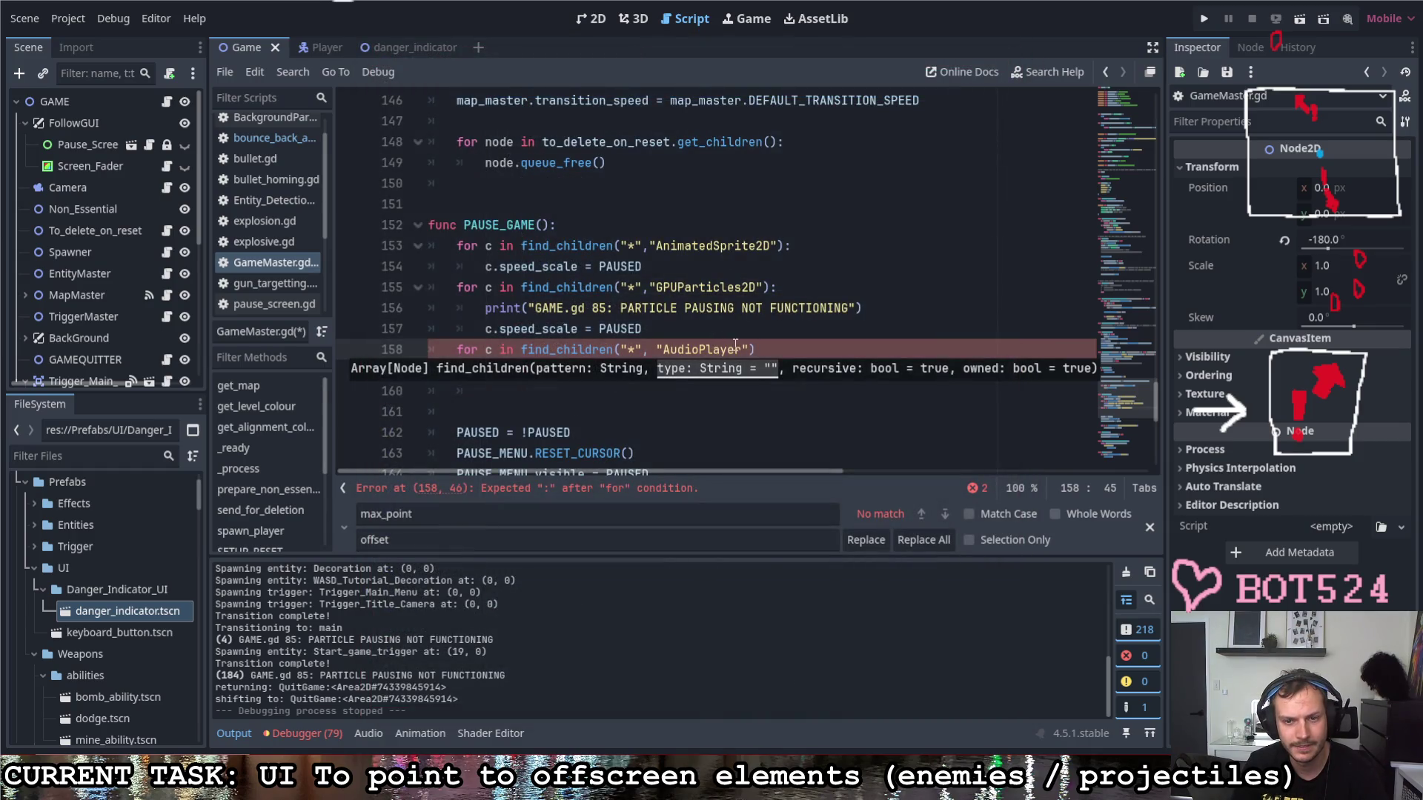
left_click(699, 349)
type("Stream")
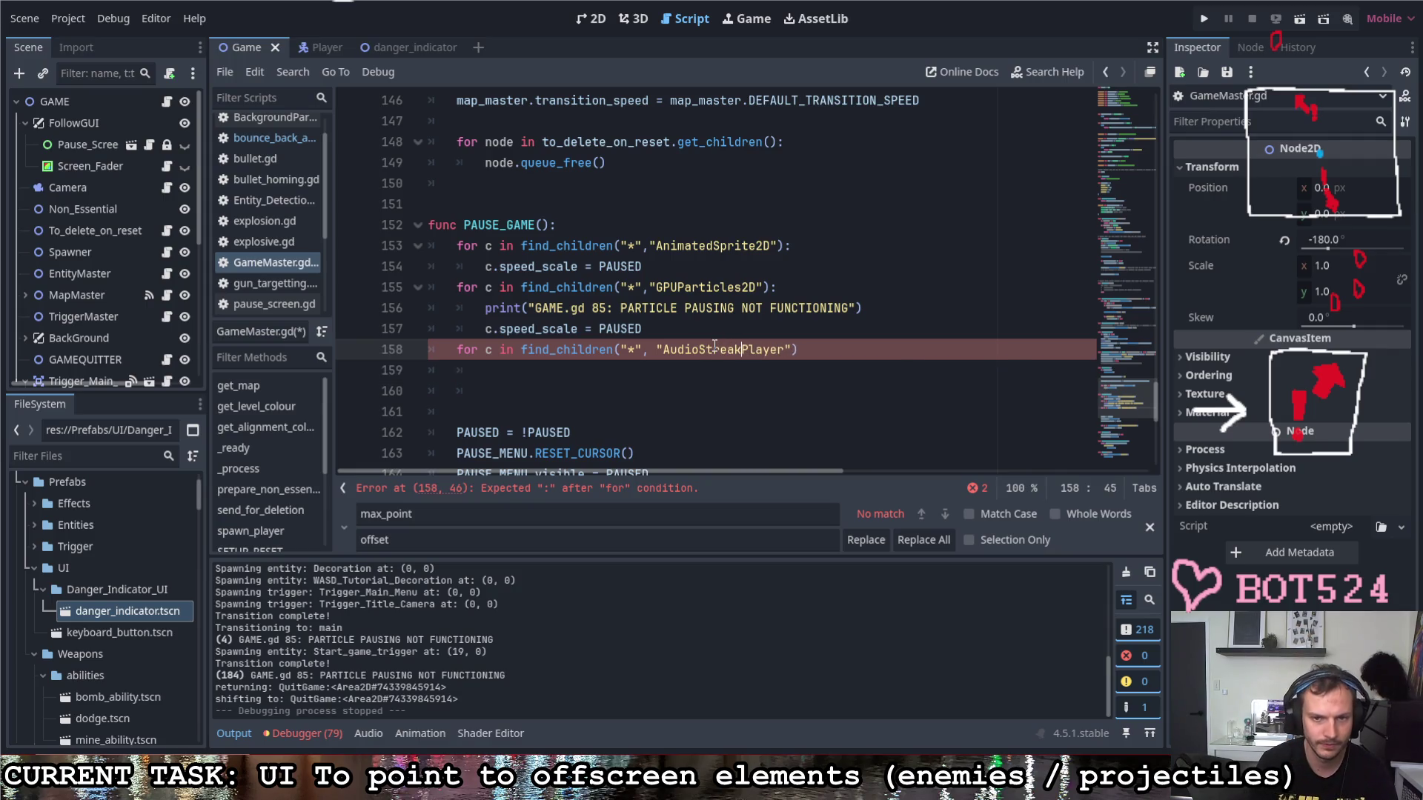
left_click(785, 349)
type("2D")
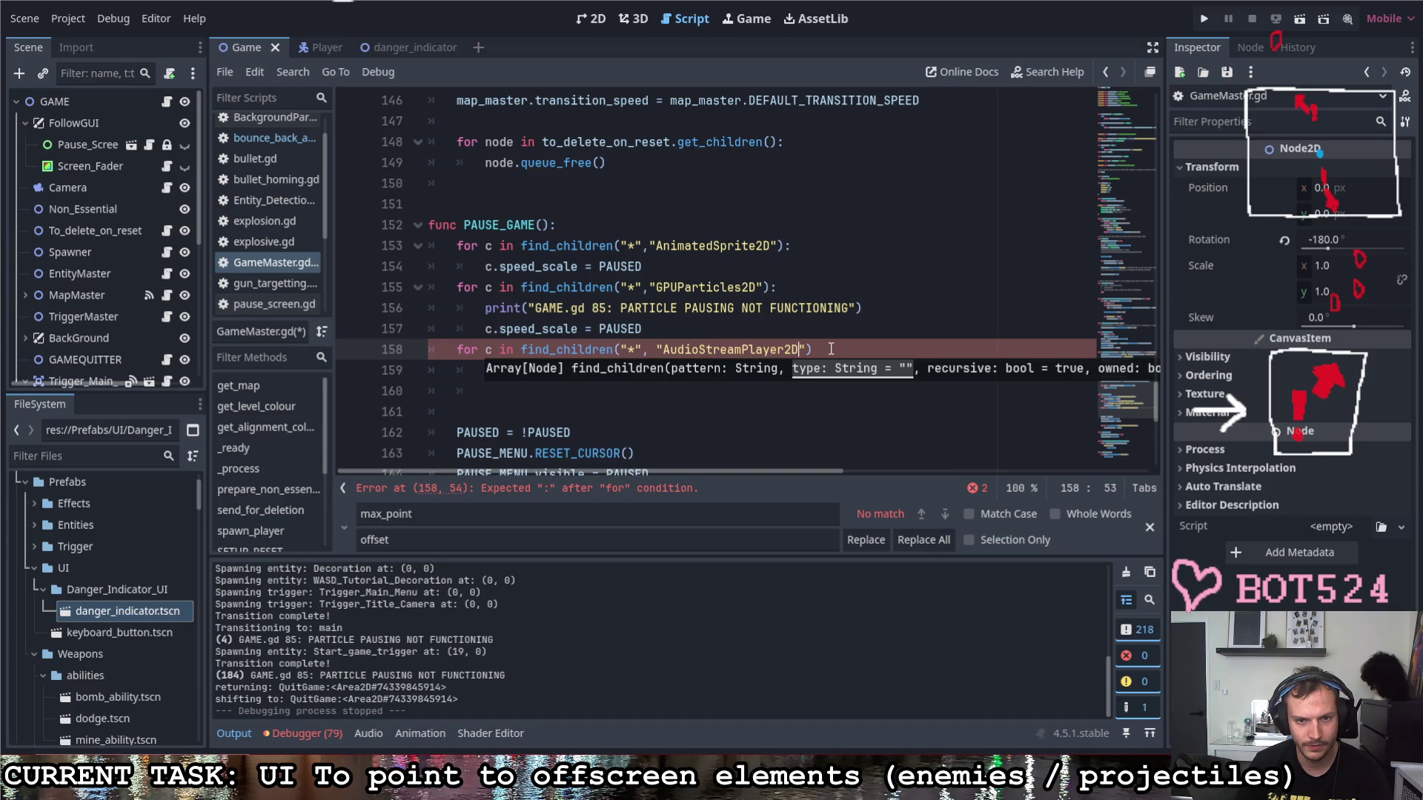
Add a blank line at the top of the PAUSE_GAME function body
key("End")
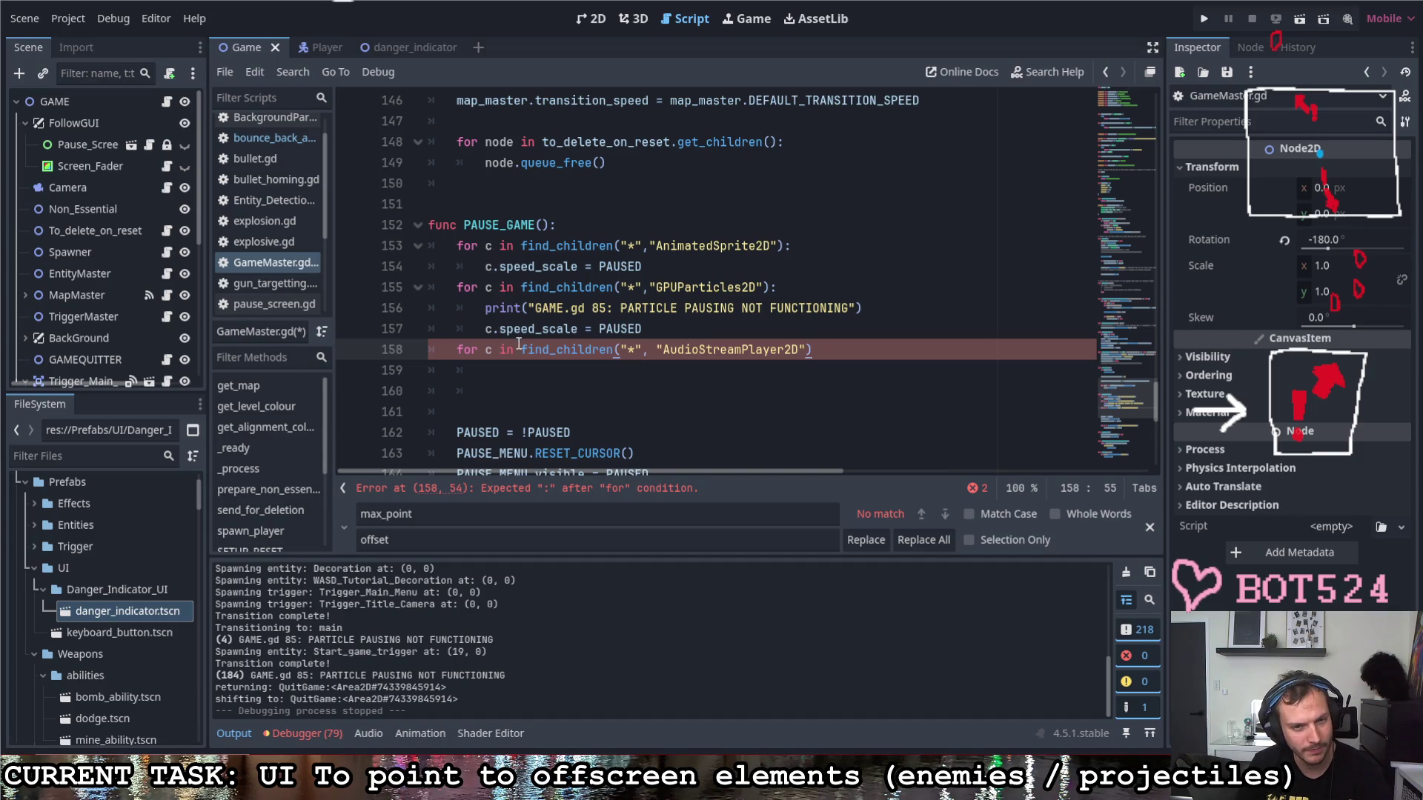
left_click(603, 222)
key("Return")
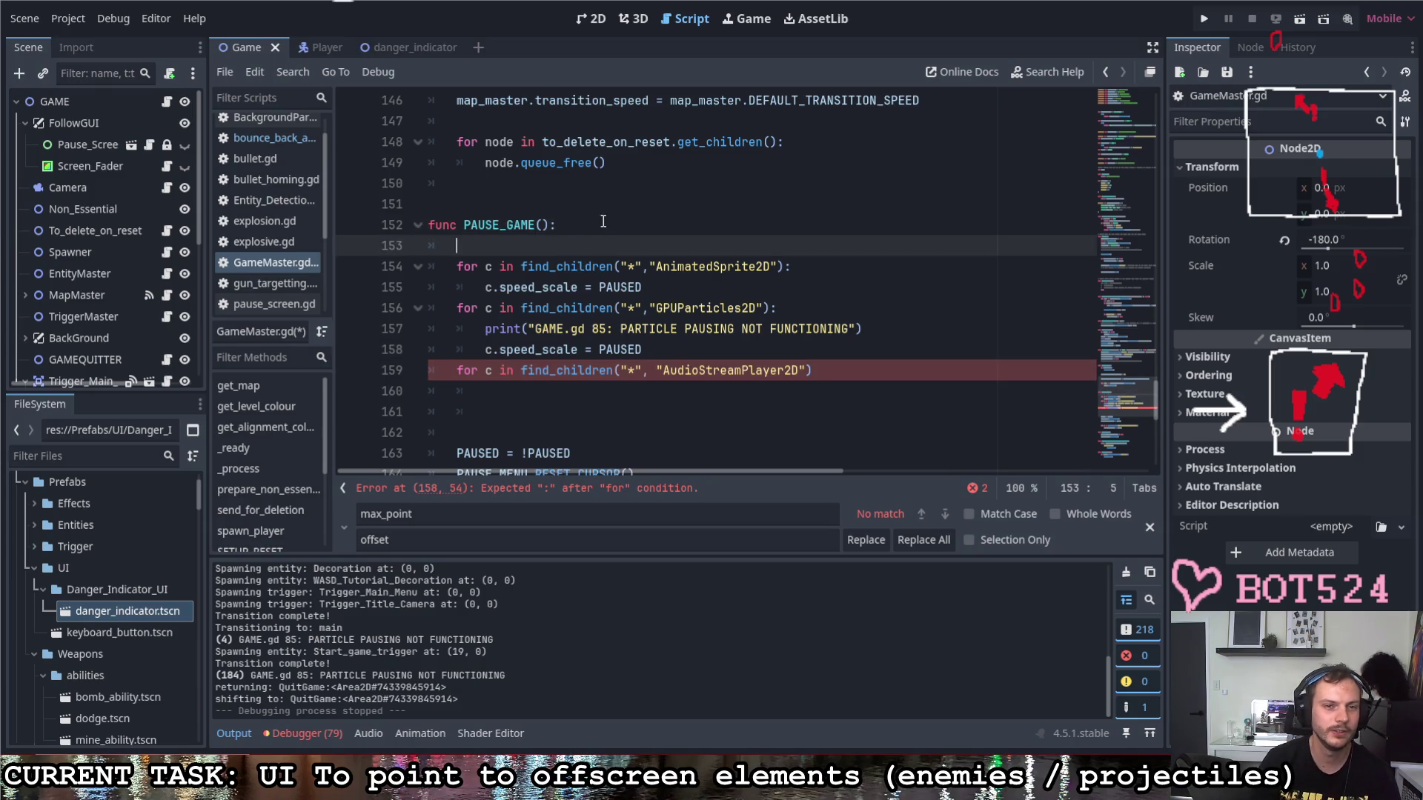
Start a 'for c in get_children' loop line, then delete that unfinished line
type("for c in get_")
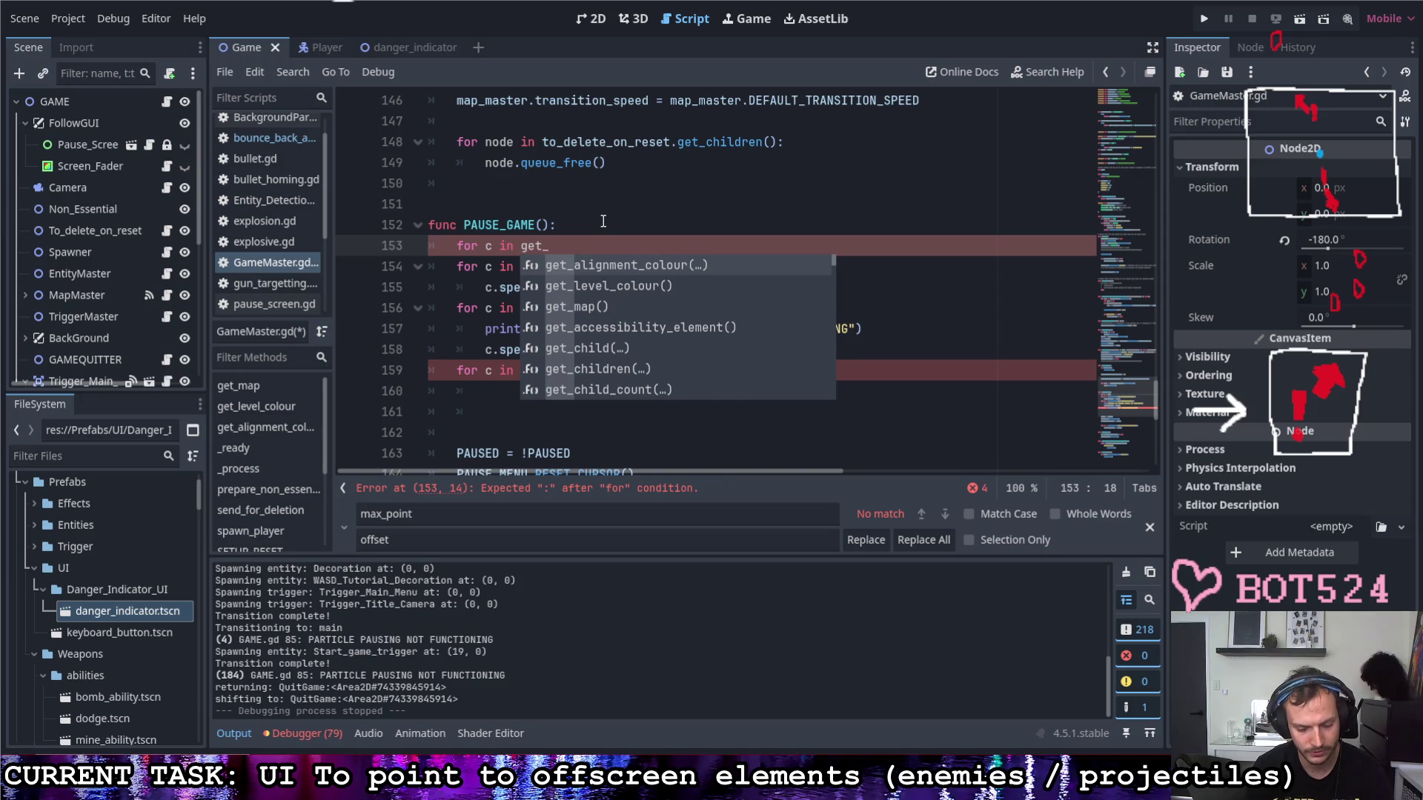
type("chil")
key("Down")
key("Return")
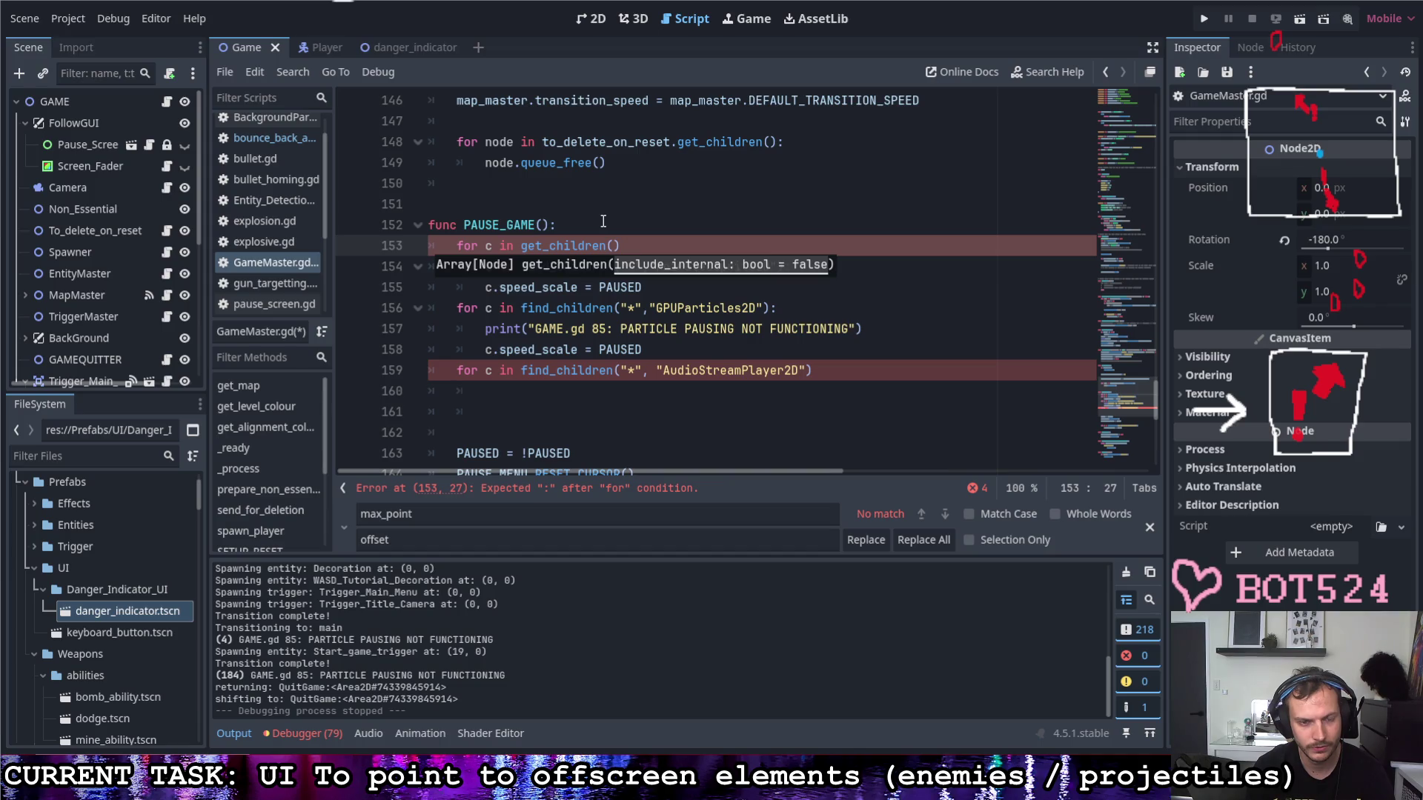
left_click(656, 251)
left_click(406, 266)
key("Up")
key("ctrl+shift+k")
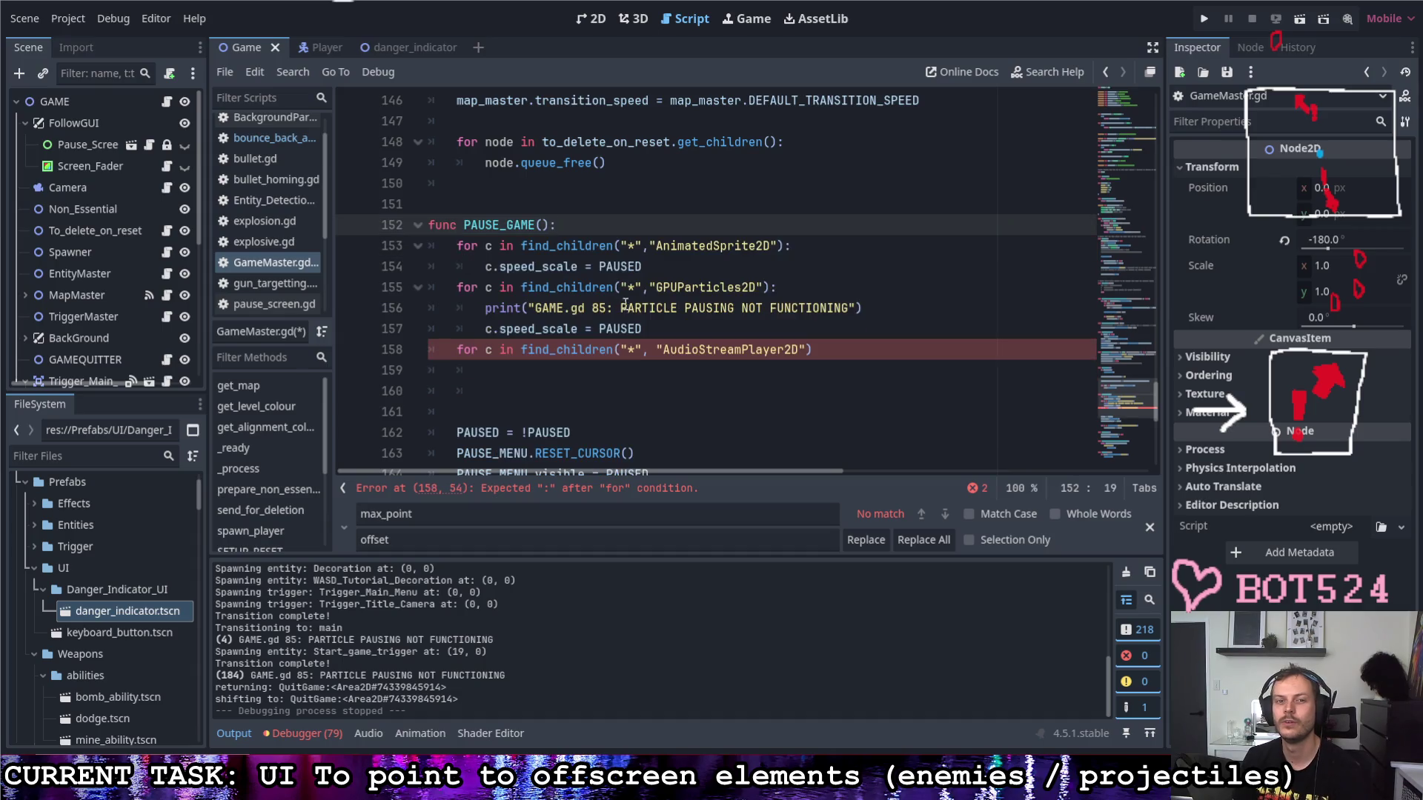
End the AudioStreamPlayer2D loop with ':', add body c.speed_scale = PAUSED, save, and open the new-node dialog
left_click(810, 352)
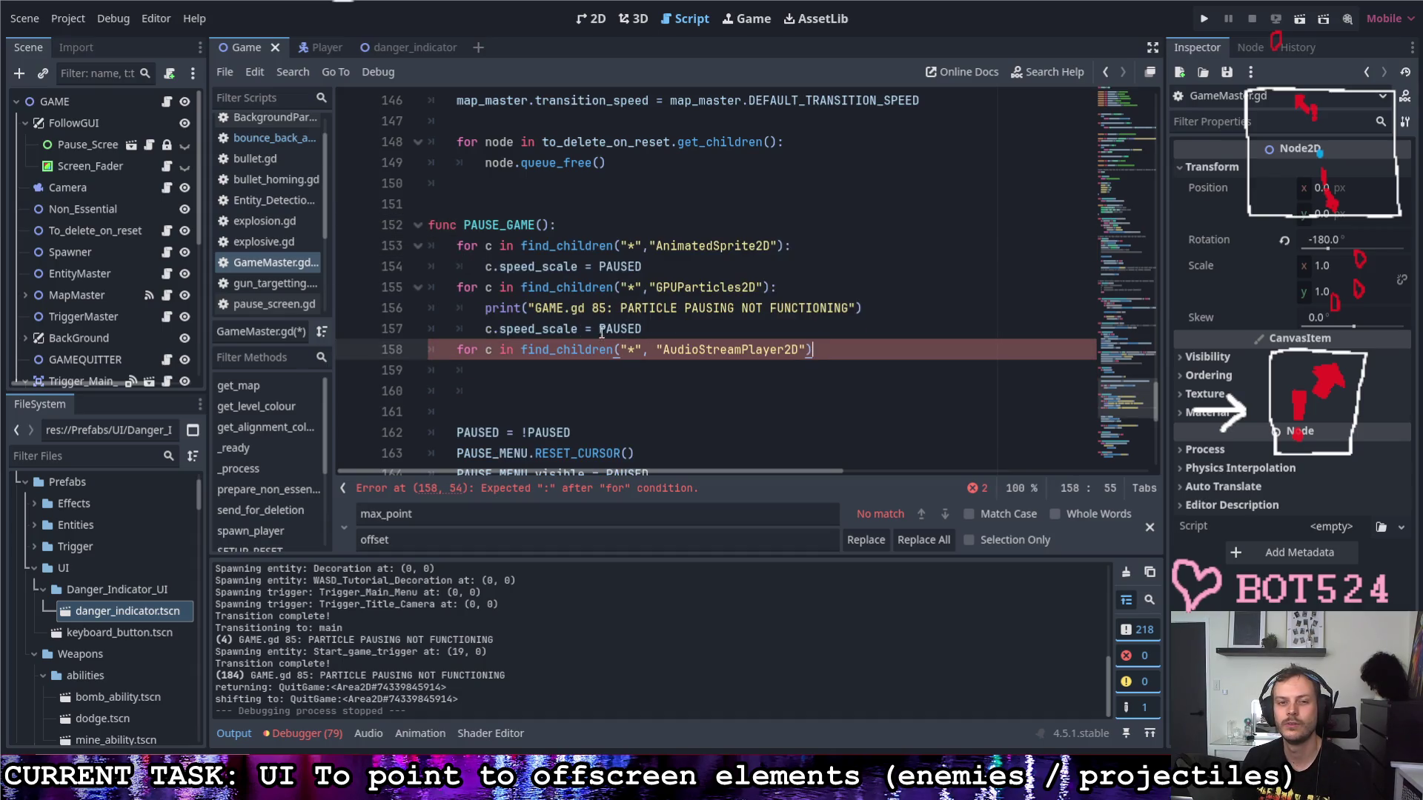
left_click_drag(657, 288, 756, 288)
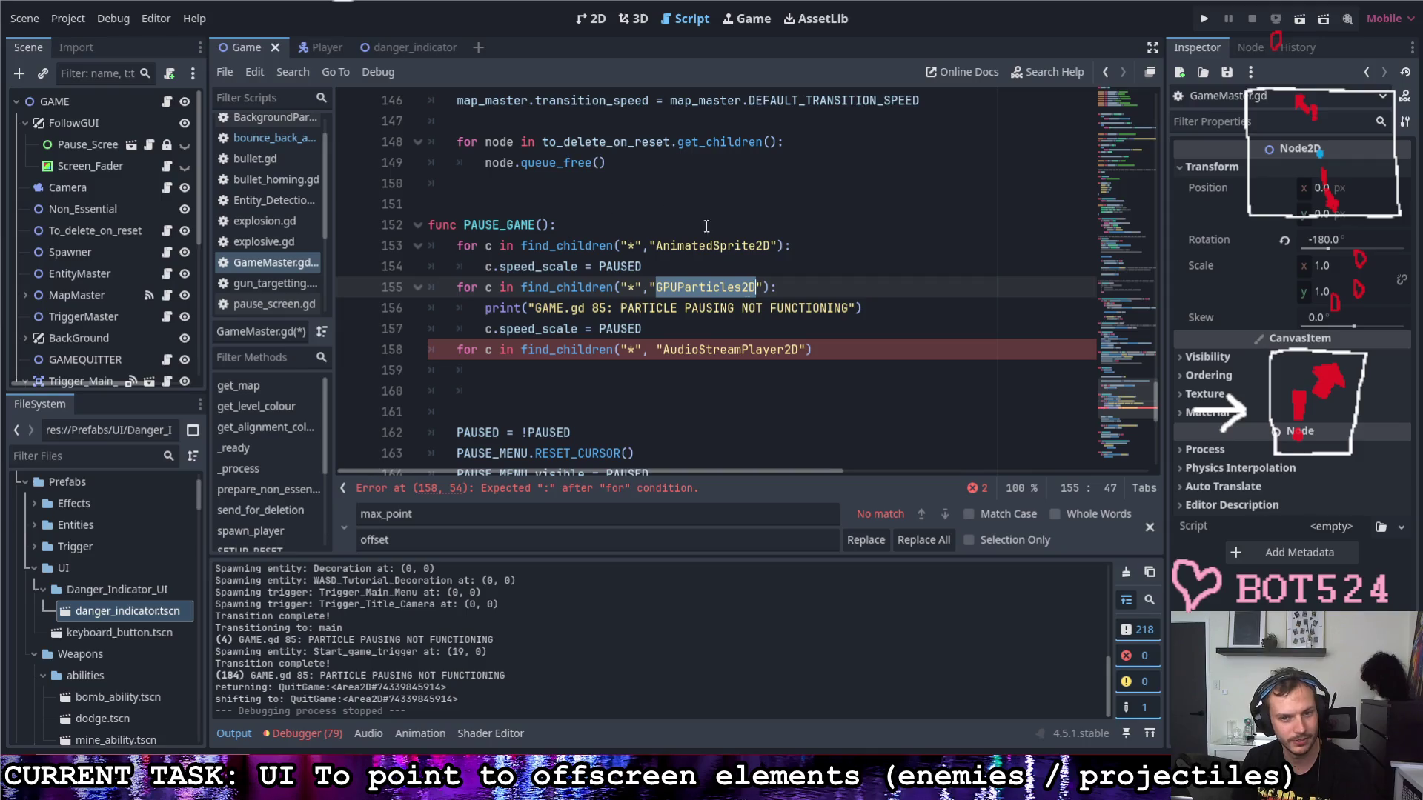
left_click(811, 350)
type(":")
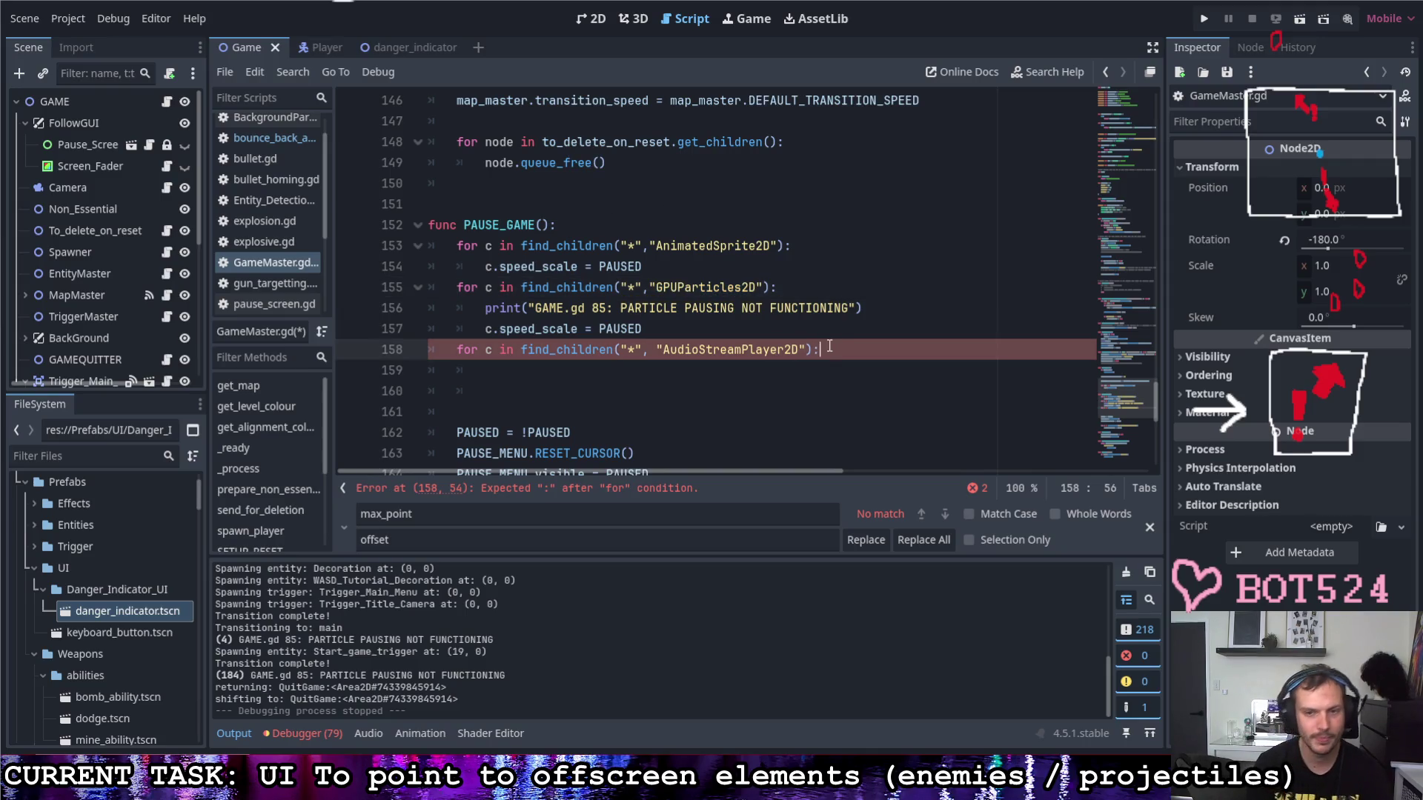
key("Return")
type("c.speed_")
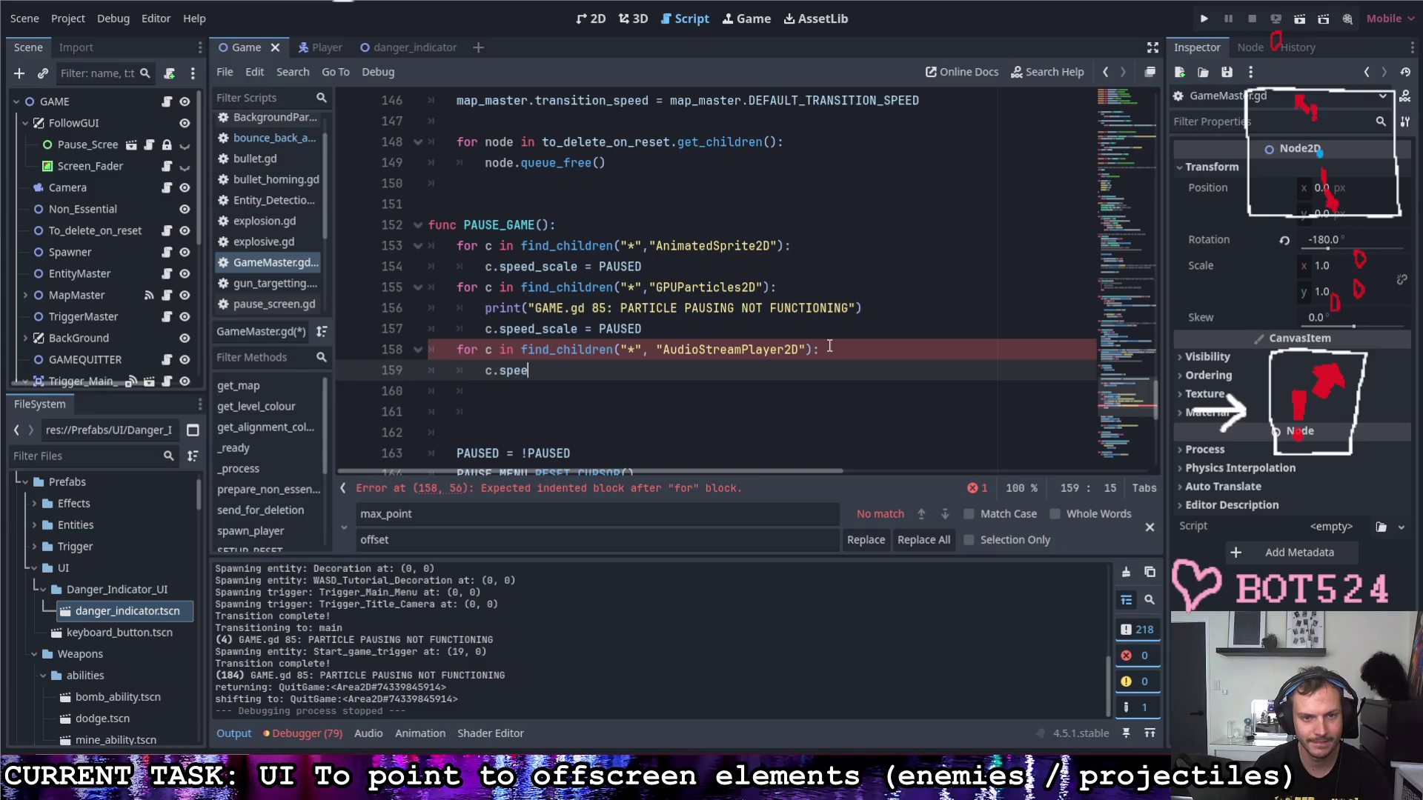
type("scale ")
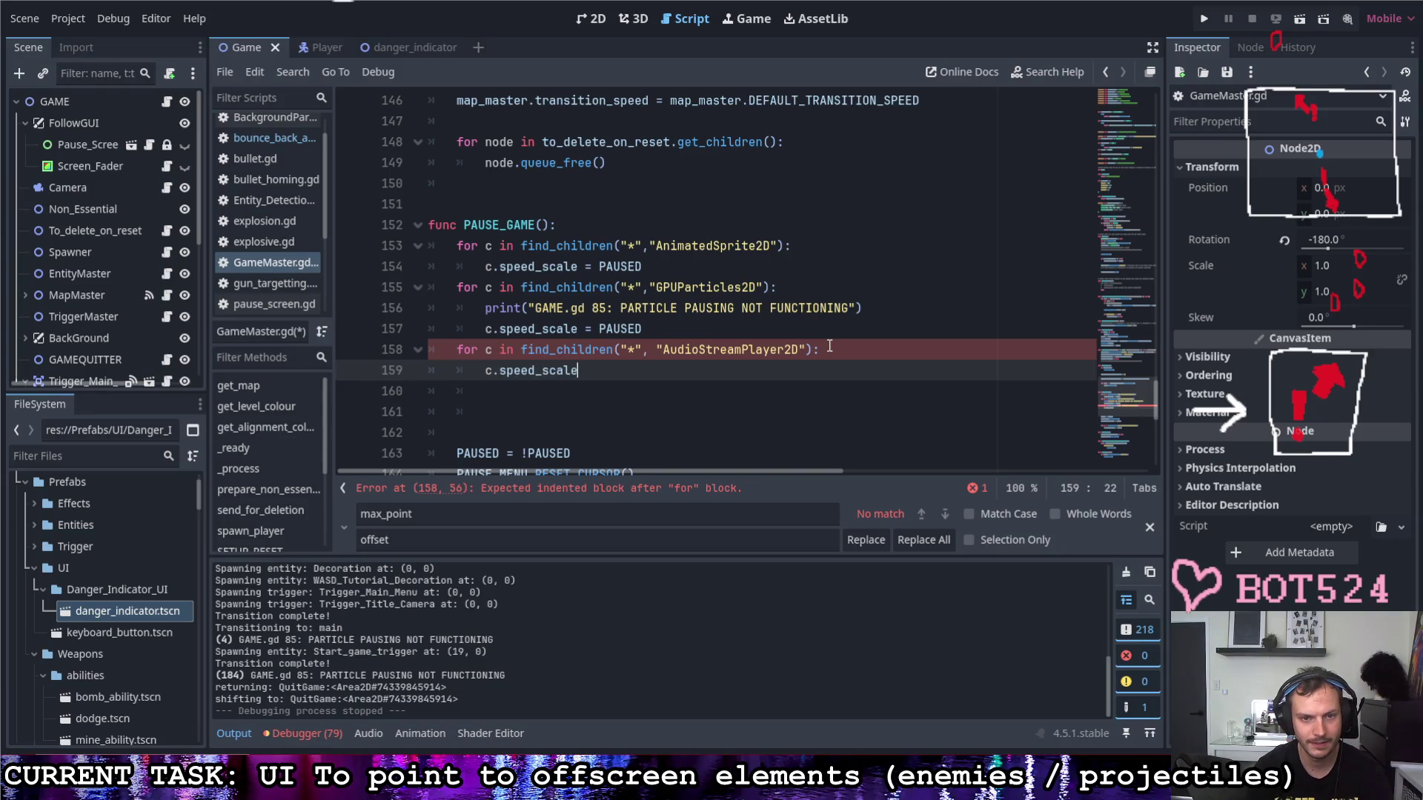
type("= PAUS")
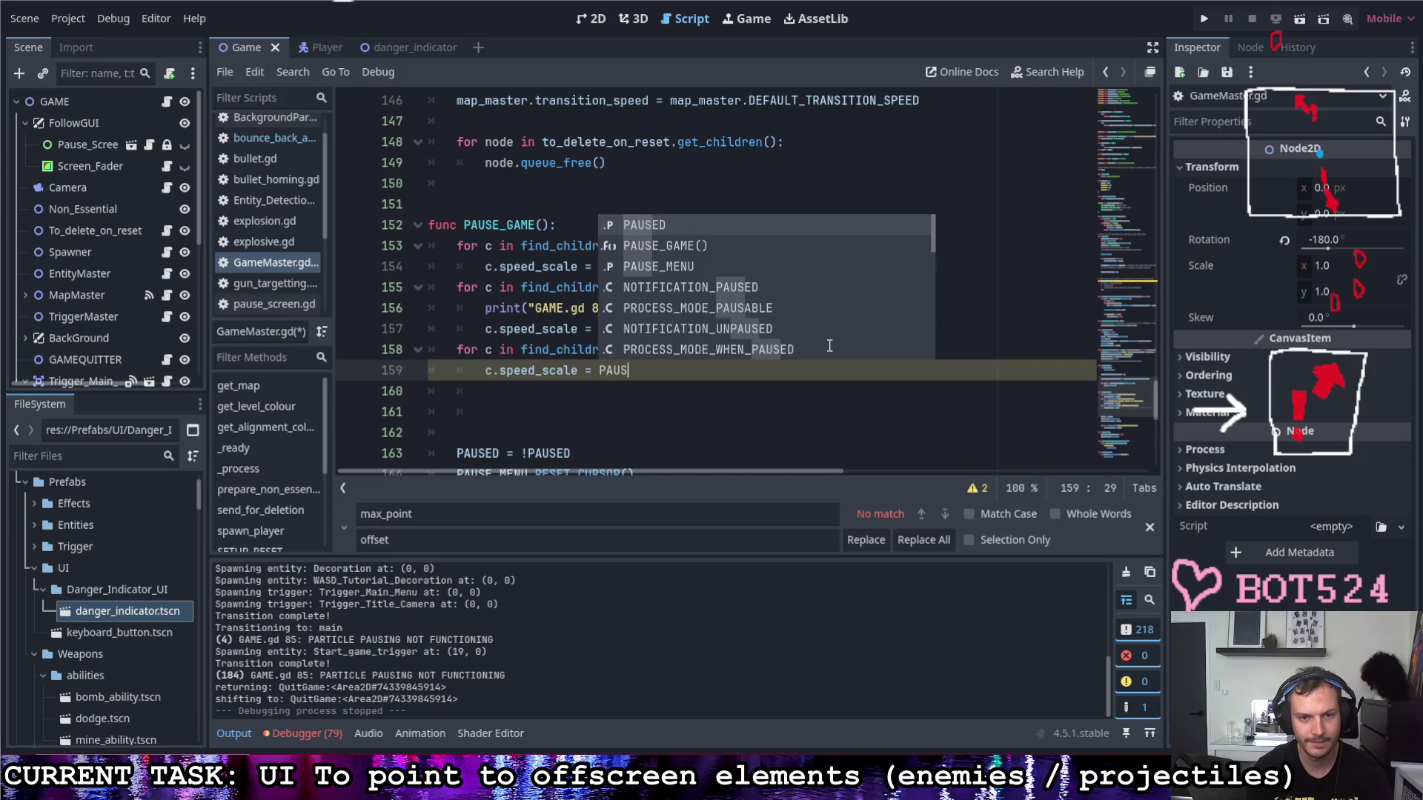
type("ED")
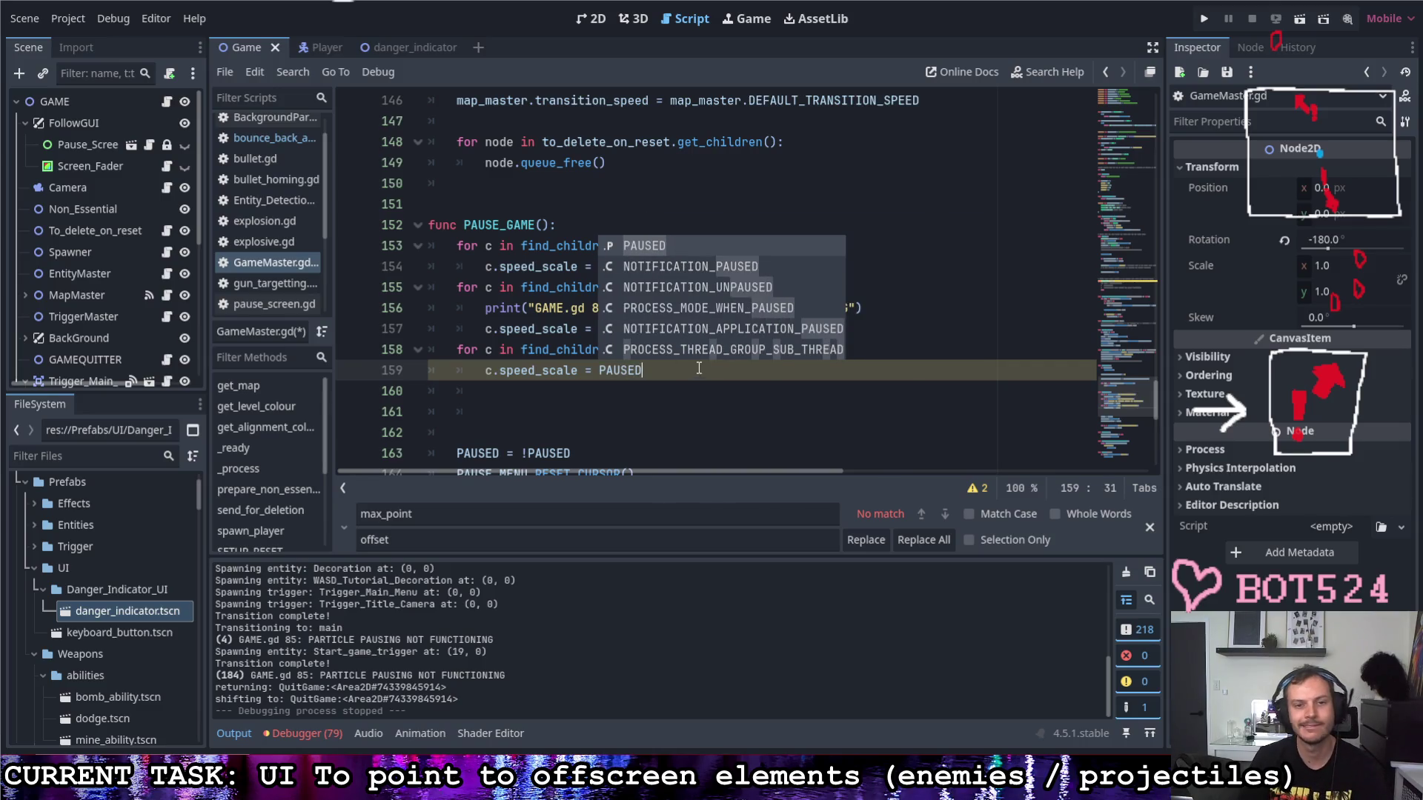
key("Escape")
key("ctrl+s")
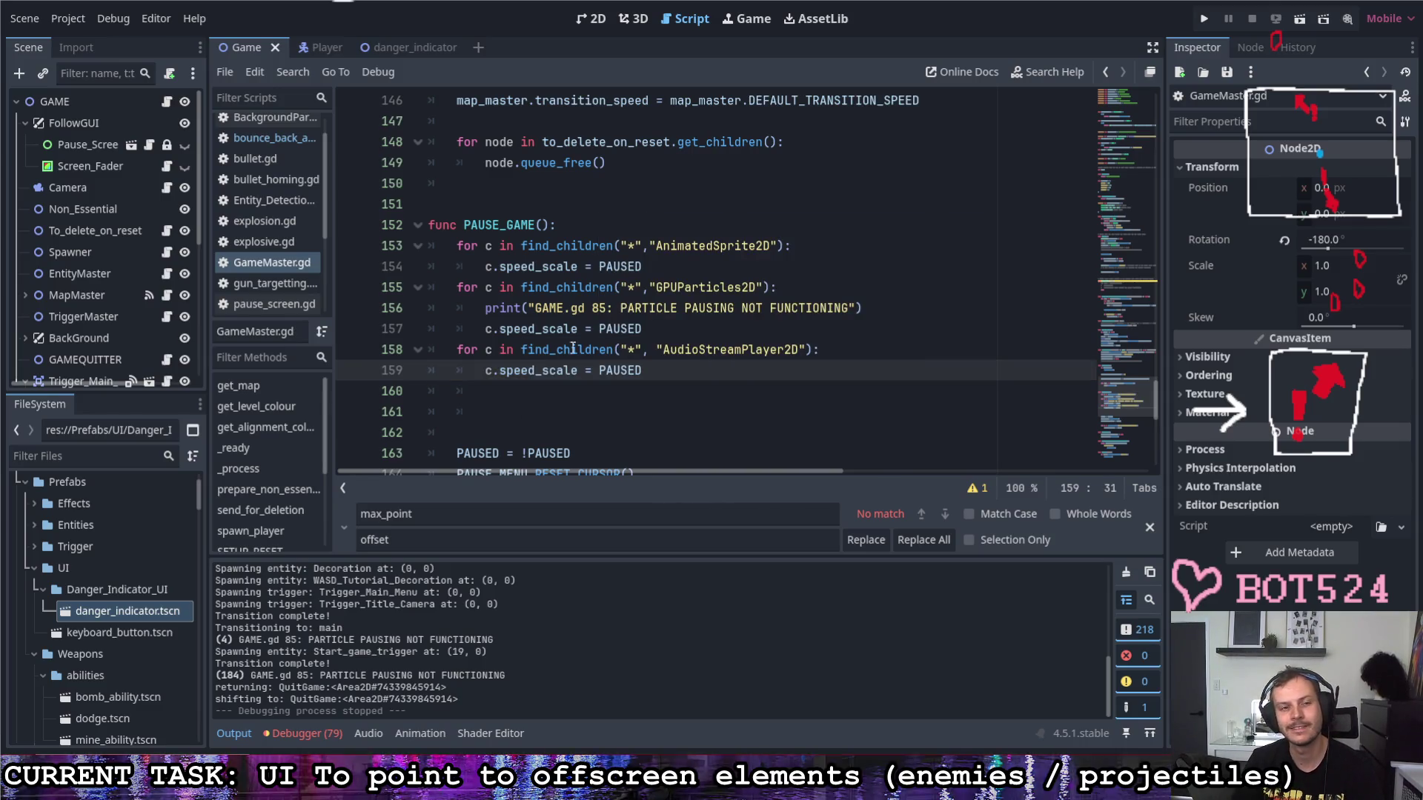
left_click(21, 77)
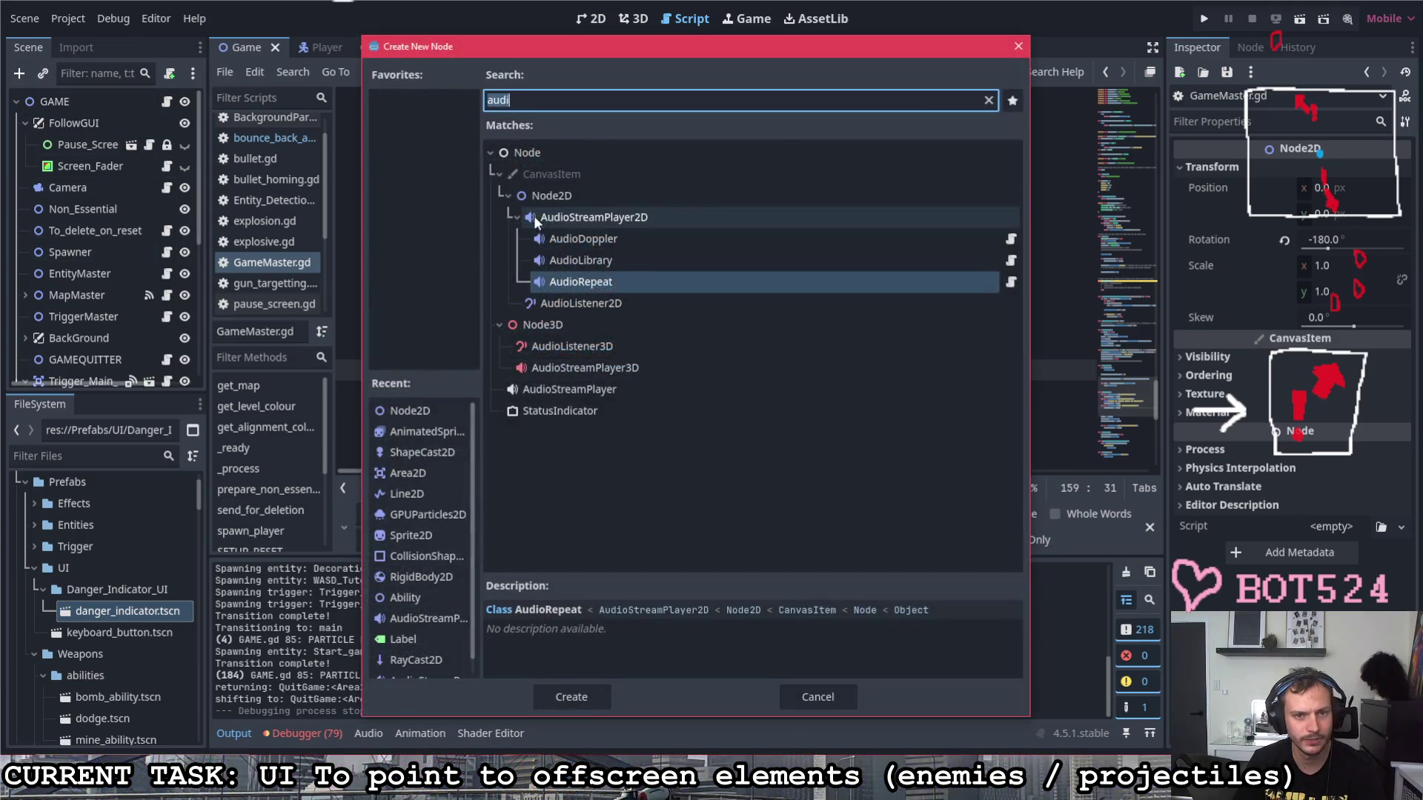
Add a test AudioStreamPlayer2D under Danger_Indicator to inspect it, then delete that node
left_click(556, 217)
left_click(576, 233)
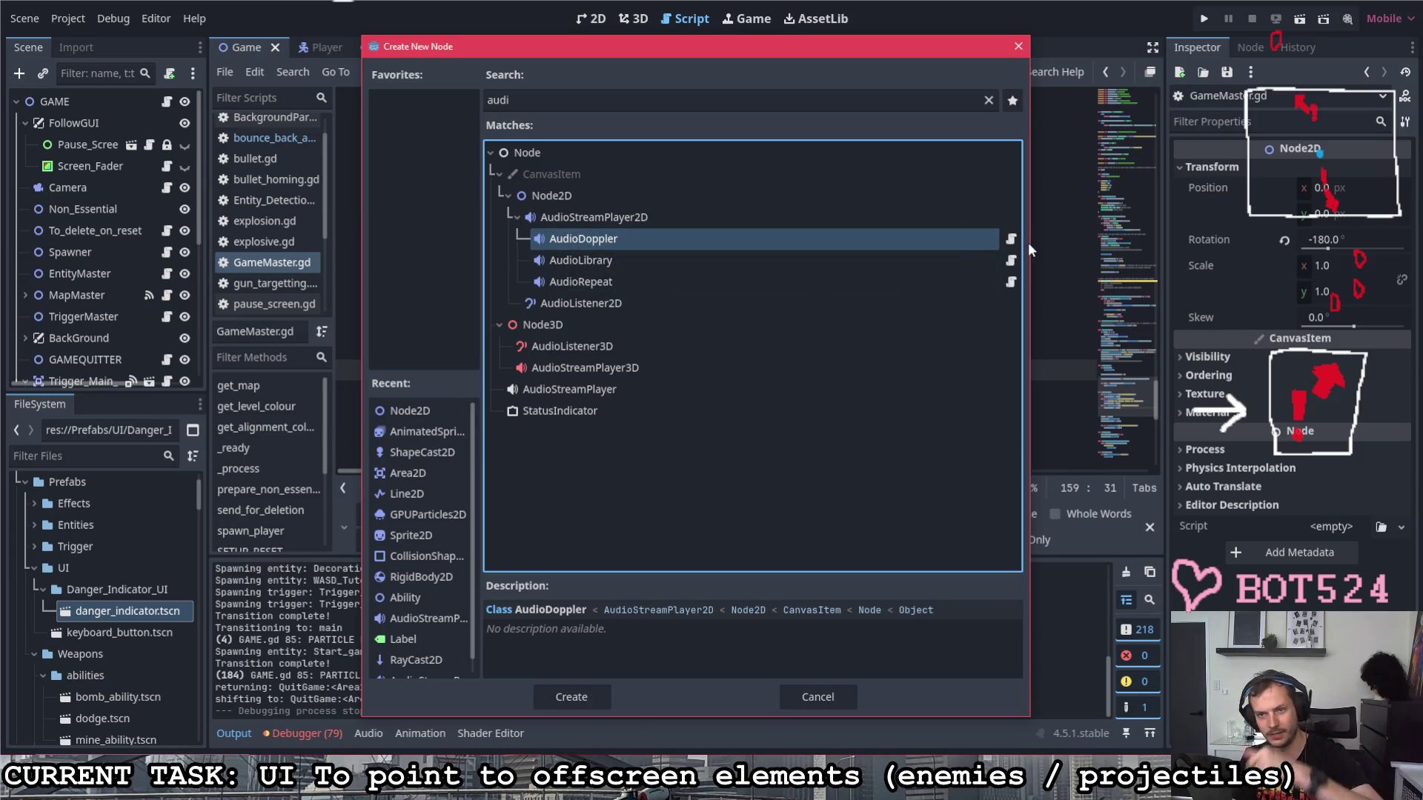
left_click(596, 220)
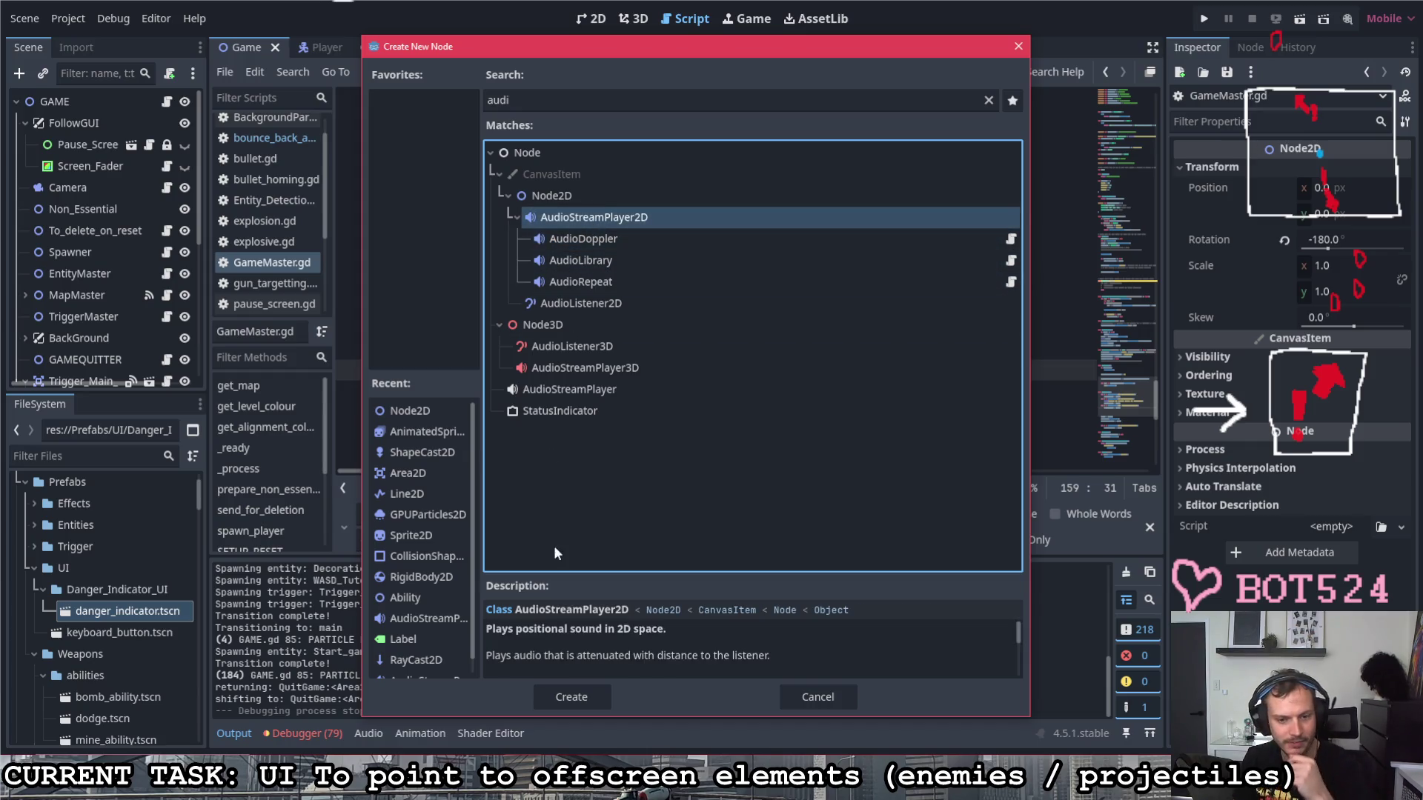
left_click(560, 698)
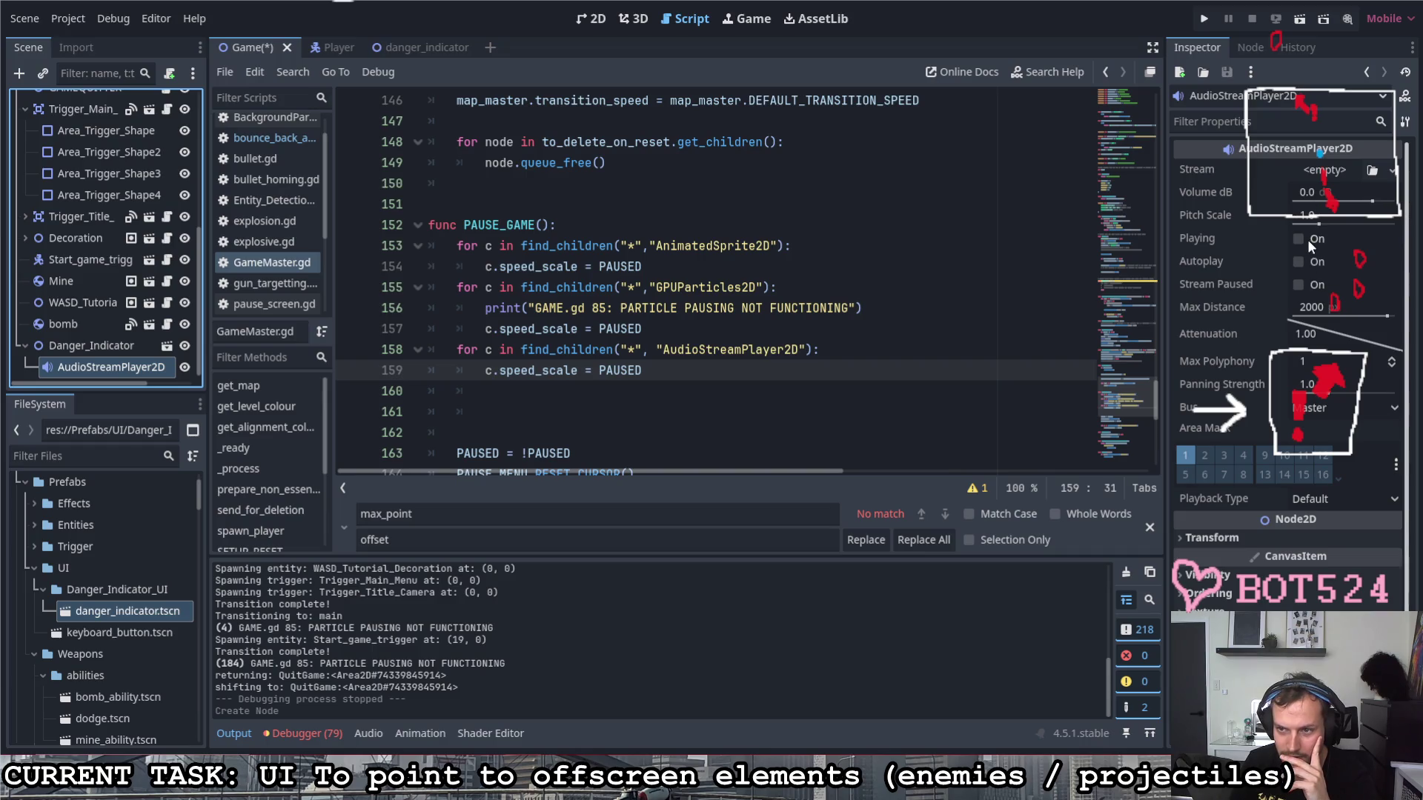
mouse_move(1224, 283)
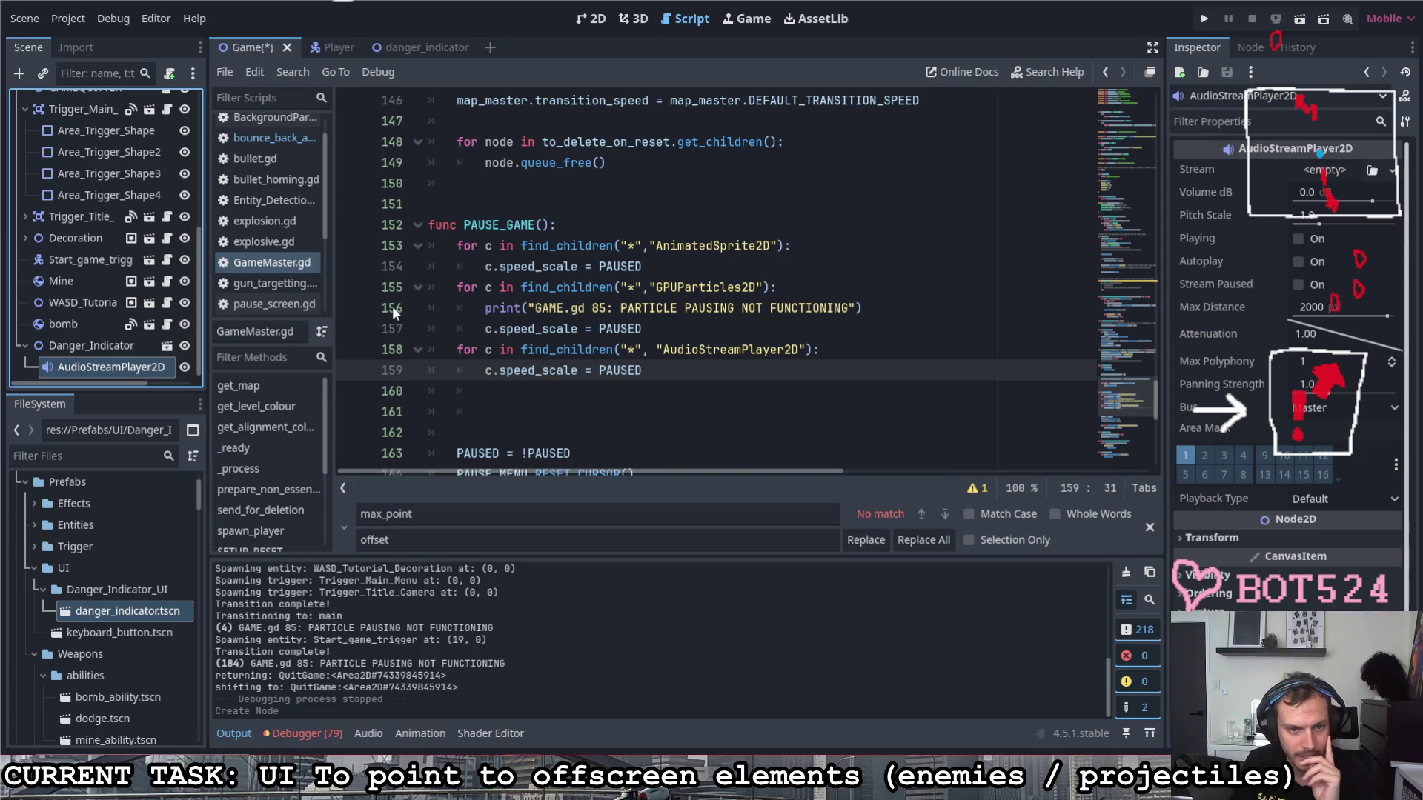
right_click(154, 366)
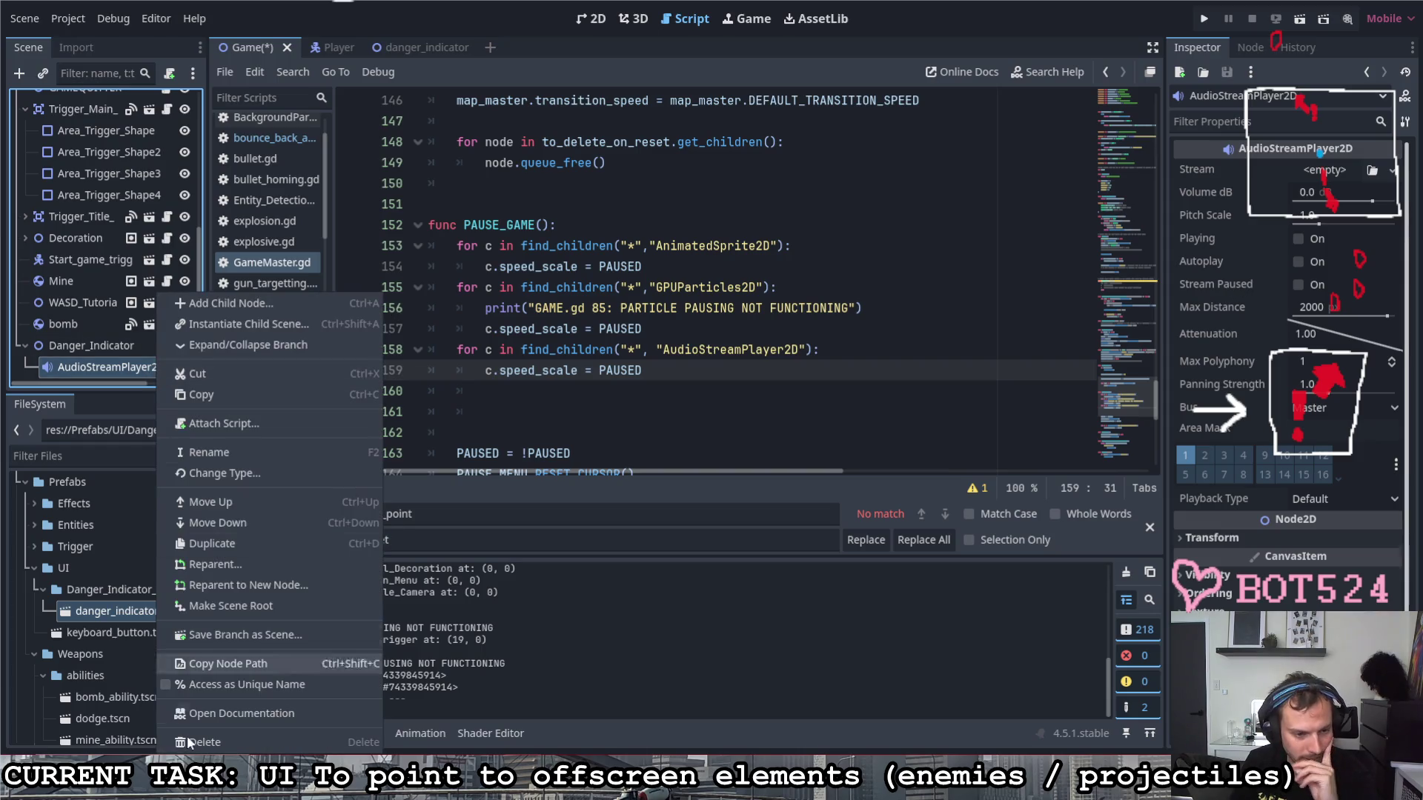
left_click(238, 743)
left_click(669, 399)
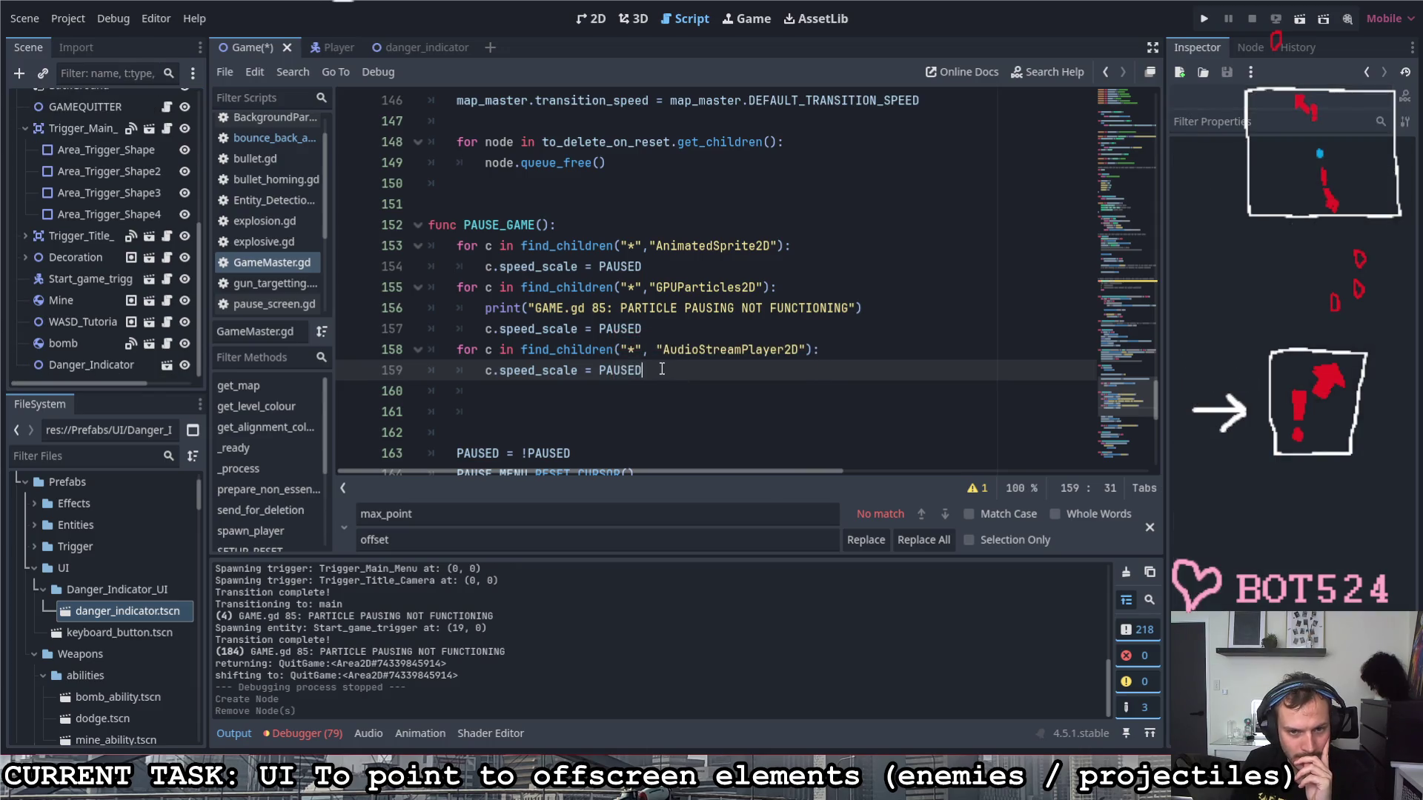
Replace speed_scale with stream on line 159 so the loop reads c.stream = PAUSED
left_click_drag(578, 370, 499, 370)
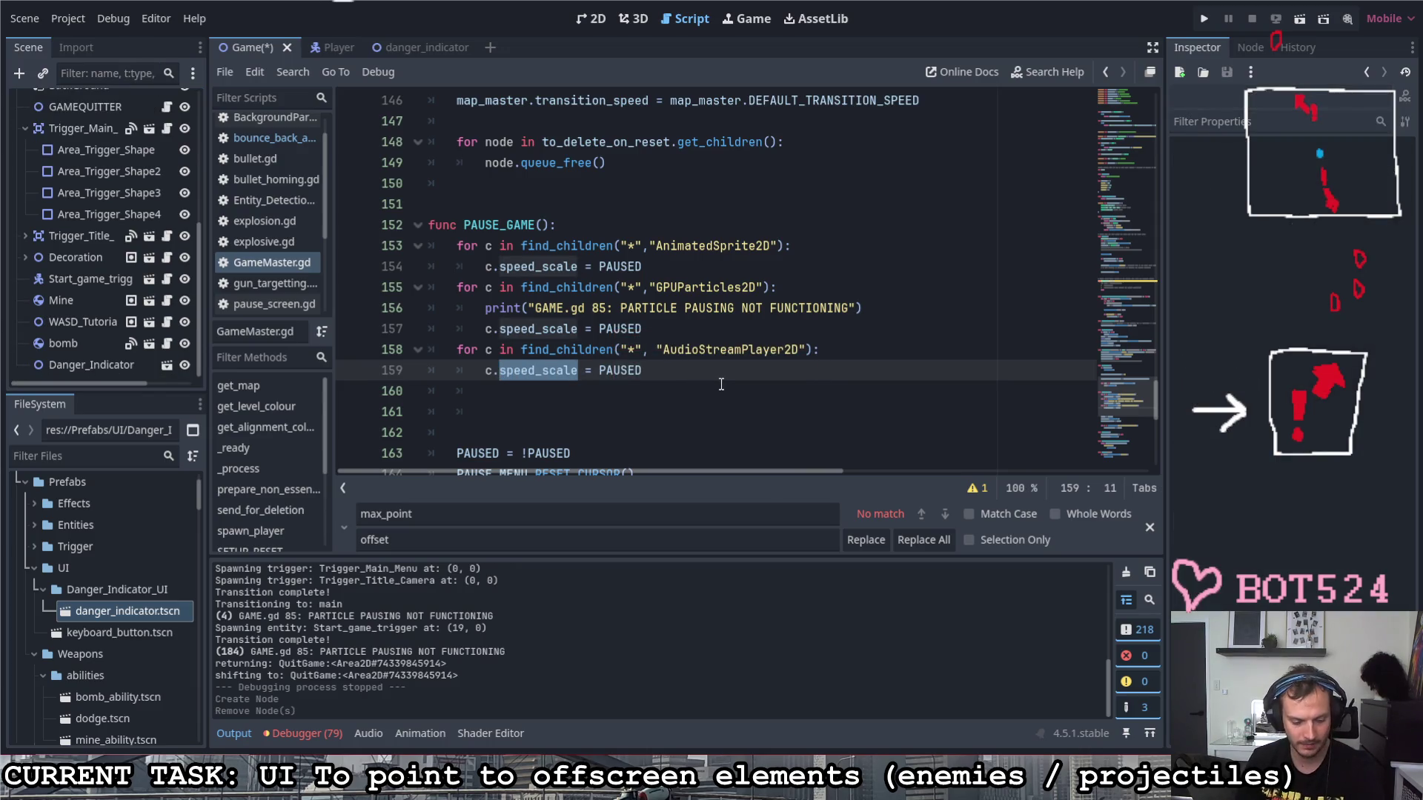
type("stre")
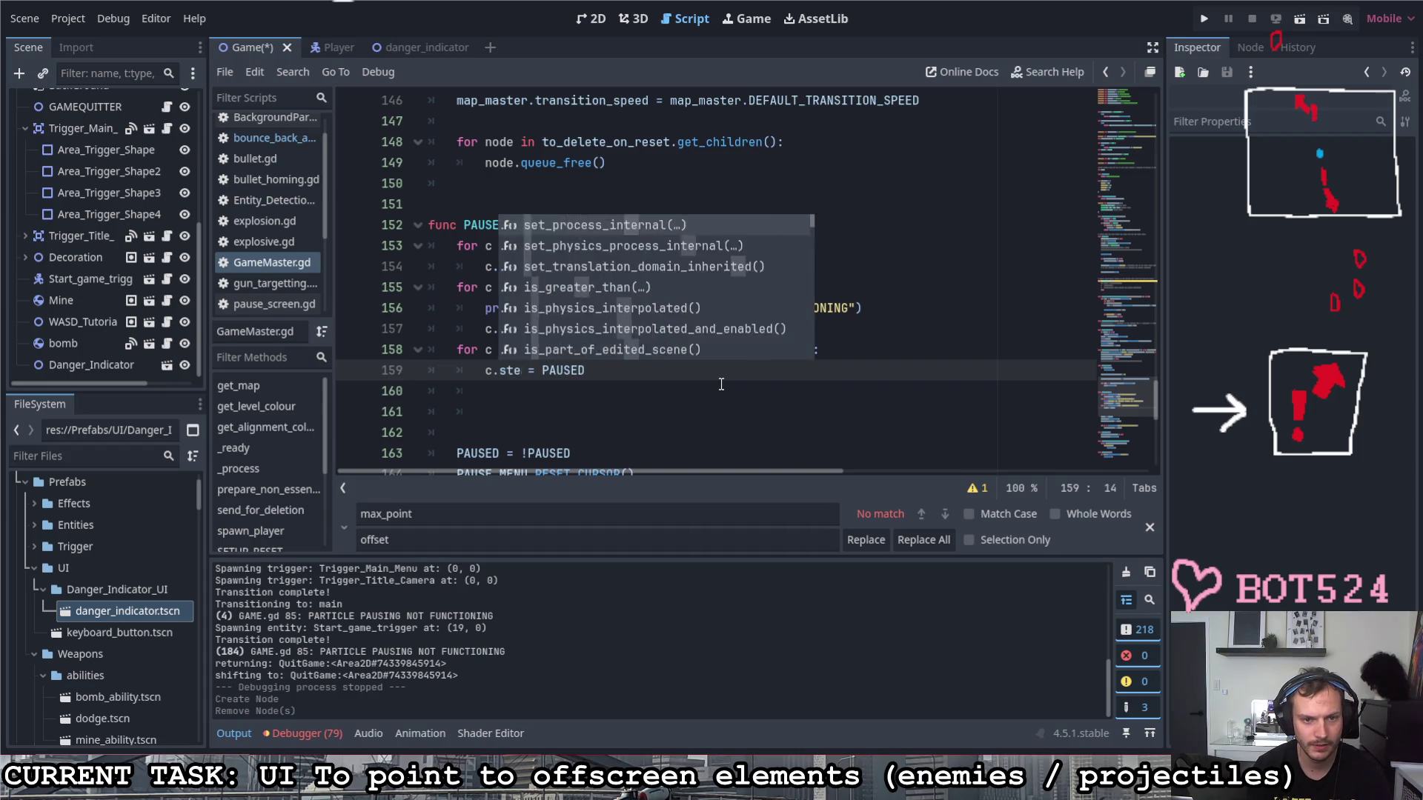
type("am")
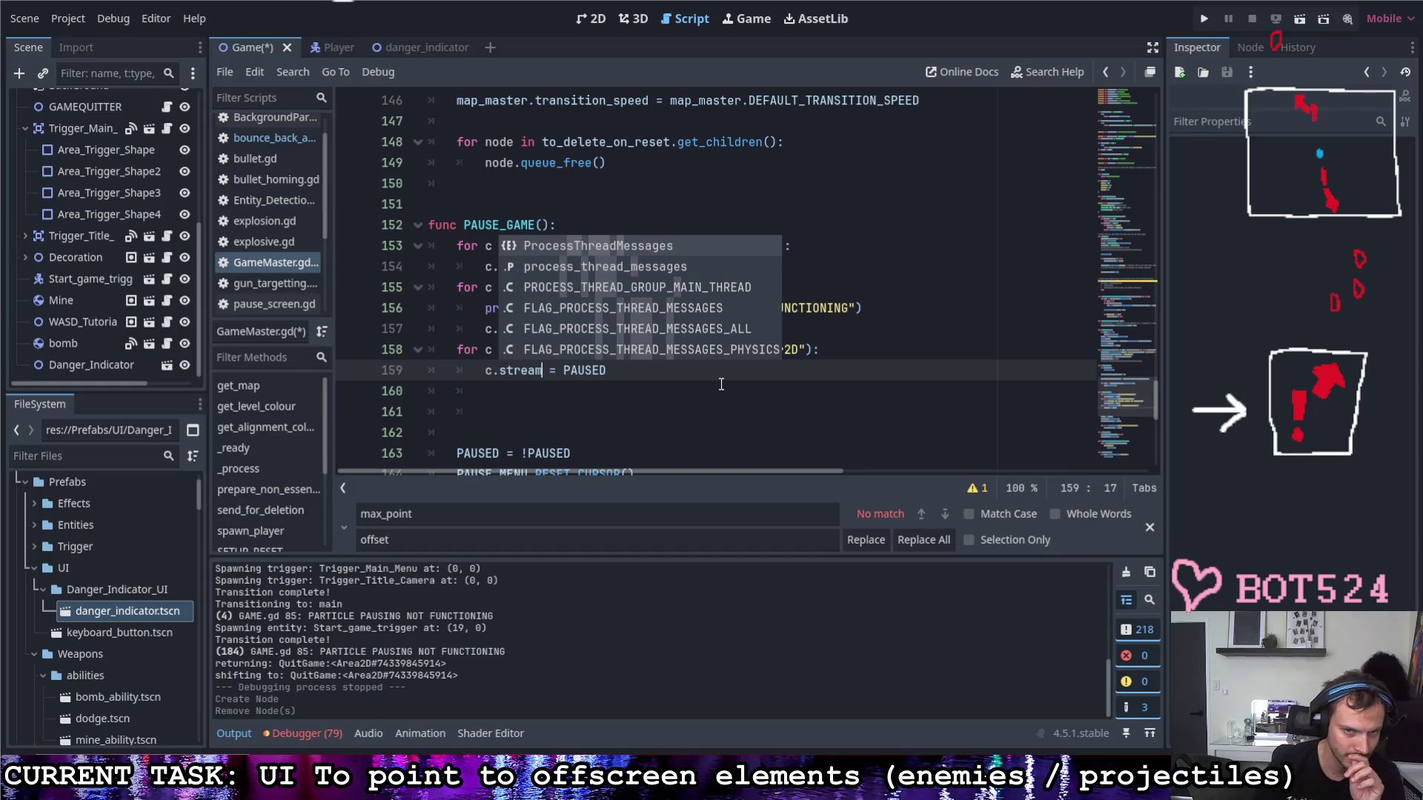
key("Escape")
key("End")
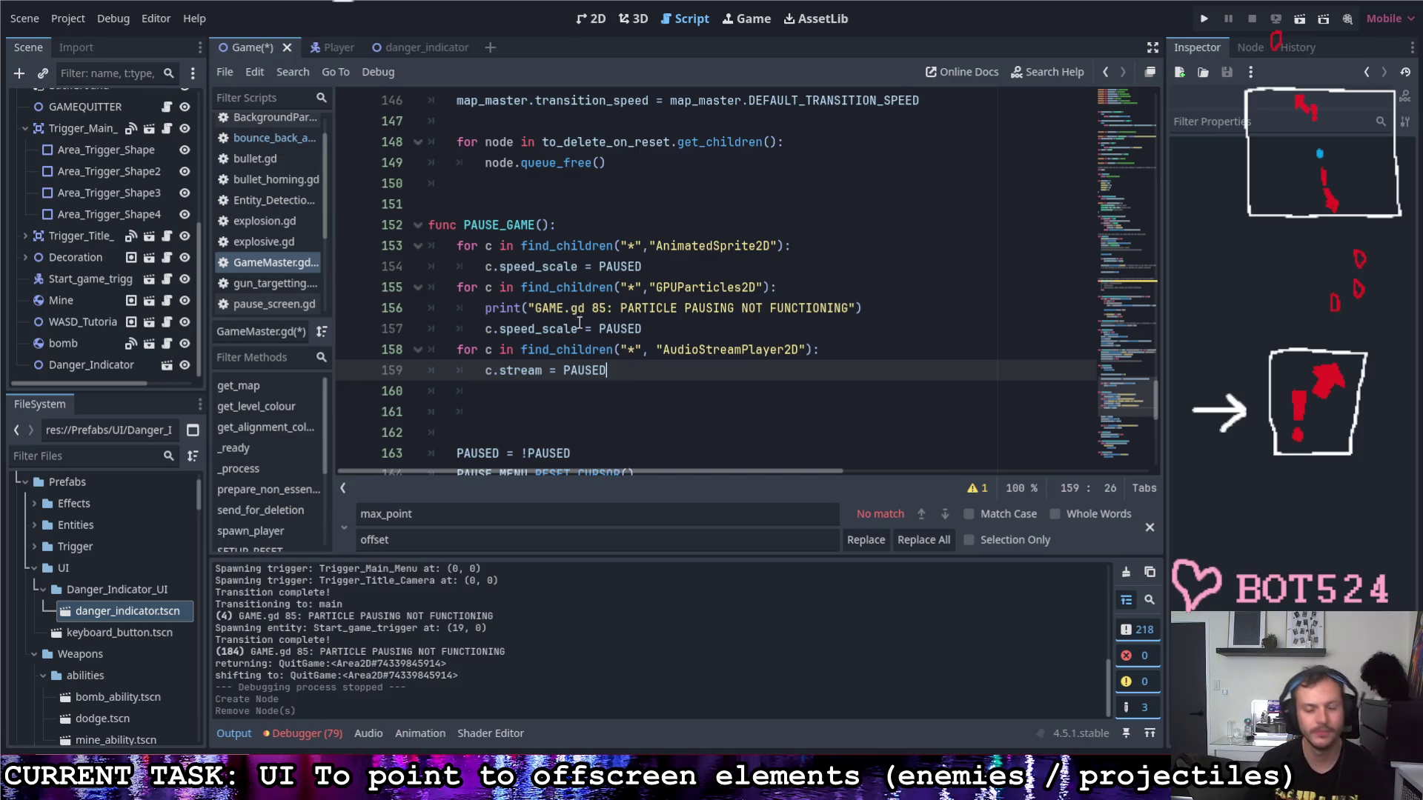
mouse_move(449, 254)
left_mouse_down()
mouse_move(519, 289)
mouse_move(604, 370)
left_mouse_up()
left_click(457, 249)
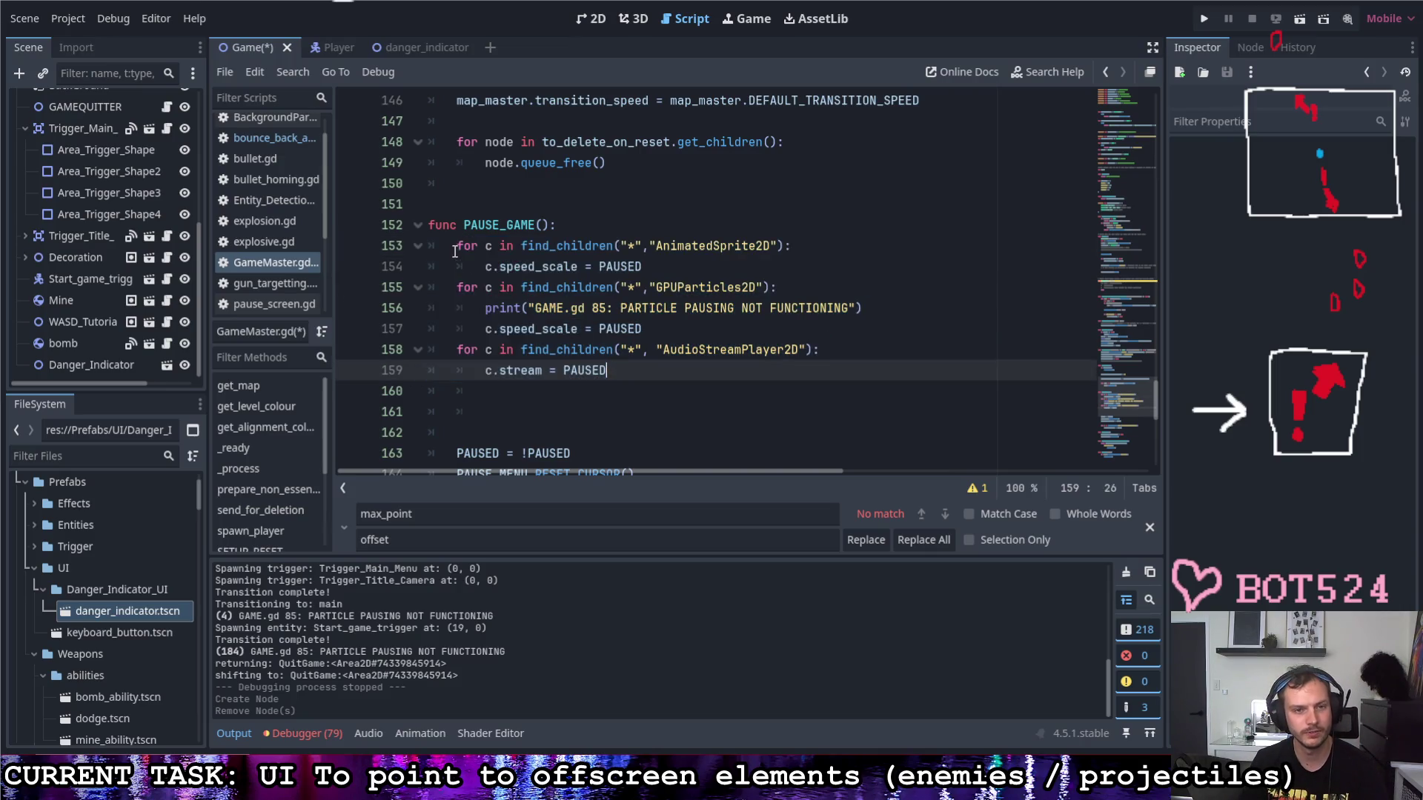
Comment out the old pause loop lines 153–159 and open a blank line in PAUSE_GAME
key("ctrl+k")
key("Down")
key("ctrl+k")
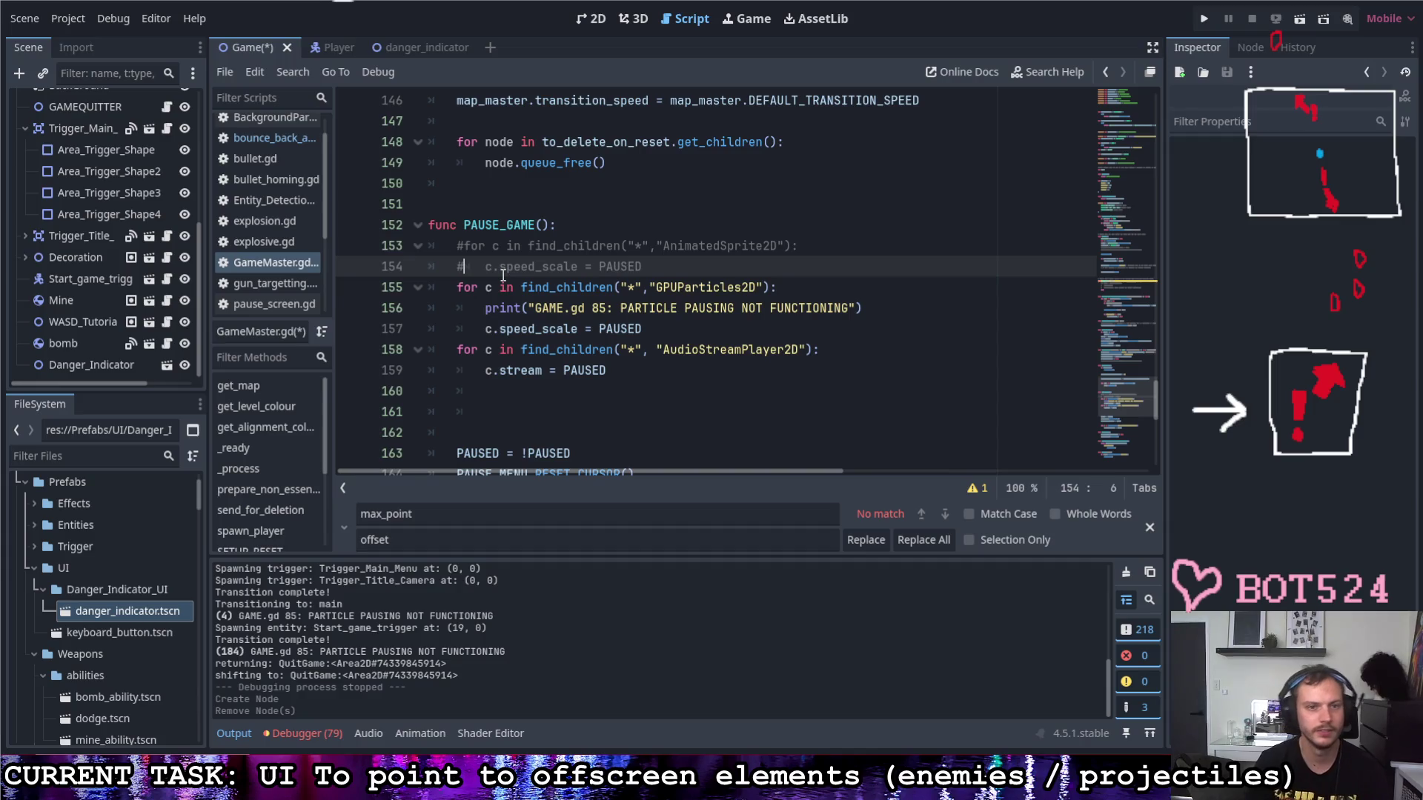
key("Down")
key("ctrl+k")
key("Down")
key("ctrl+k")
key("Down")
key("ctrl+k")
key("Down")
key("ctrl+k")
key("Down")
key("ctrl+k")
key("Up")
key("Up")
key("Up")
key("Up")
key("End")
key("Return")
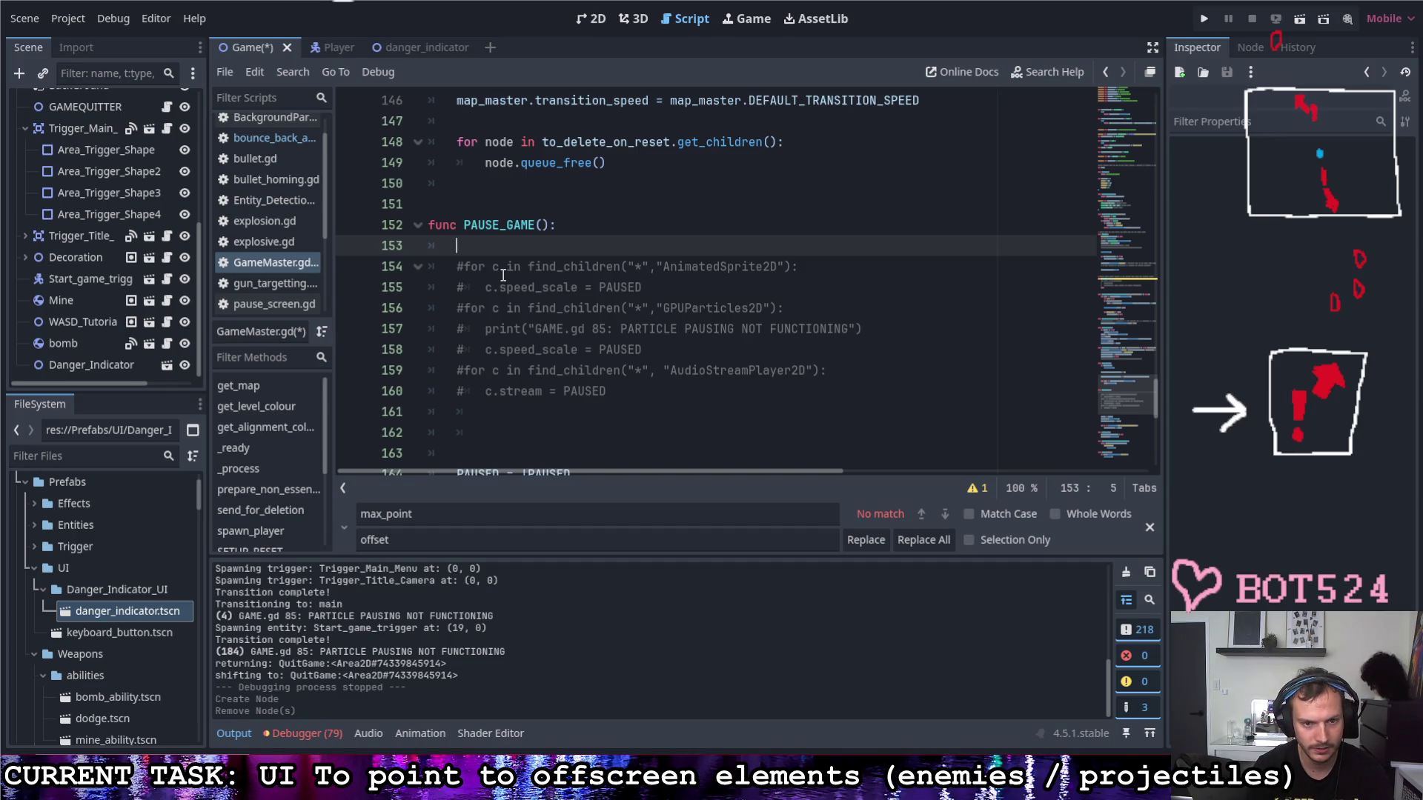
Add a 'for c in get_children():' loop whose AnimatedSprite2D check sets speed_scale = PAUSED
type("for c in get_")
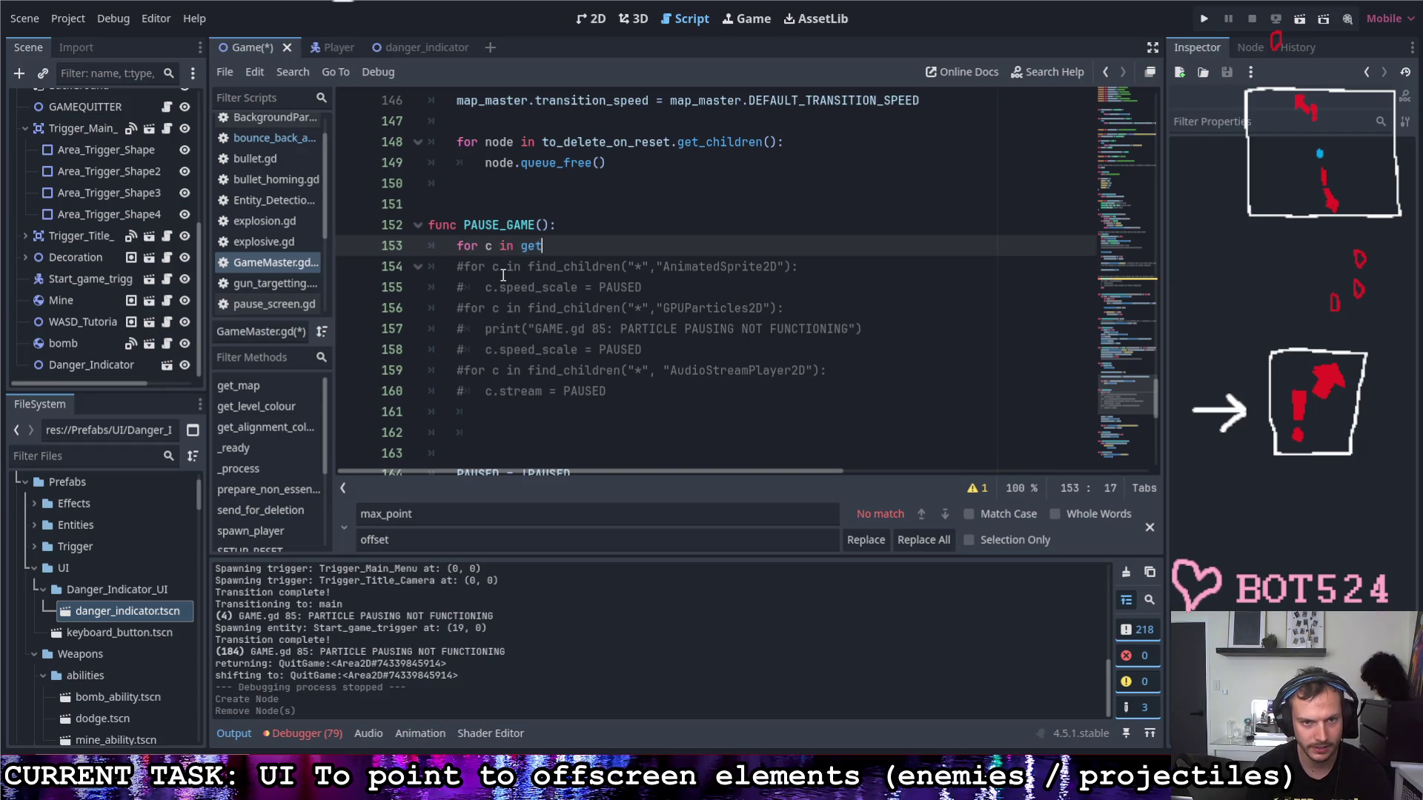
type("child")
key("Down")
key("Return")
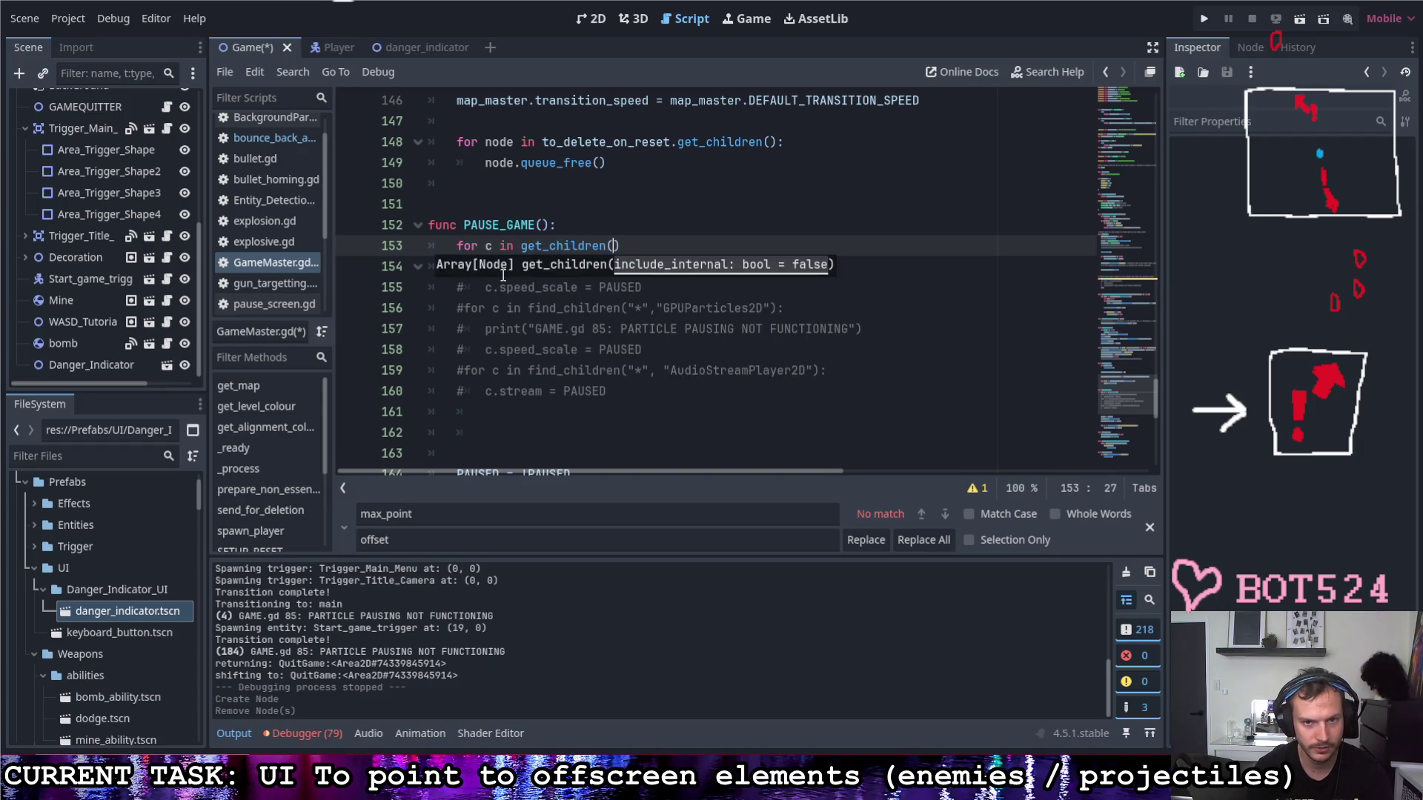
type("):")
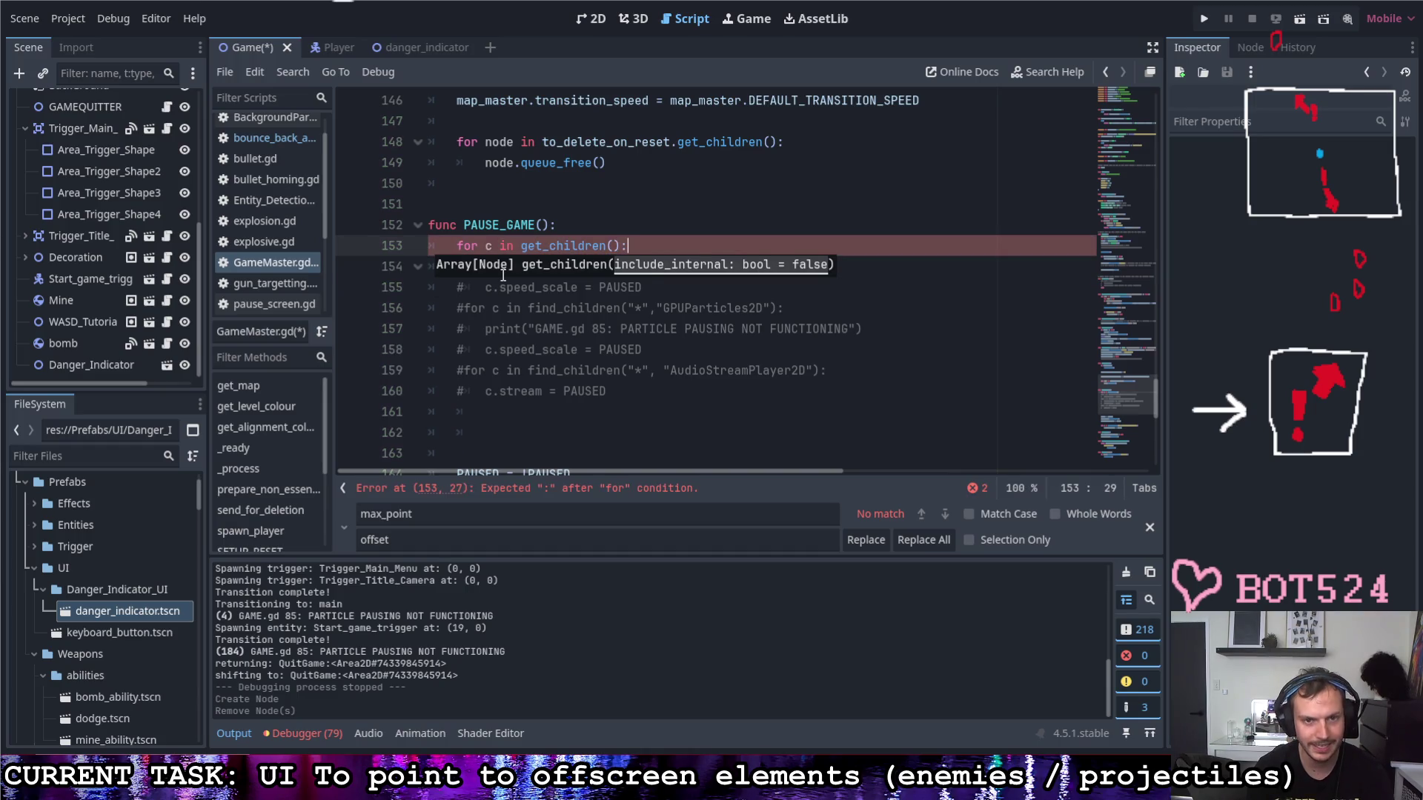
key("Return")
type("if c is")
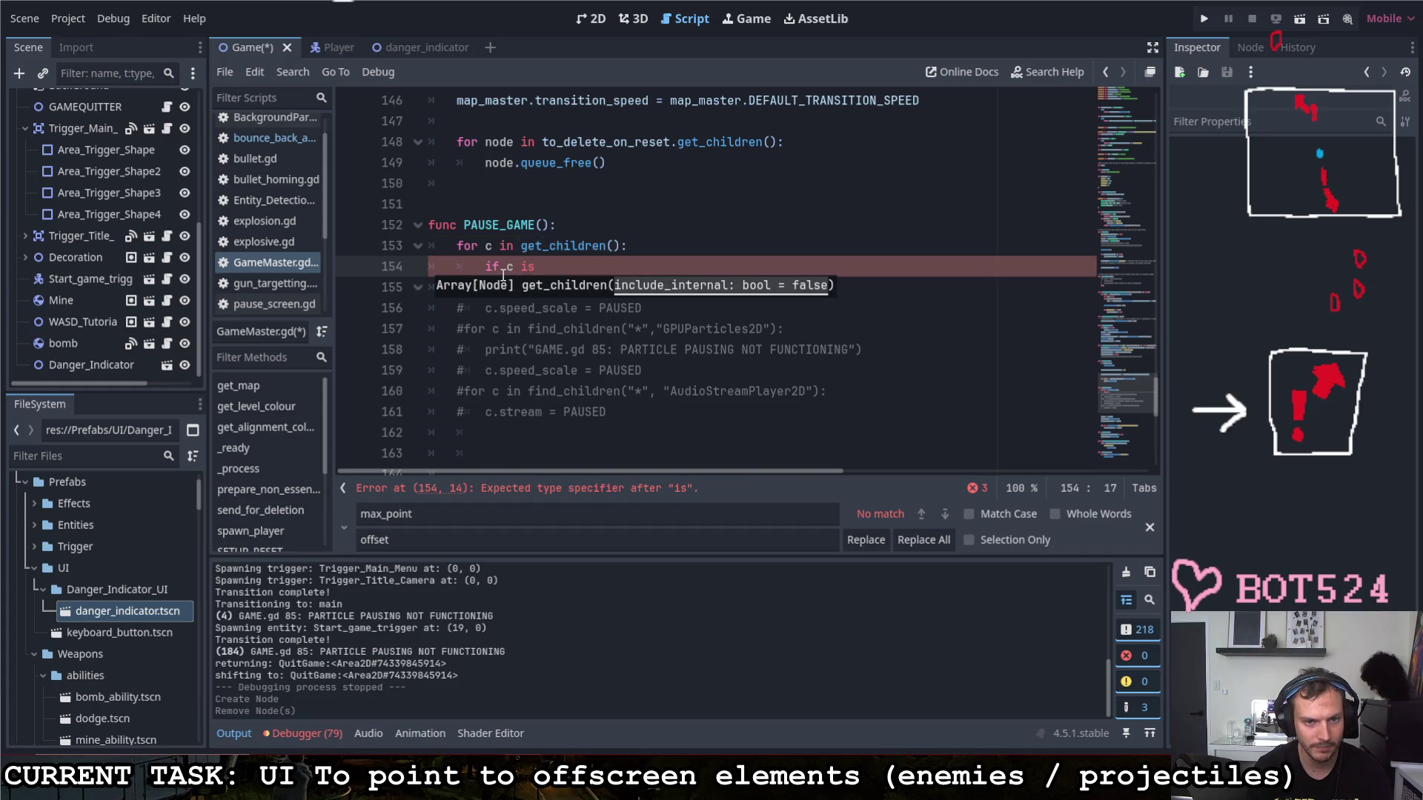
key("Escape")
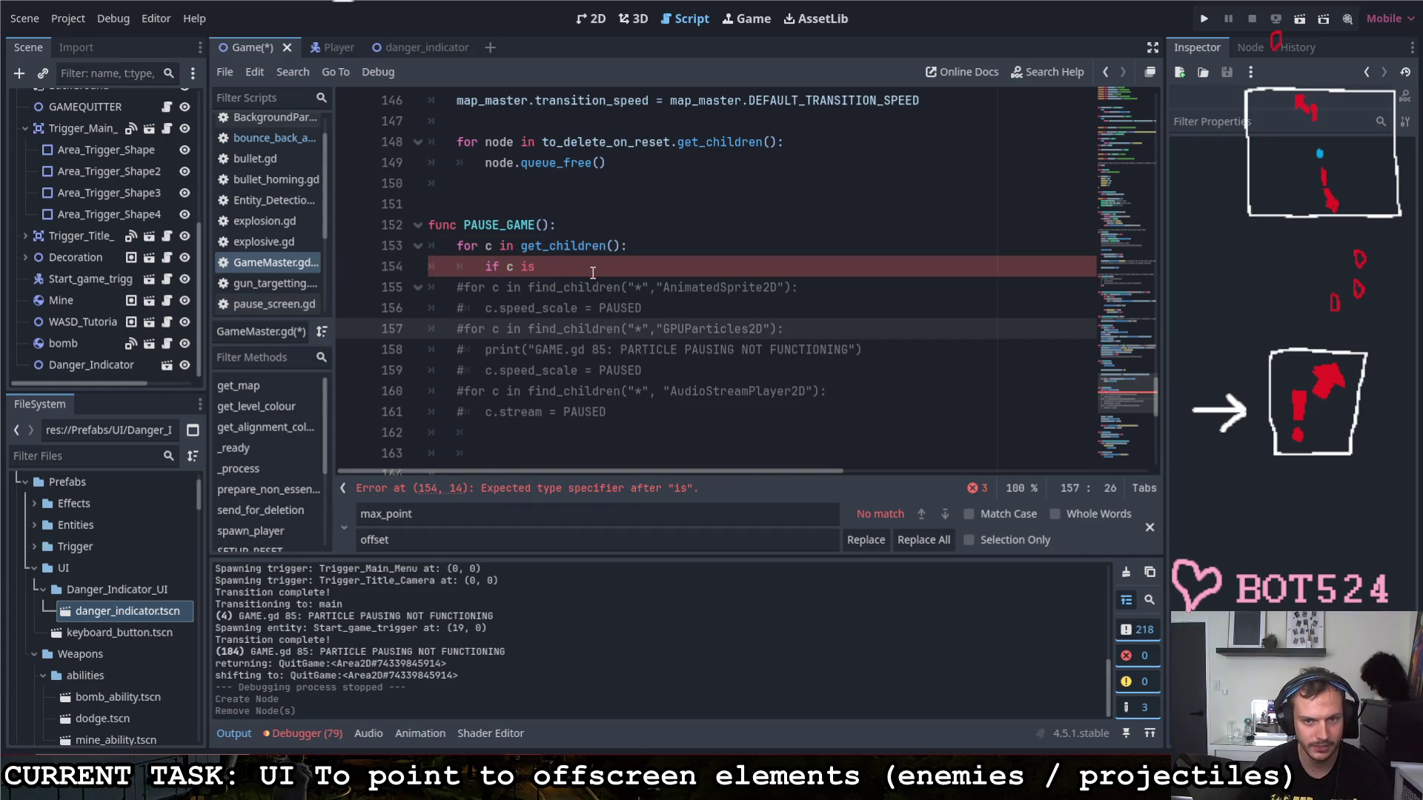
type("Animated")
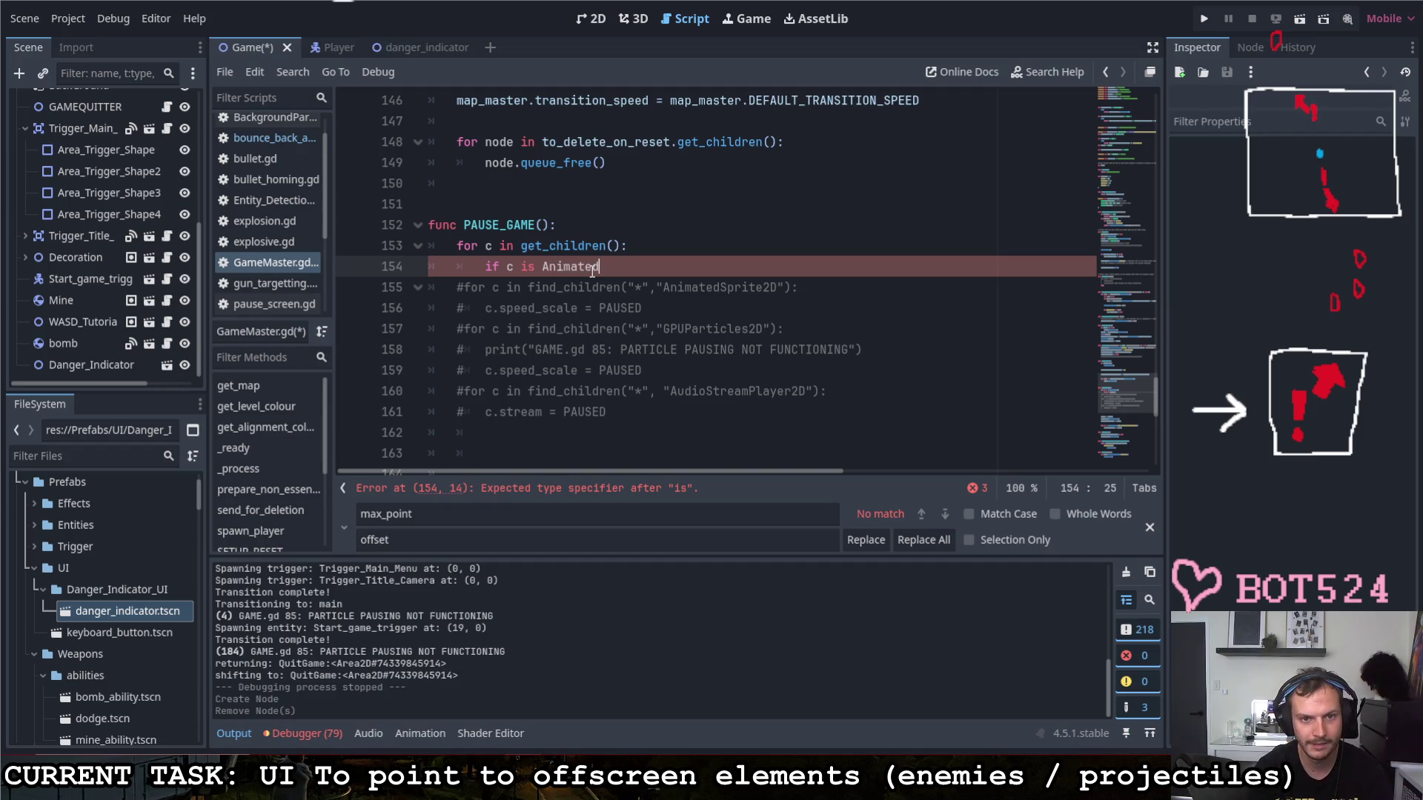
key("Return")
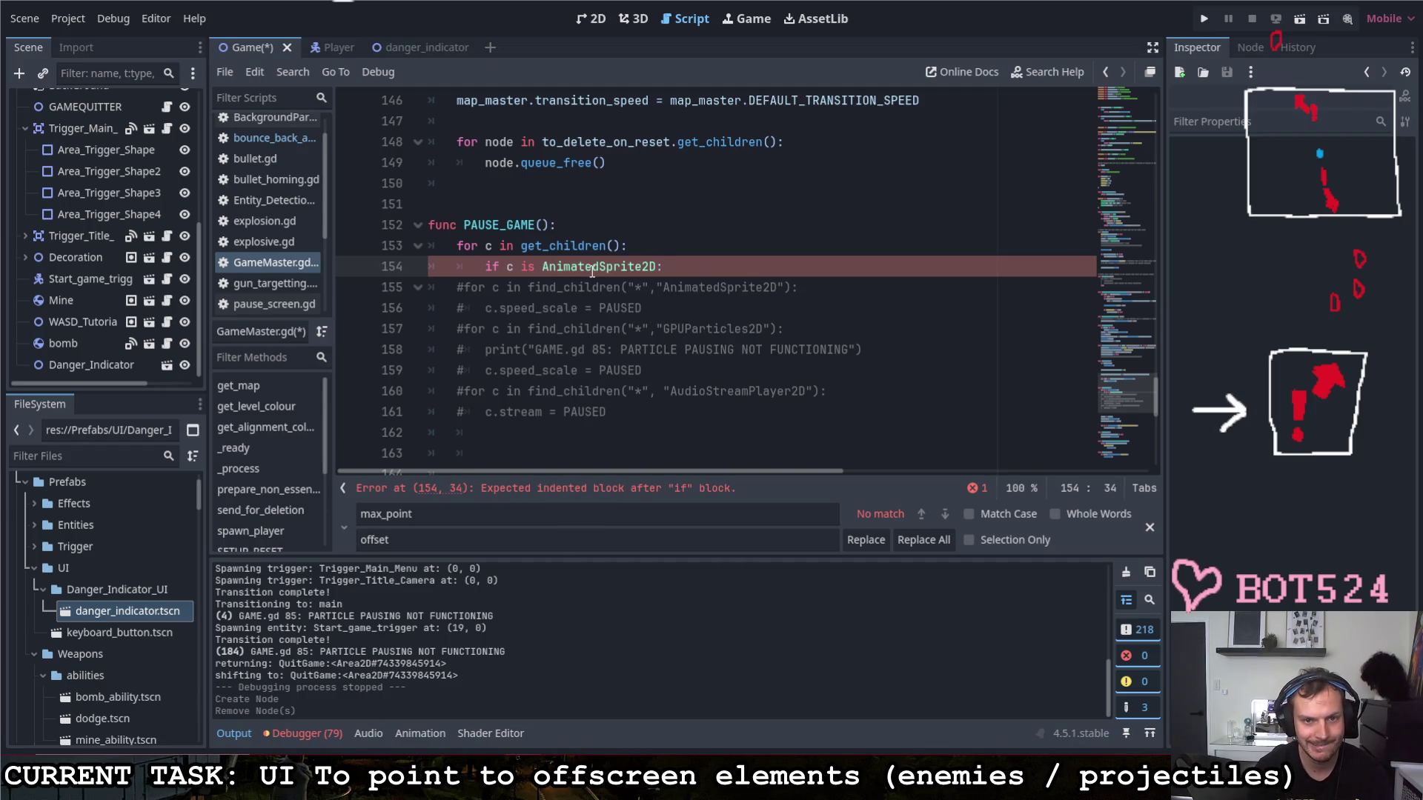
key("Return")
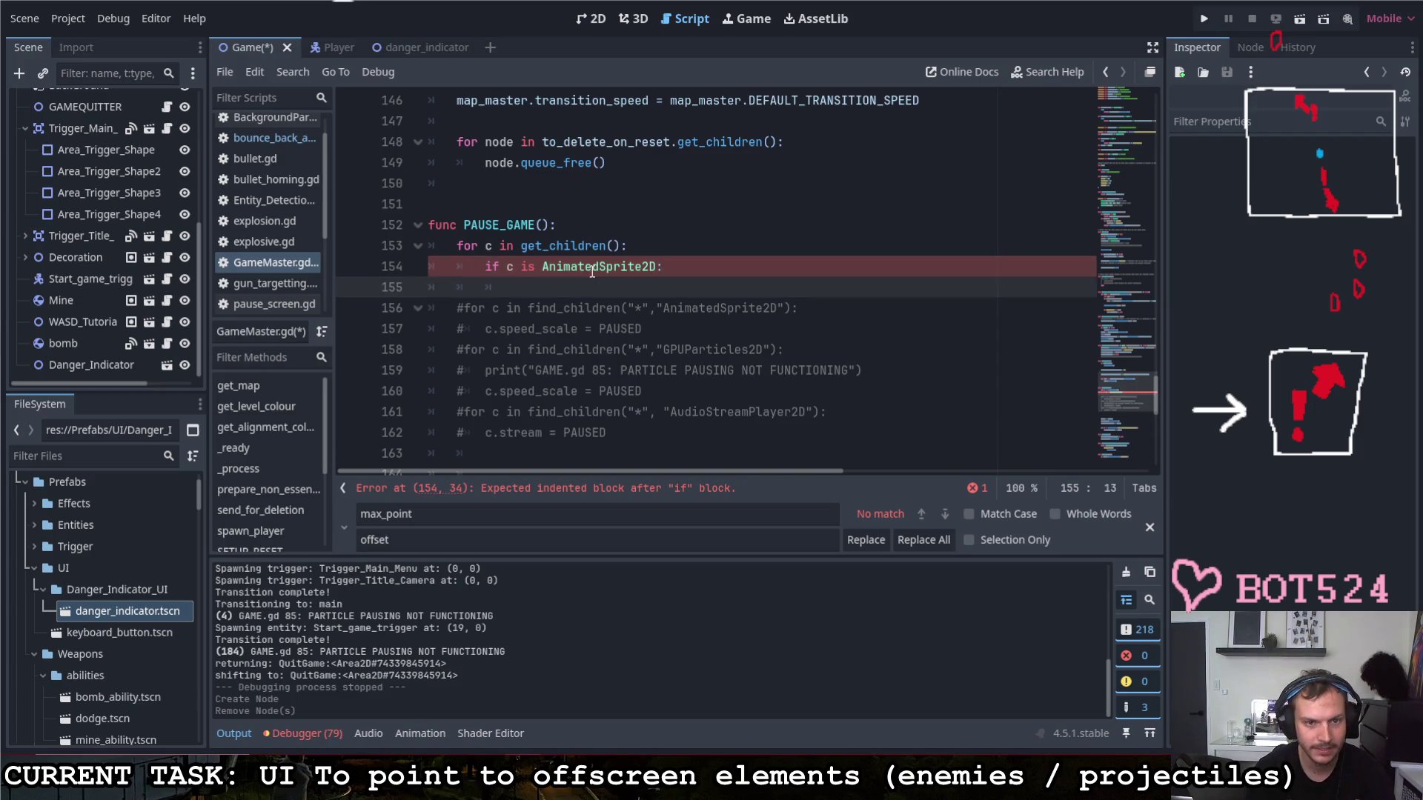
type("speed_scale")
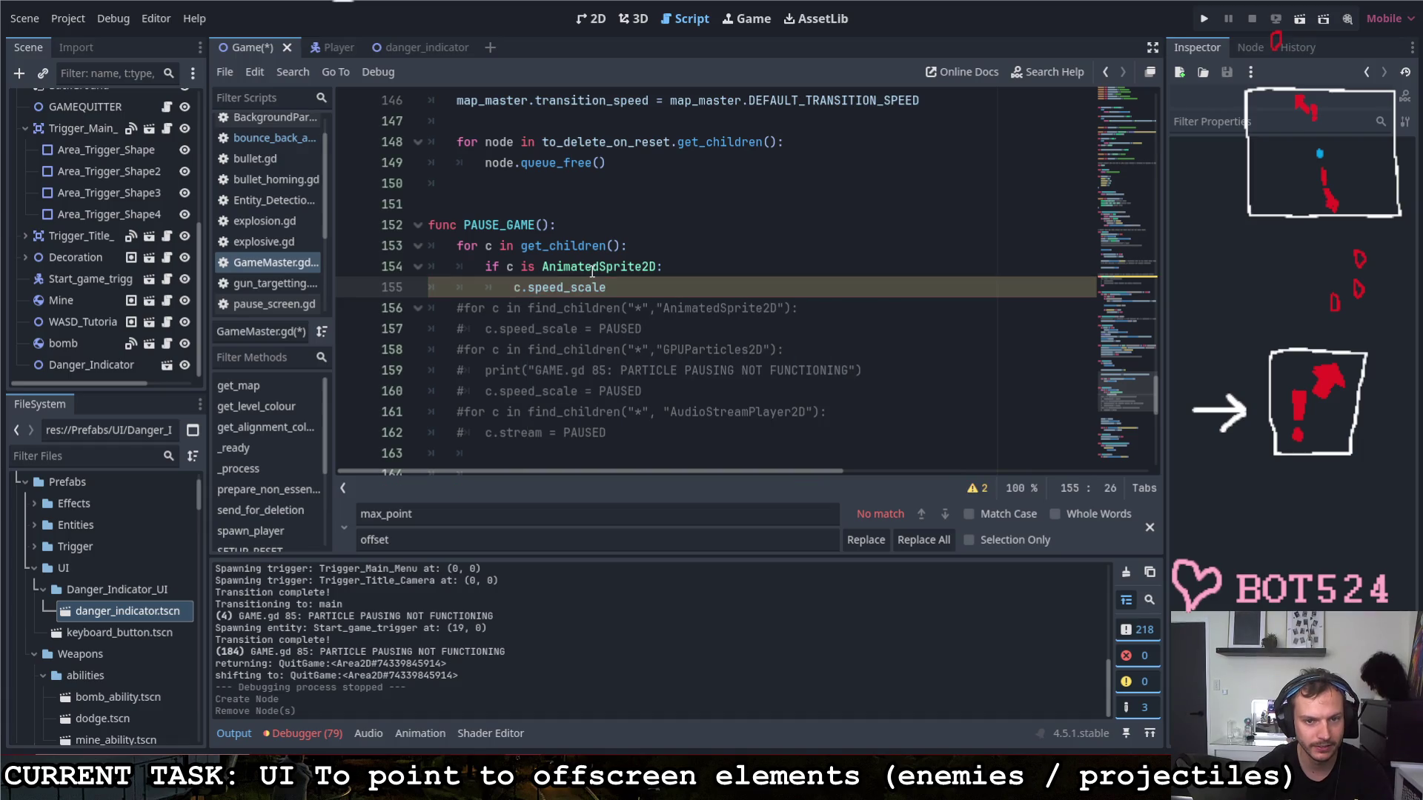
type("PAUSED")
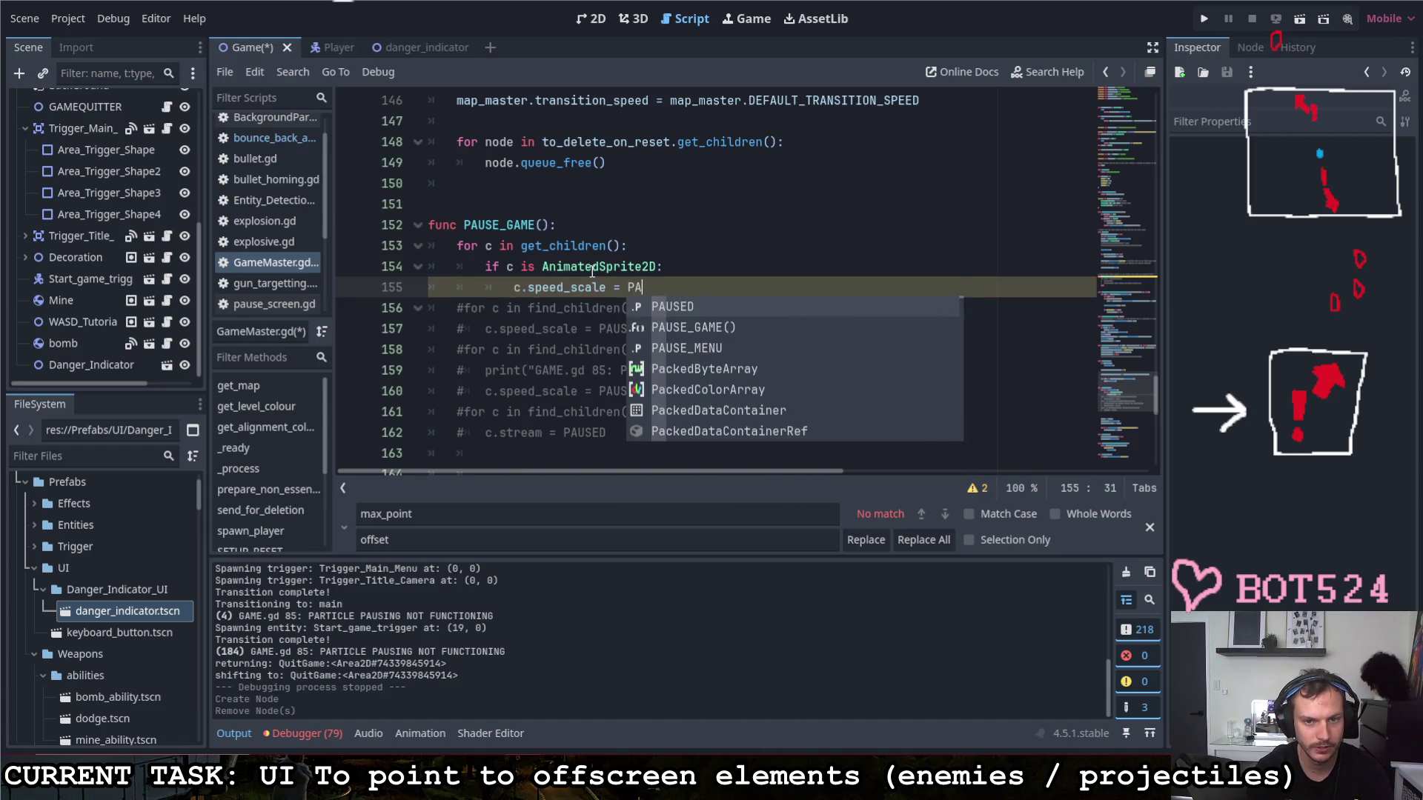
Add an 'if c is GPUParticles2D' check setting c.speed_scale = PAUSED
key("Return")
type("if c is ")
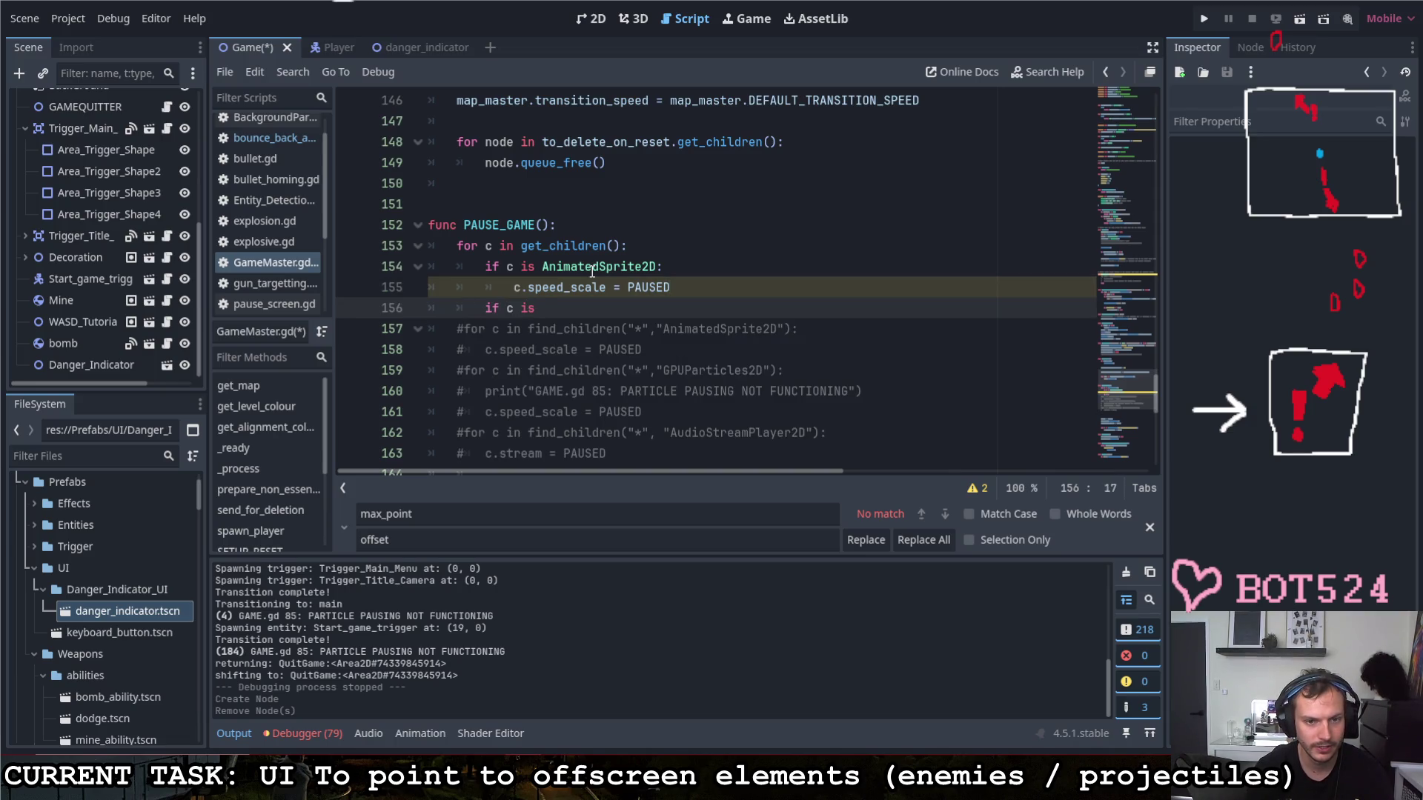
type("GPU")
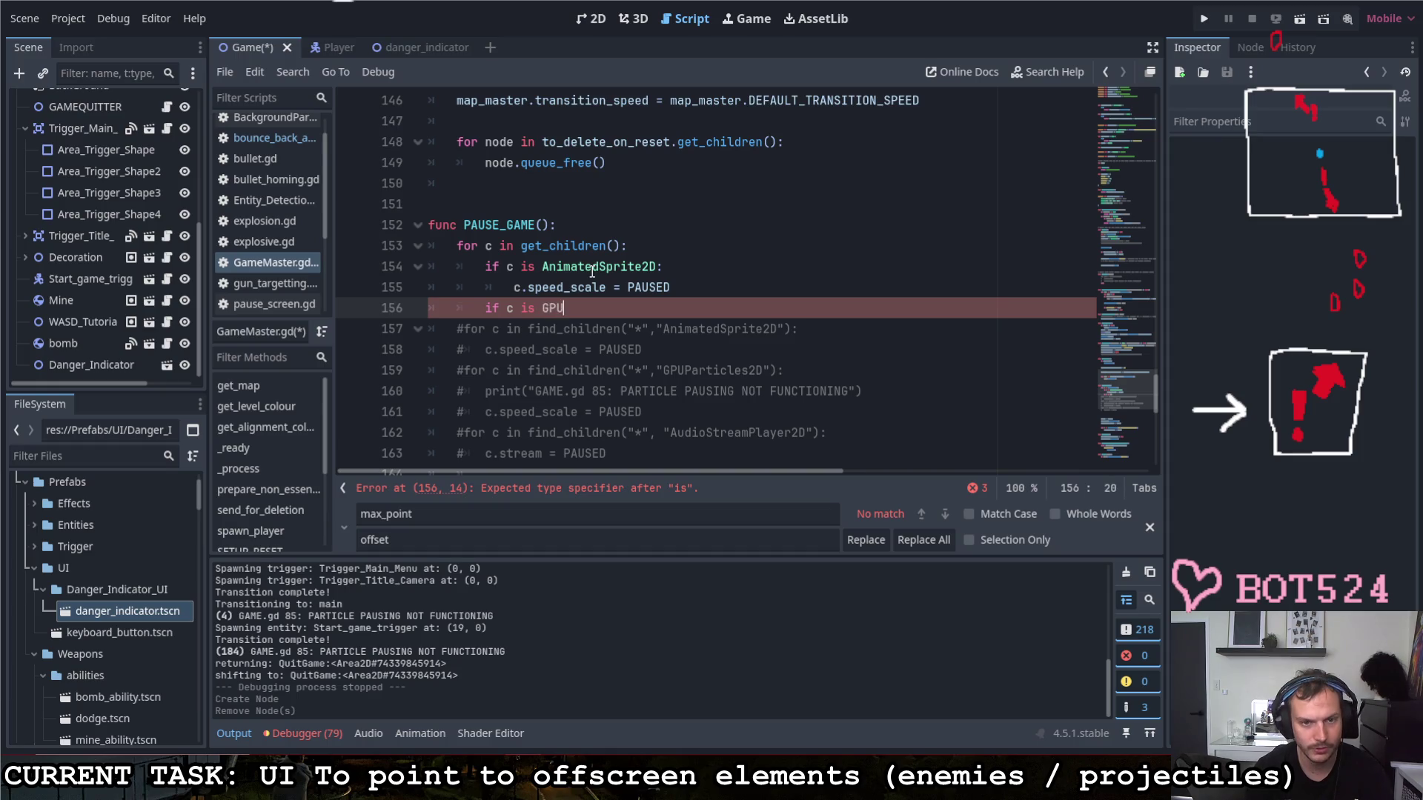
key("Return")
key("Return")
type("c.sp")
key("Return")
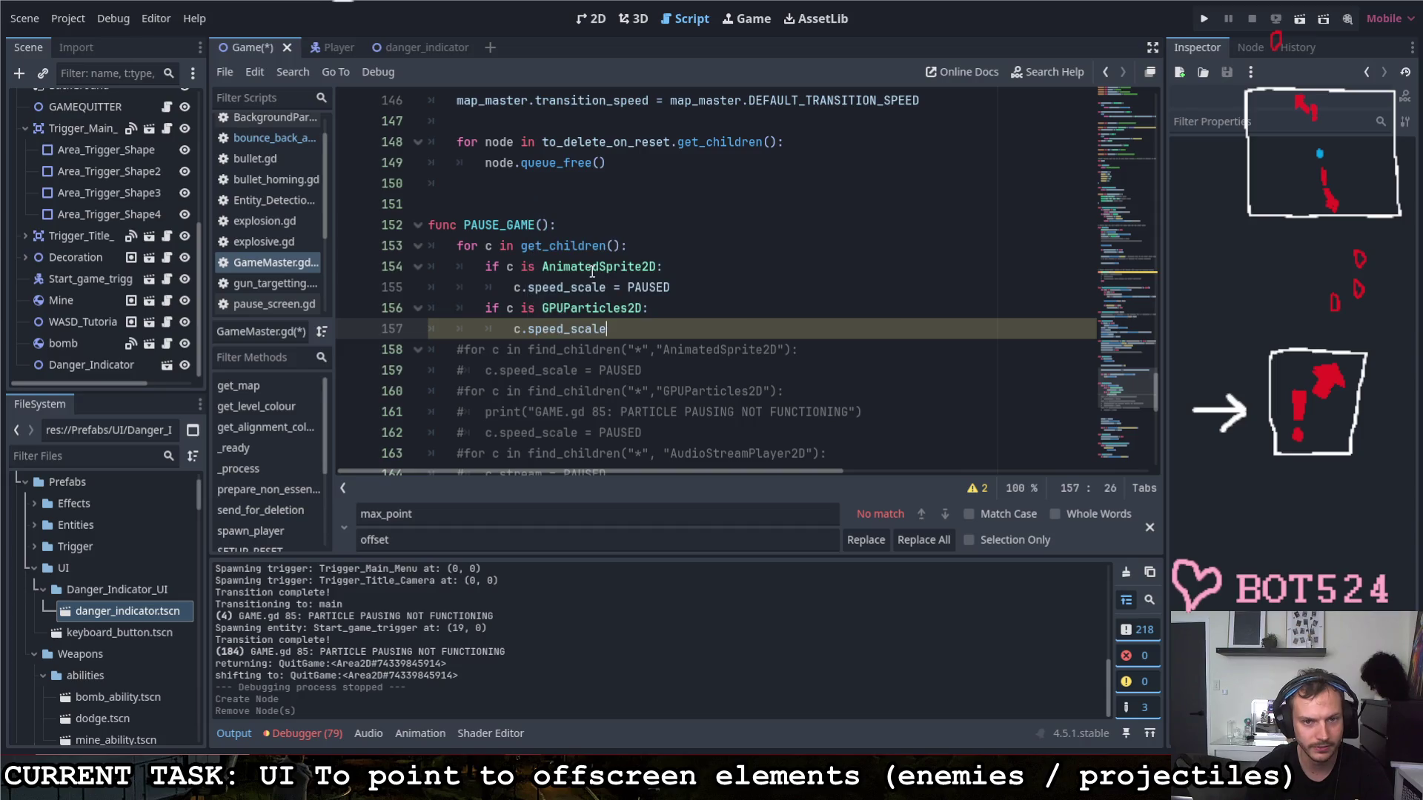
type("PAUSED")
Add an AudioStreamPlayer2D check setting c.stream_paused = !PAUSED, save, and run the game
key("Return")
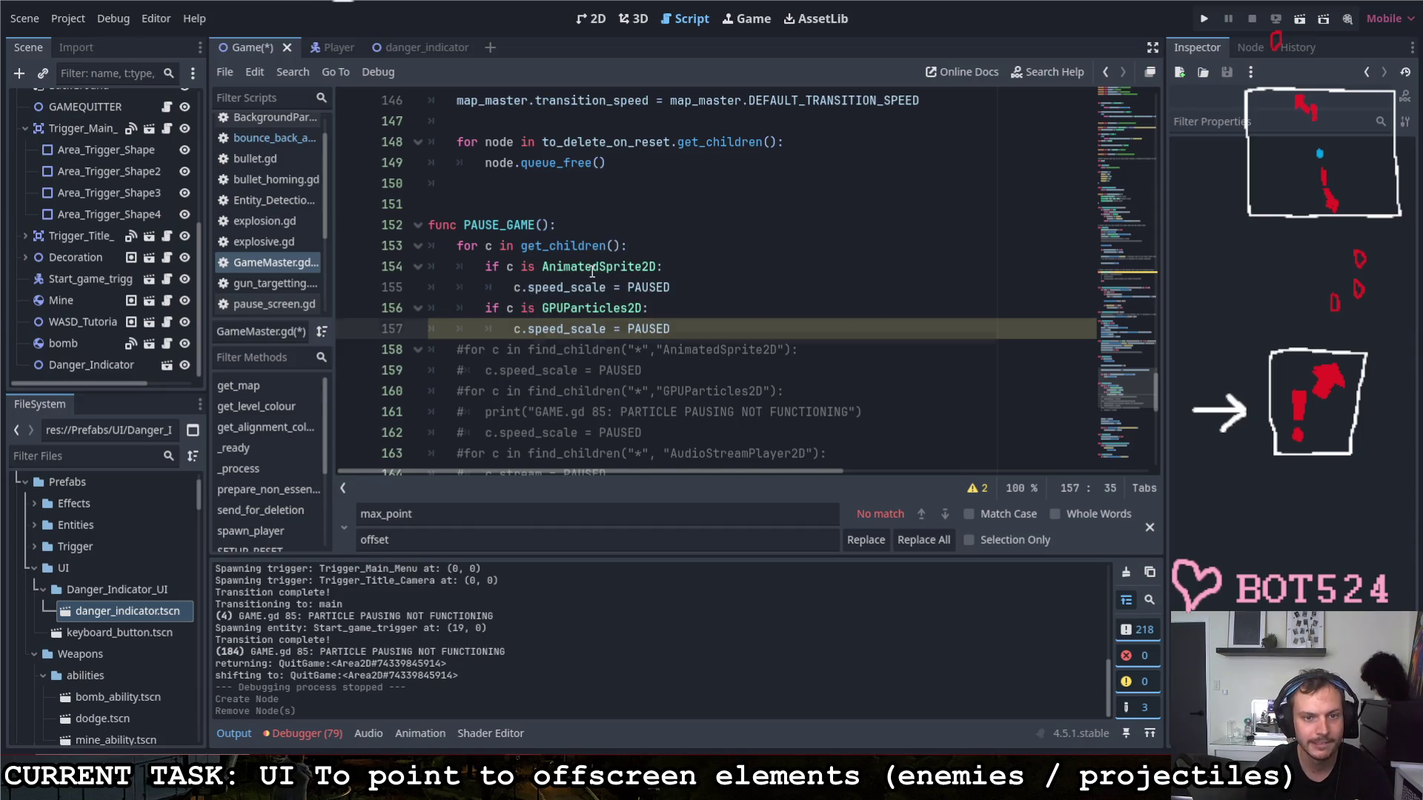
key("Return")
type("if c is")
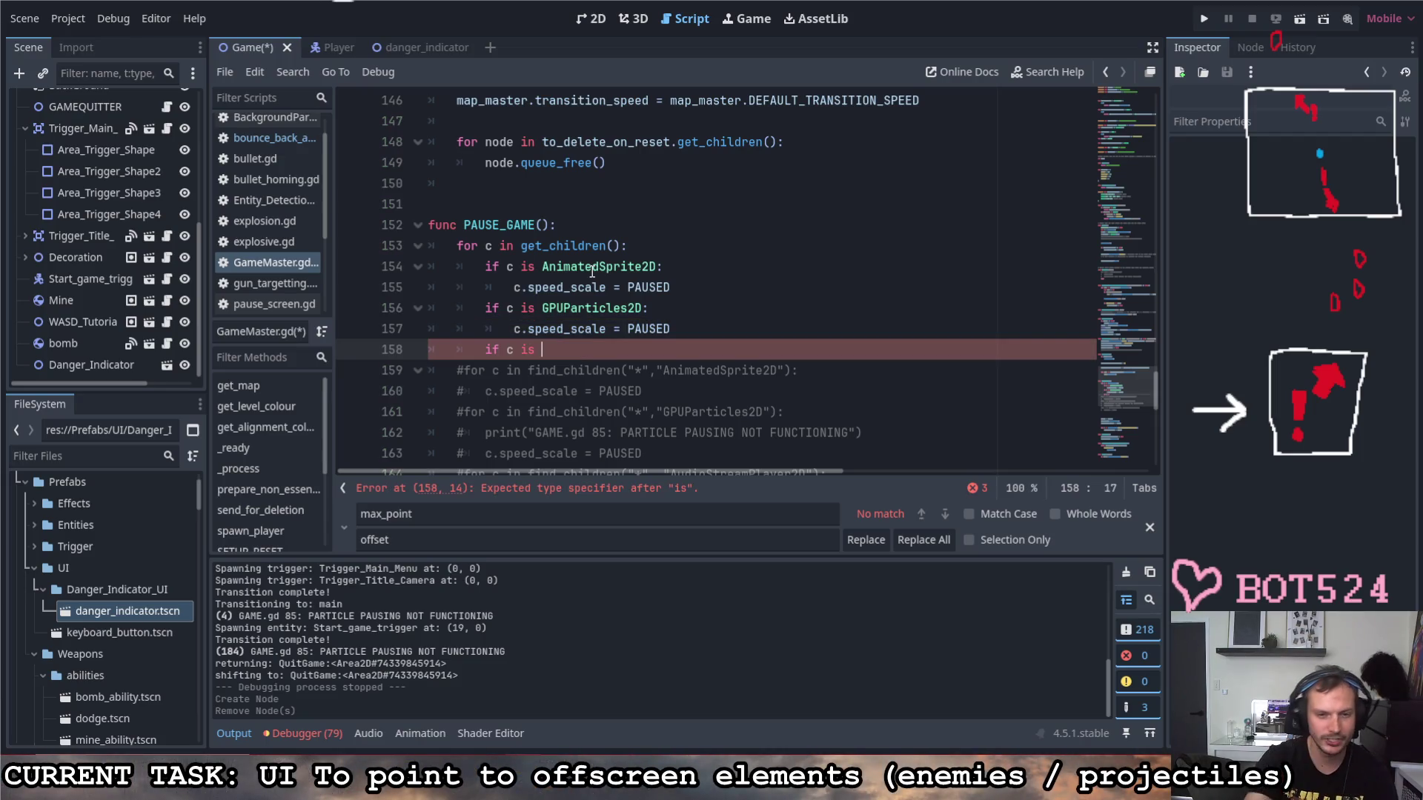
scroll(592, 272, "down", 1)
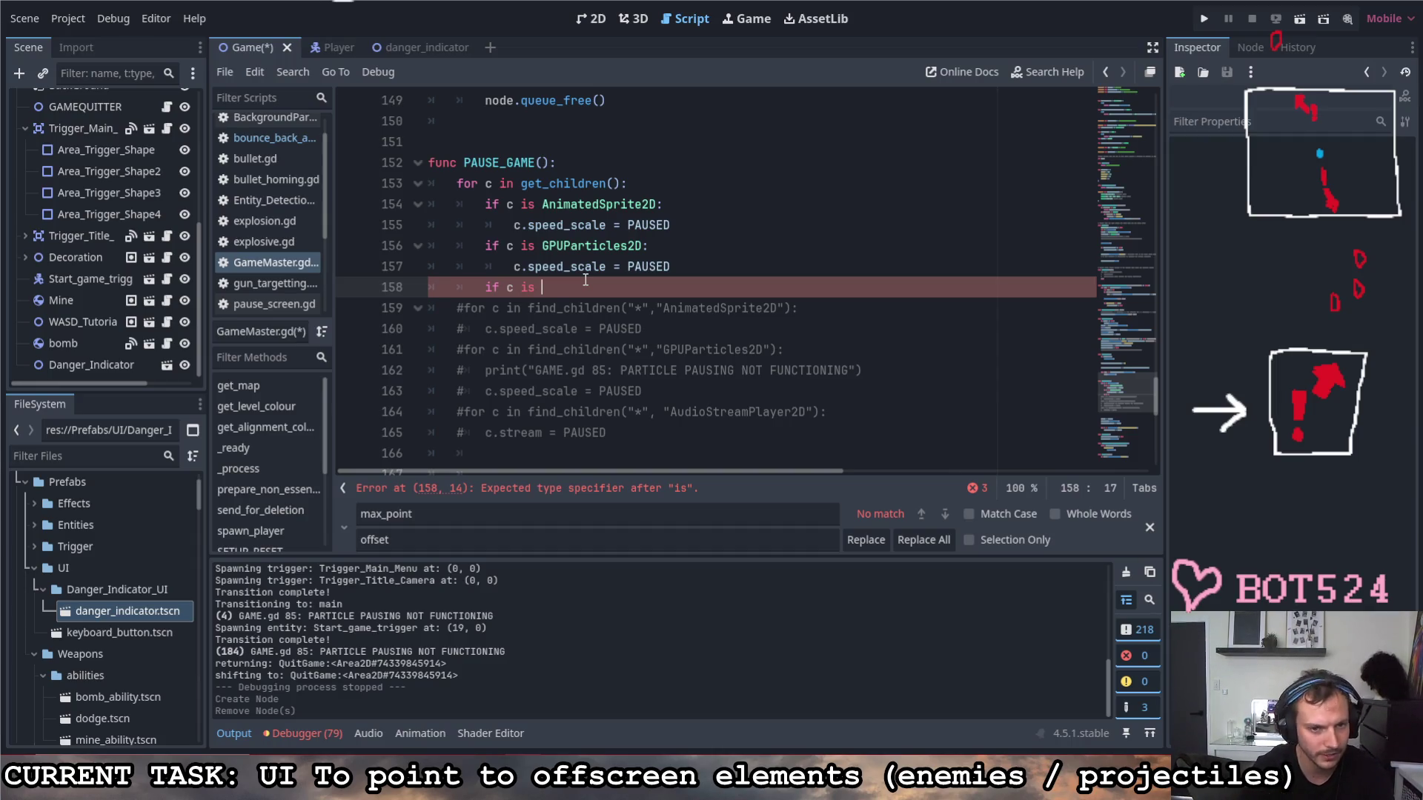
type("AU")
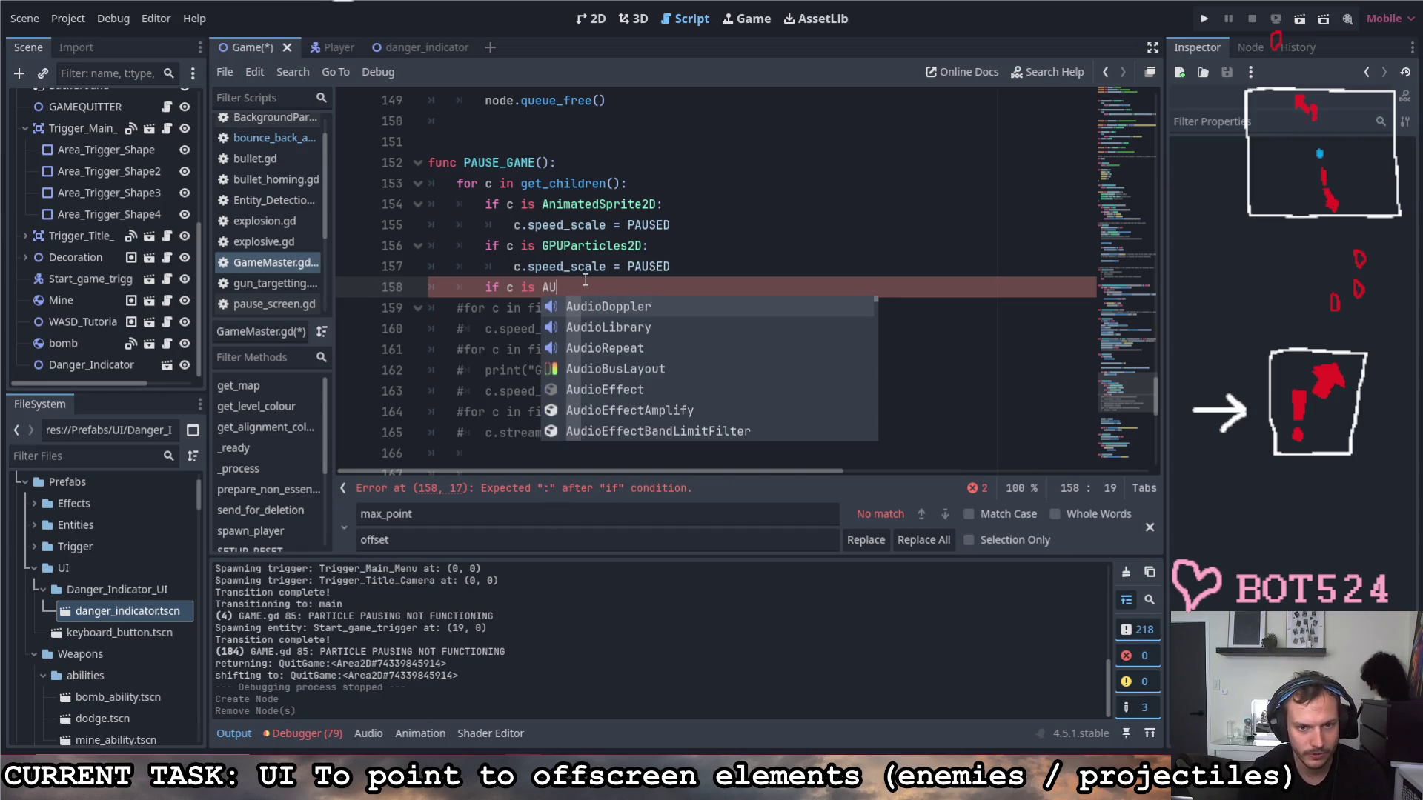
type("DIOST")
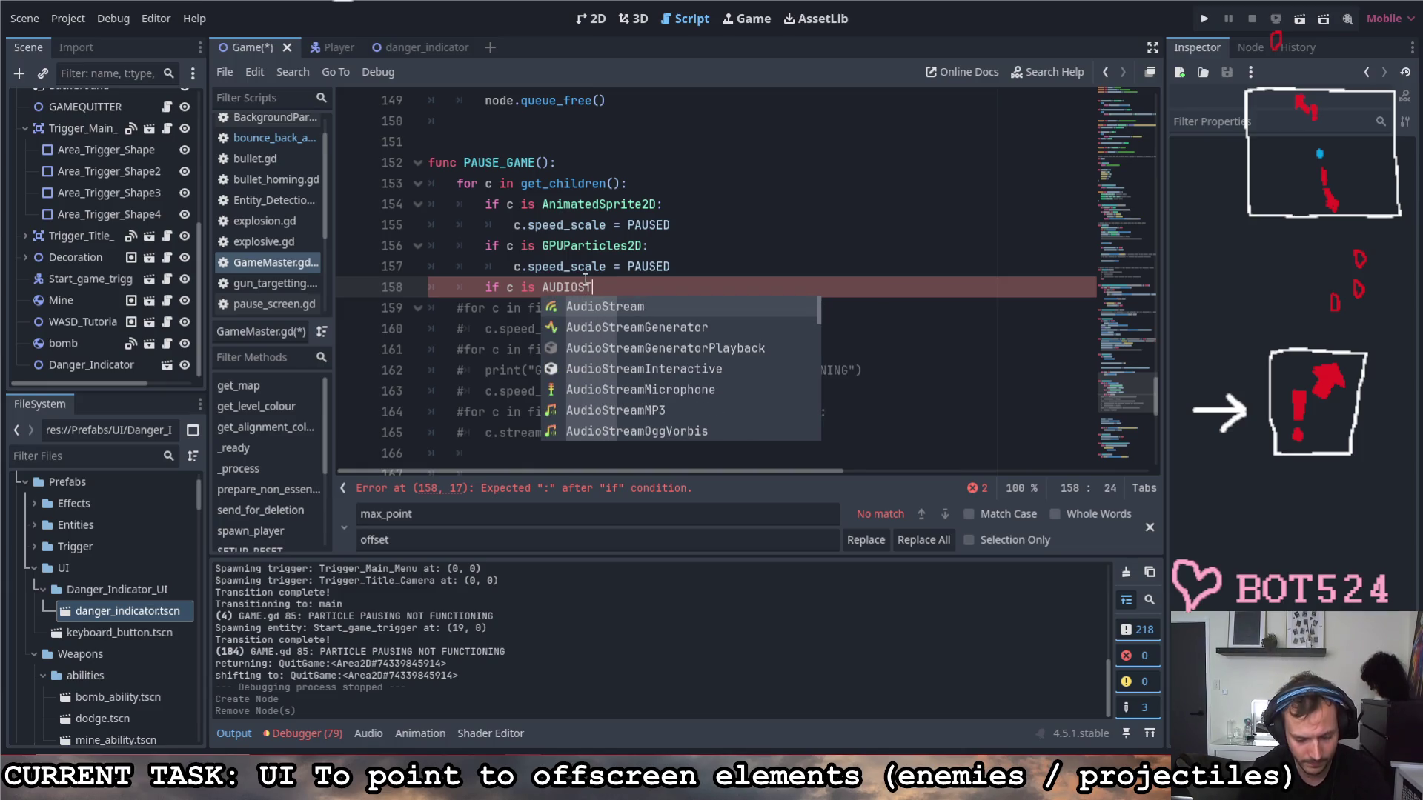
type("REAMPLAY")
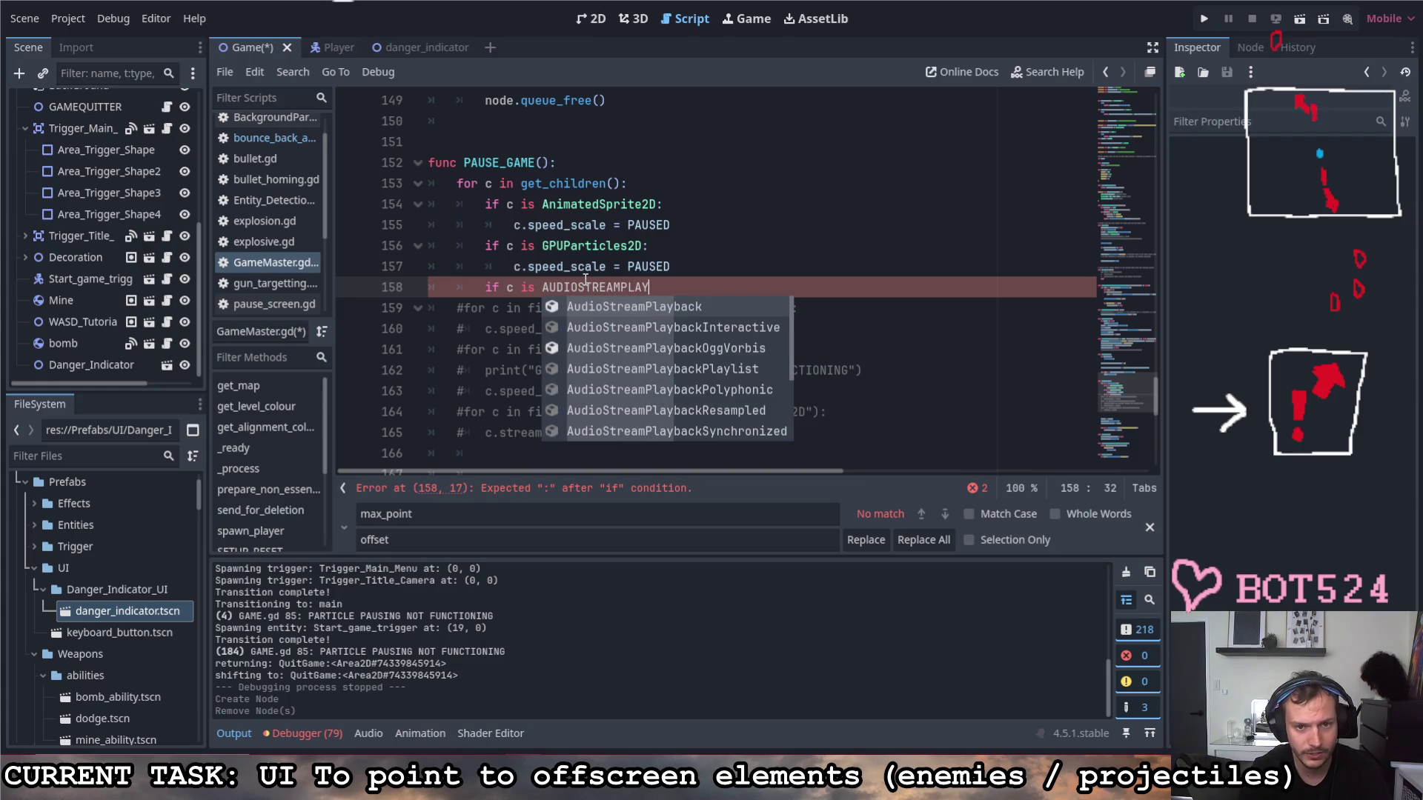
type("ER")
key("Down")
key("Return")
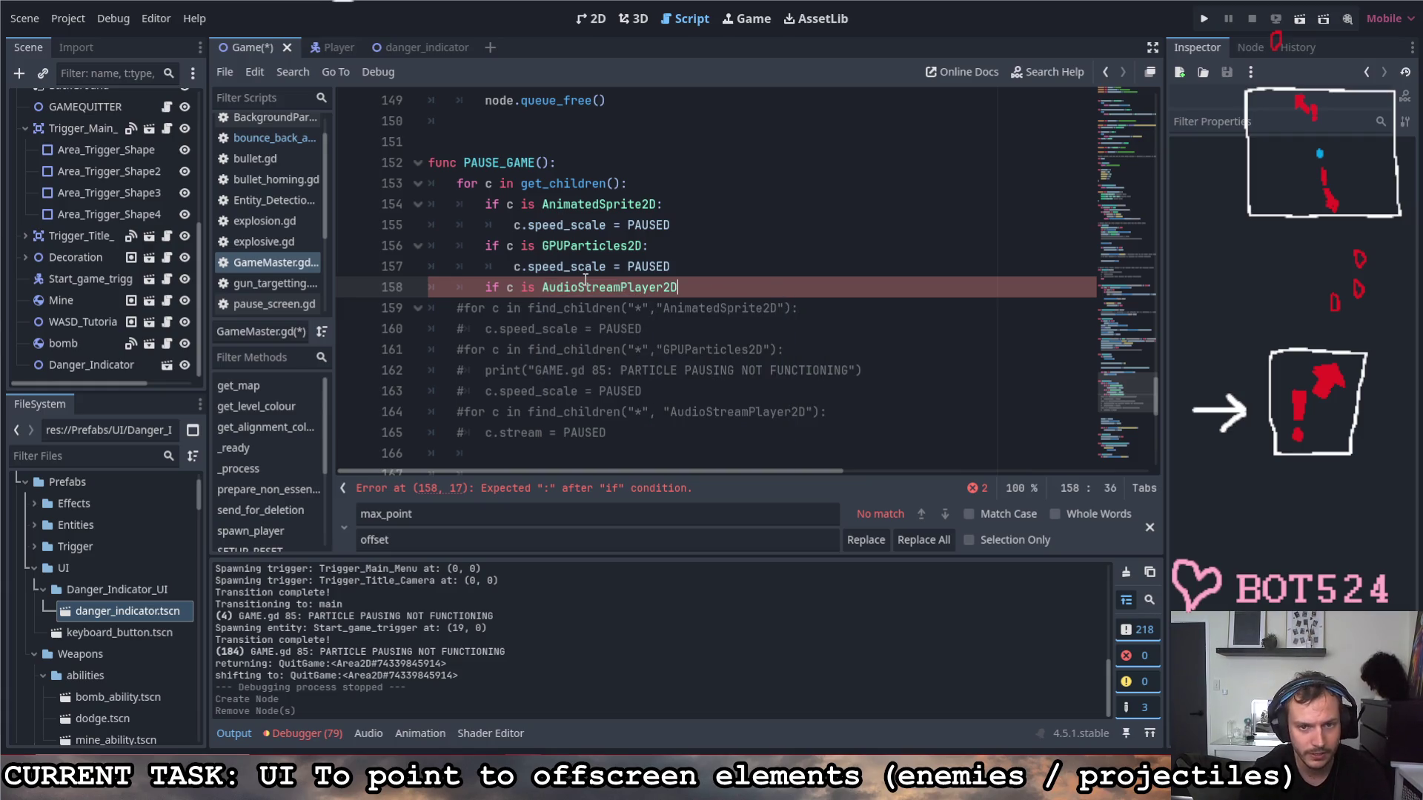
key("Return")
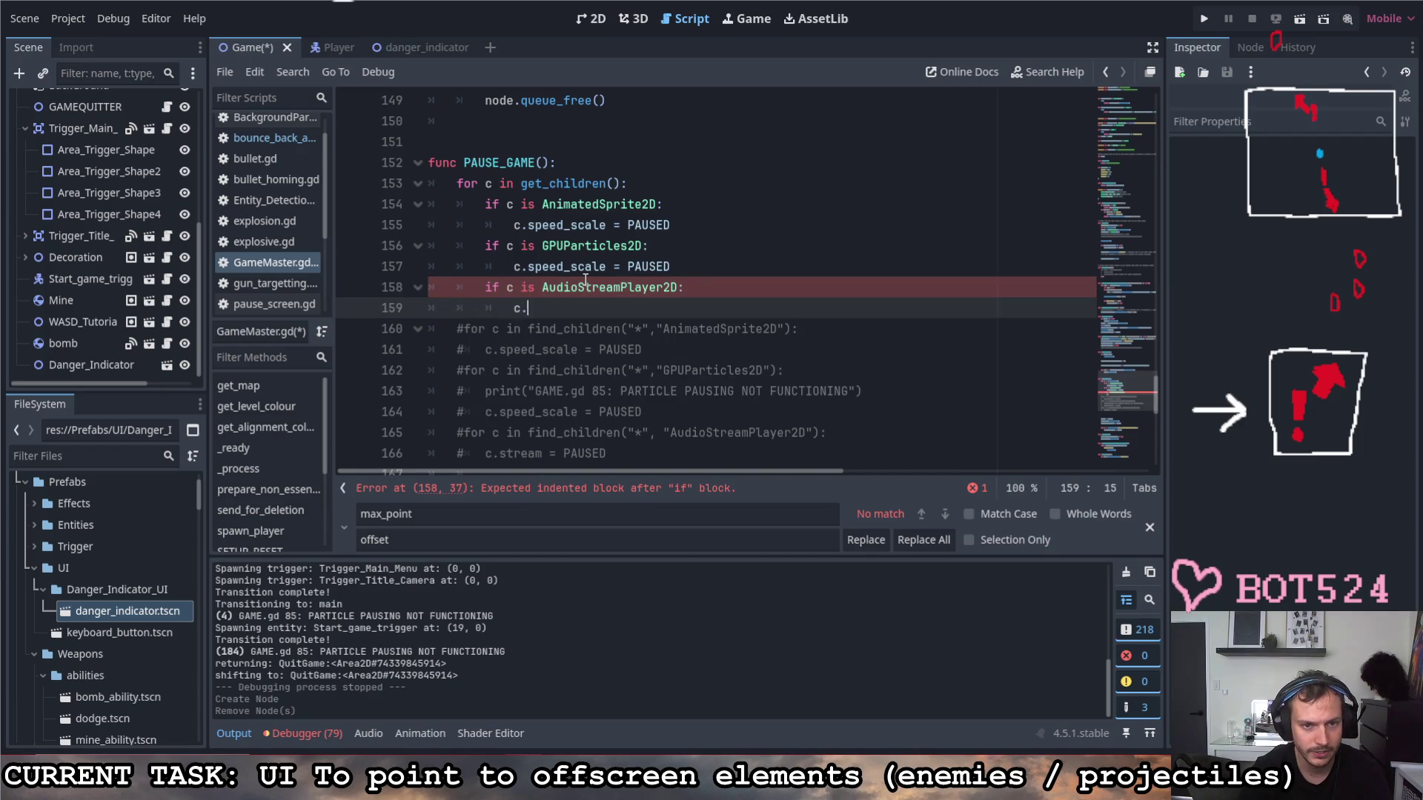
type("stream")
key("Return")
type("= !PAUSED")
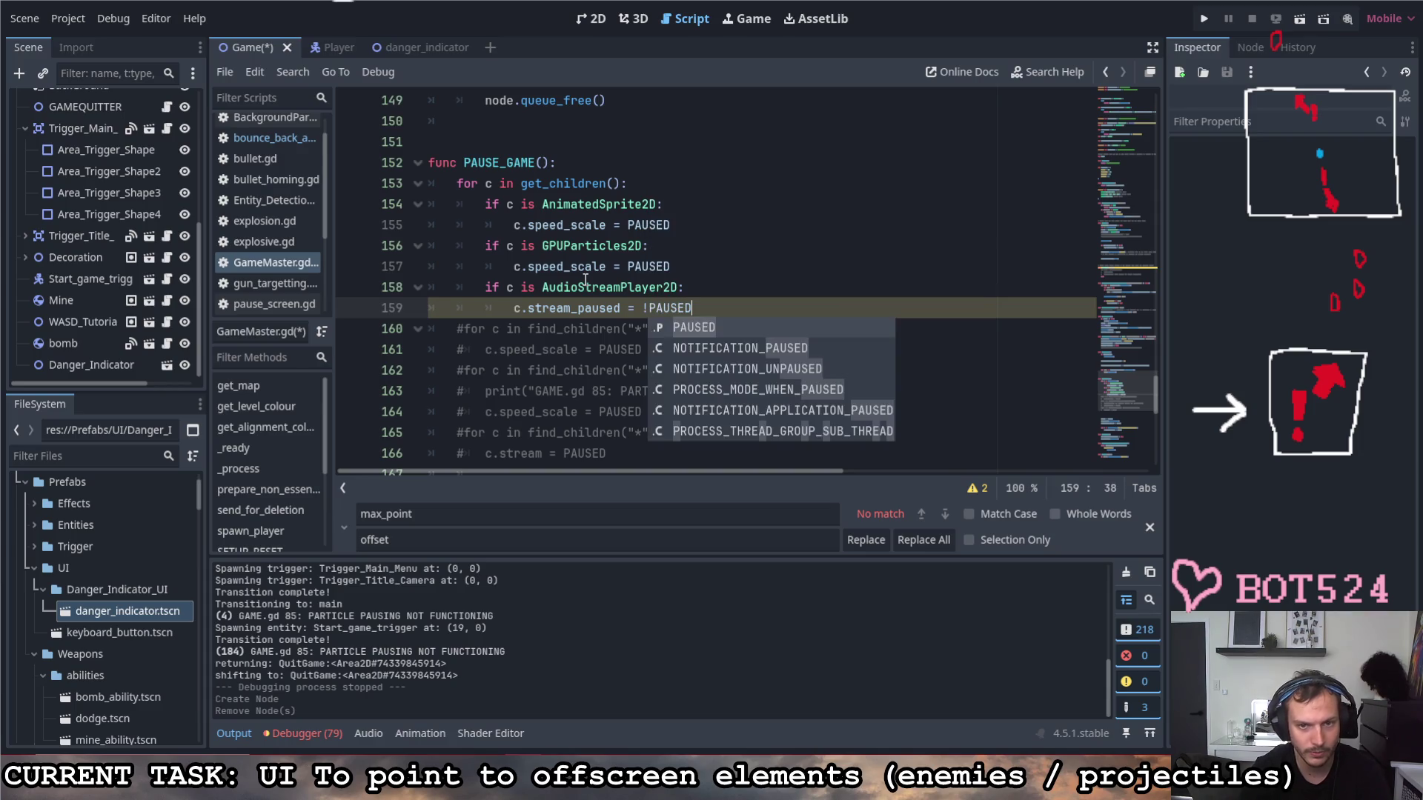
key("Escape")
left_click(678, 287)
key("ctrl+s")
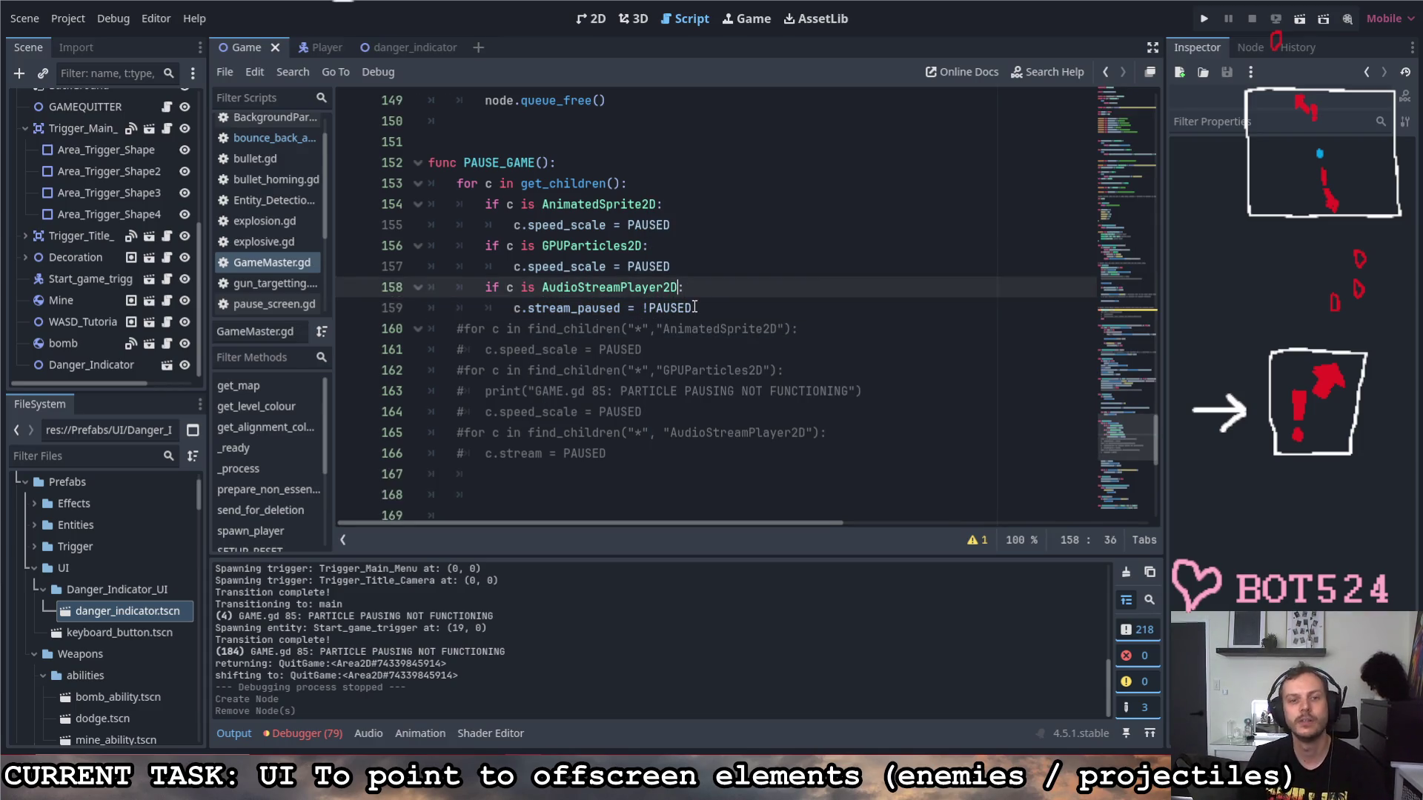
key("F5")
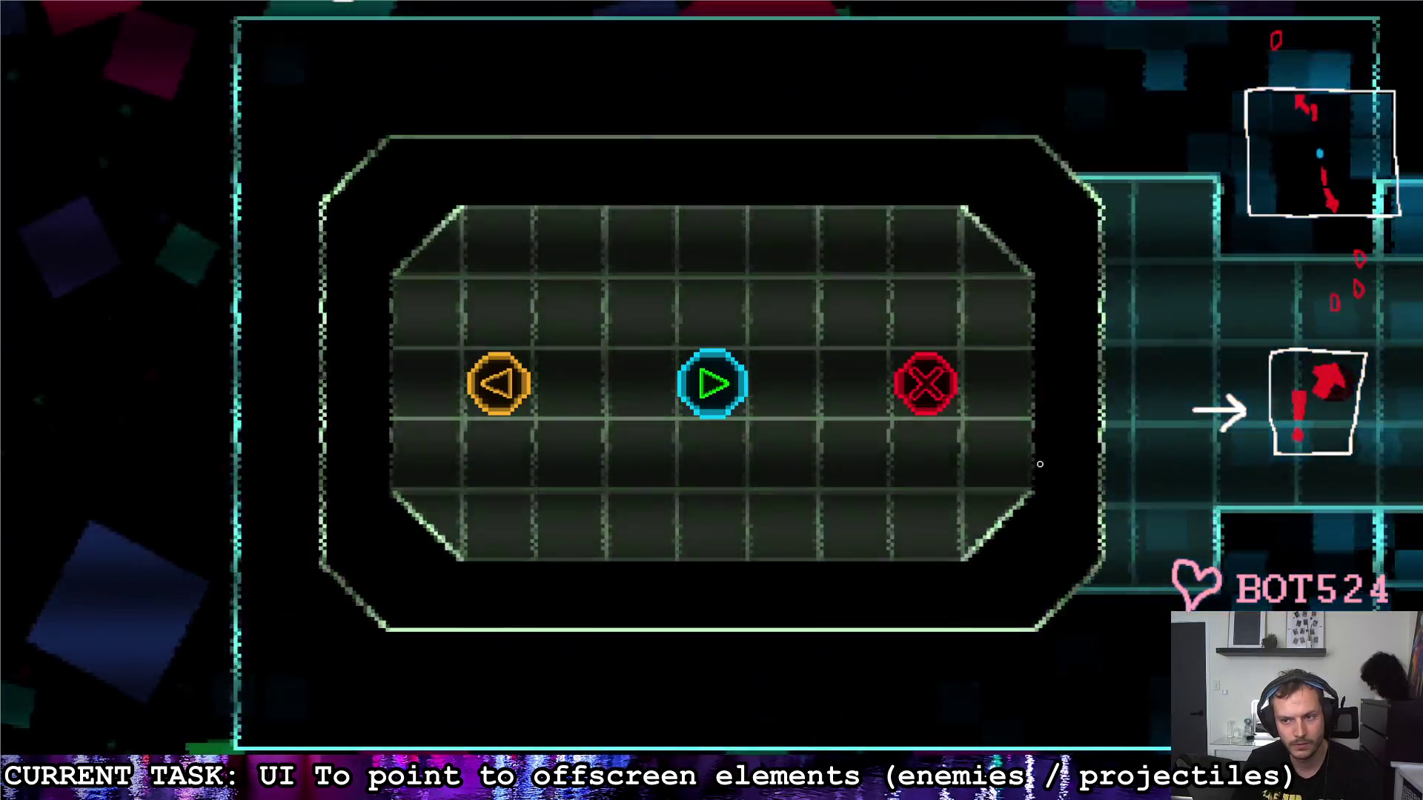
Enter the gameplay room, fire projectiles at the enemy, then choose quit from the menu
left_click(1040, 464)
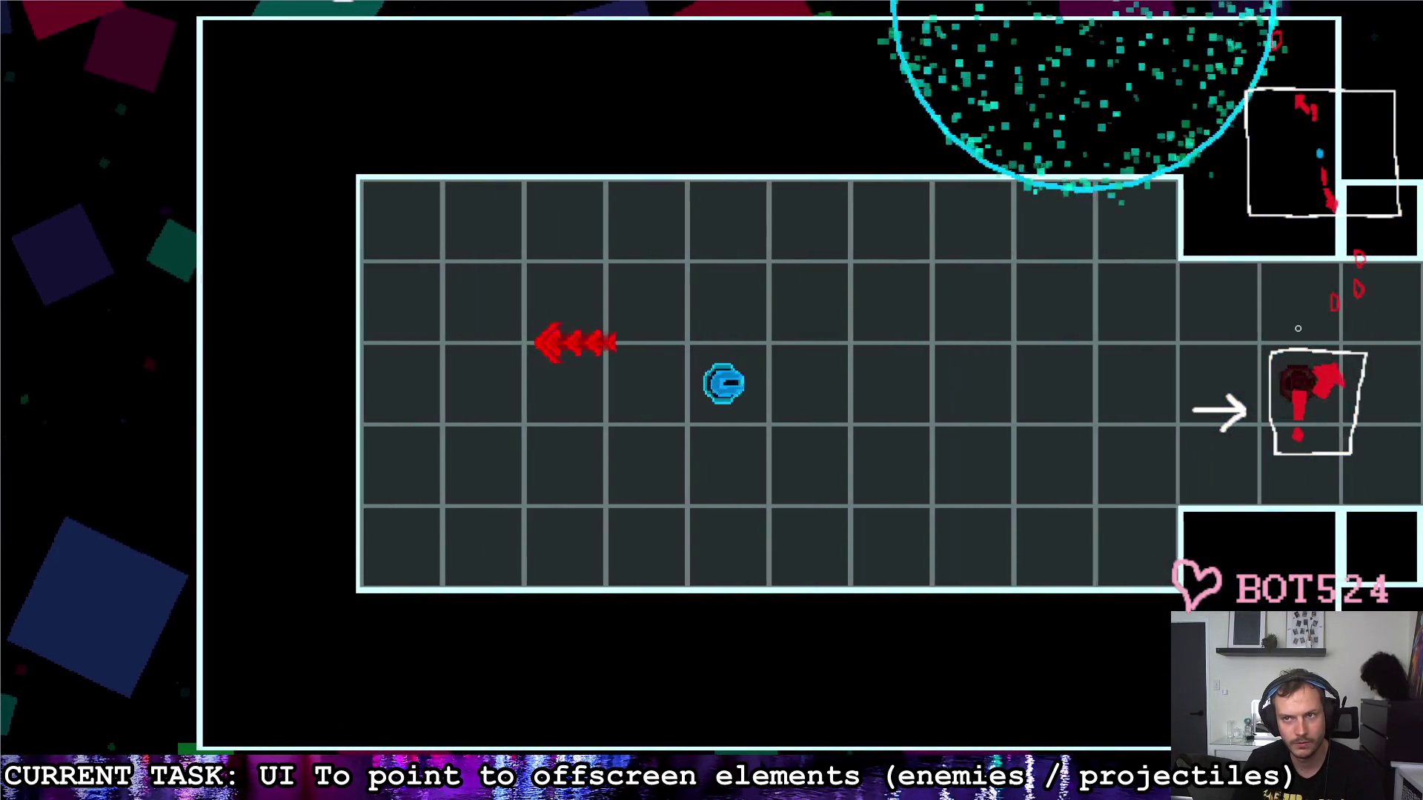
left_click(1313, 327)
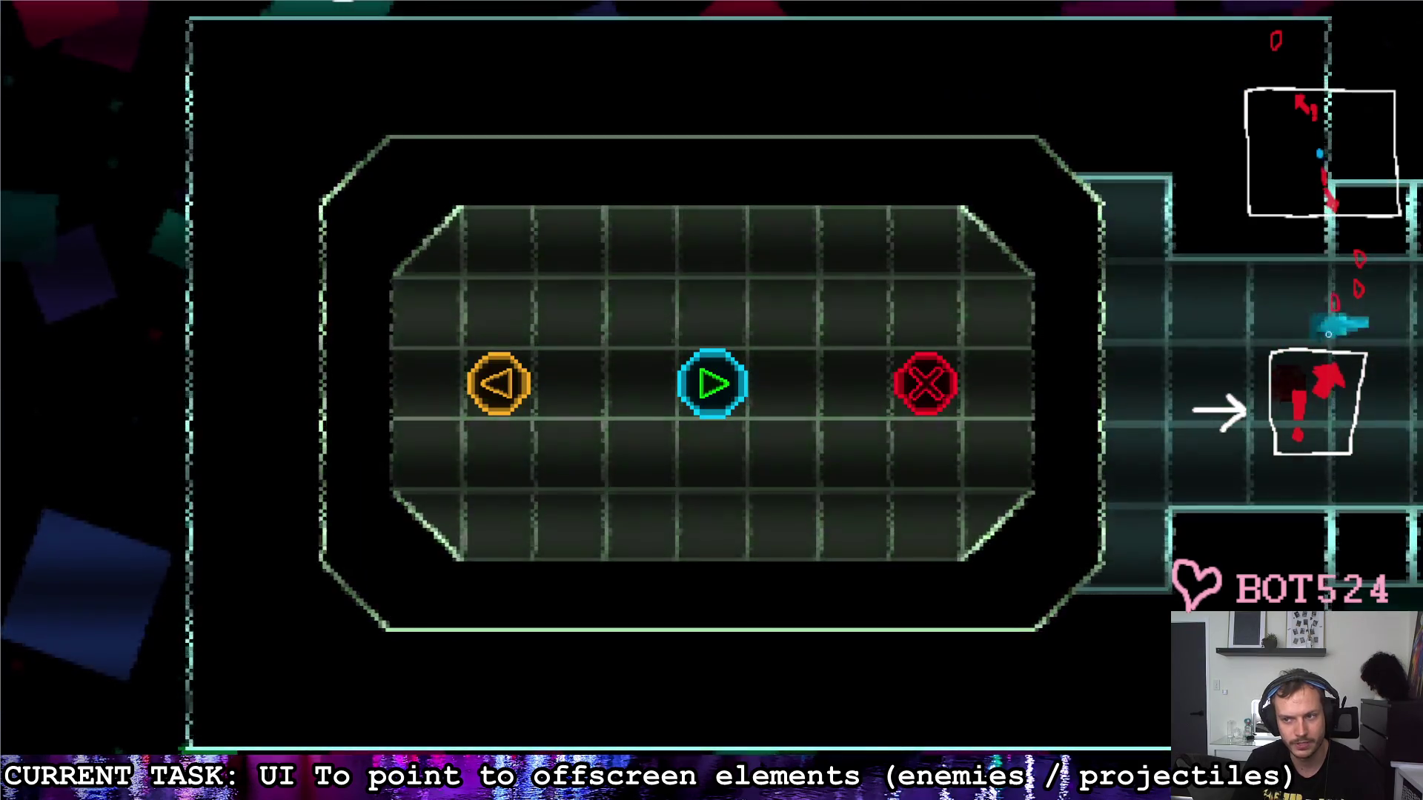
left_click(1113, 204)
left_click(1113, 204)
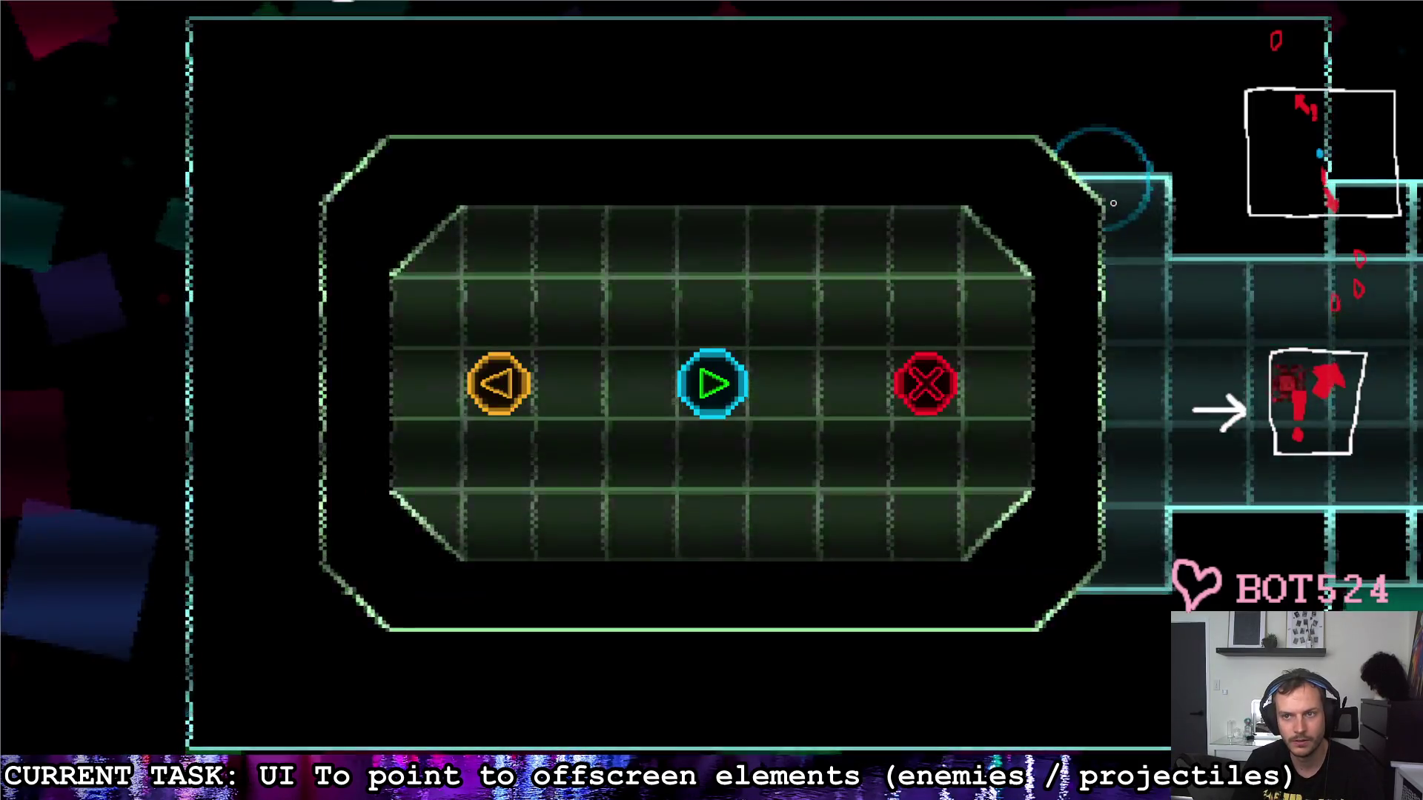
left_click(1113, 204)
left_click(1113, 204)
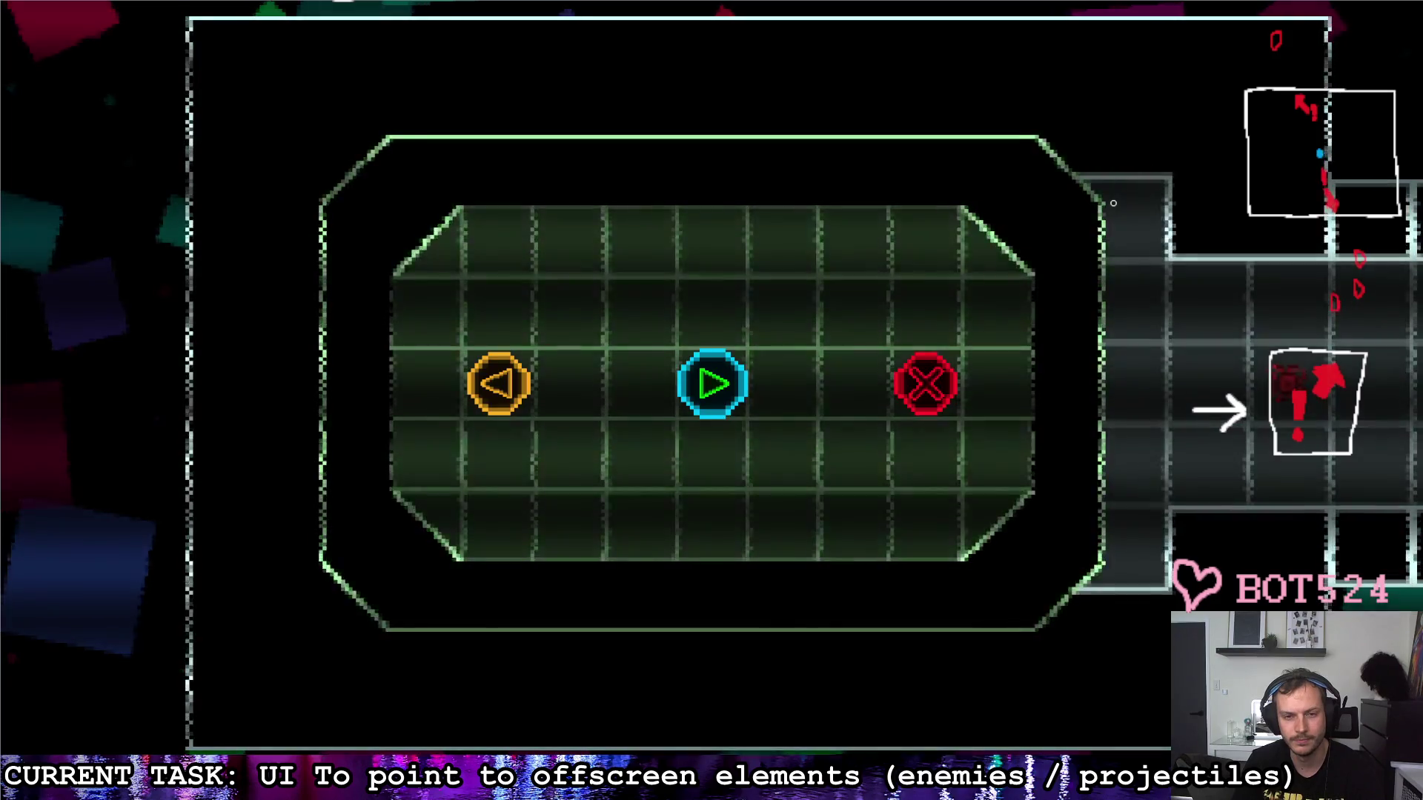
key("Right")
key("Right")
key("Return")
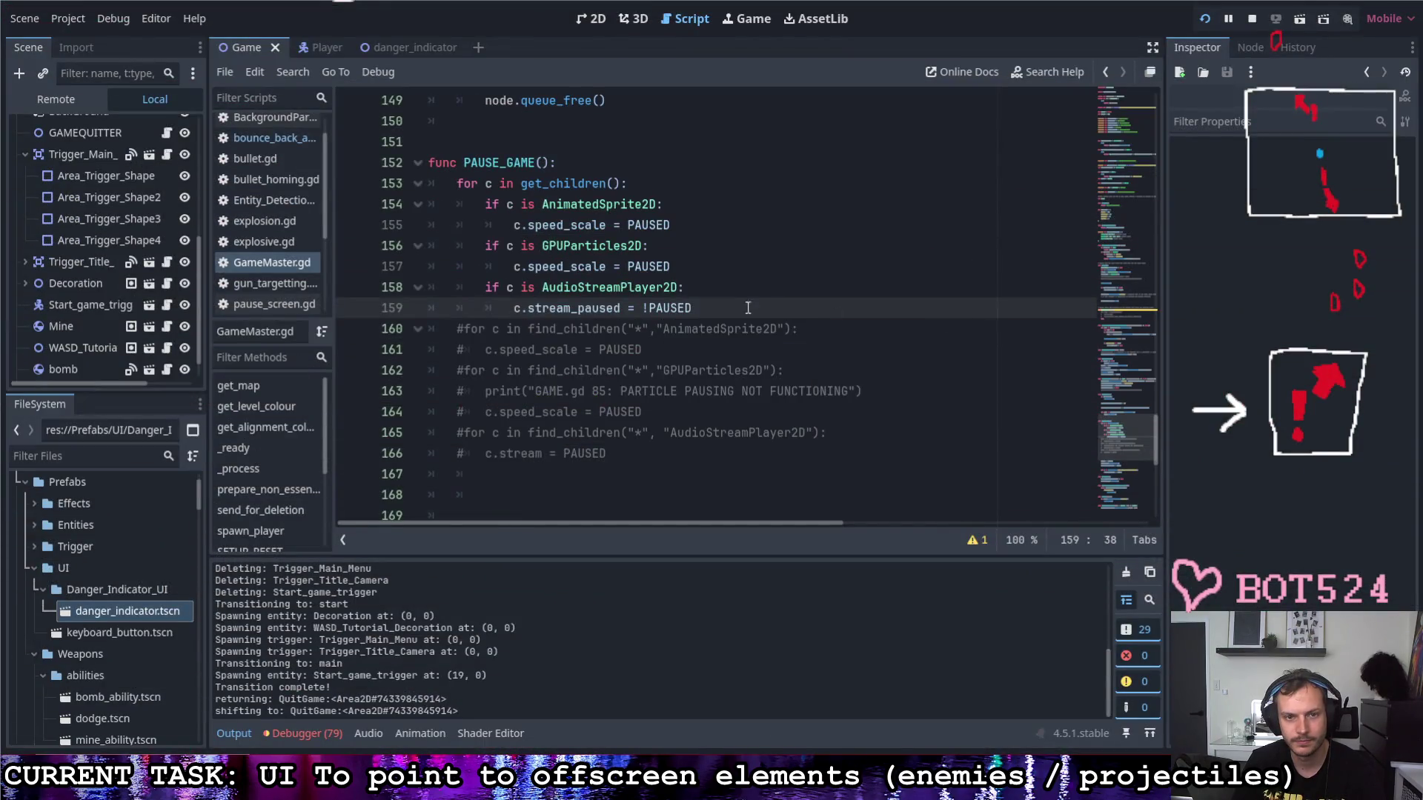
Review the type checks, selecting the AudioStreamPlayer2D and GPUParticles2D names on lines 158 and 156
left_click_drag(678, 287, 542, 287)
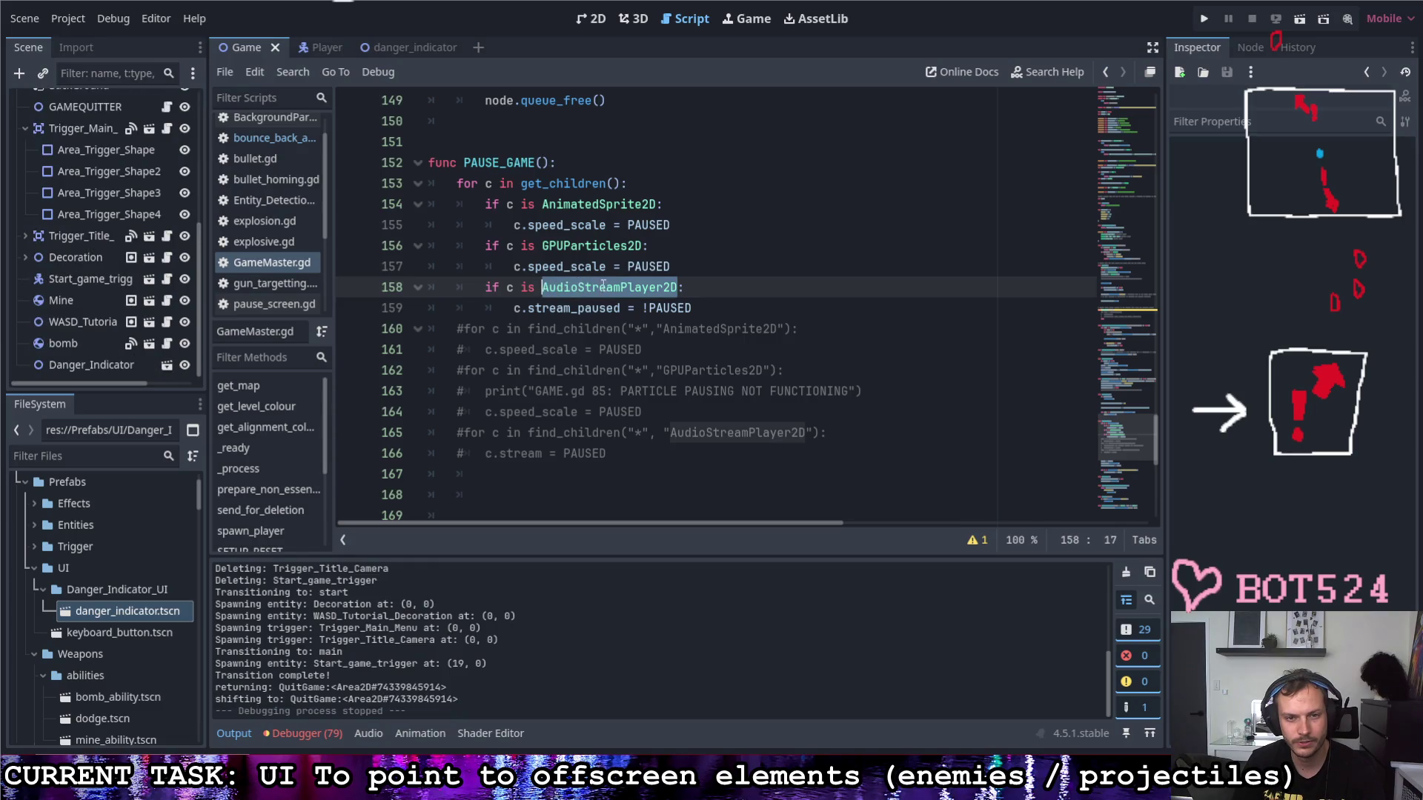
left_click(680, 289)
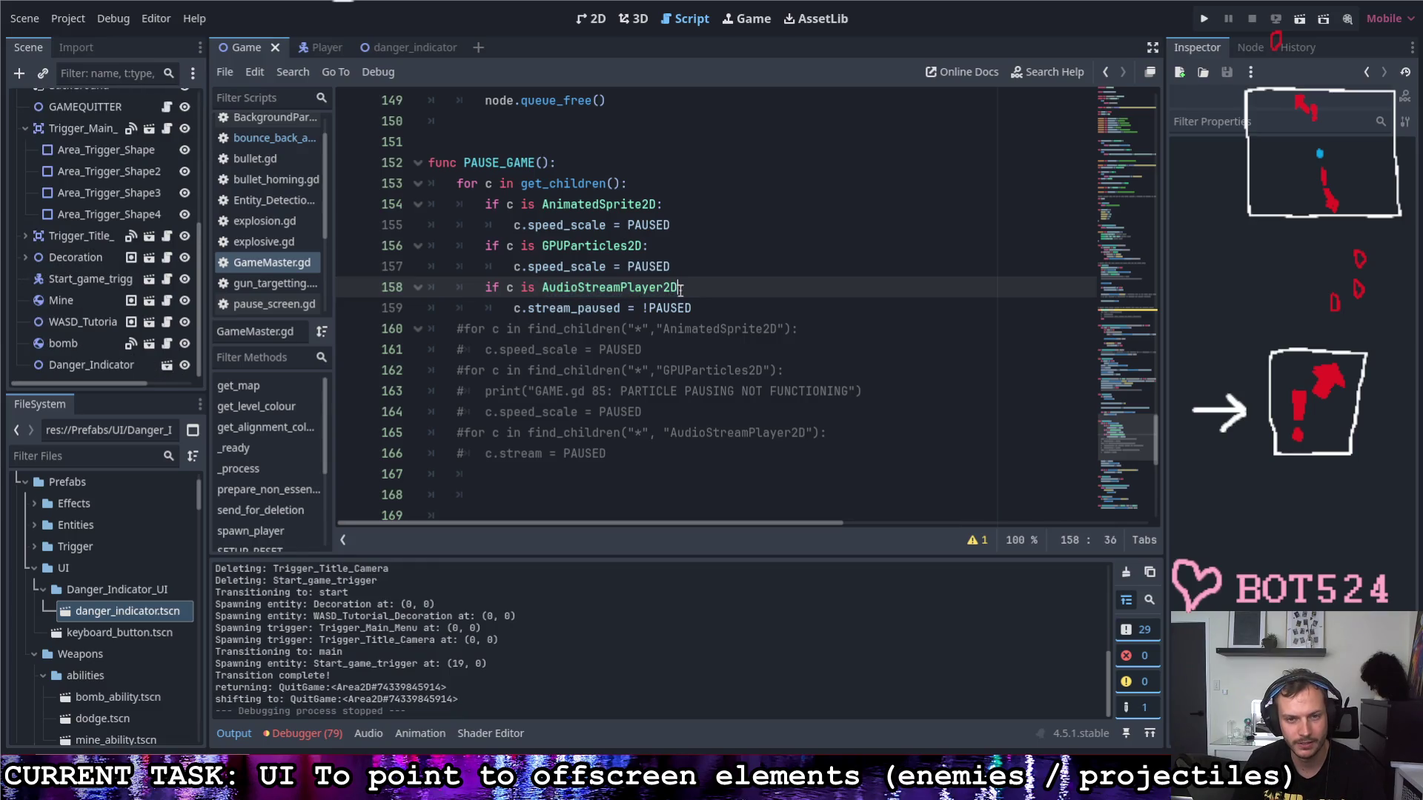
left_click(726, 309)
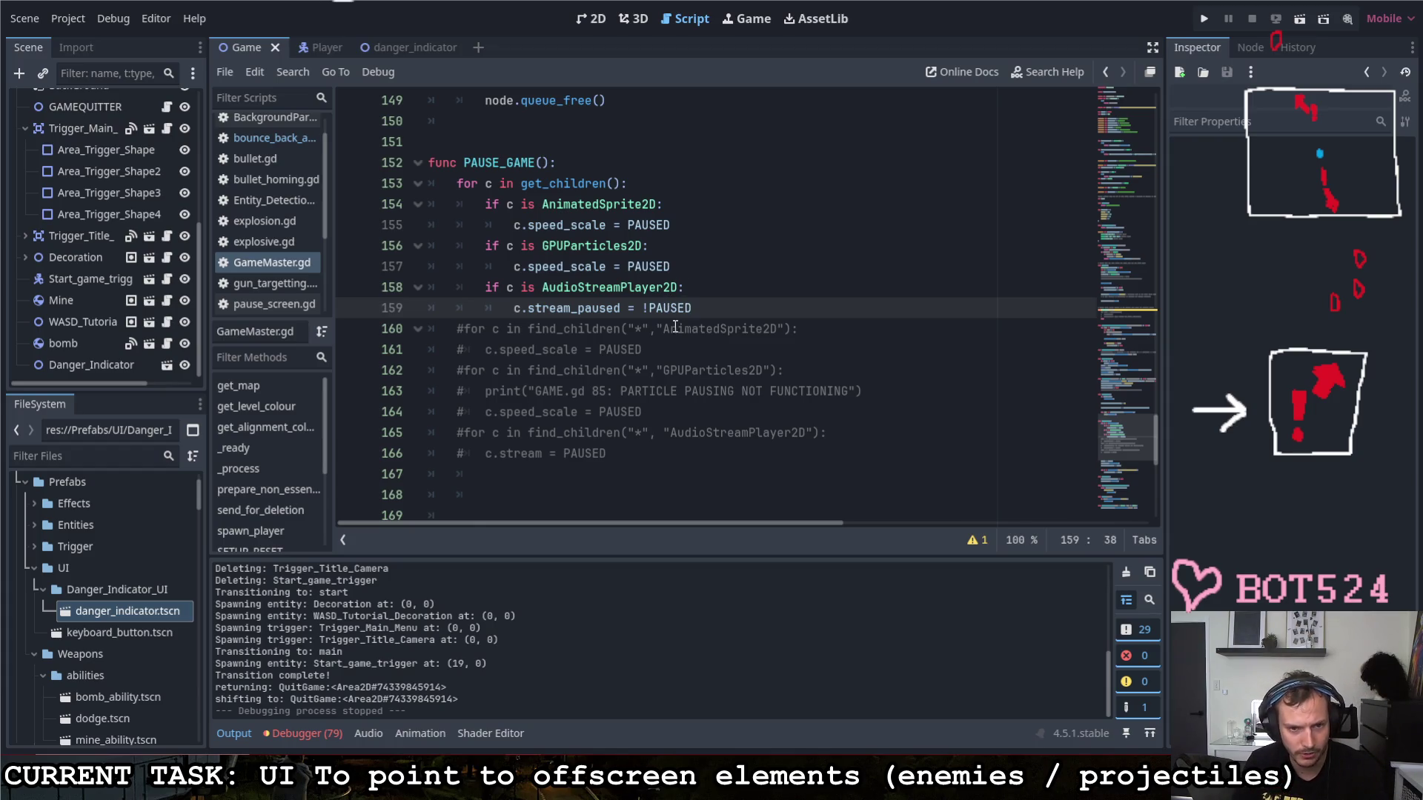
left_click(634, 250)
left_click(565, 247)
left_click_drag(567, 246, 636, 247)
left_click(650, 247)
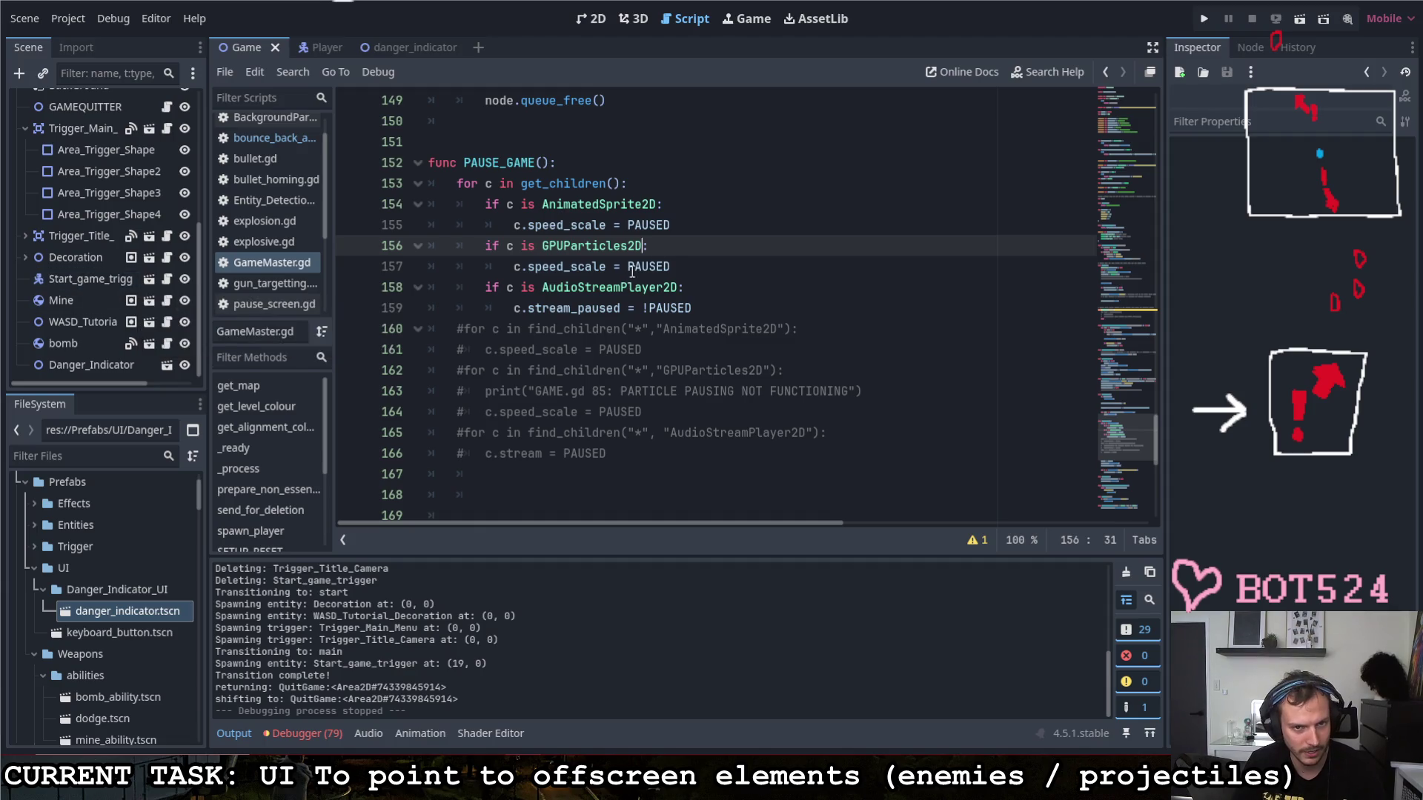
Try 'inherits' and then 'in' in place of 'is' on line 156, then restore 'if c is GPUParticles2D:'
double_click(528, 247)
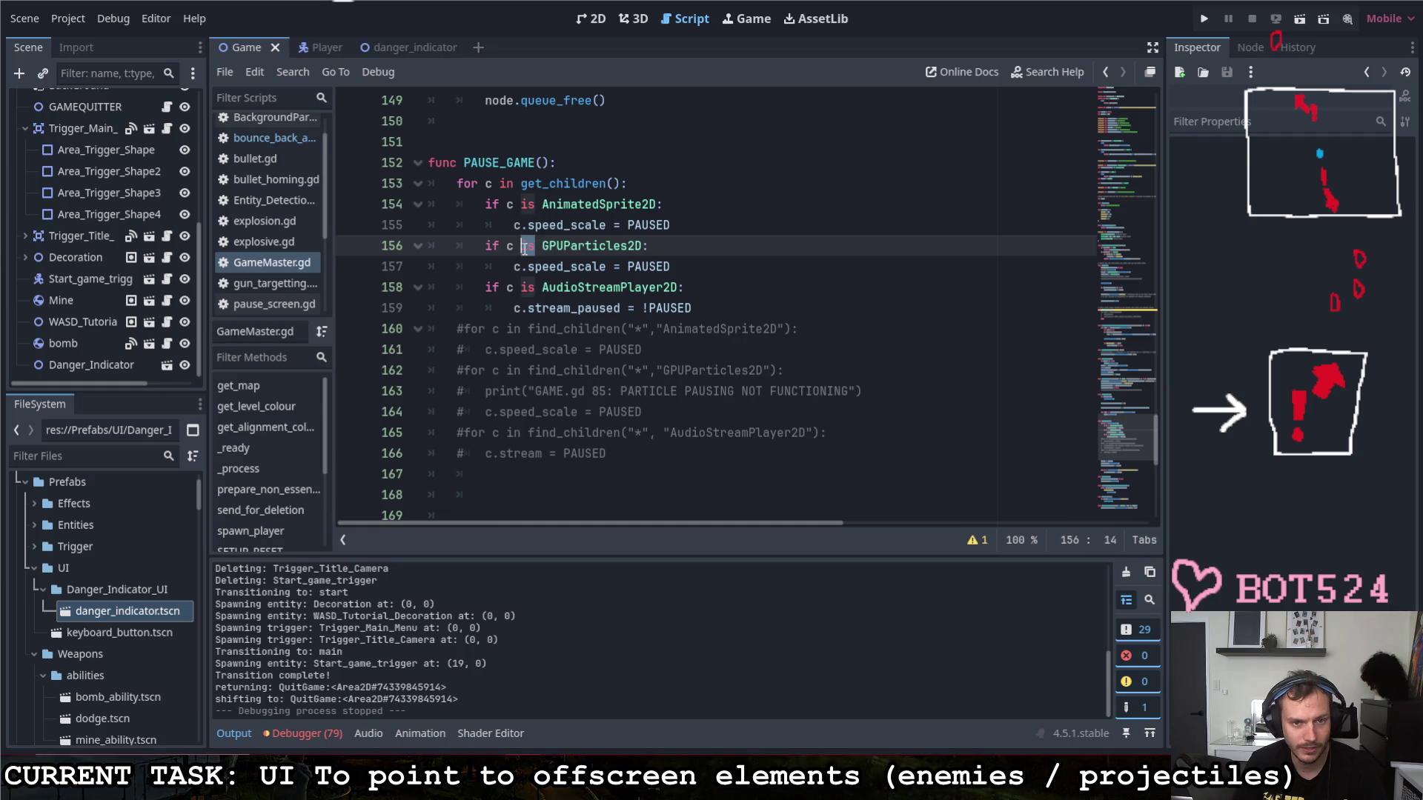
type("inherits")
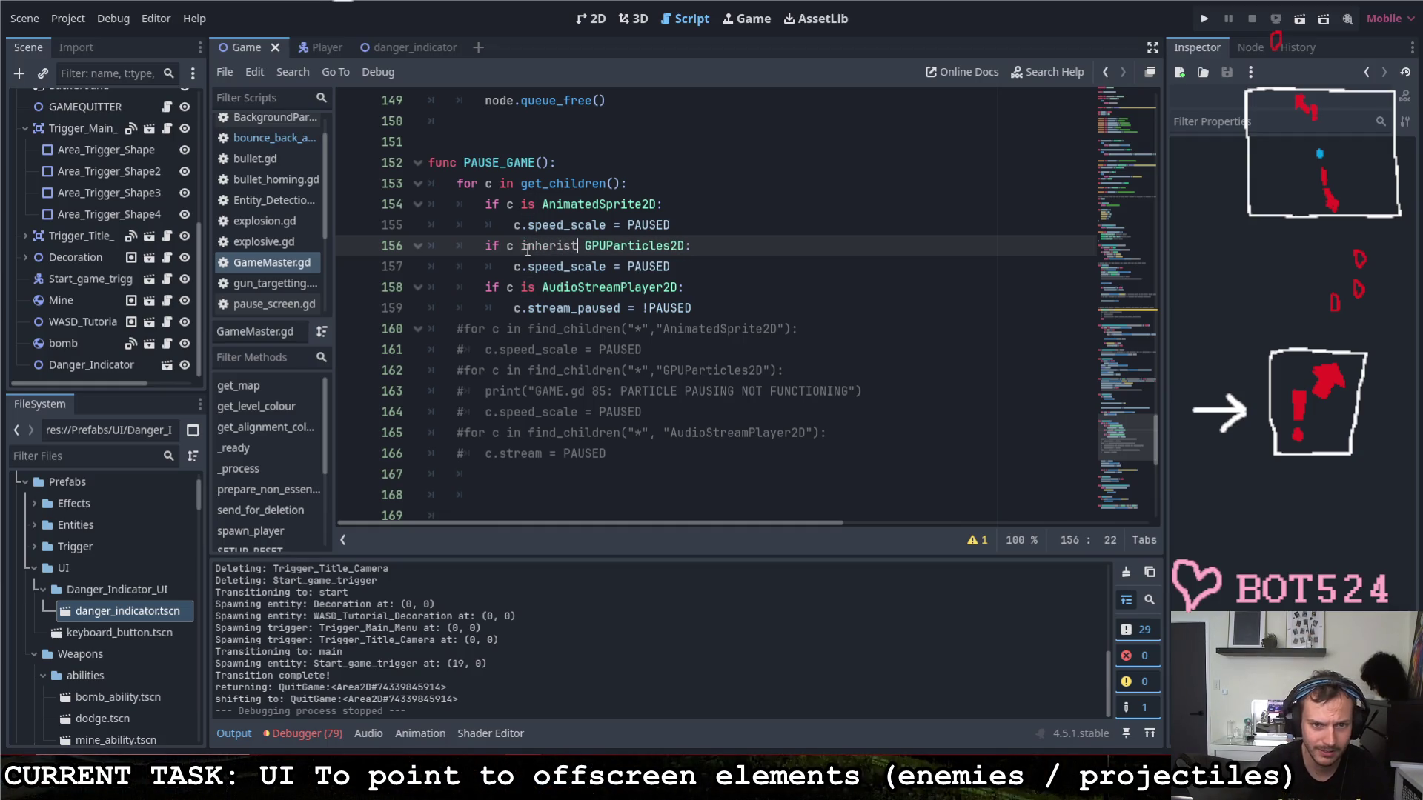
key("BackSpace")
key("BackSpace")
key("BackSpace")
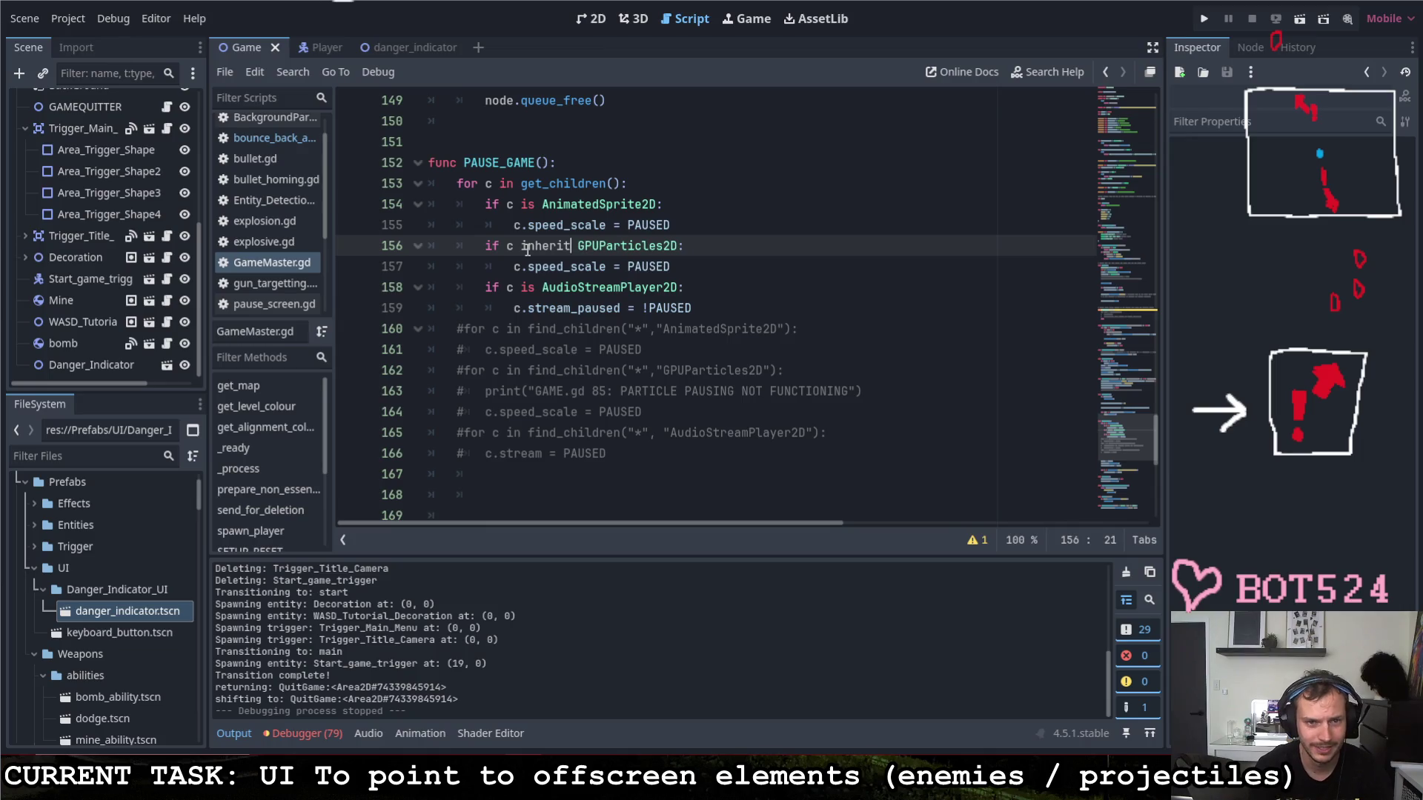
type("inheri")
key("BackSpace")
key("BackSpace")
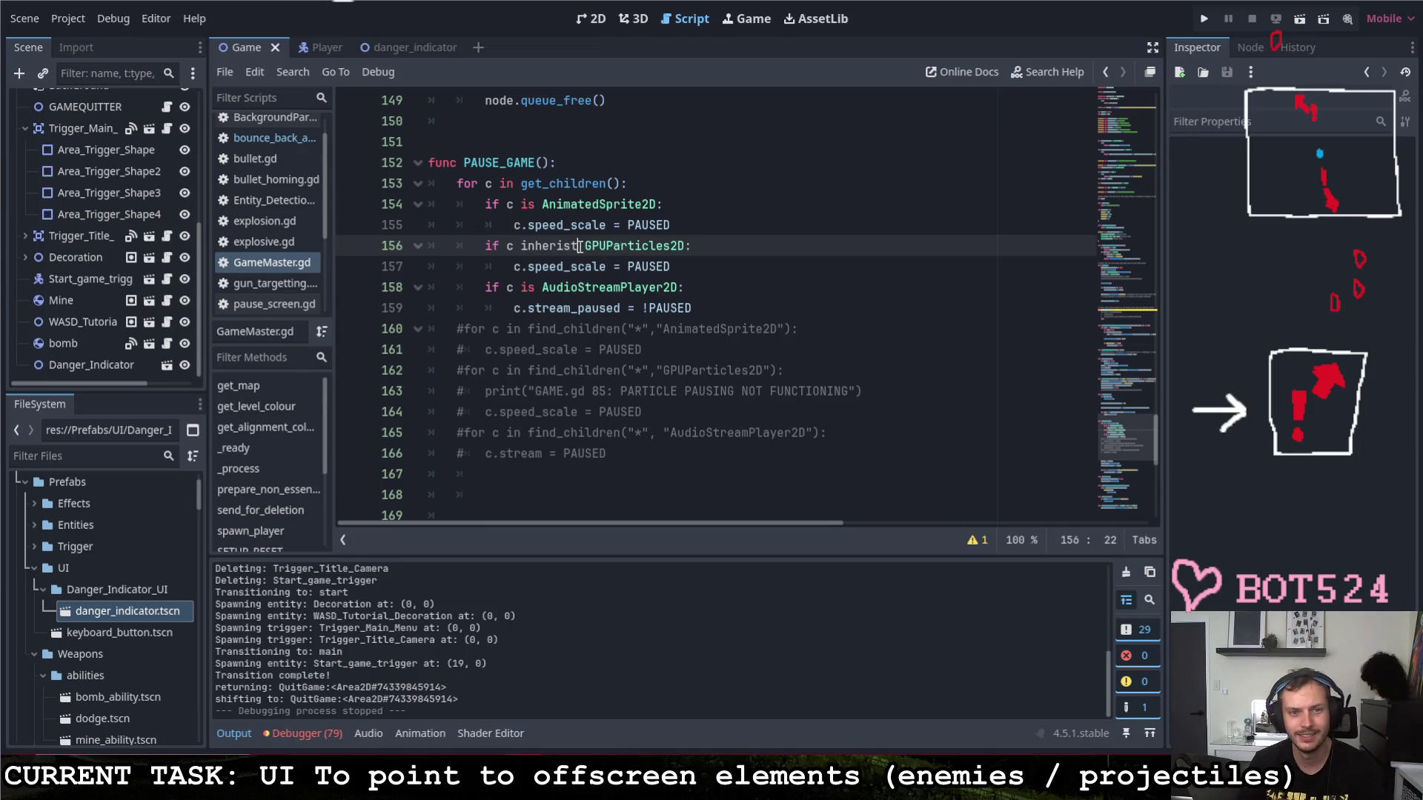
key("BackSpace")
key("BackSpace")
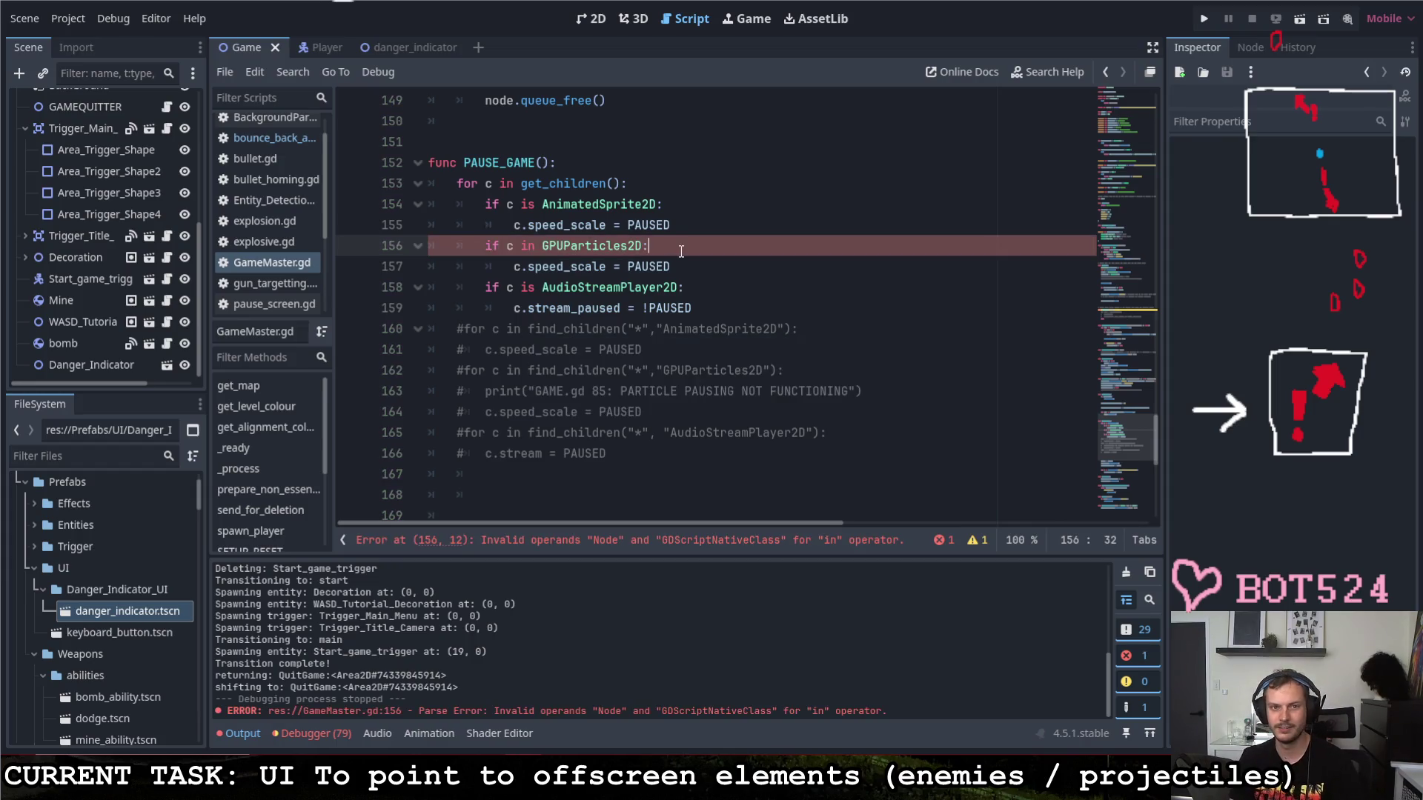
double_click(524, 247)
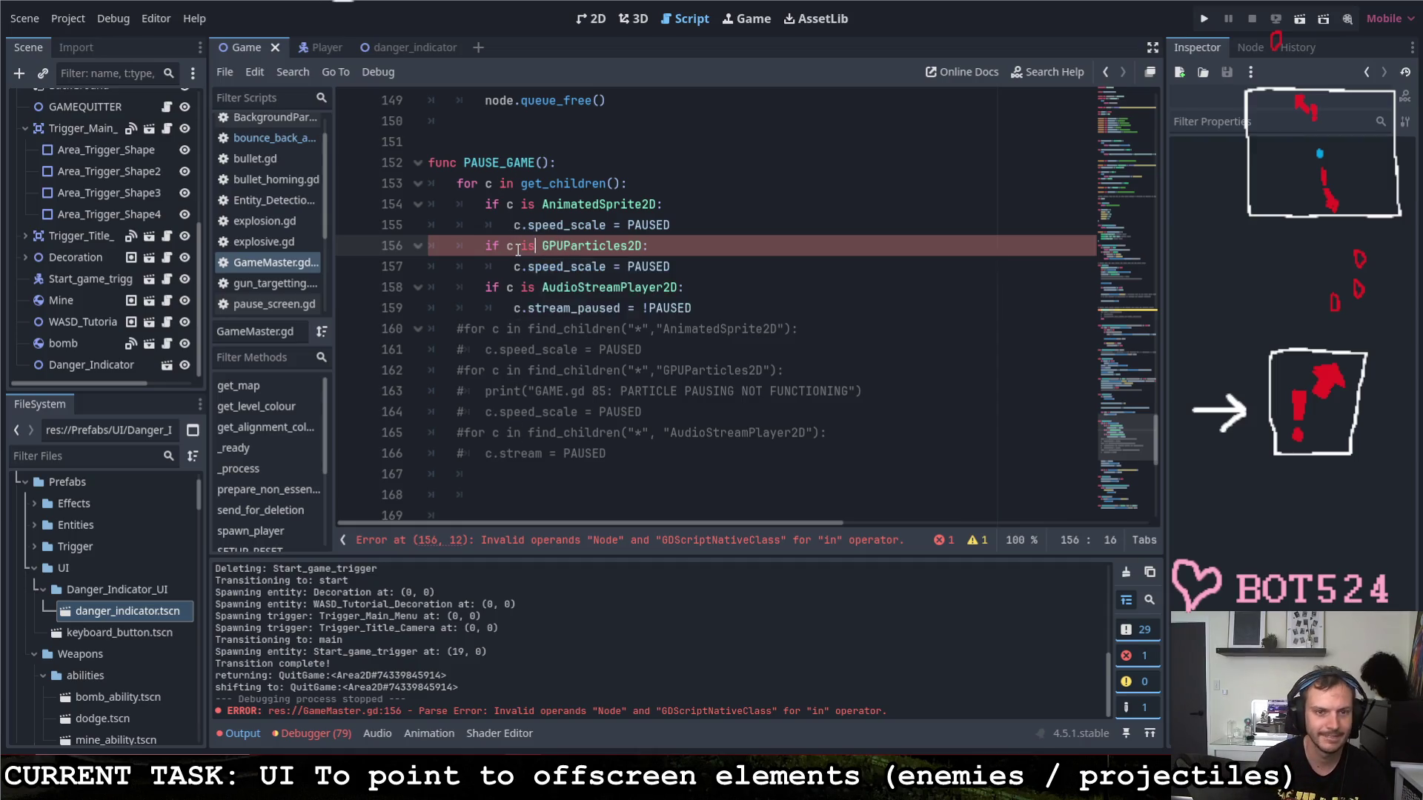
type("is")
key("Escape")
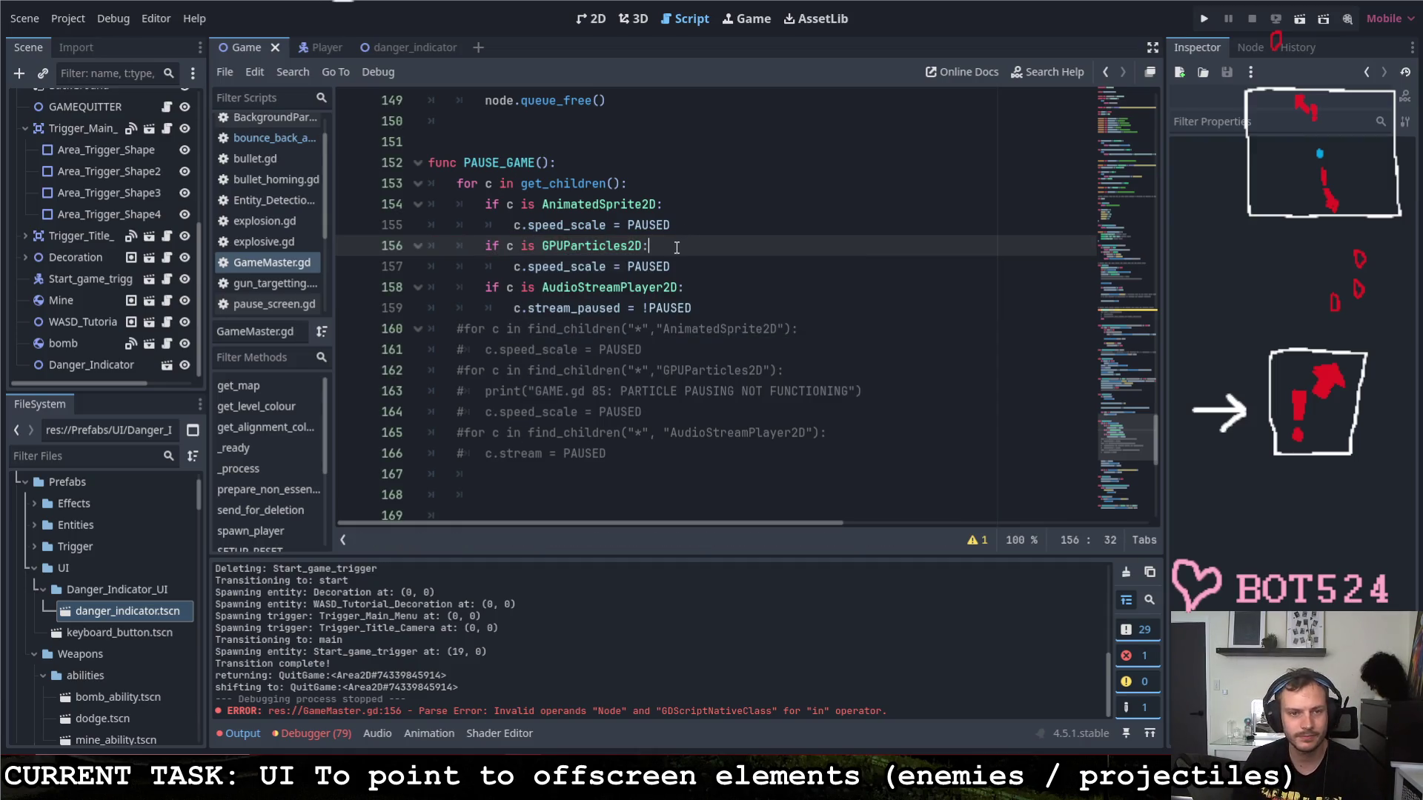
left_click(698, 264)
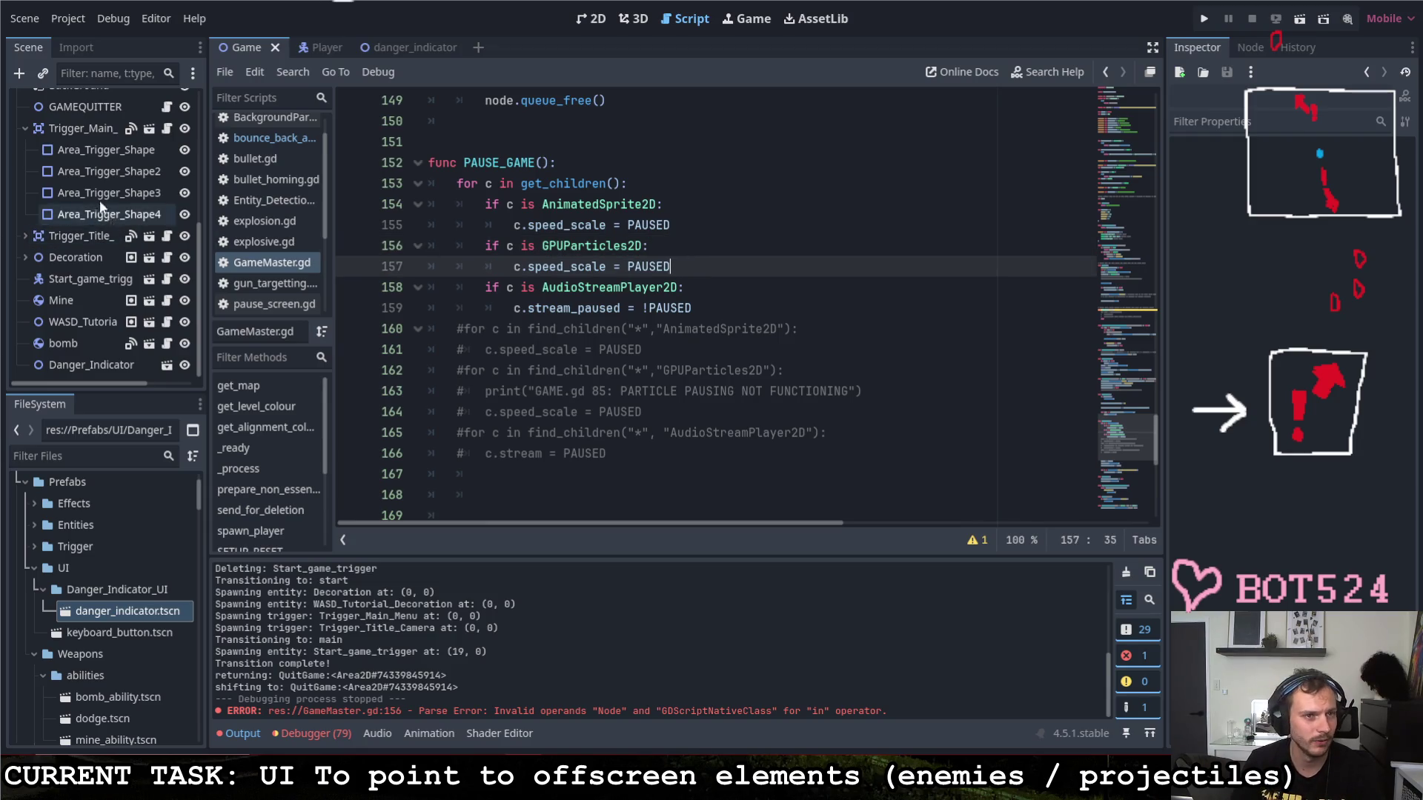
Open missile_template.tscn from the FileSystem, select RocketSmoke, and open its DeleteAfterComplete.gd script
scroll(148, 234, "up", 5)
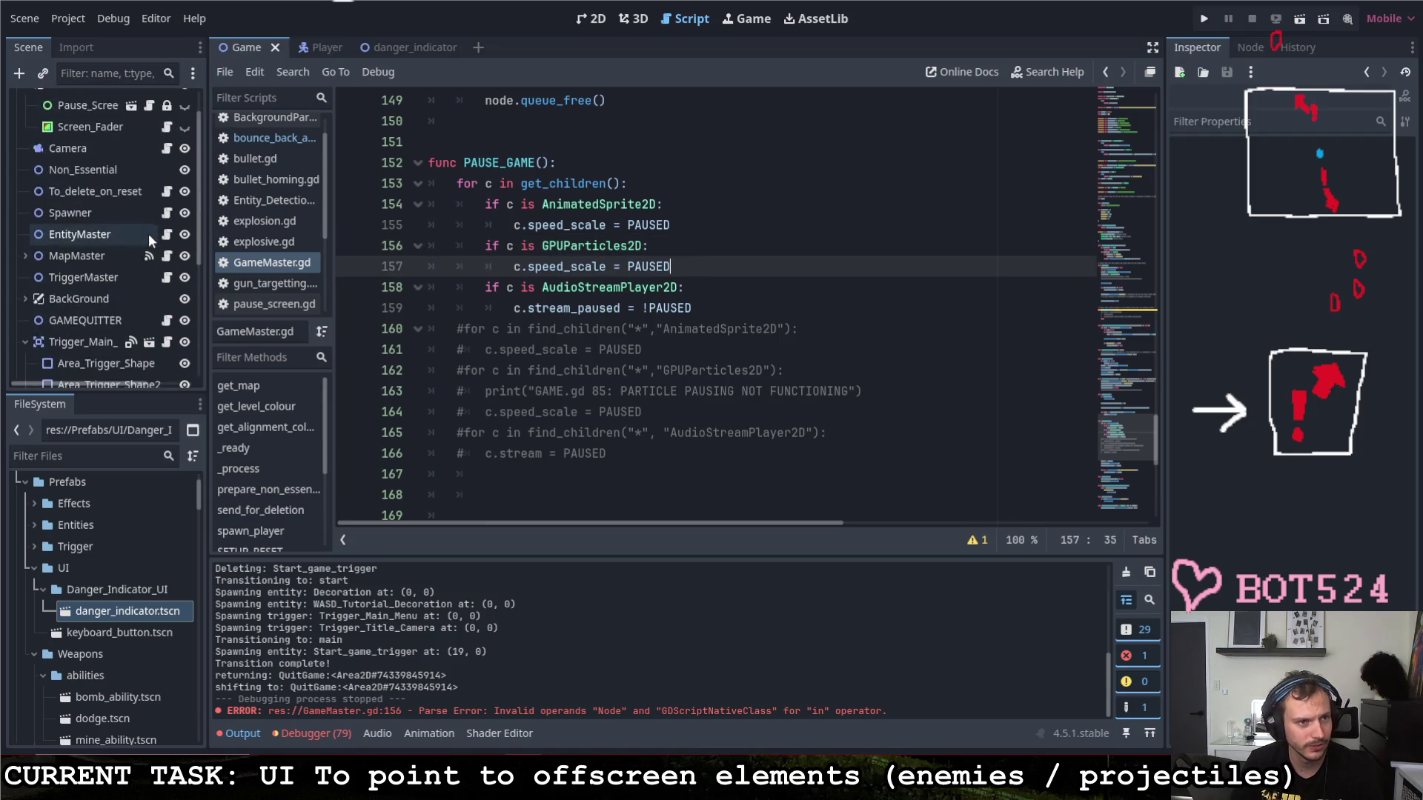
mouse_move(145, 232)
left_mouse_down()
mouse_move(330, 57)
mouse_move(140, 535)
left_mouse_up()
scroll(108, 611, "down", 5)
scroll(103, 597, "down", 10)
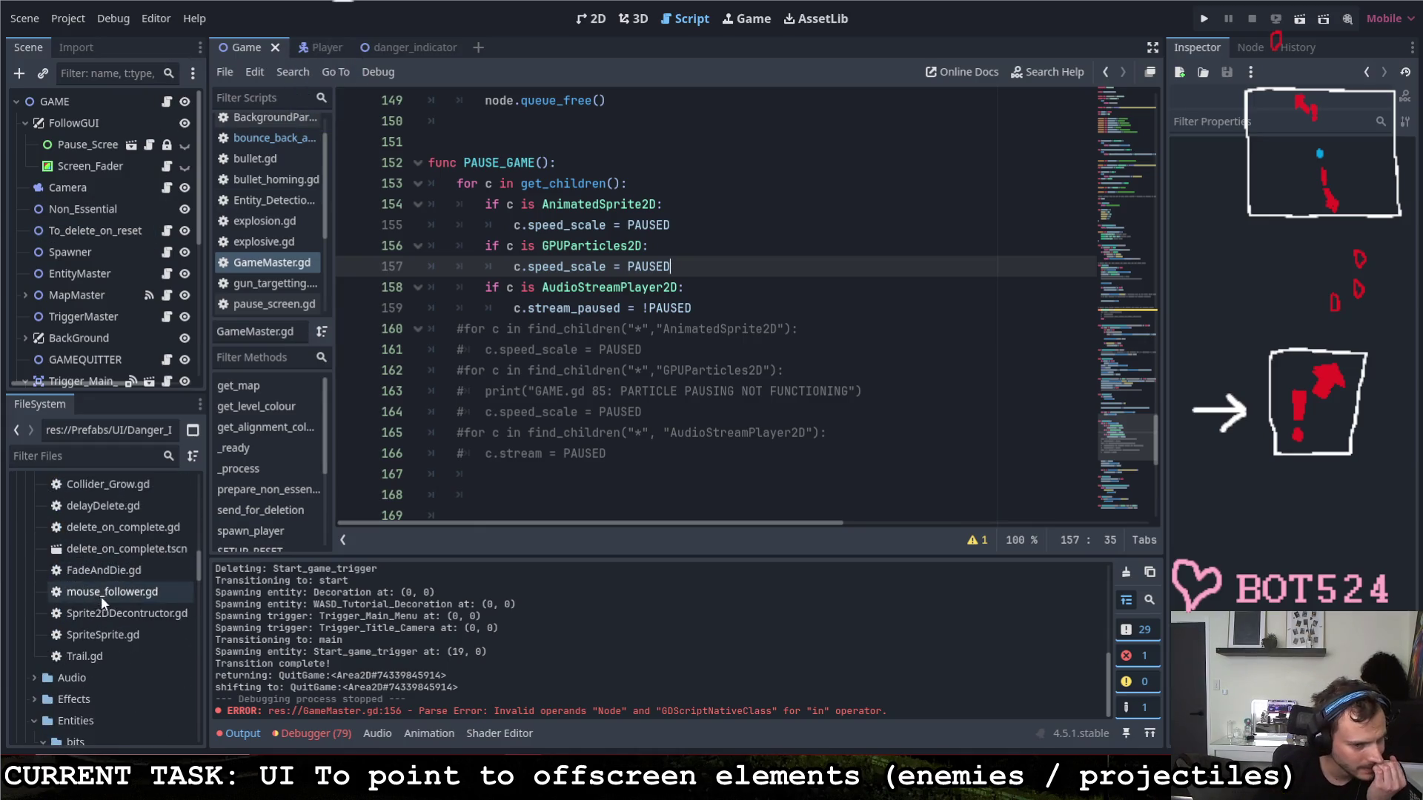
scroll(99, 601, "down", 10)
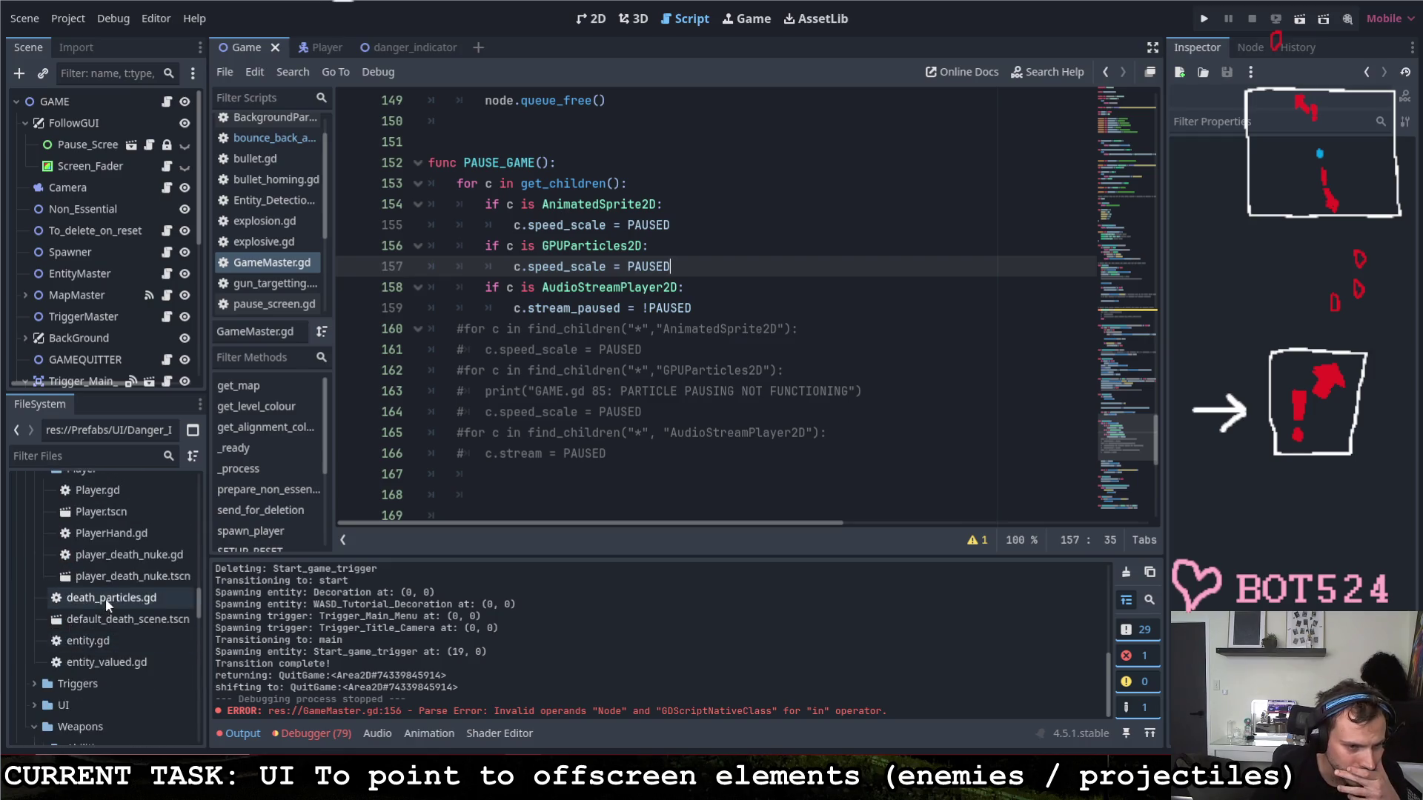
scroll(103, 588, "up", 5)
scroll(104, 594, "down", 6)
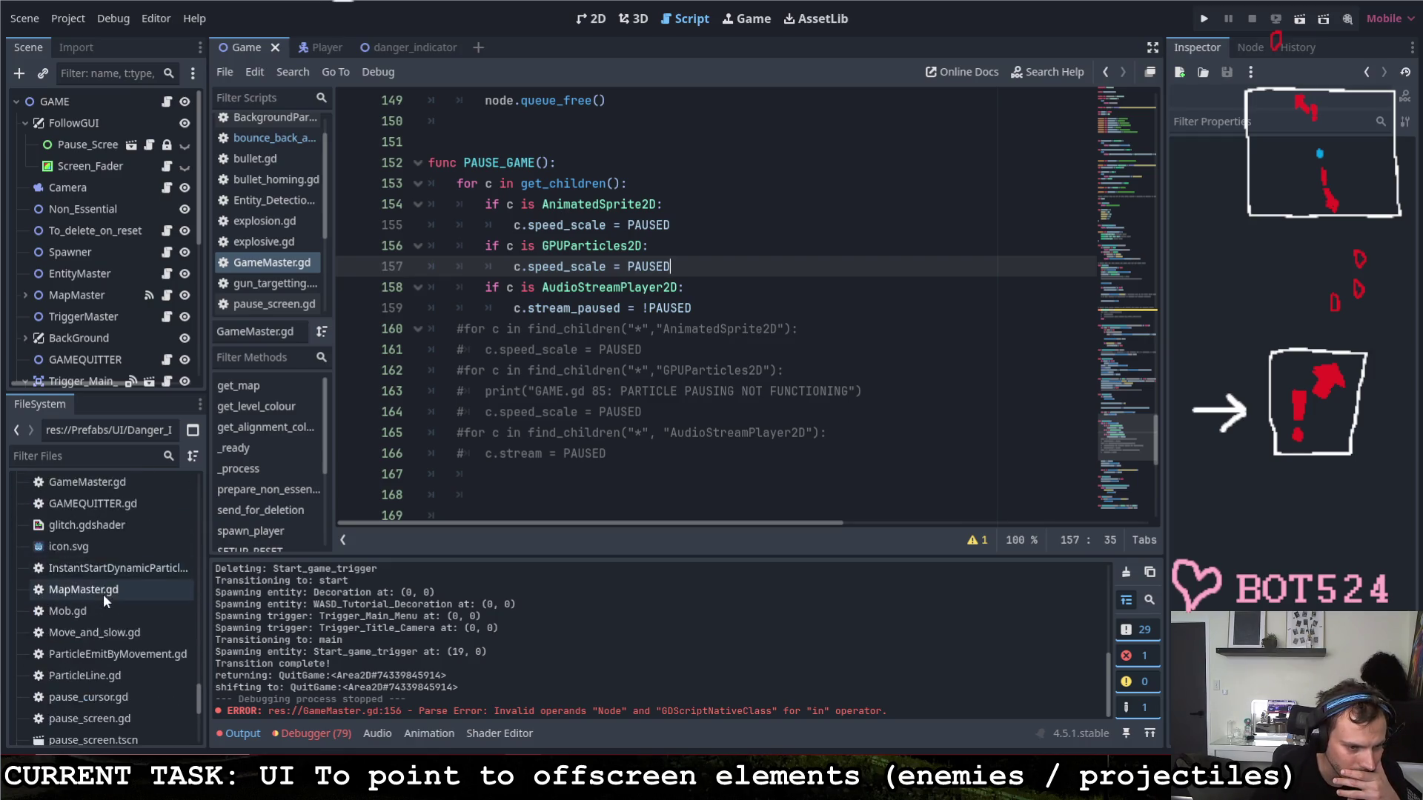
scroll(92, 587, "up", 20)
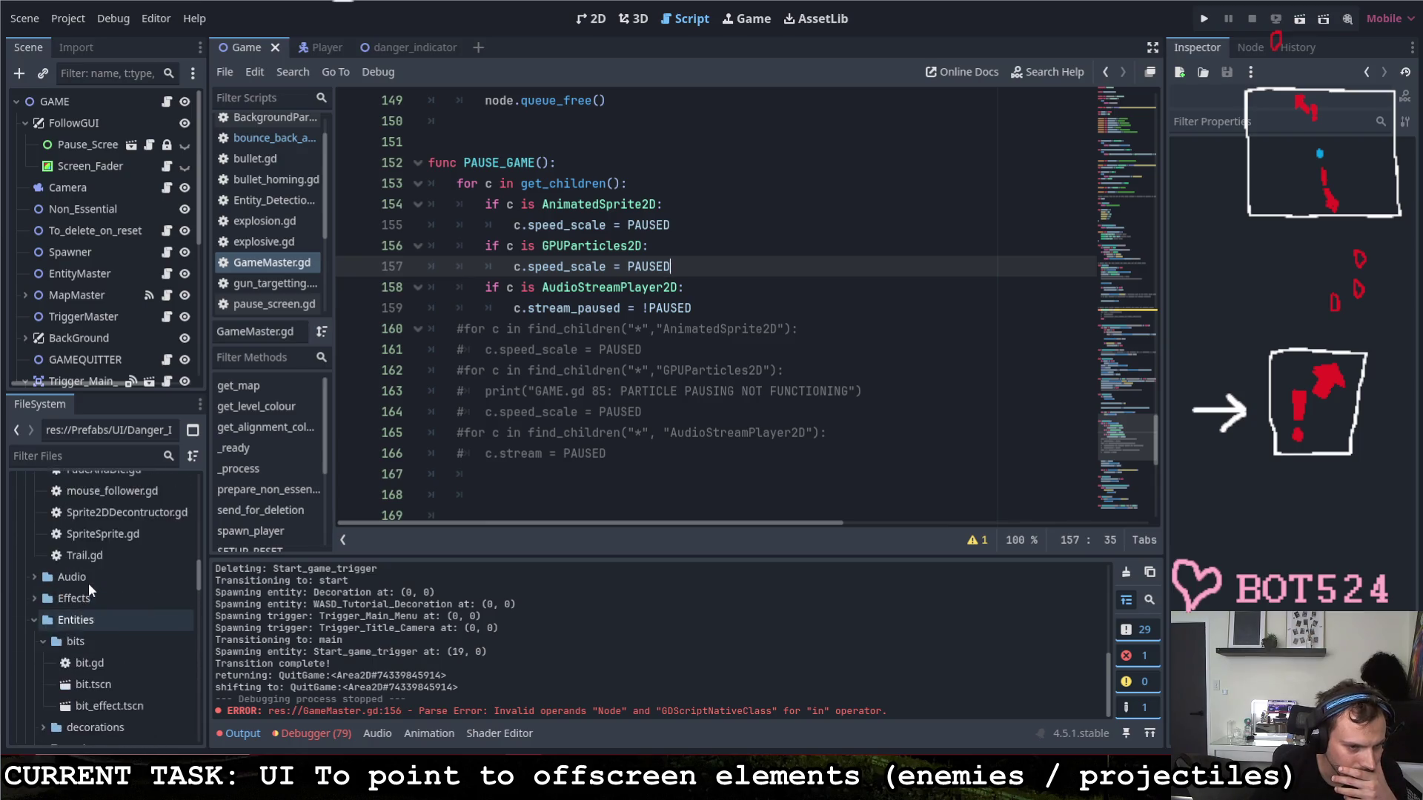
scroll(86, 579, "up", 8)
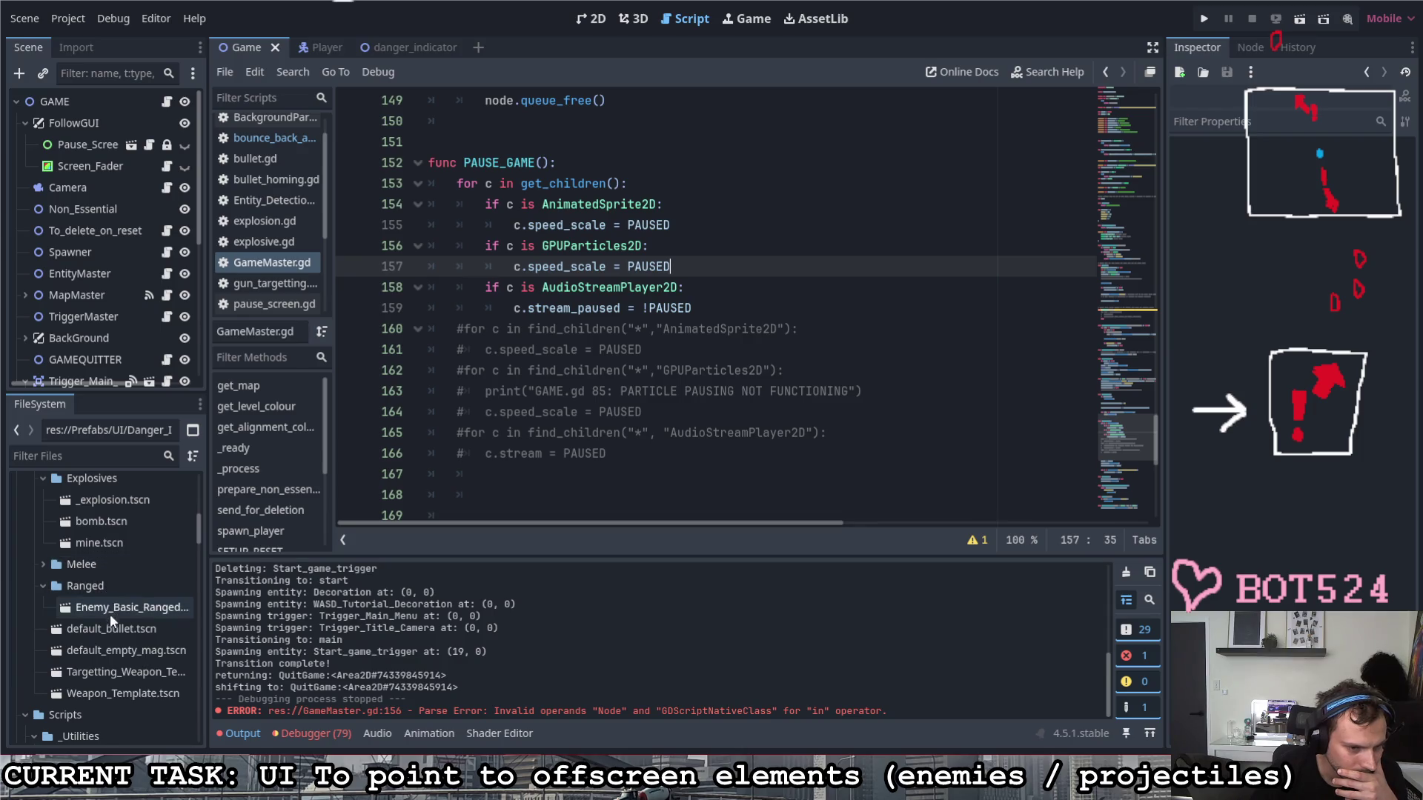
scroll(114, 647, "up", 2)
scroll(115, 646, "up", 1)
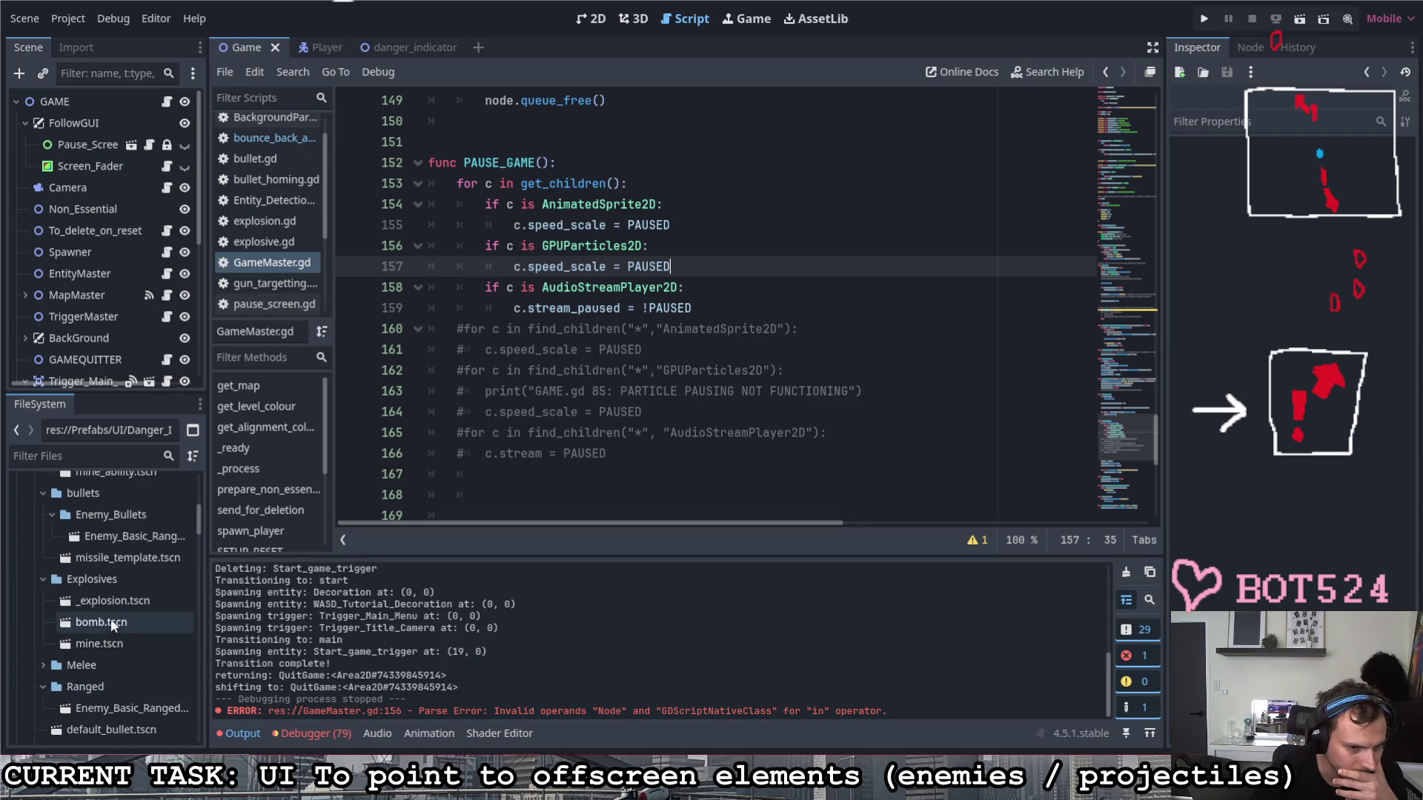
scroll(109, 563, "up", 2)
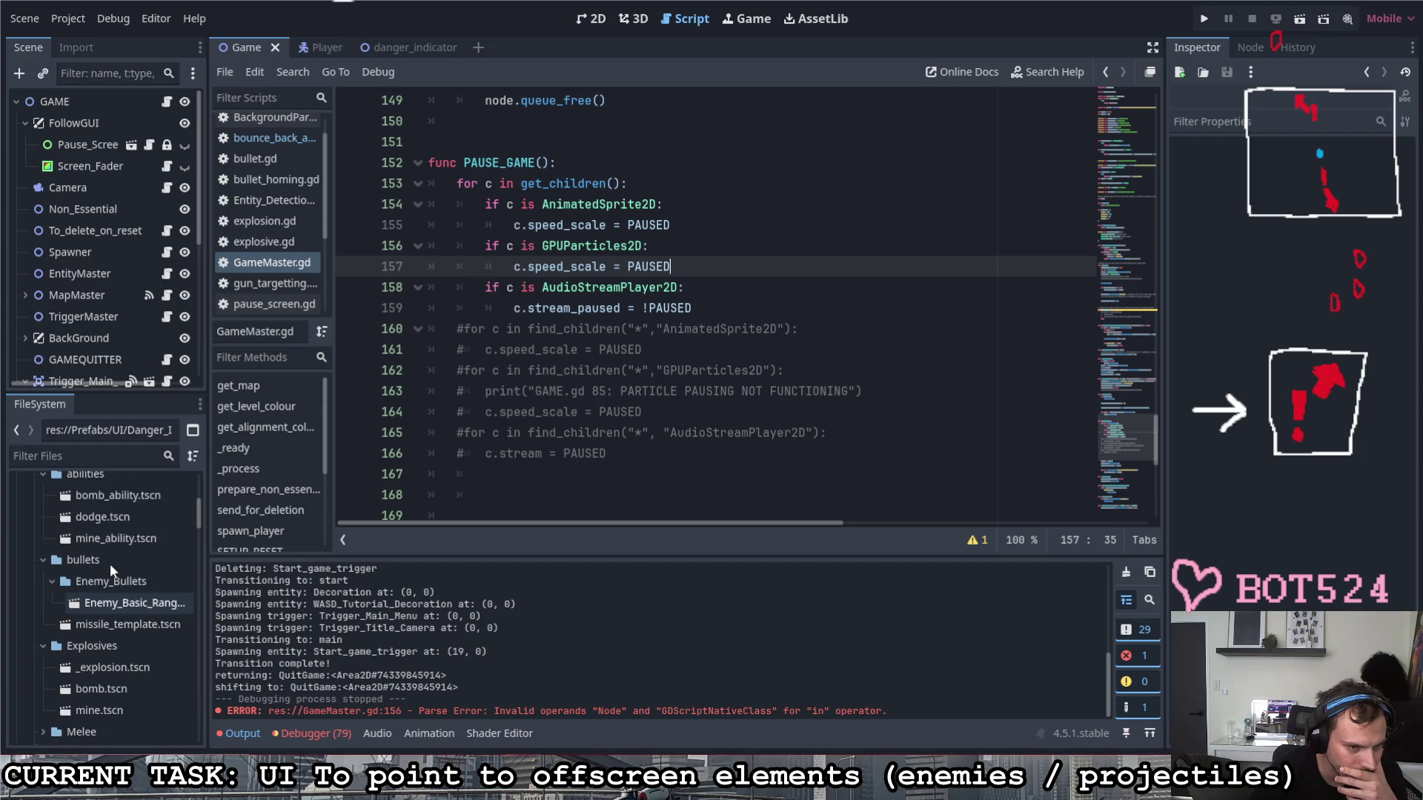
double_click(115, 624)
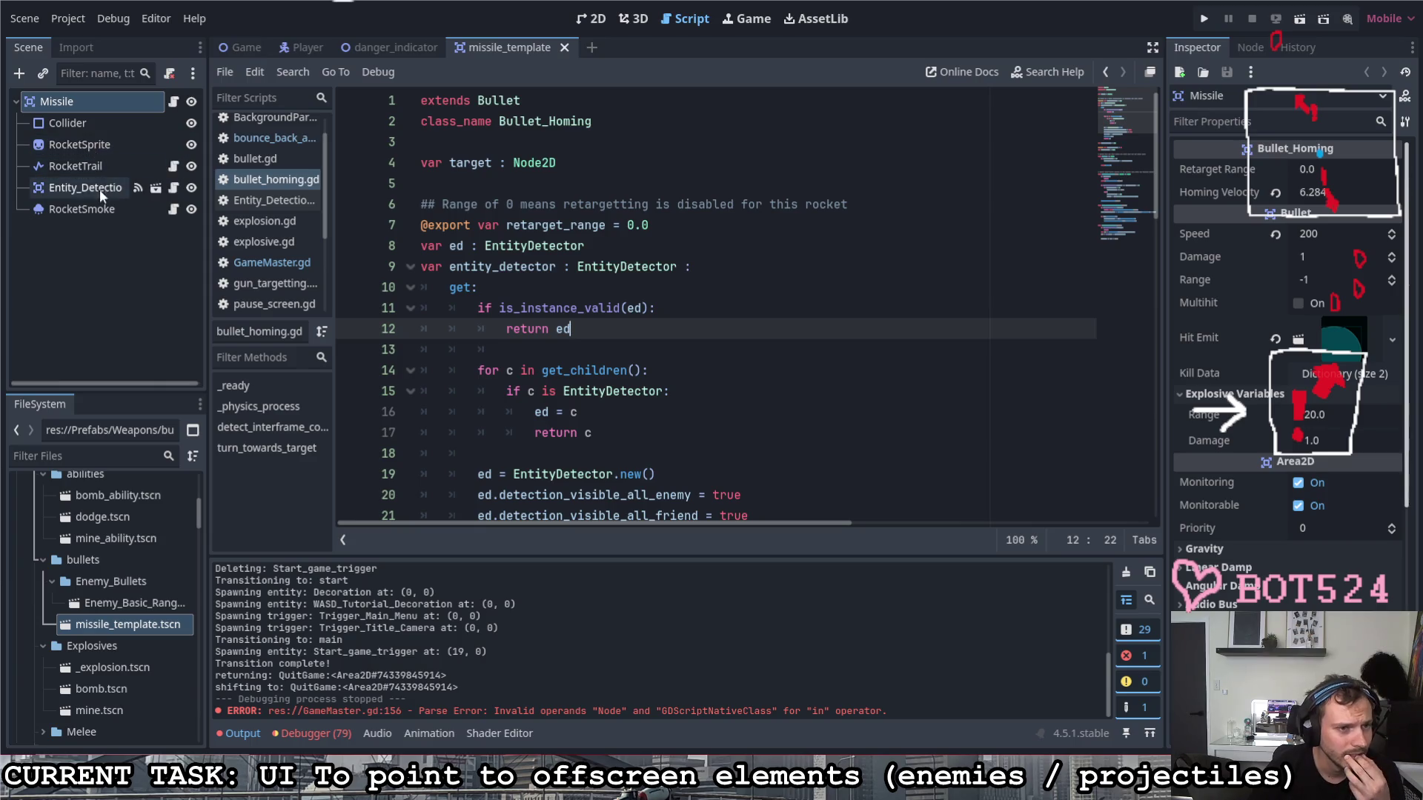
left_click(95, 207)
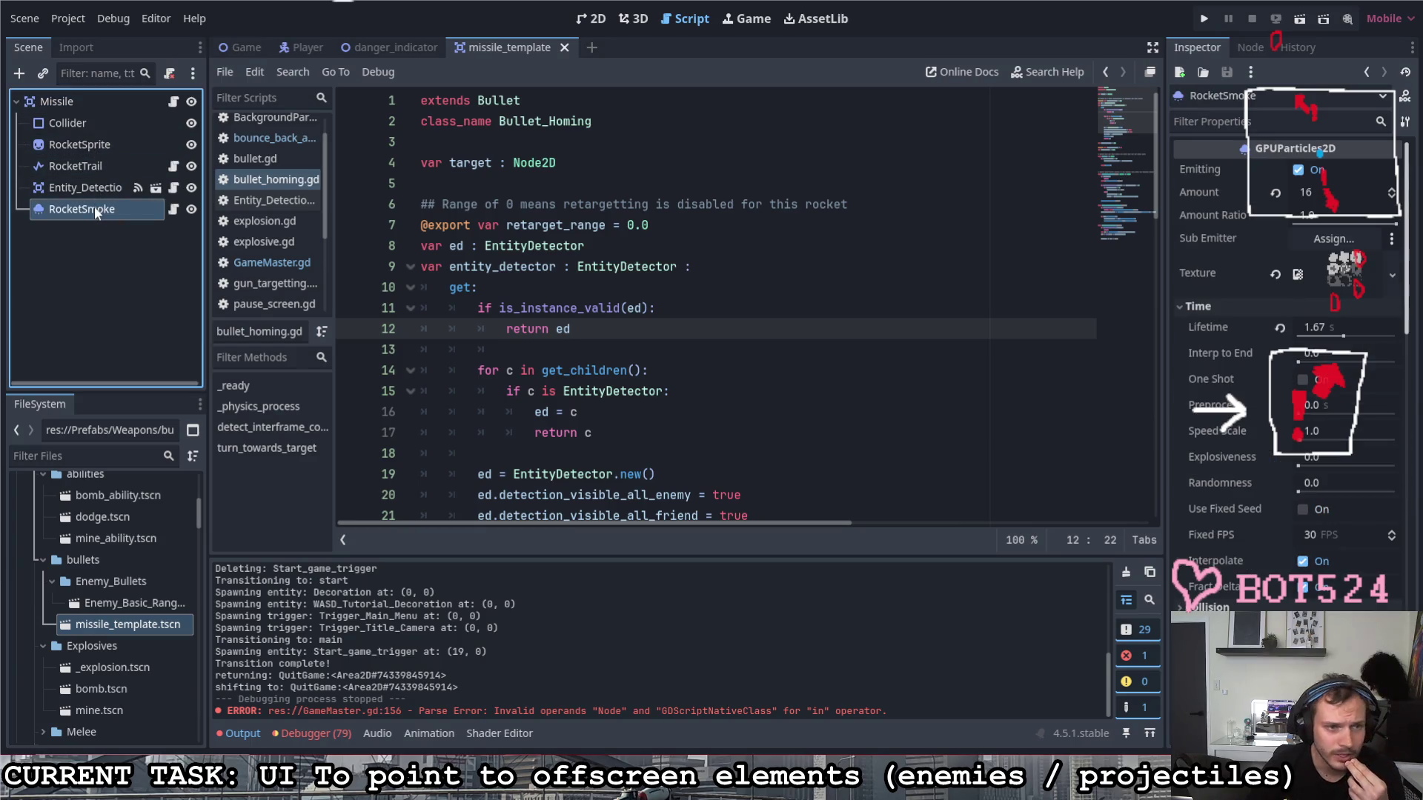
left_click(172, 210)
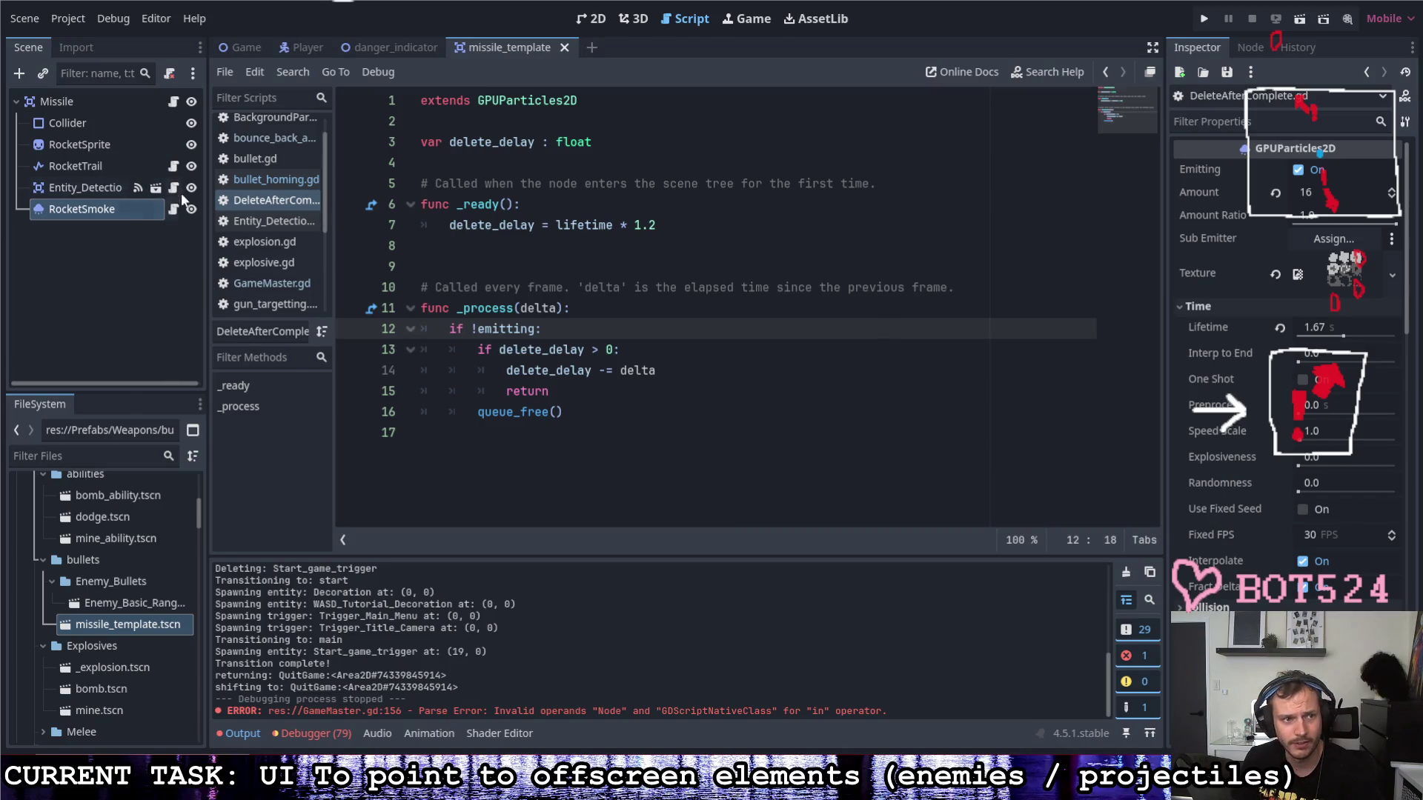
In GameMaster.gd, begin a new line 158 reading 'if c is Dele'
left_click(241, 46)
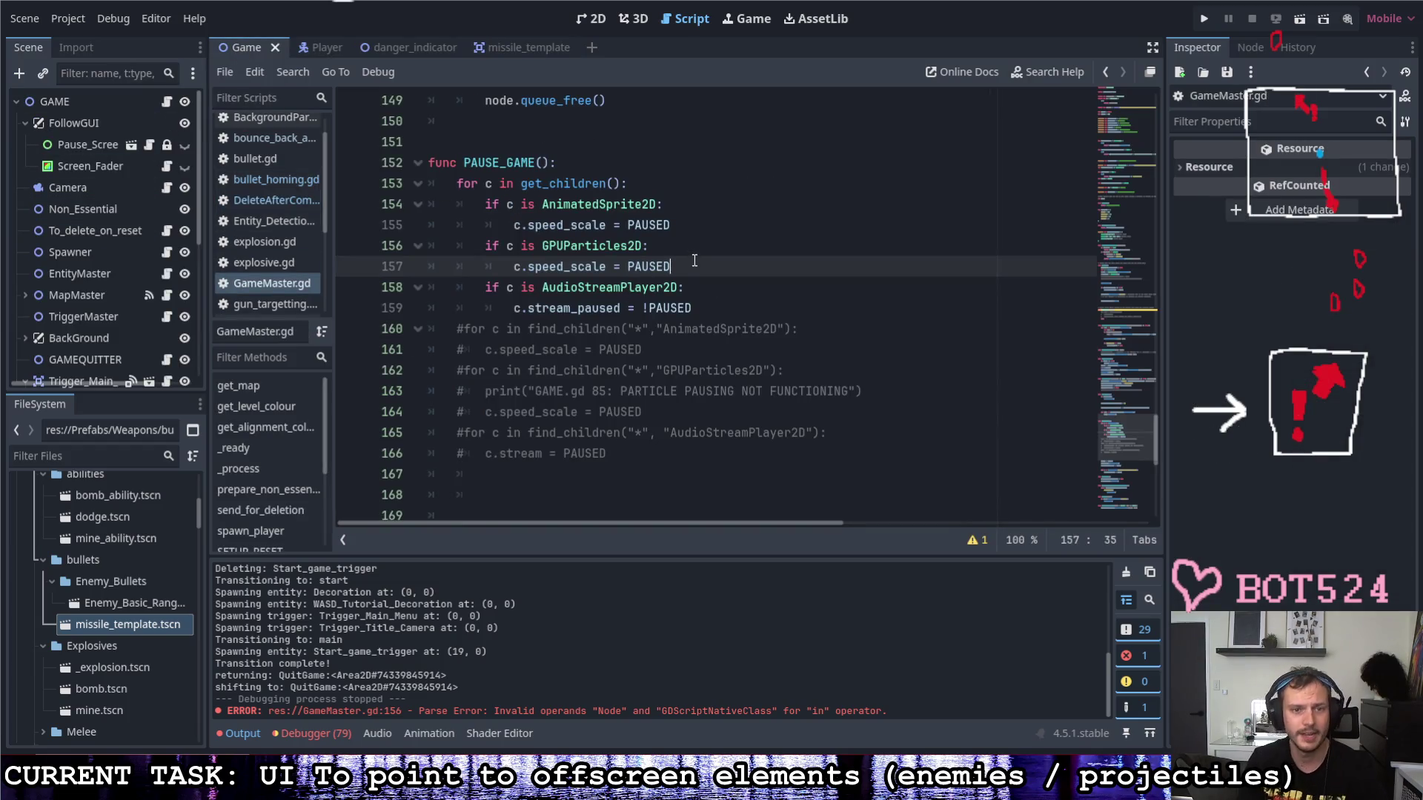
key("Return")
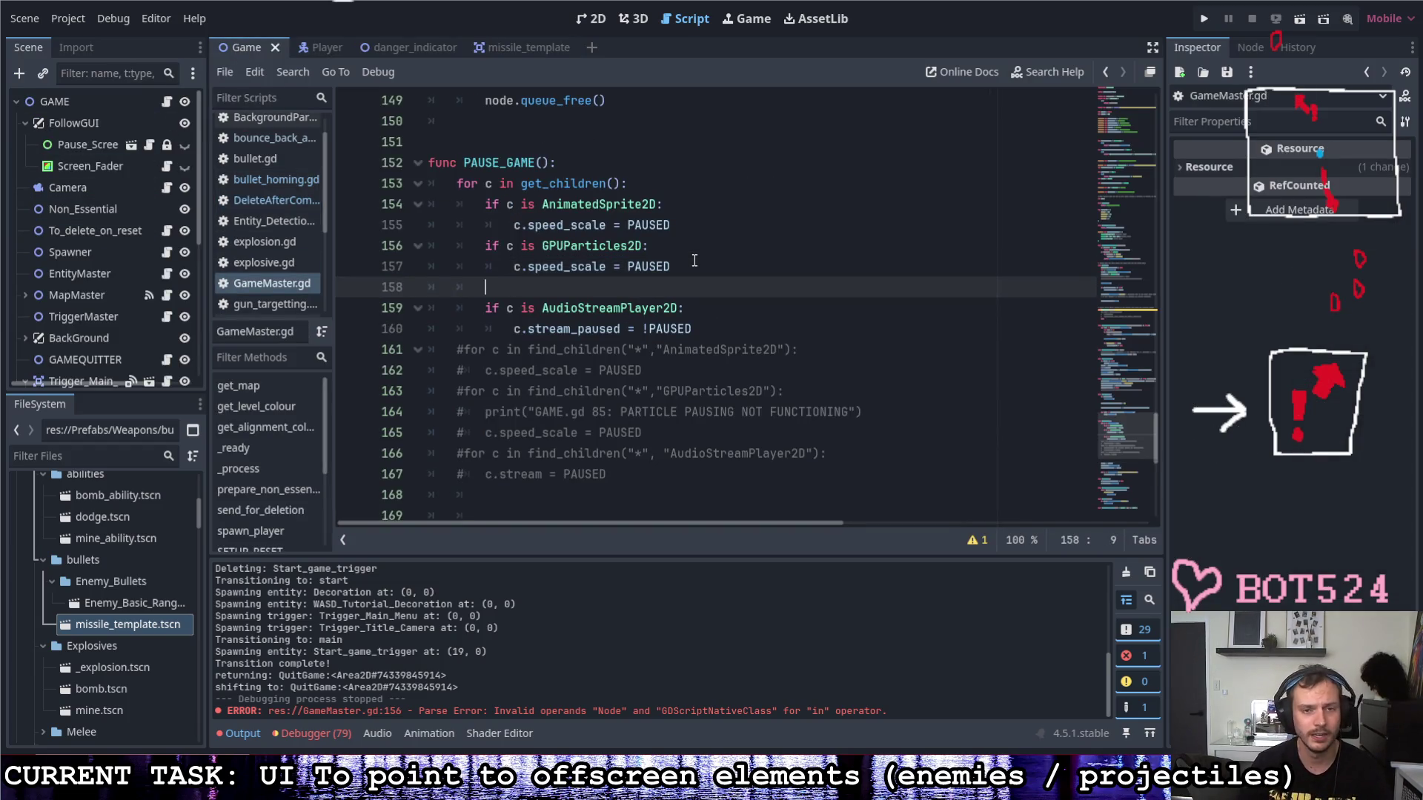
type("if c is Del")
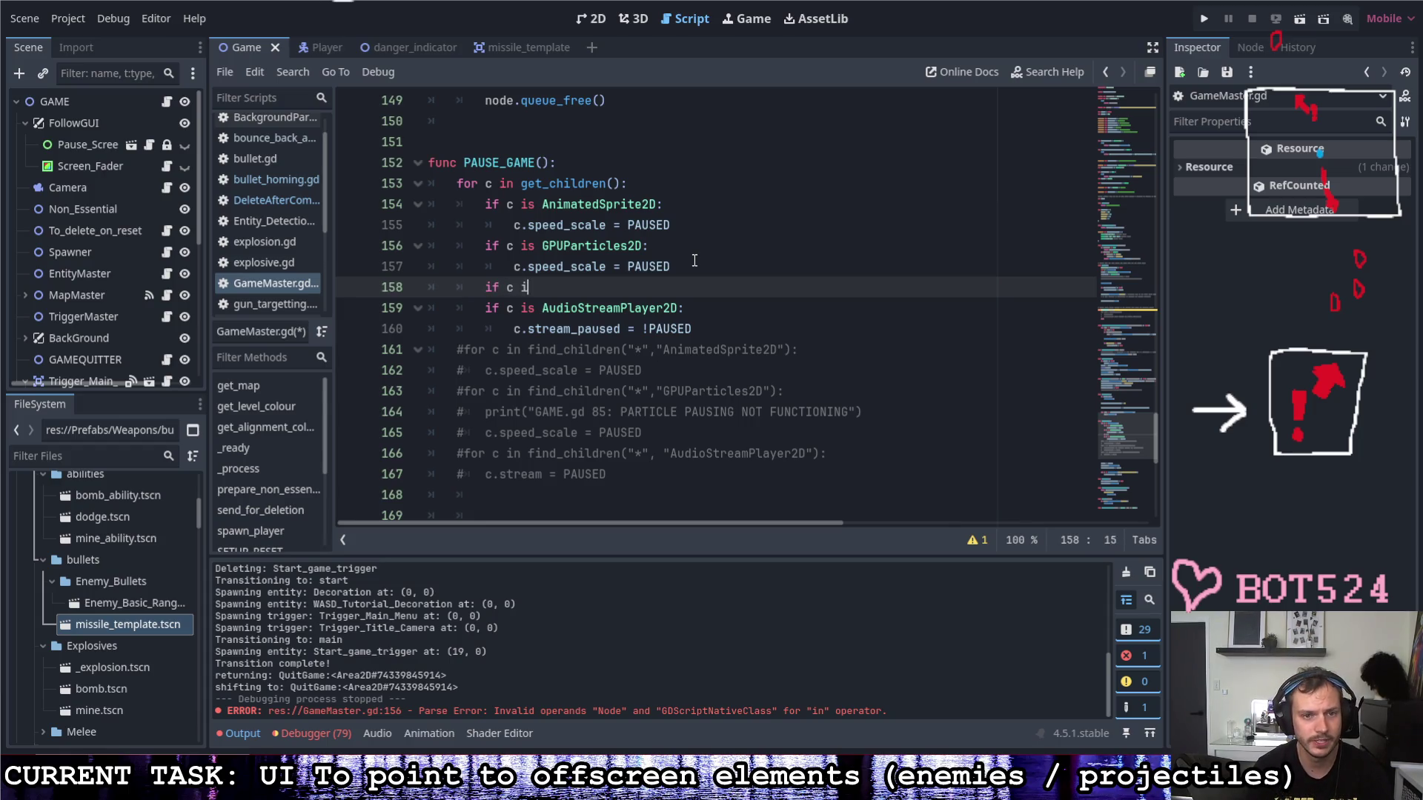
type("e")
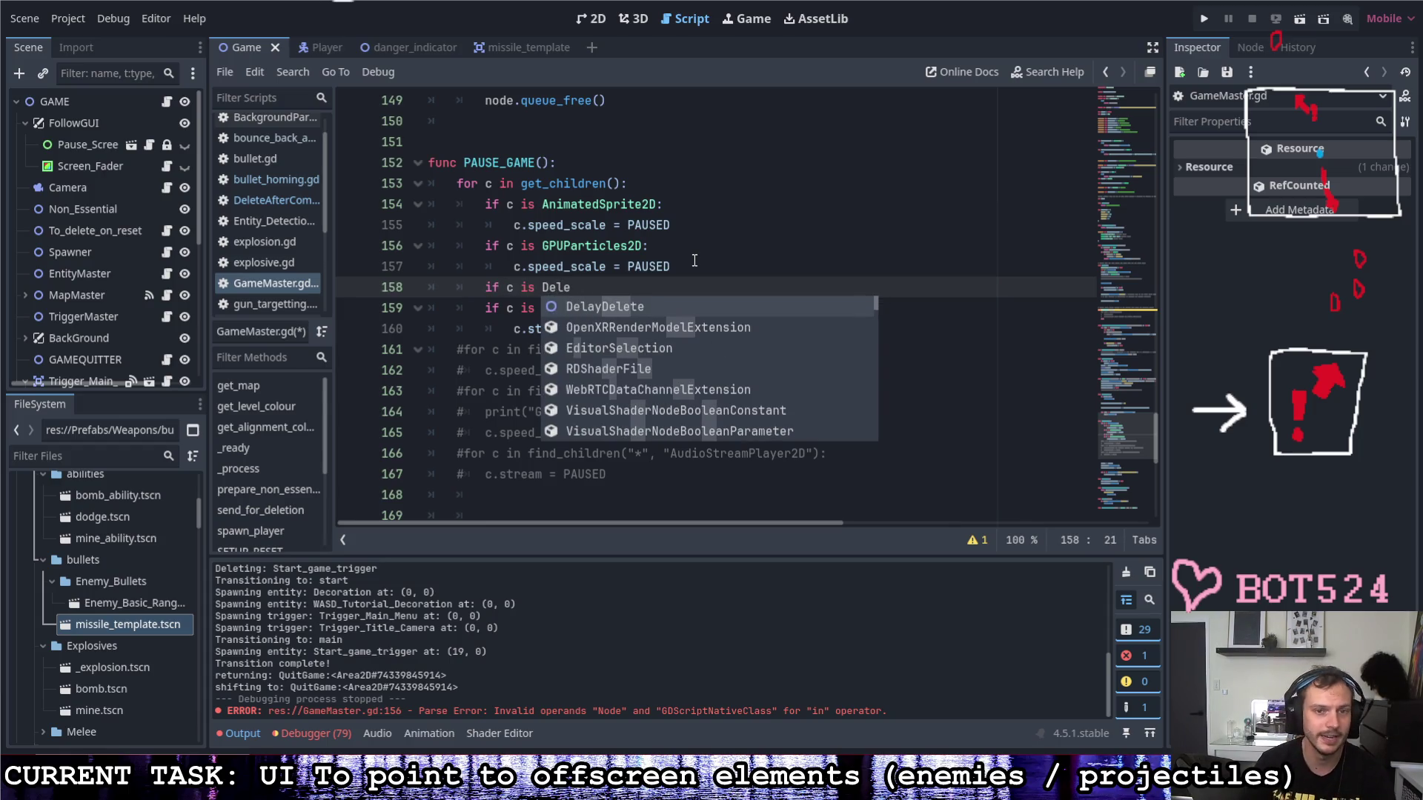
Add 'class_name GPUParticles2D_DeleteAfterComplete' below the extends line in DeleteAfterComplete.gd
left_click(516, 47)
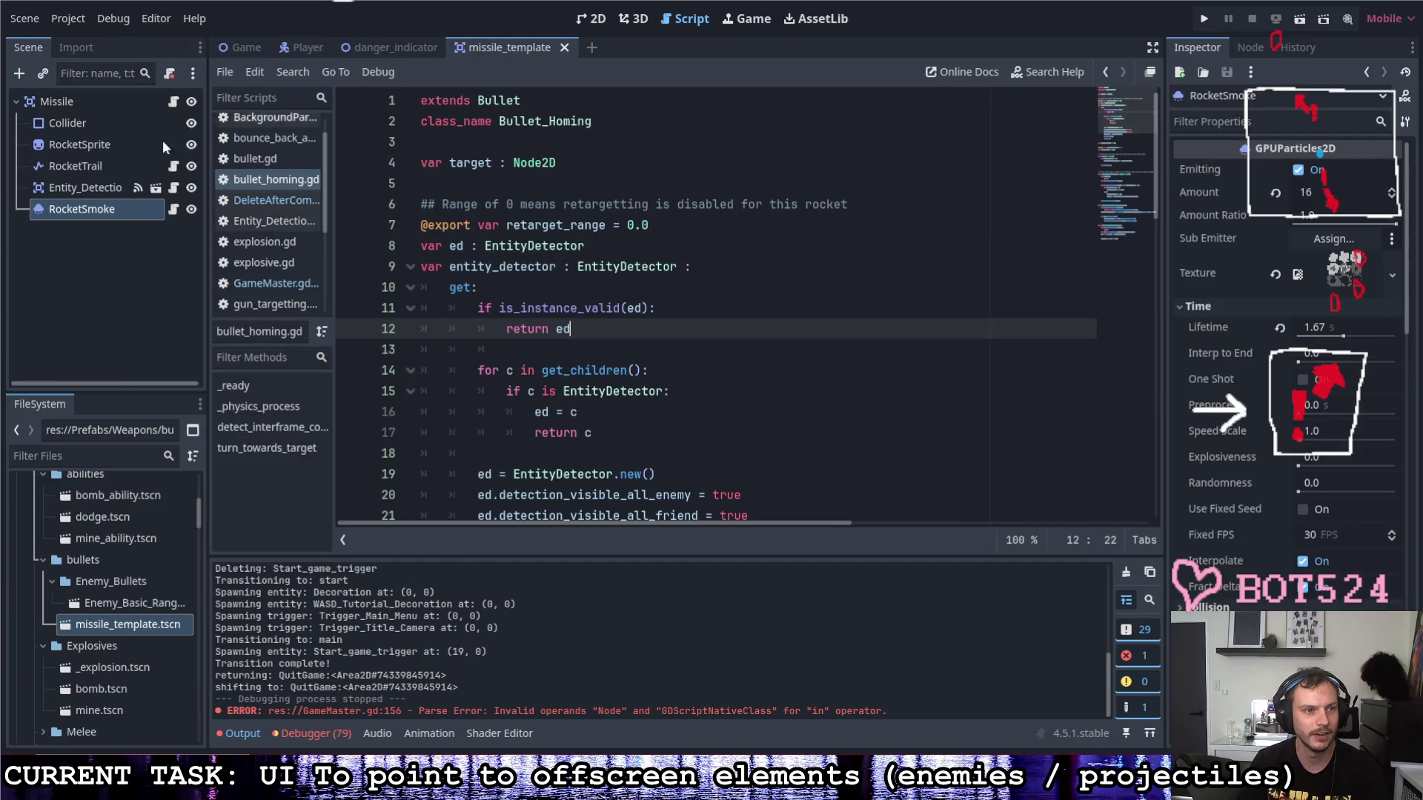
left_click(264, 197)
left_click(628, 101)
key("Return")
type("class_name D")
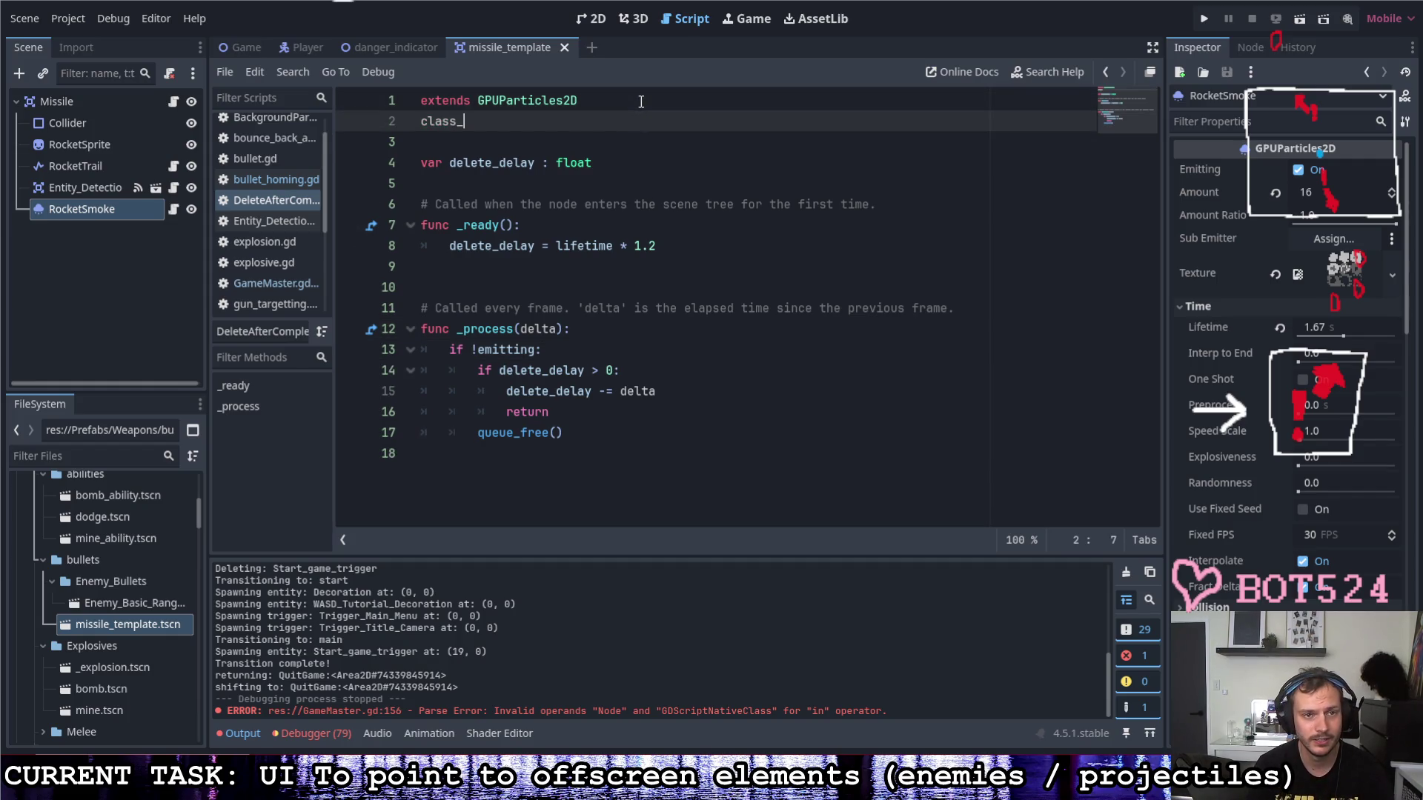
type("elet")
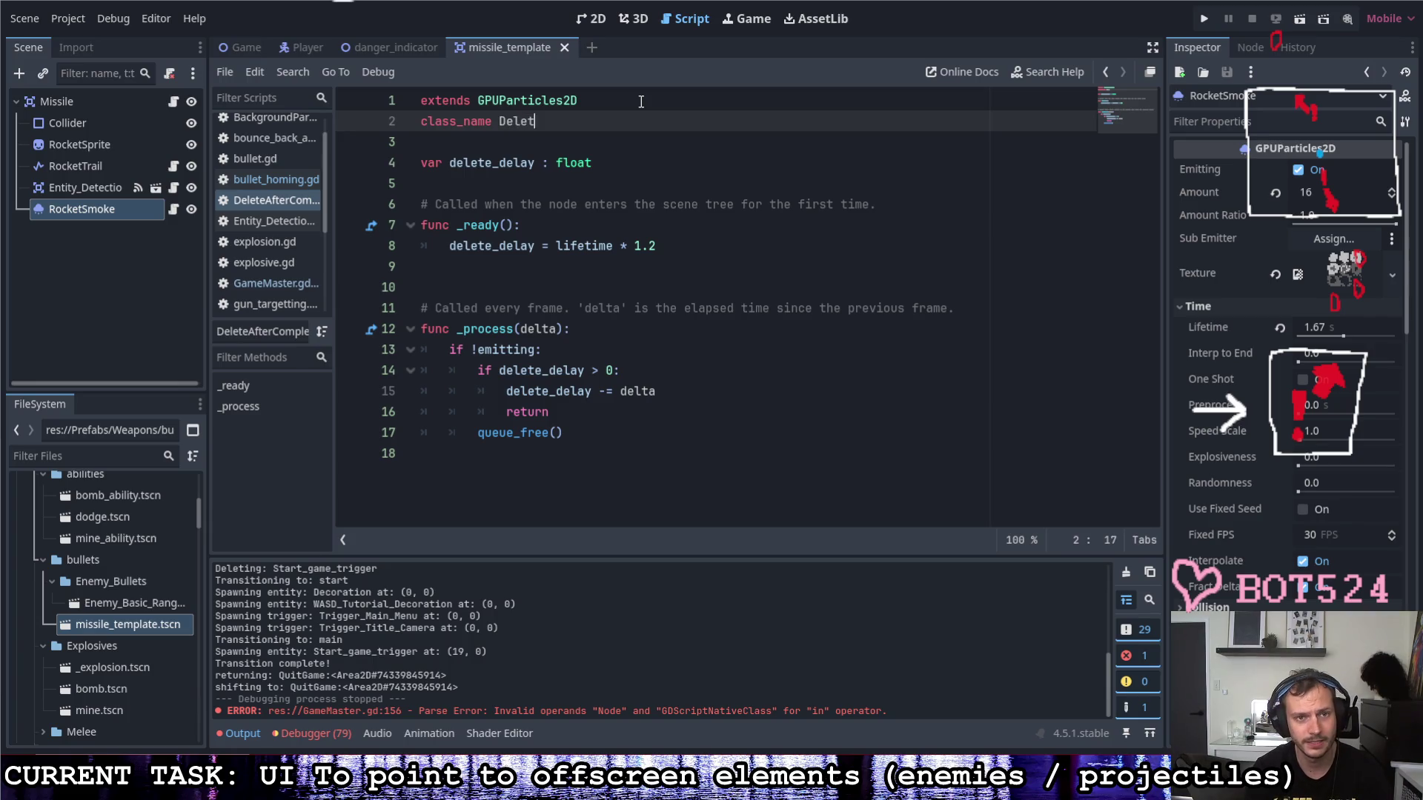
key("BackSpace")
key("BackSpace")
key("BackSpace")
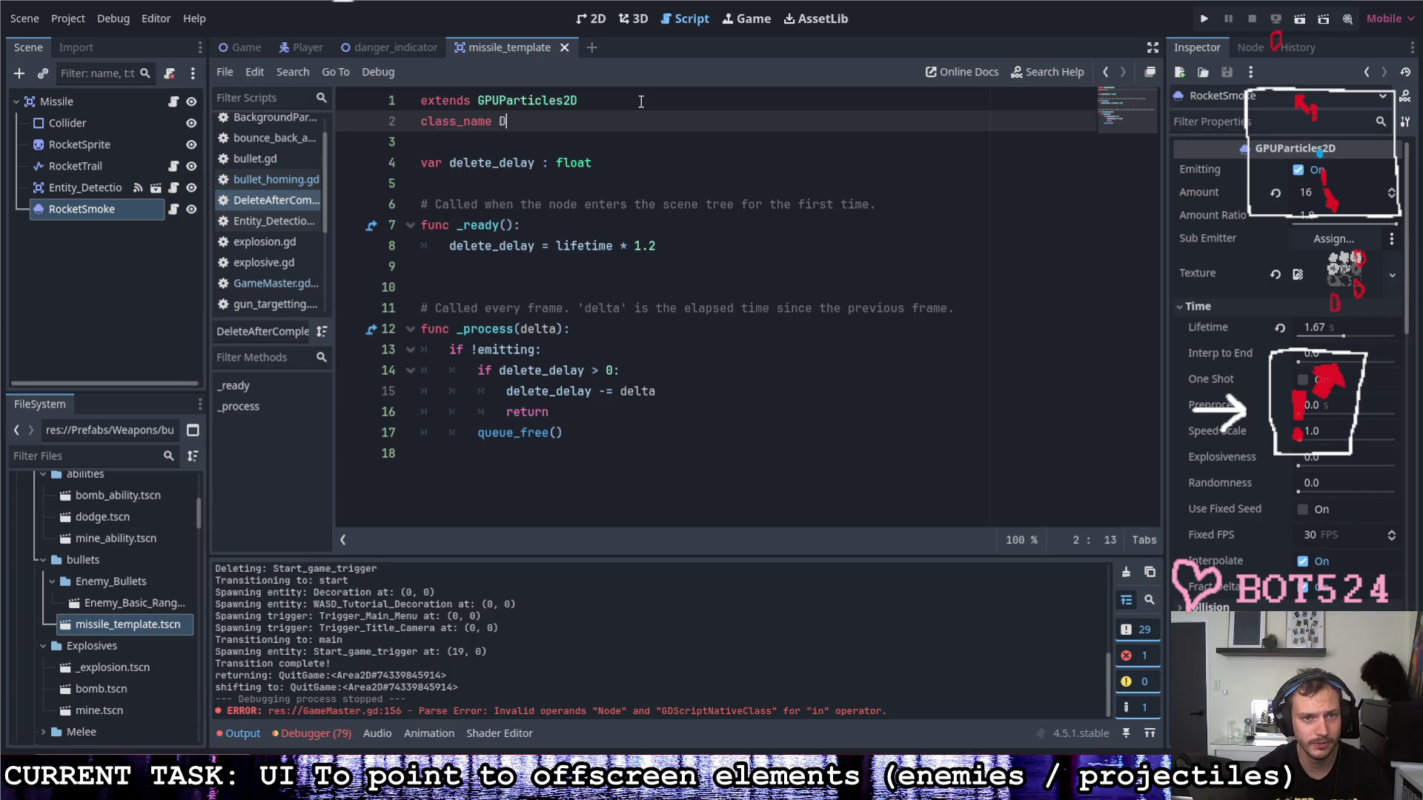
type("PUA")
key("BackSpace")
type("Particles")
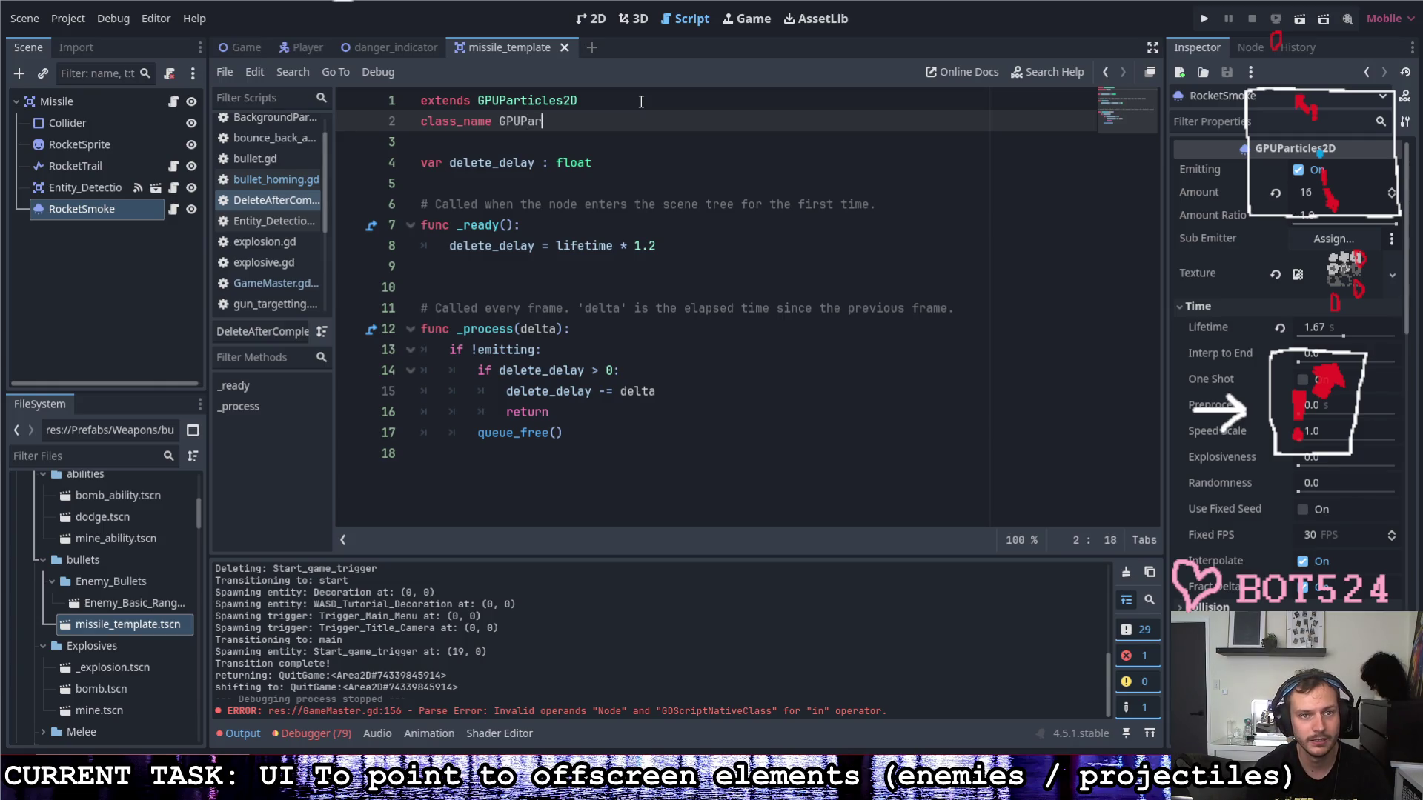
type("D_DeleteAfterComplete")
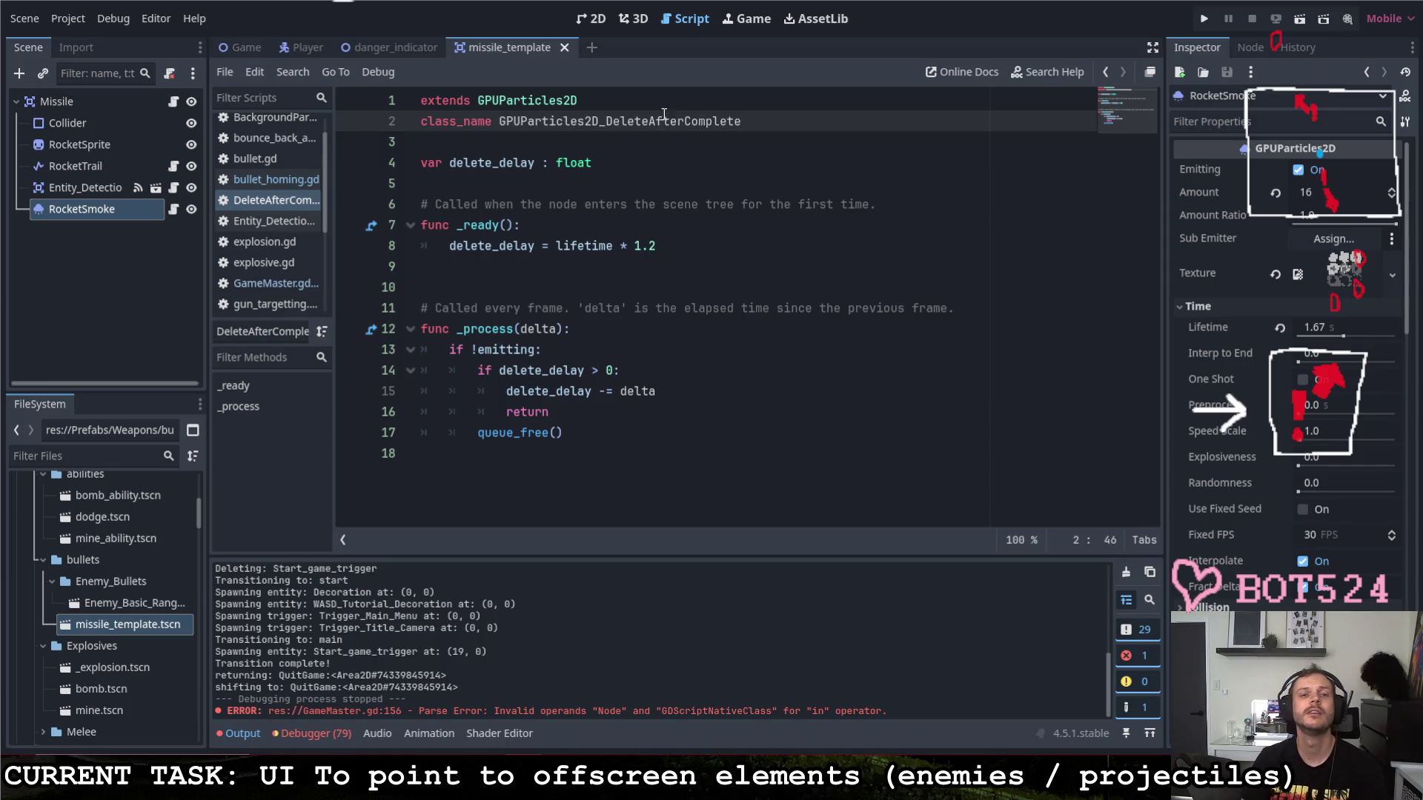
Select the new class name GPUParticles2D_DeleteAfterComplete to copy it for GameMaster.gd
left_click_drag(750, 121, 413, 128)
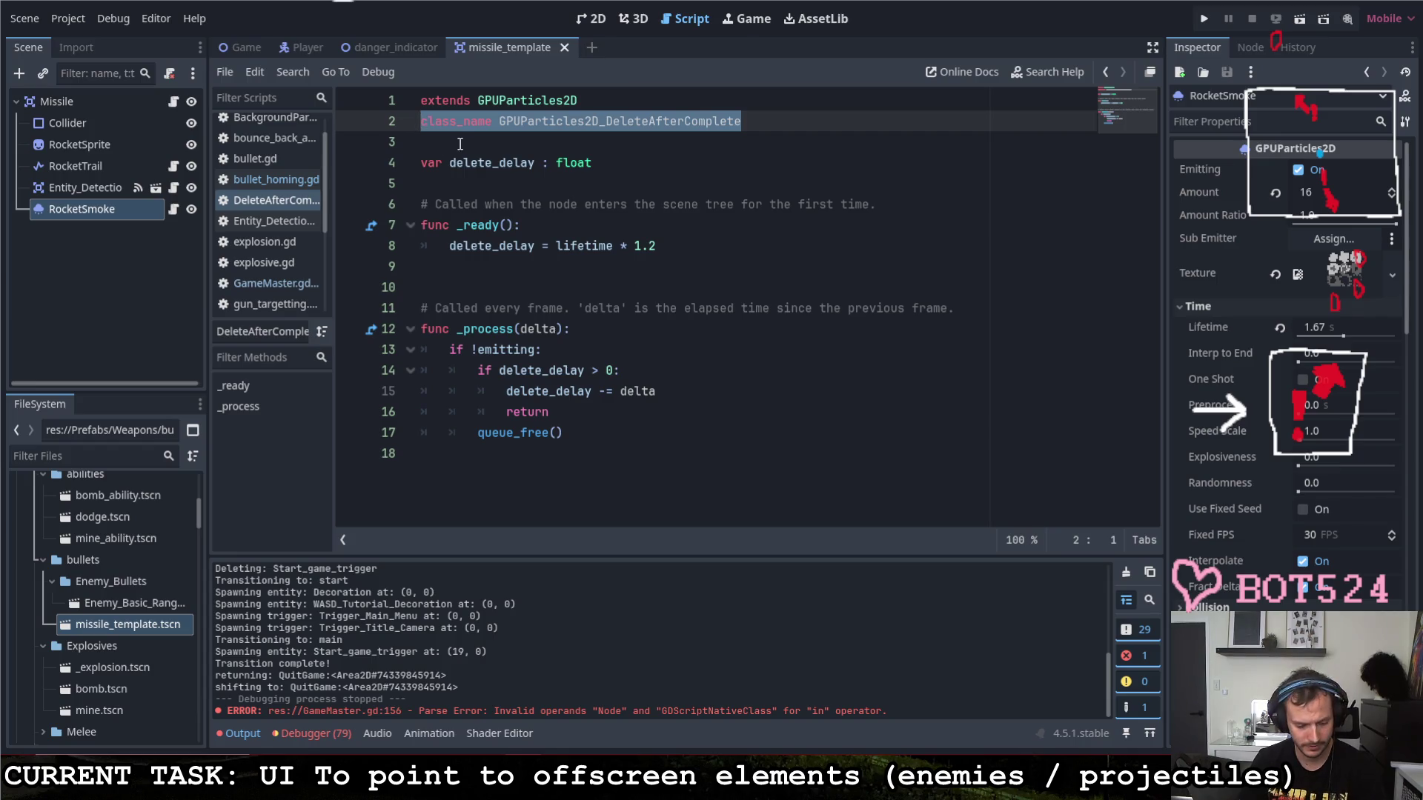
left_click_drag(500, 120, 774, 121)
left_click(652, 163)
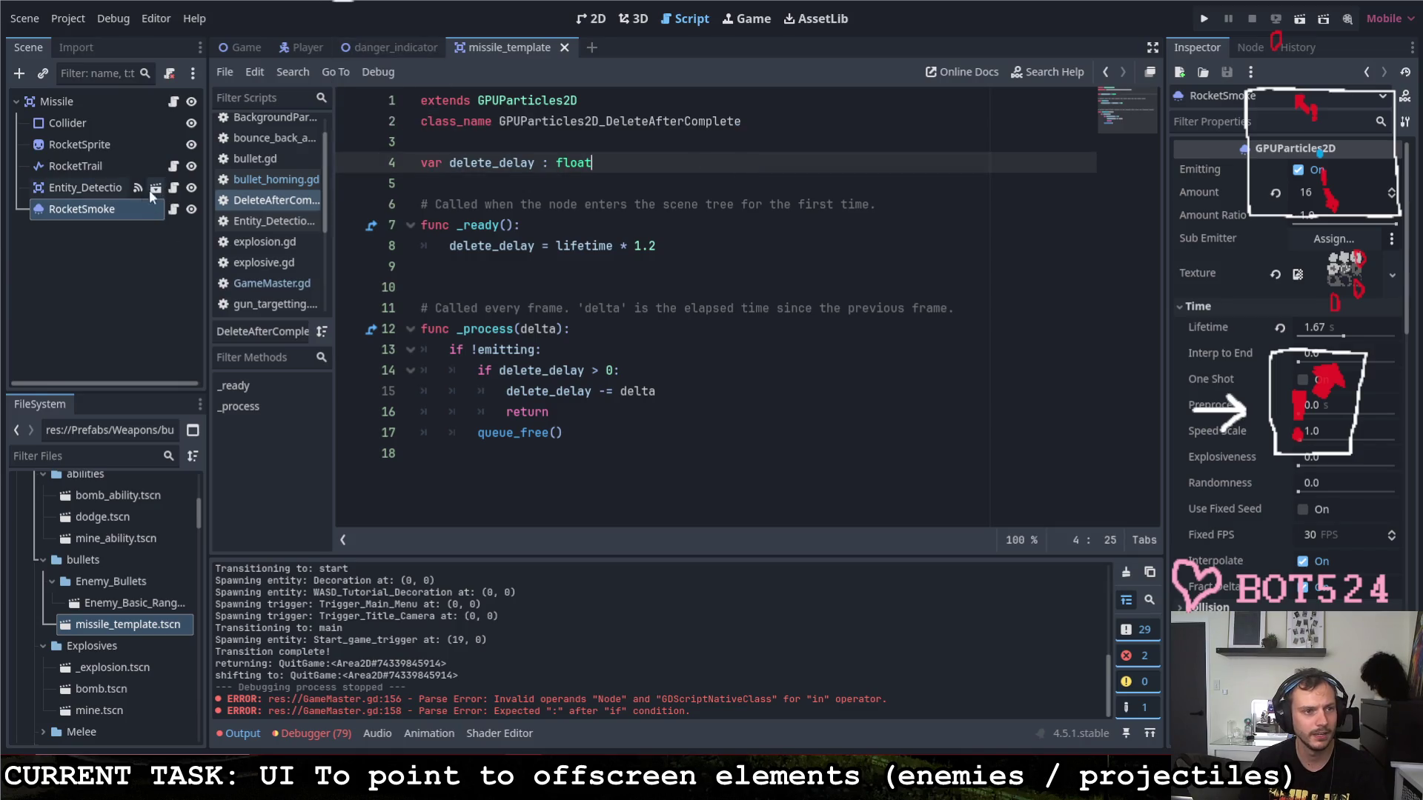
left_click(243, 48)
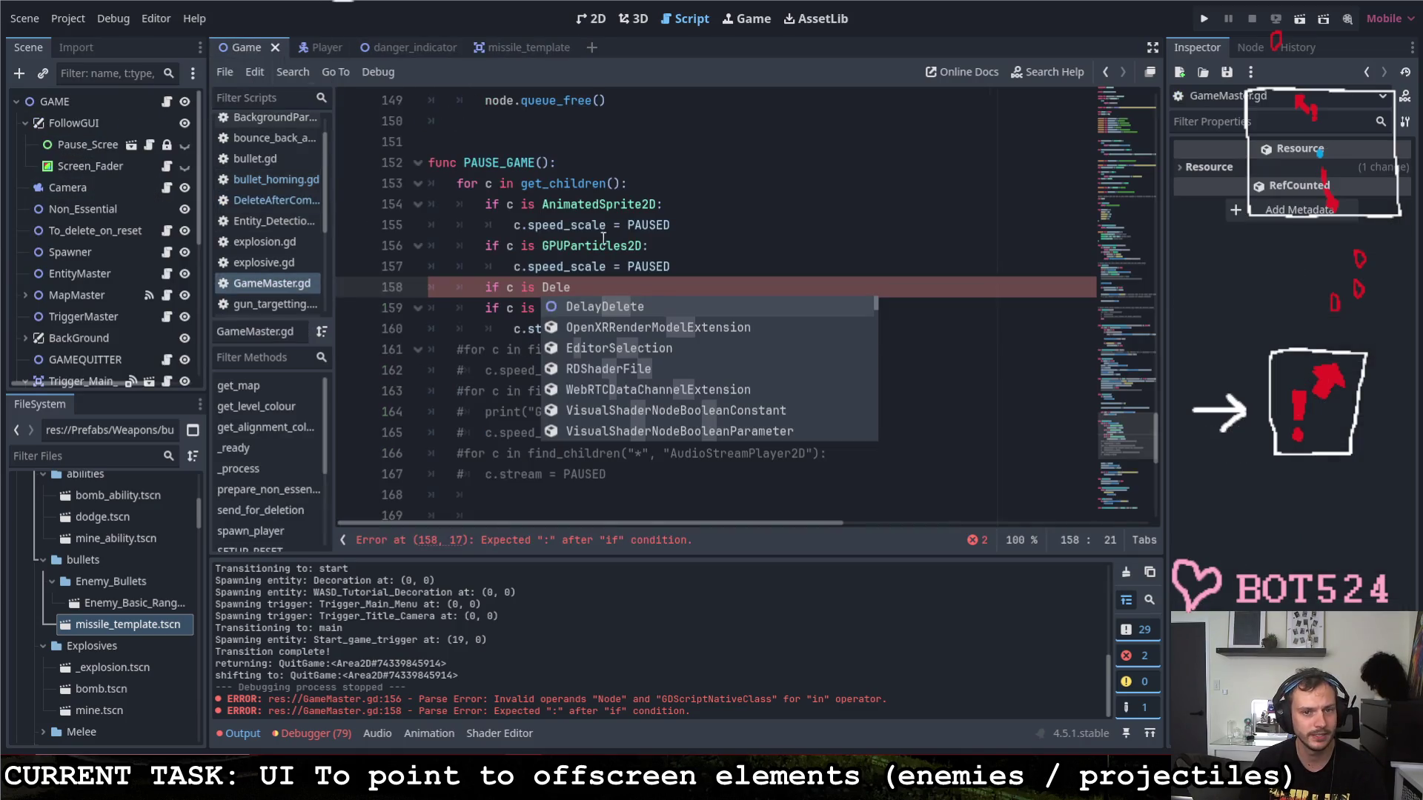
Finish the GPUParticles2D_DeleteAfterComplete check with 'c.speed_scale = PAUSED', then open the missile_template scene
double_click(565, 289)
type("GPUParticles2D_DeleteAfterComplete")
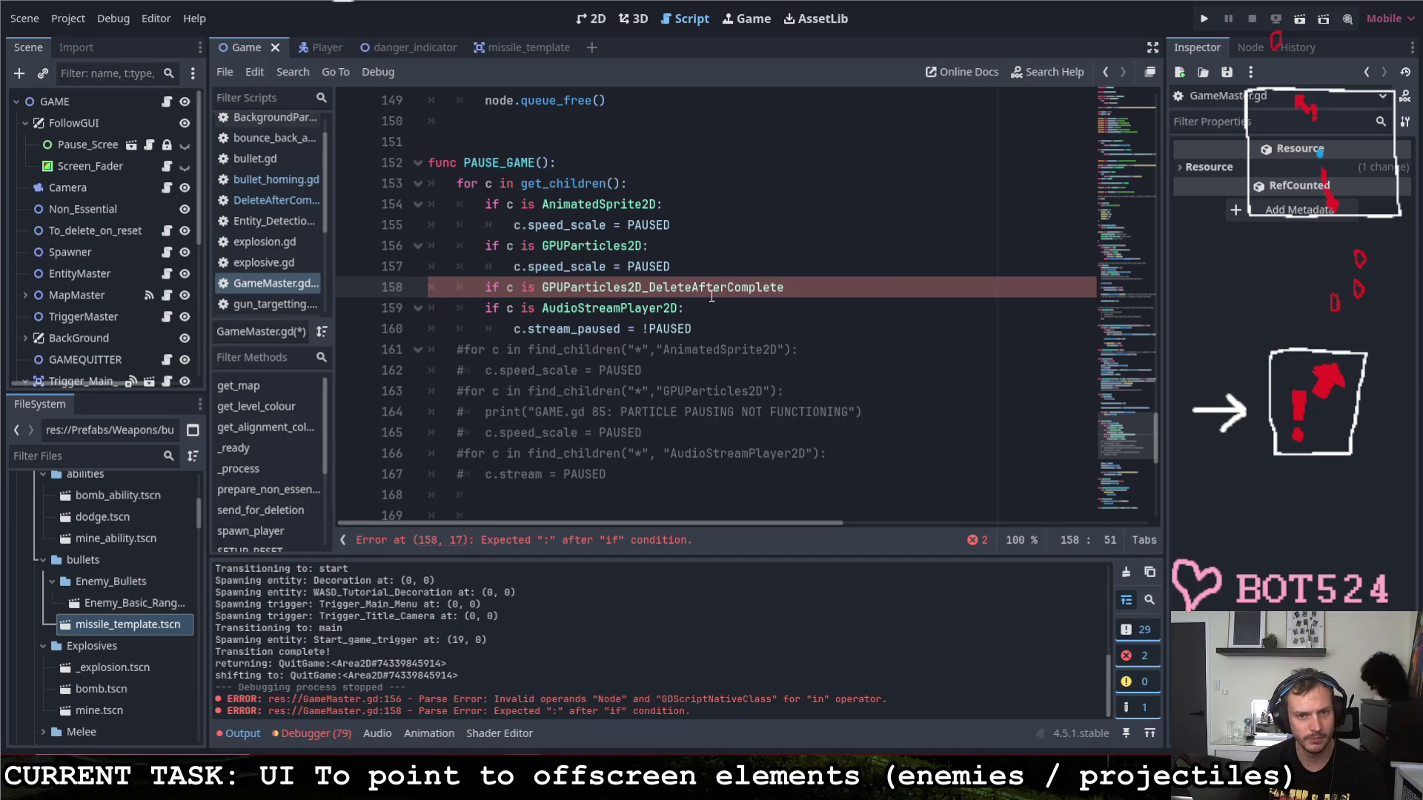
type(":")
key("Return")
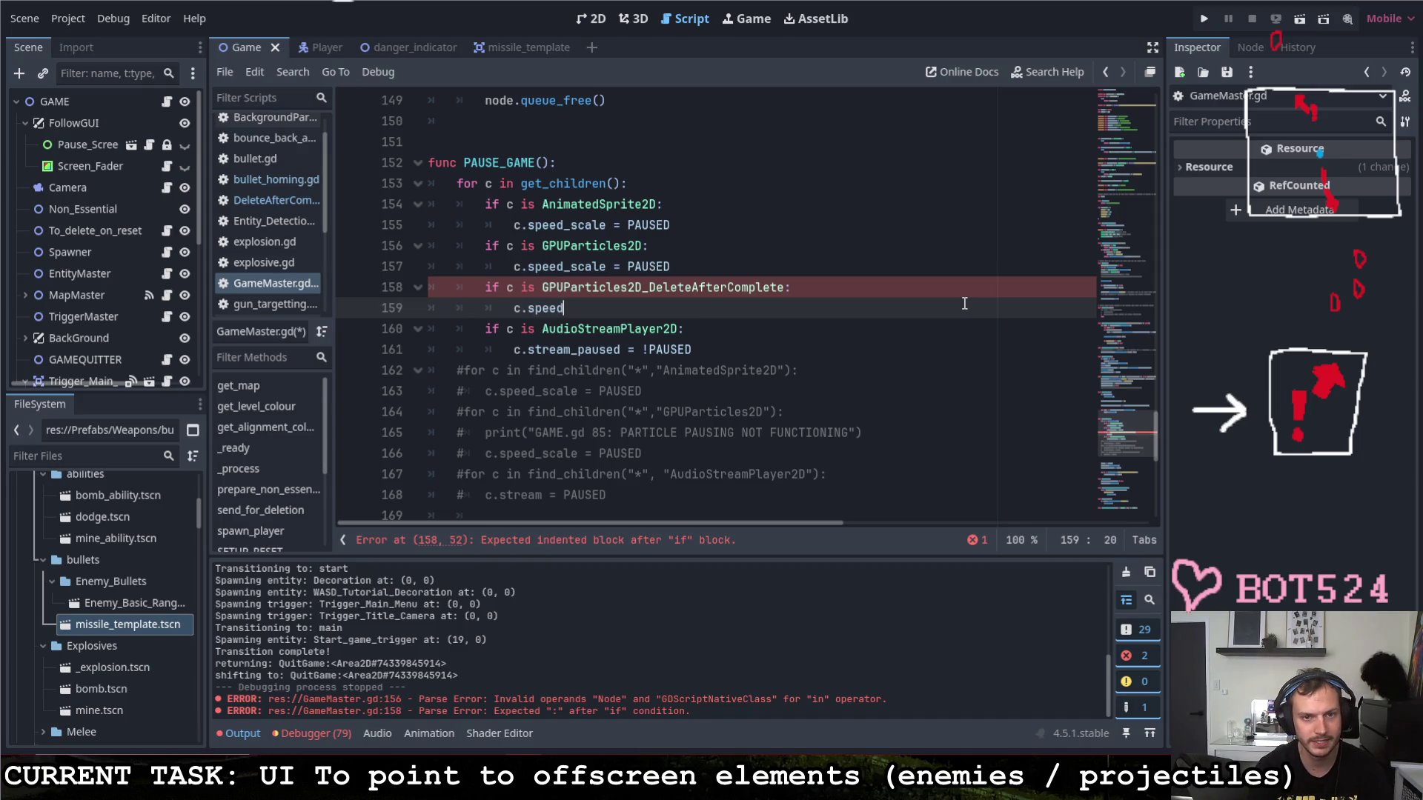
type("_scale = PAUSE")
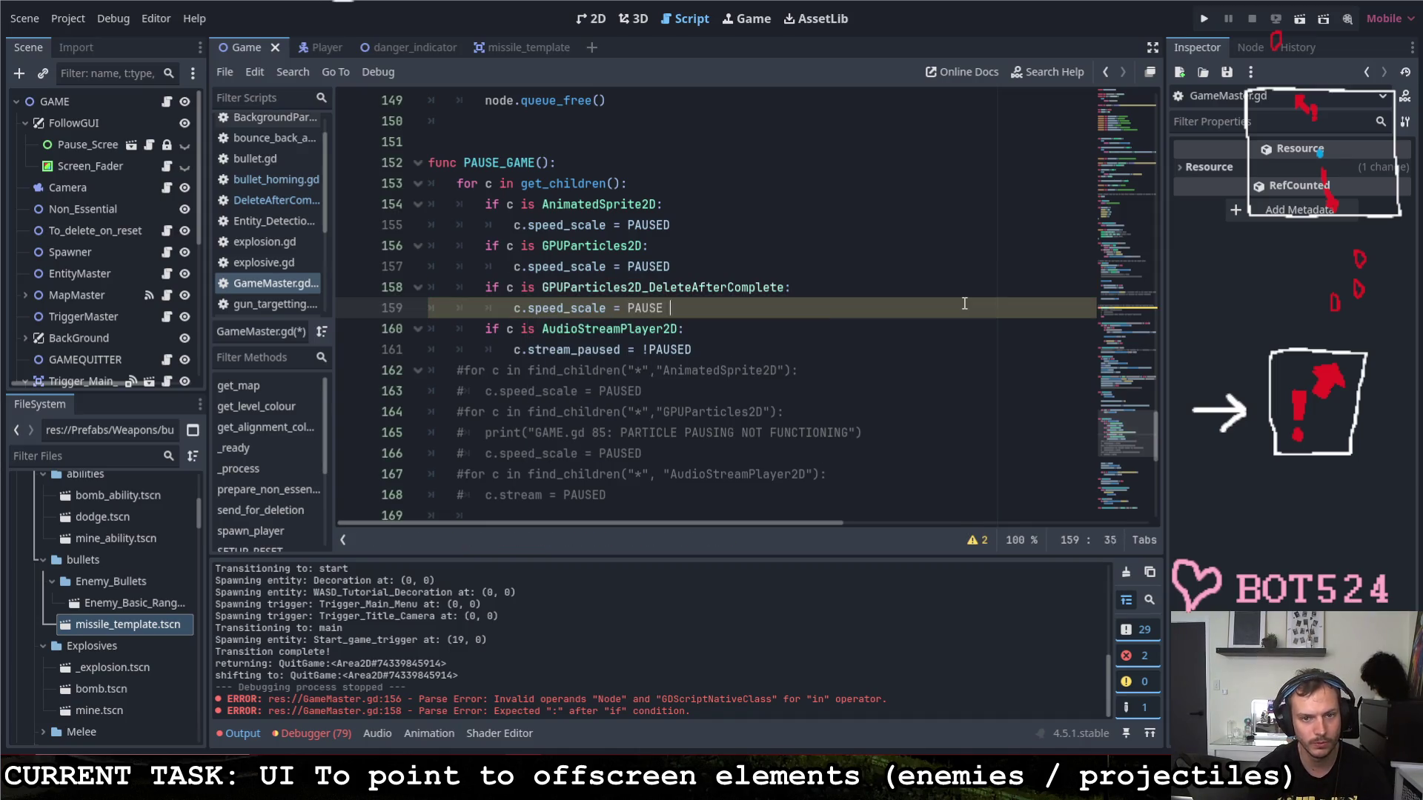
type("D")
left_click(958, 287)
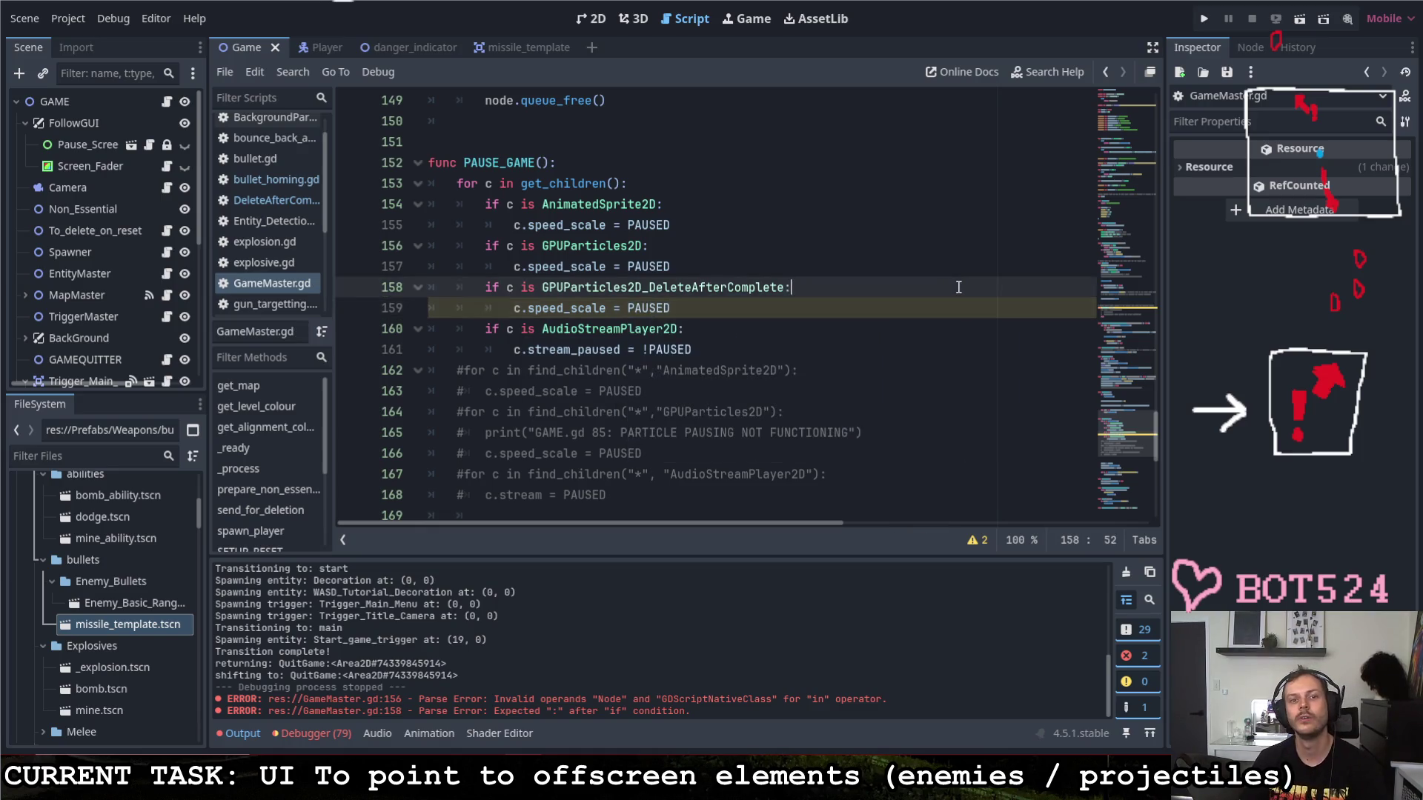
left_click(521, 45)
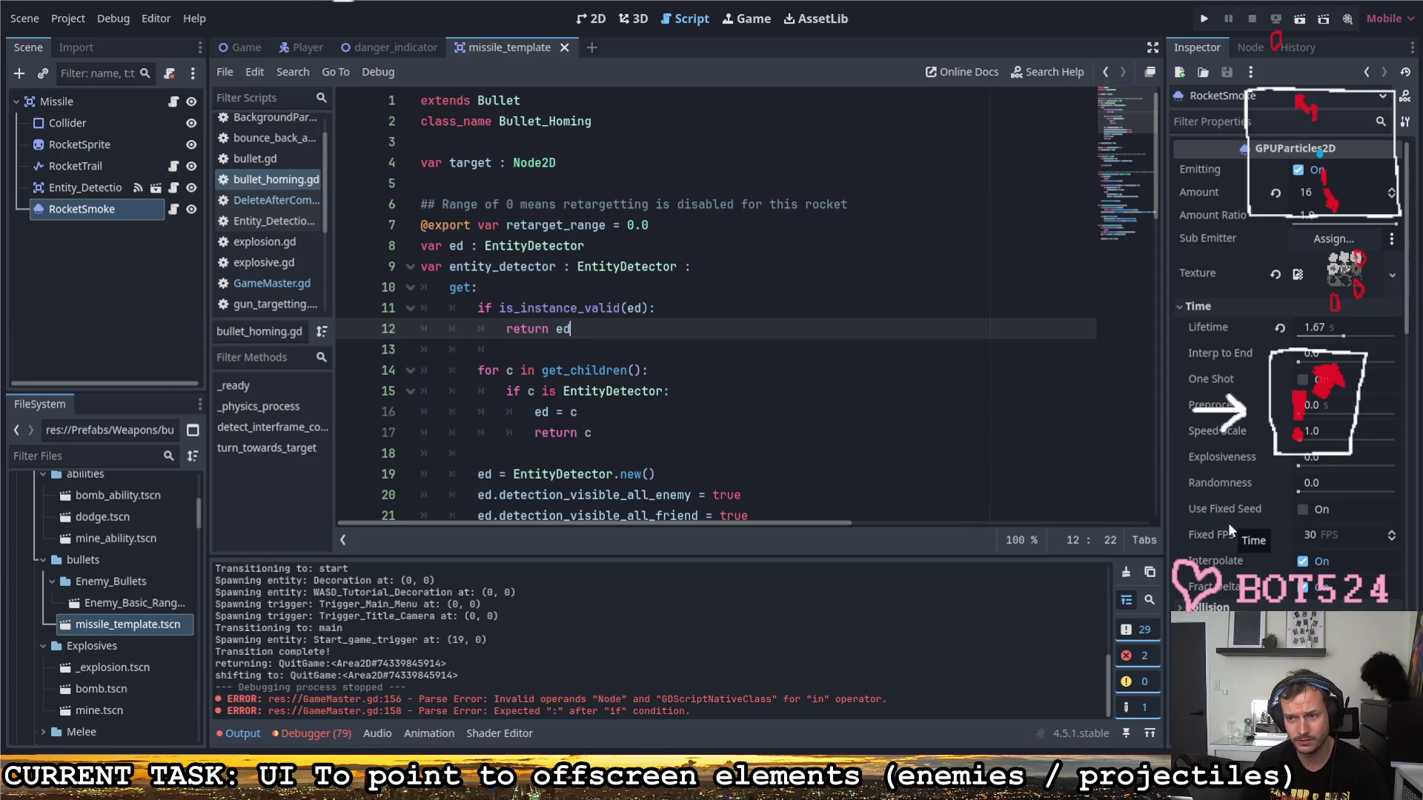
Playtest the game: fire a projectile, pause with Esc, quit, and return to GameMaster.gd
left_click(1204, 18)
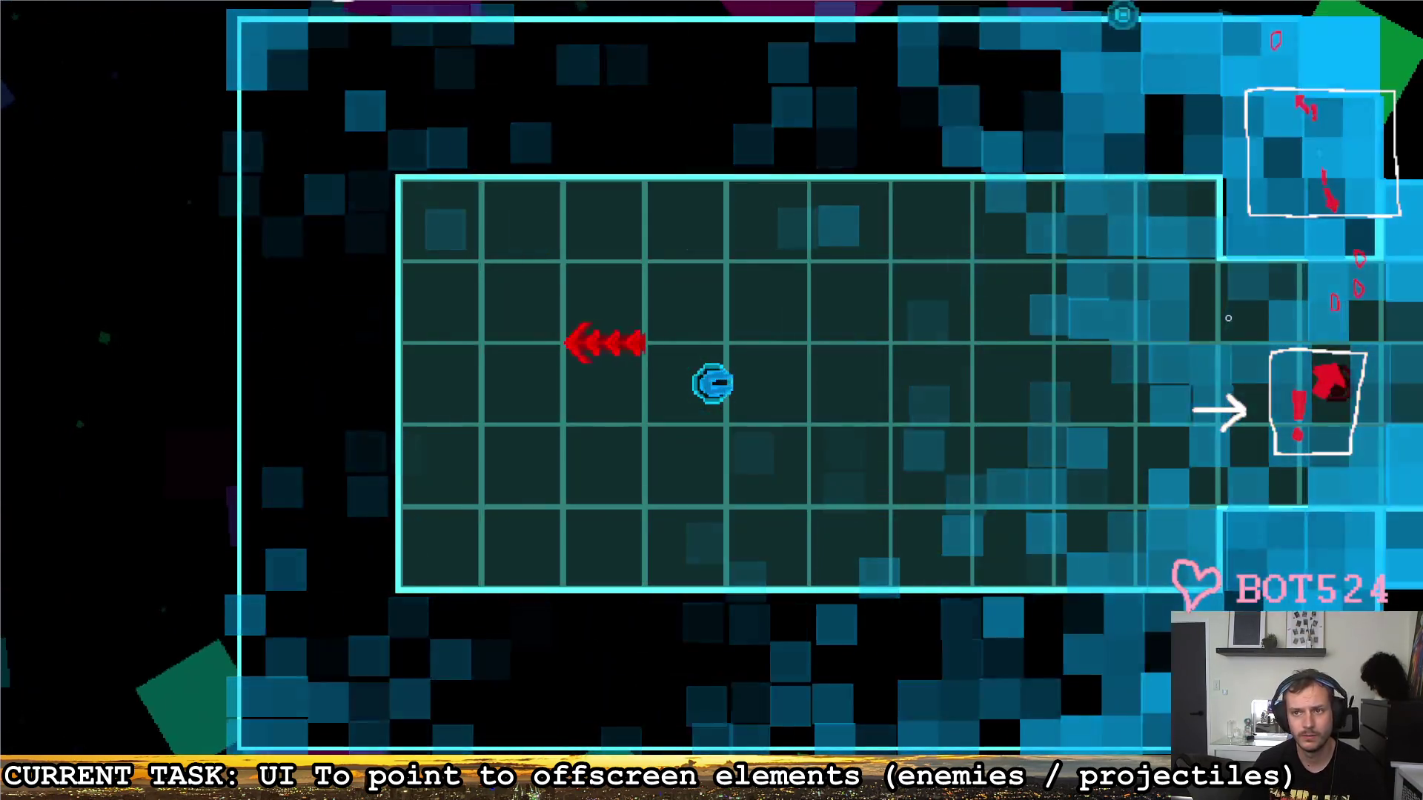
left_click(1254, 329)
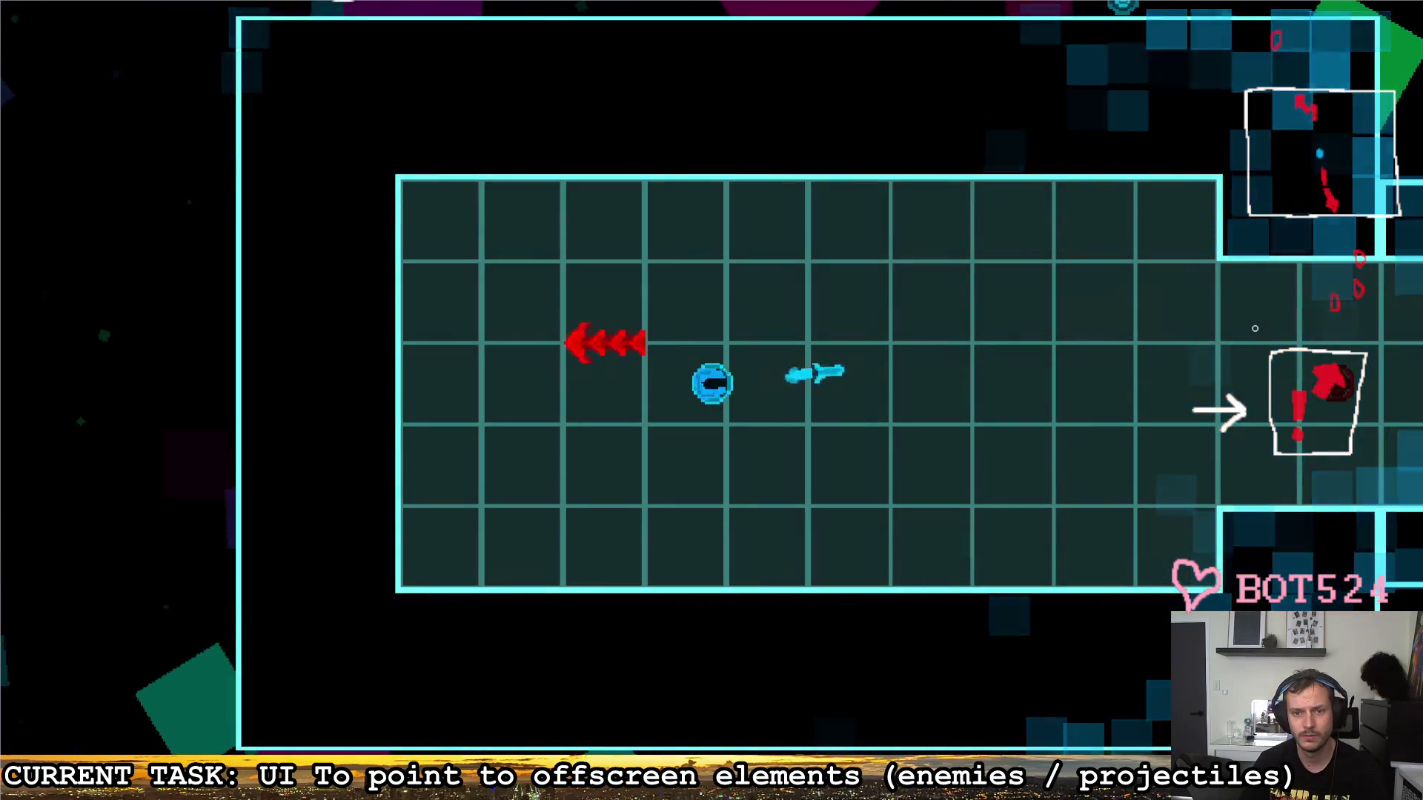
key("Escape")
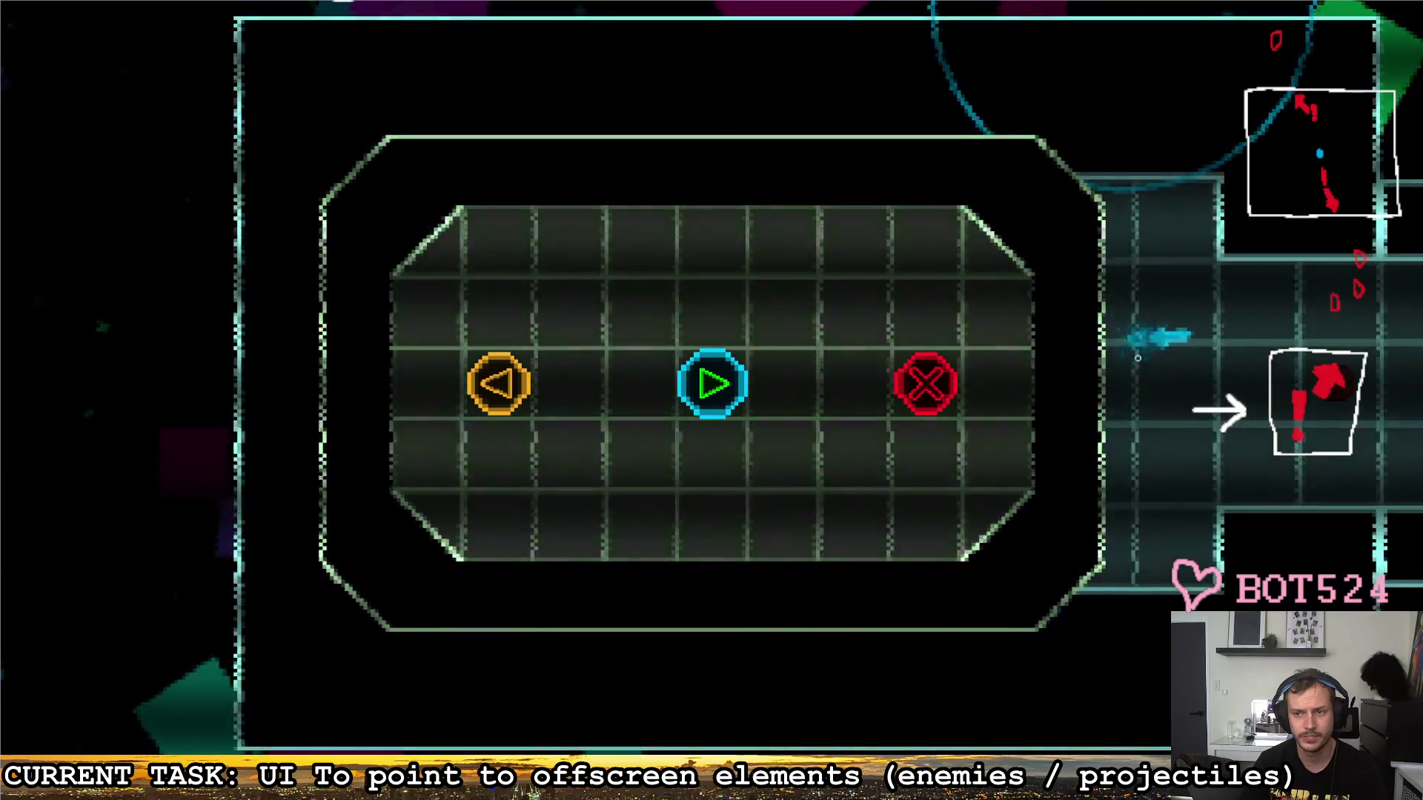
key("Escape")
key("Escape")
key("Right")
key("Return")
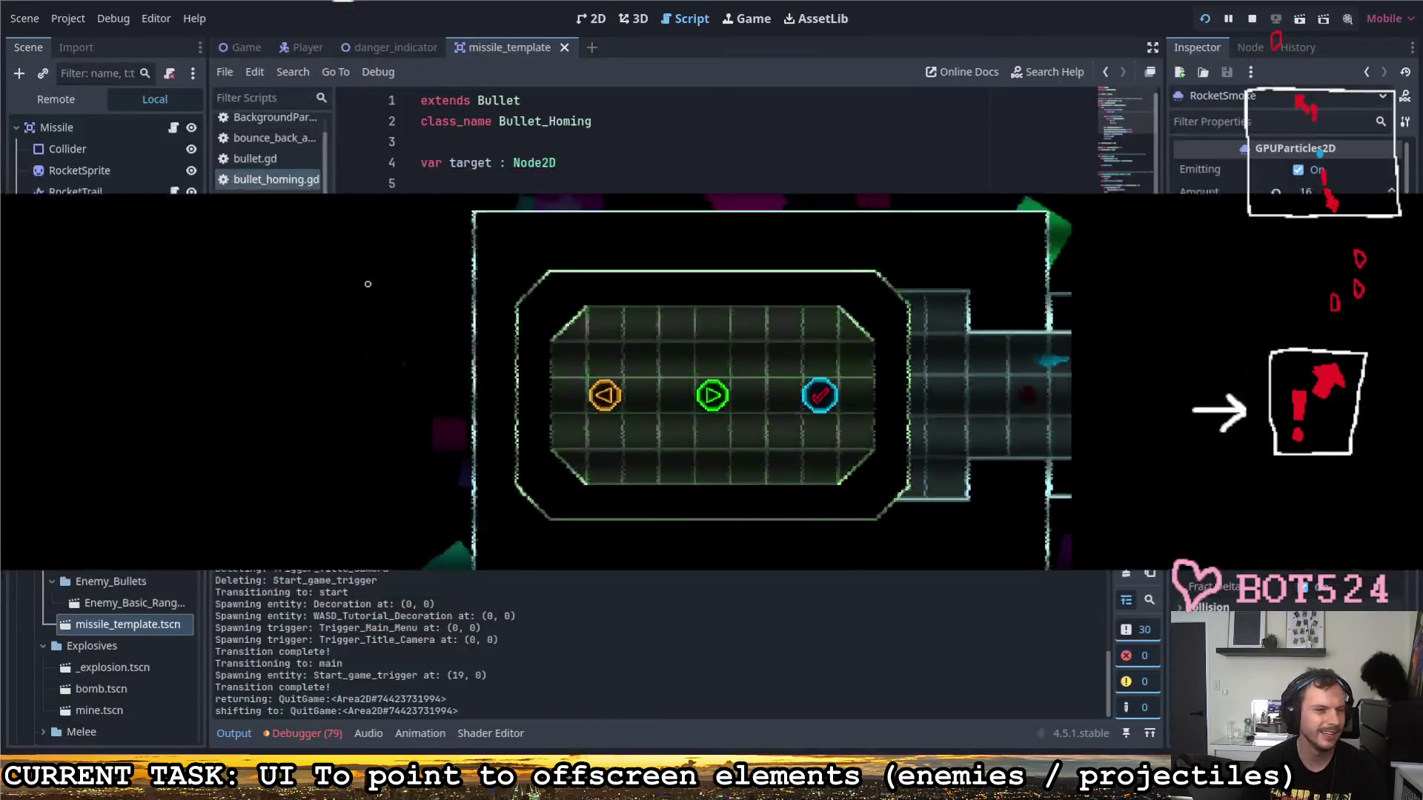
left_click(235, 46)
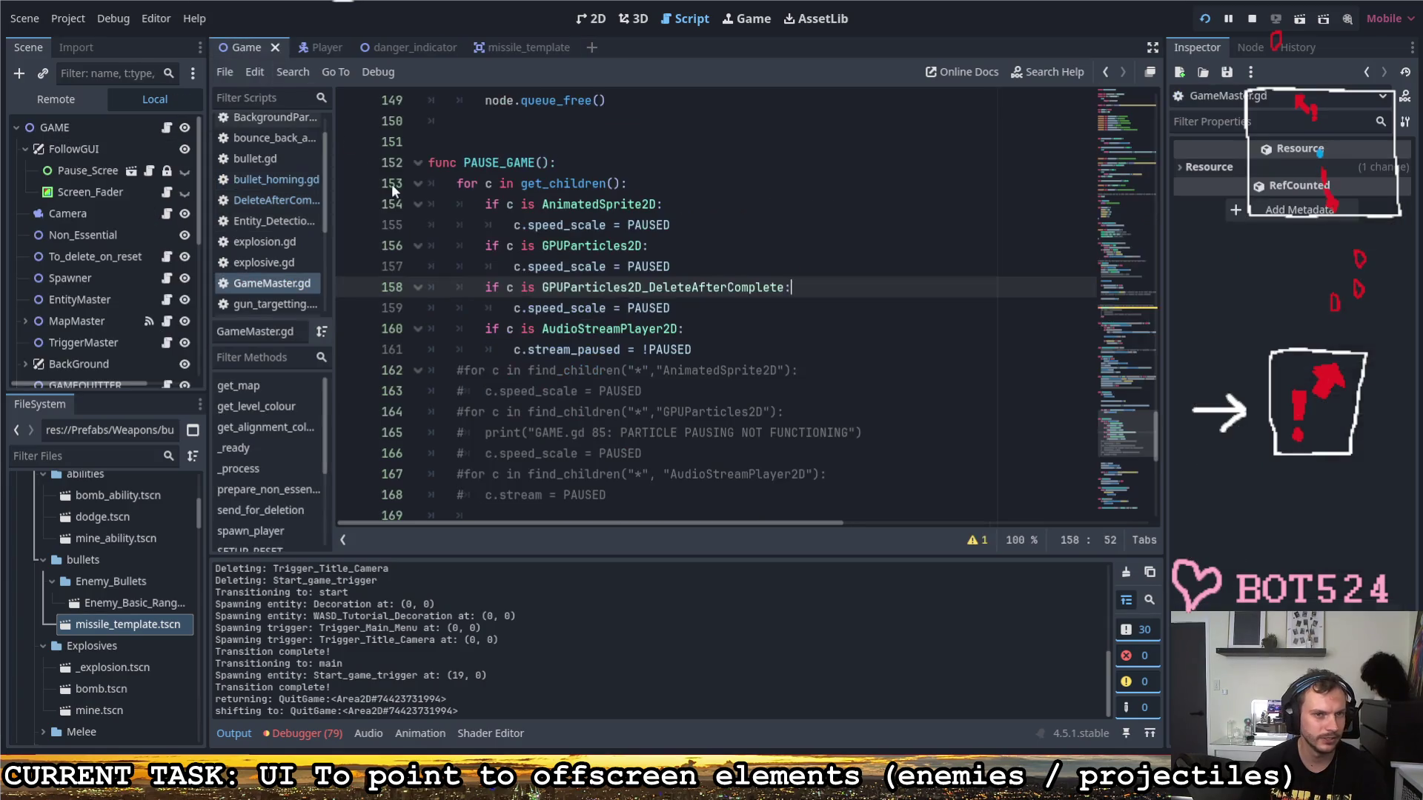
Wrap PAUSED in float() on lines 157 and 159
left_click(629, 308)
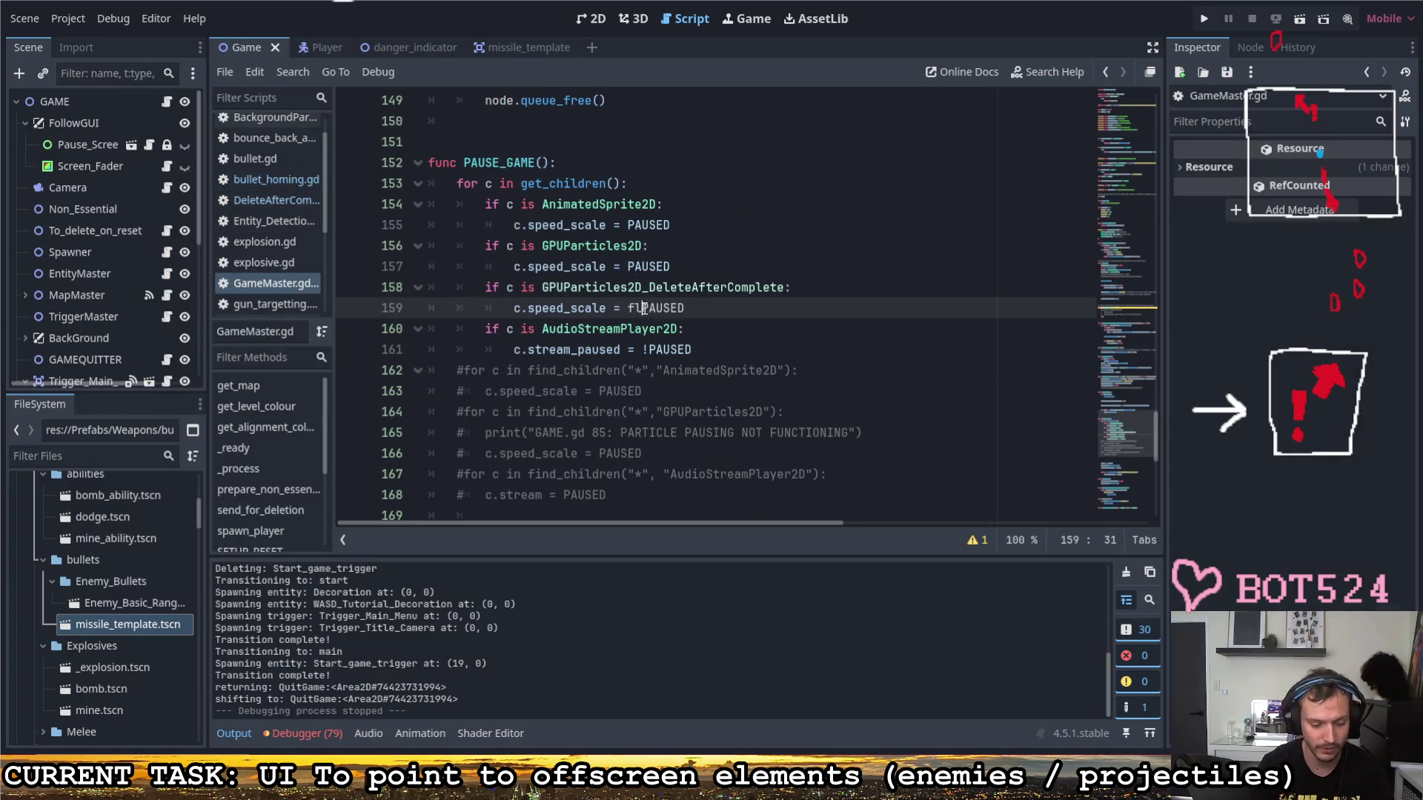
key("Right")
key("Right")
key("Right")
key("Right")
key("Right")
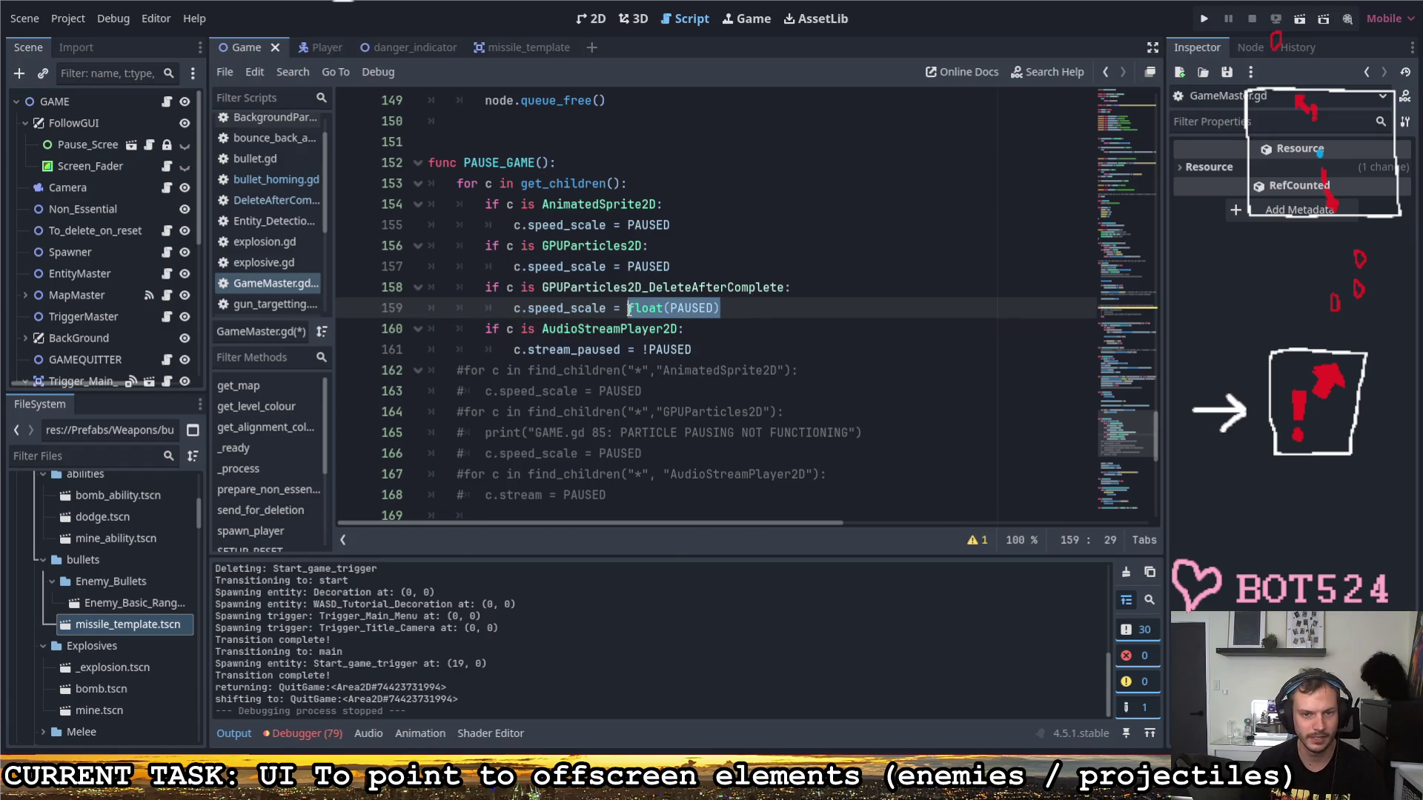
double_click(646, 266)
type("float(PAUSED)")
Comment out the DeleteAfterComplete speed_scale line with # and run the game again
left_click(486, 286)
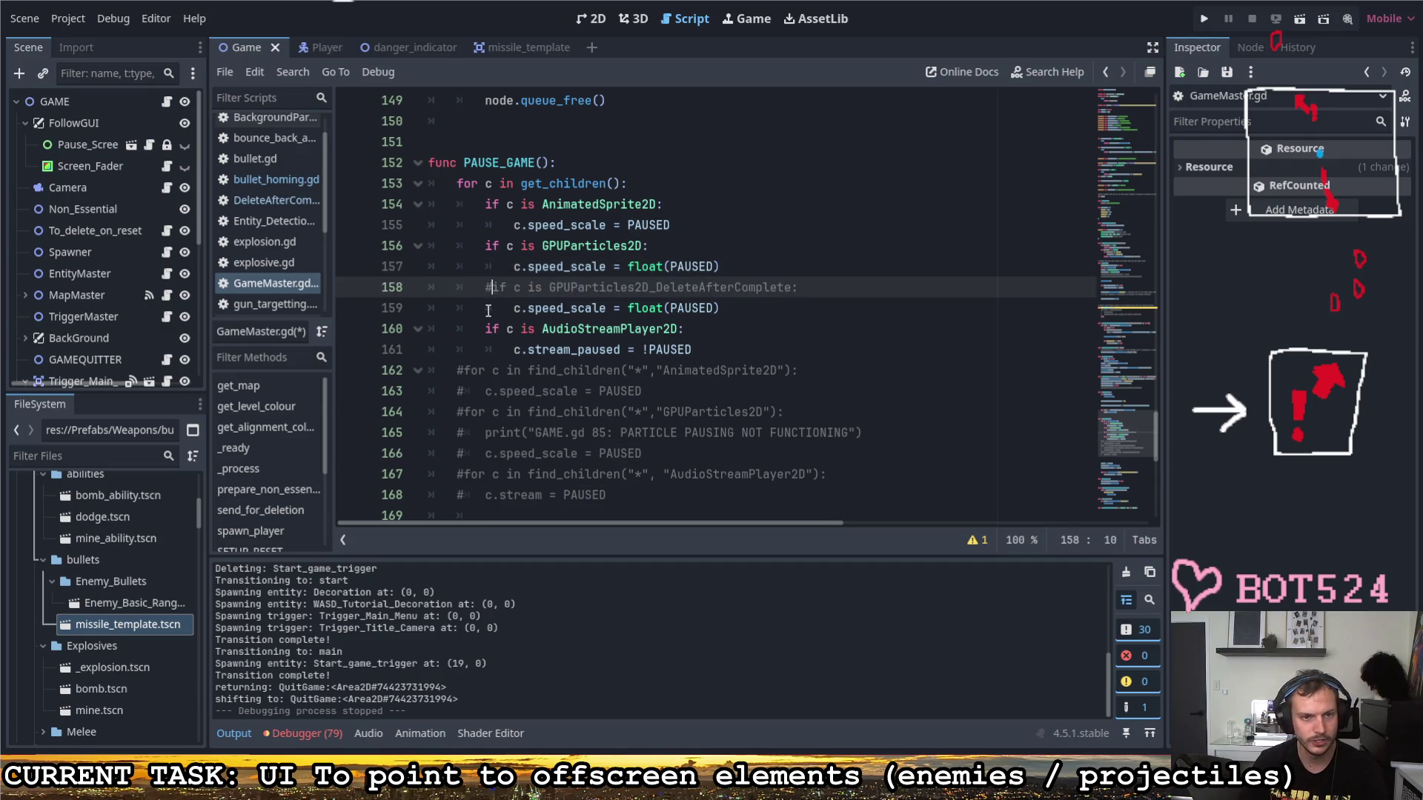
left_click(488, 307)
type("#")
key("F5")
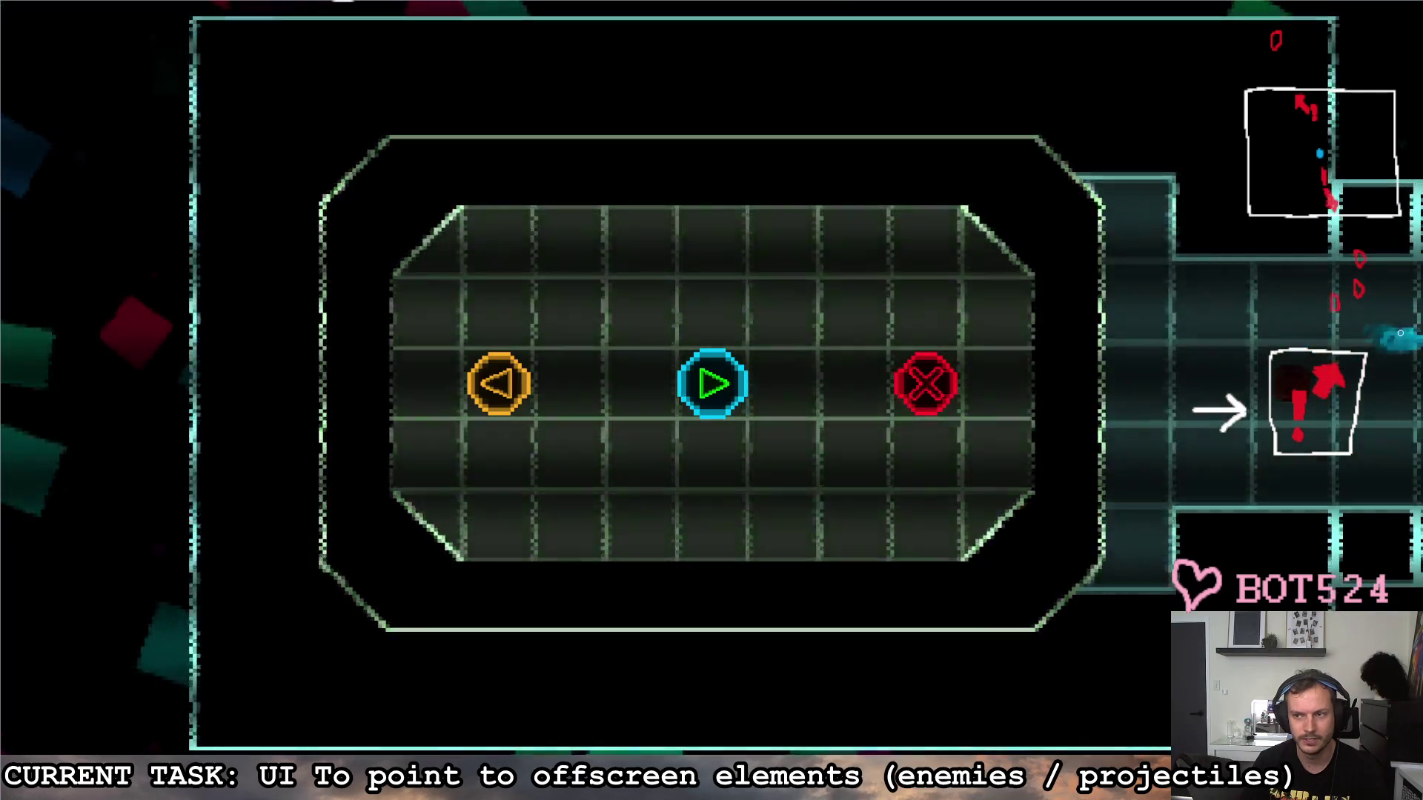
Quit the game and uncomment the GPUParticles2D_DeleteAfterComplete check
key("d")
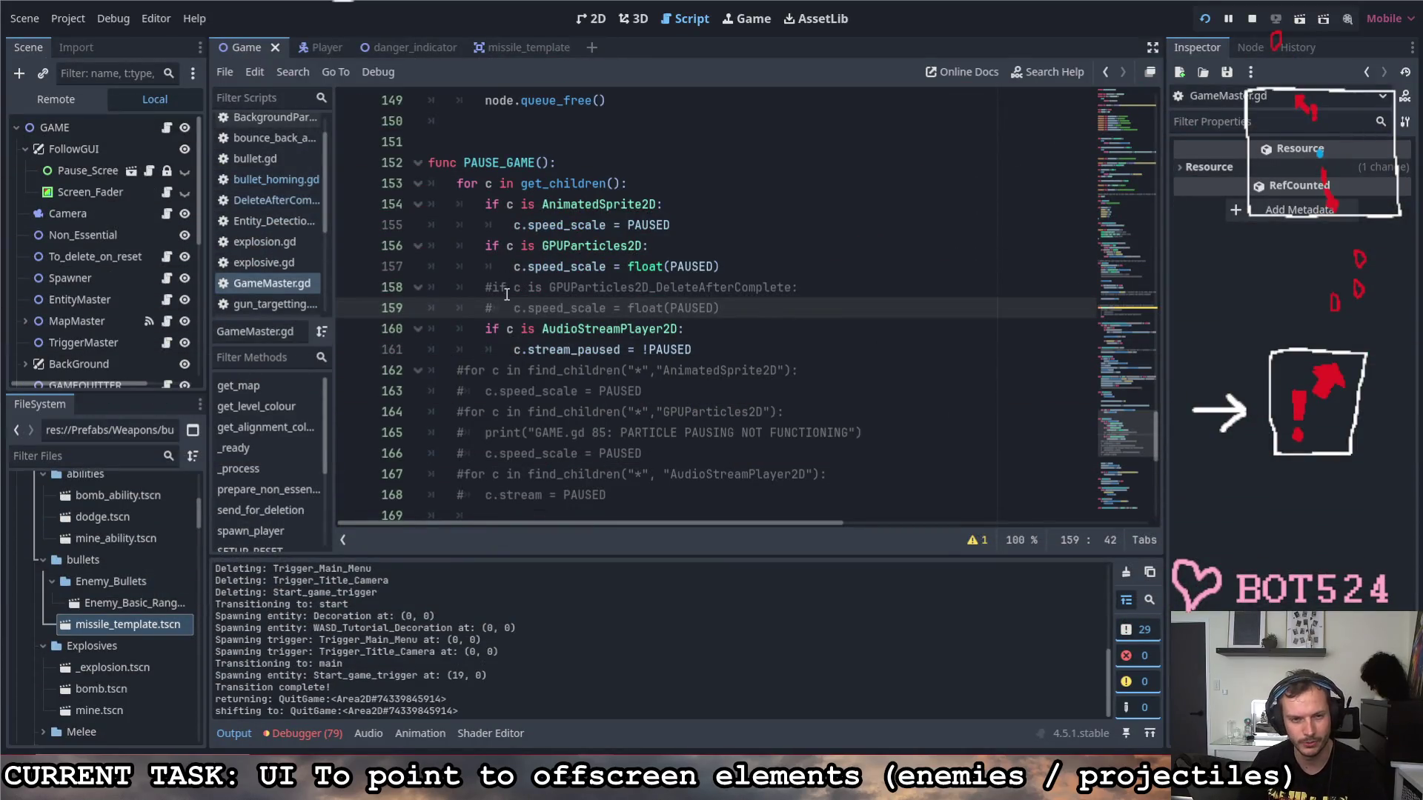
left_click(492, 289)
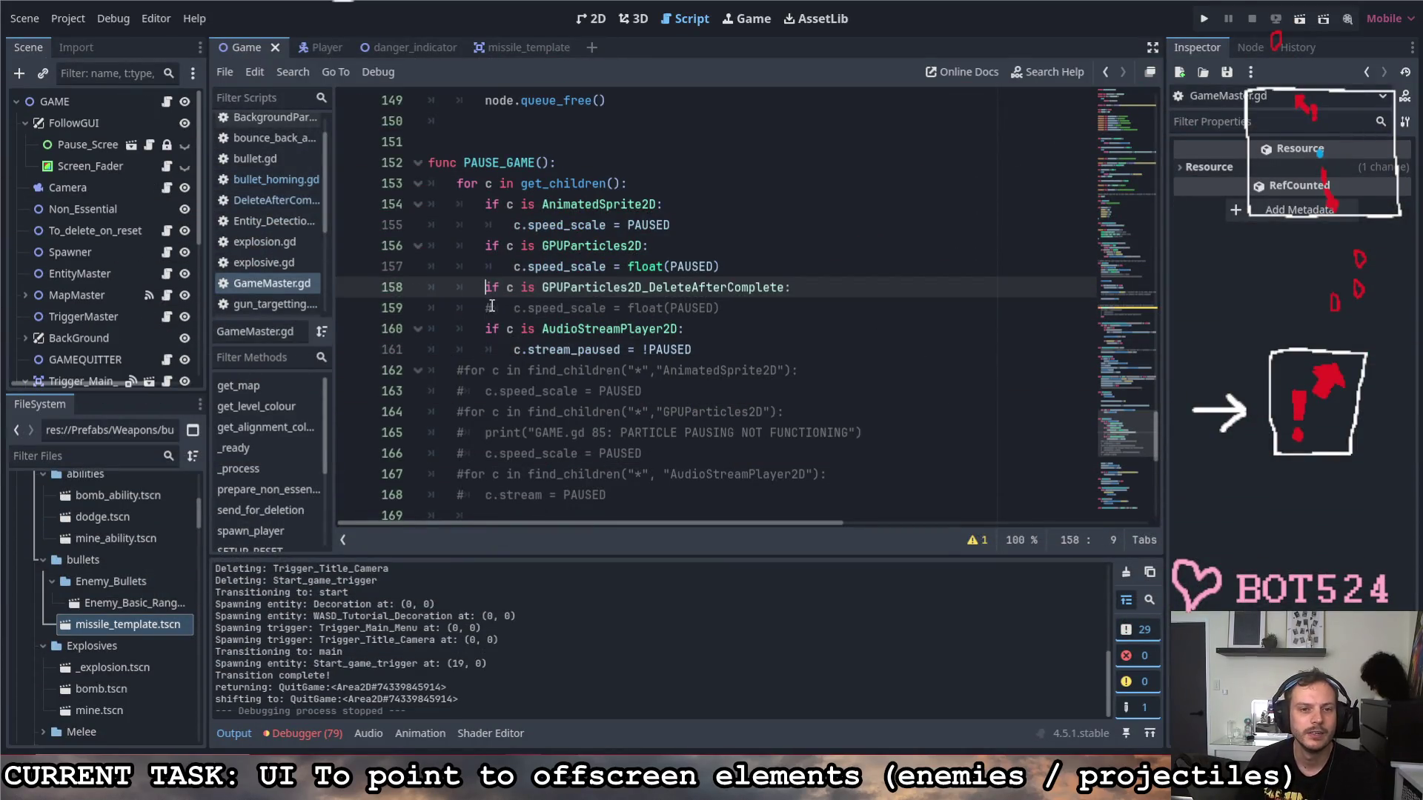
left_click(491, 306)
key("ctrl+k")
Save and run the game, pause it with Esc, then close it
key("F5")
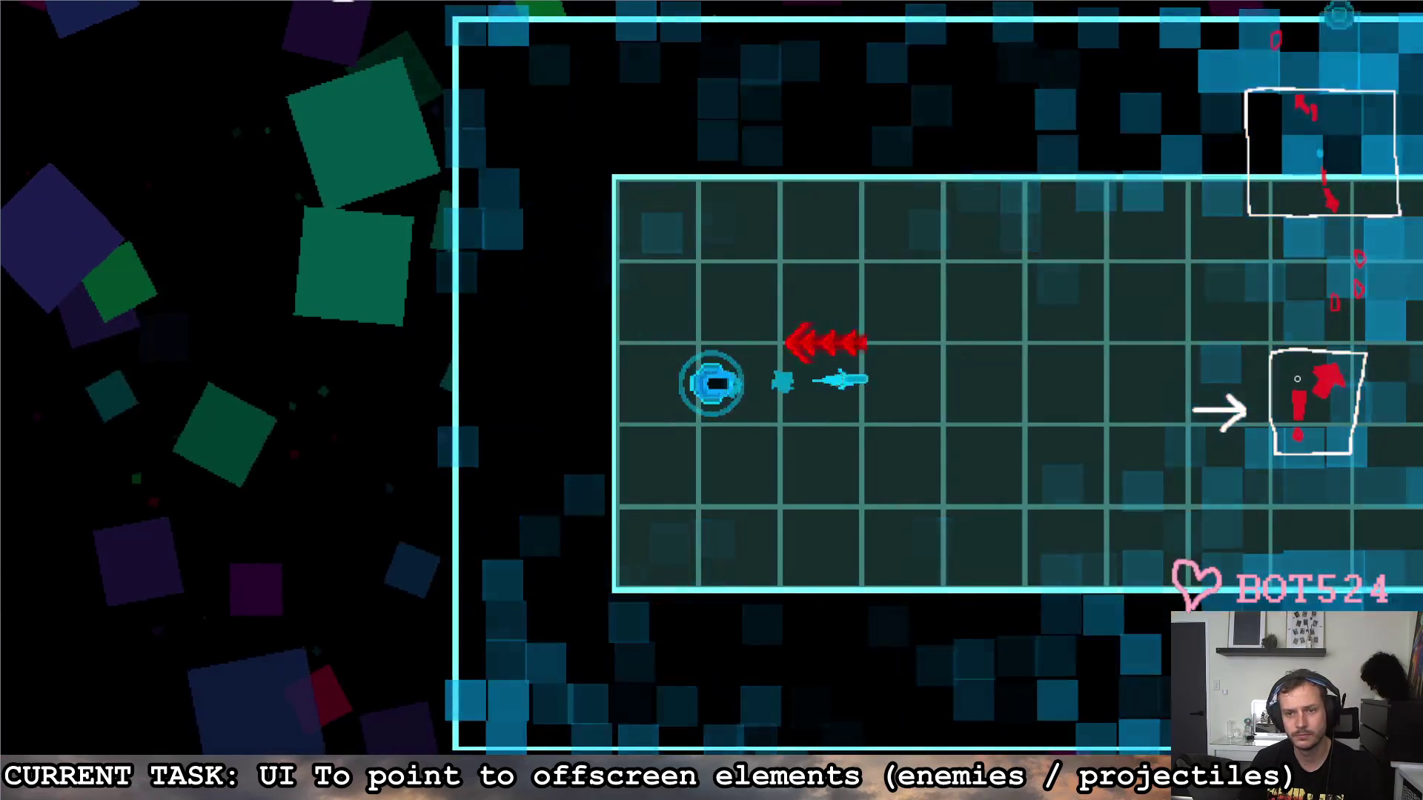
key("Escape")
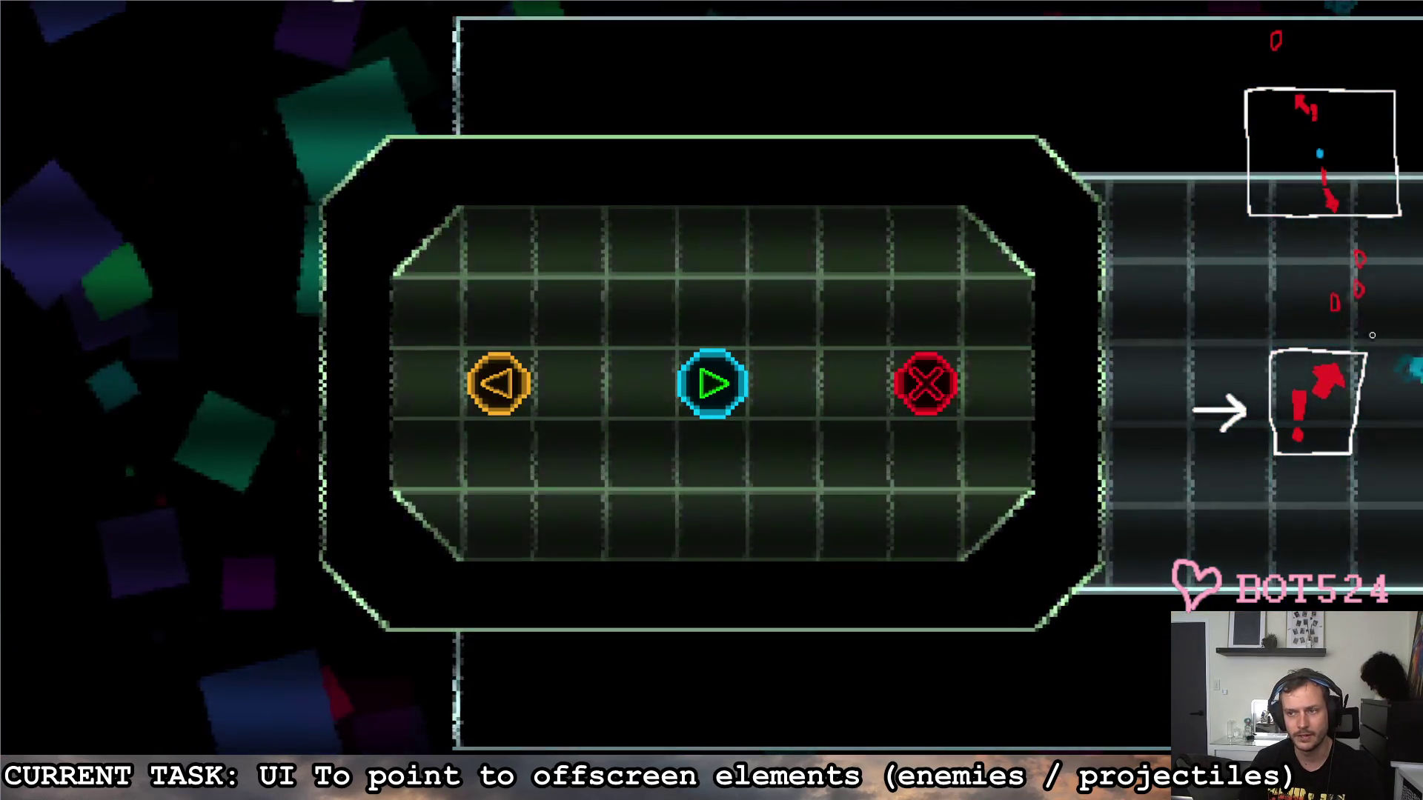
key("F8")
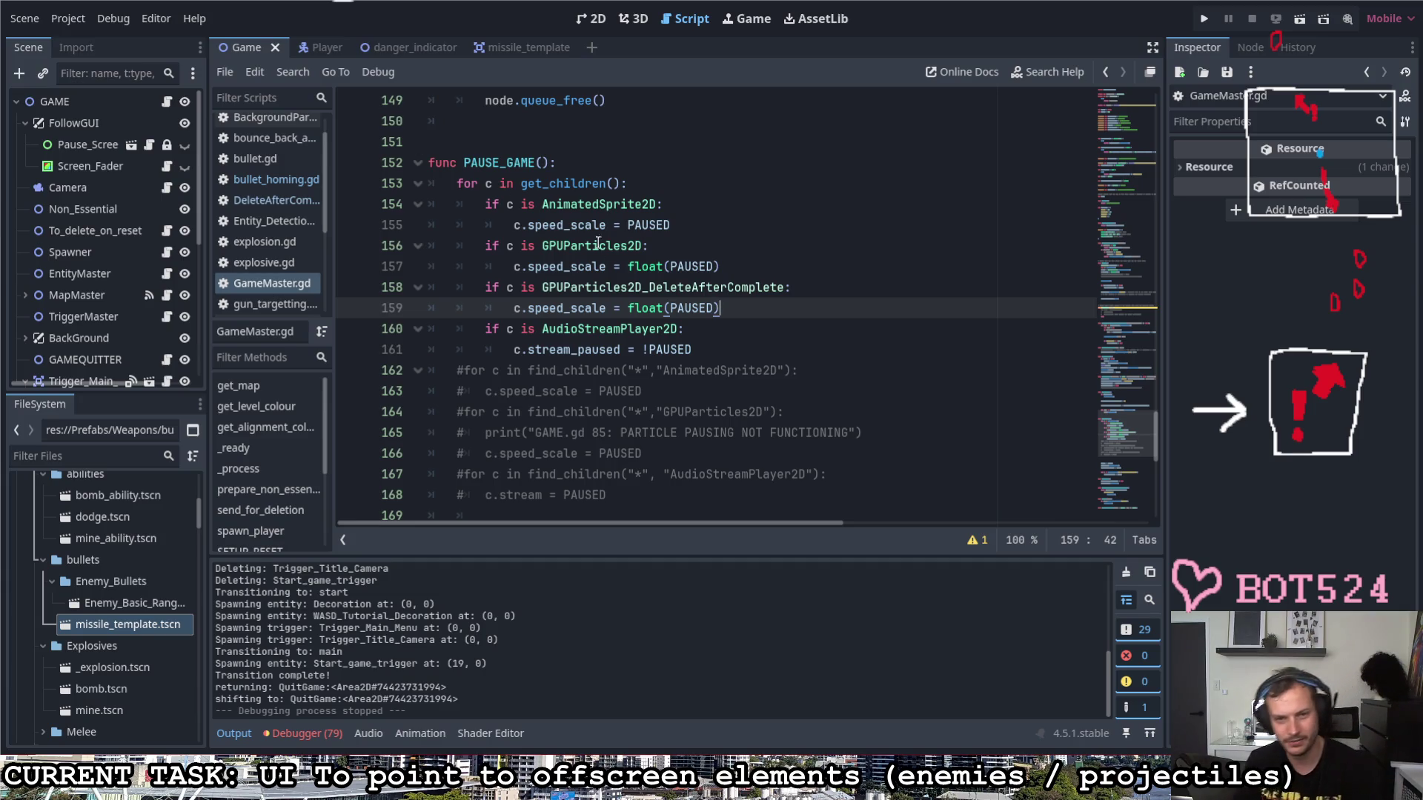
Remove the float( wrapper from PAUSED on lines 157 and 159
left_click_drag(672, 268, 631, 269)
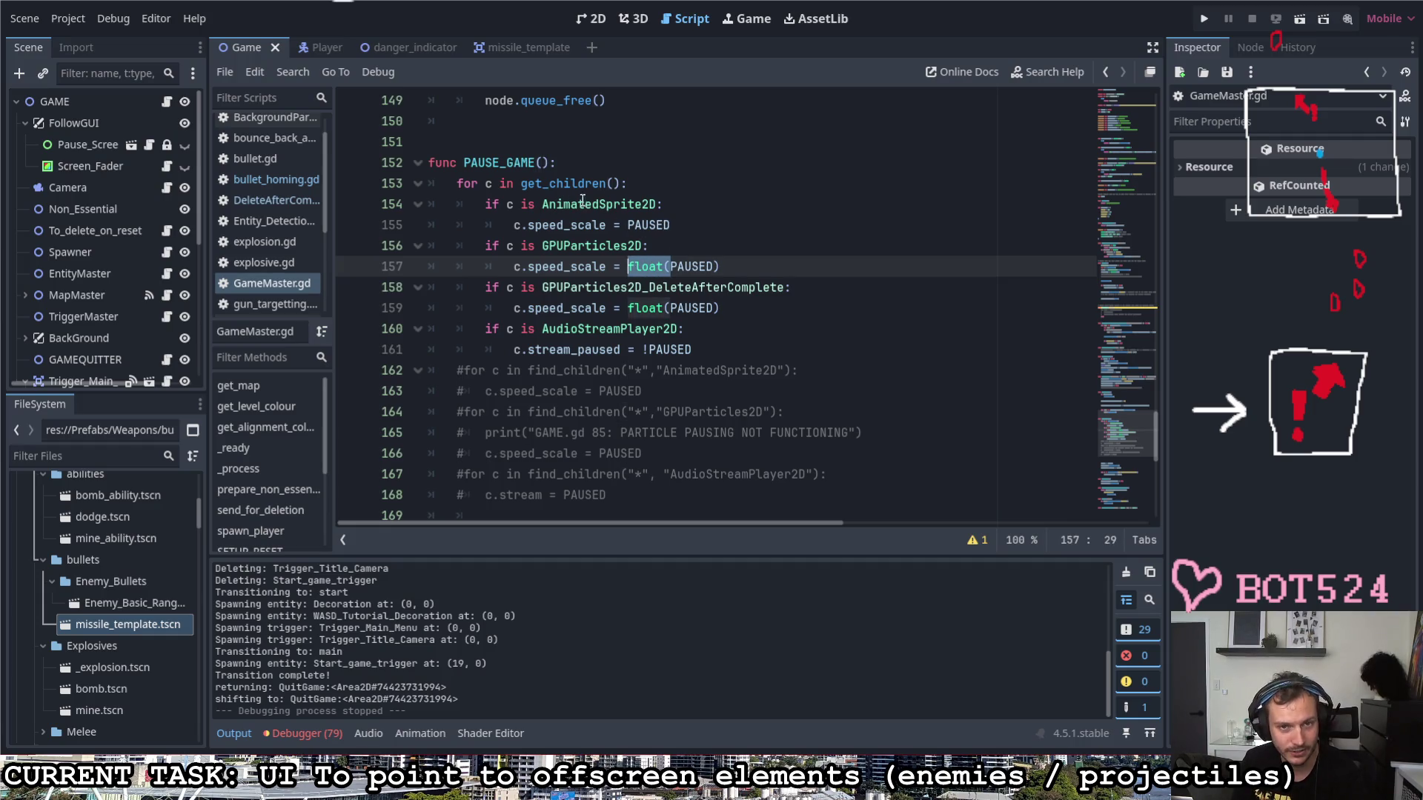
key("BackSpace")
mouse_move(672, 307)
left_mouse_down()
mouse_move(475, 276)
mouse_move(415, 290)
left_mouse_up()
key("BackSpace")
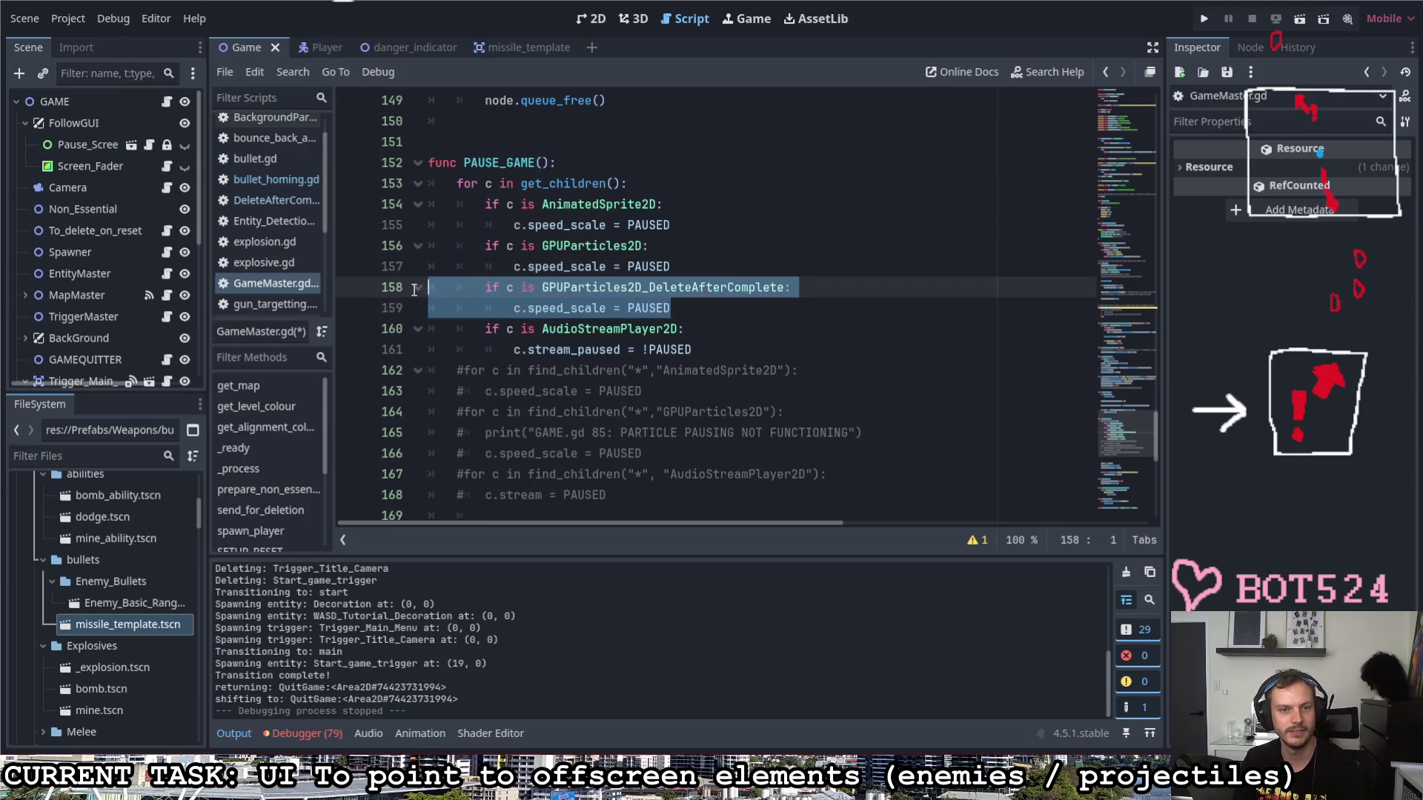
Comment out lines 158 and 159, the DeleteAfterComplete check, with #
left_click(487, 292)
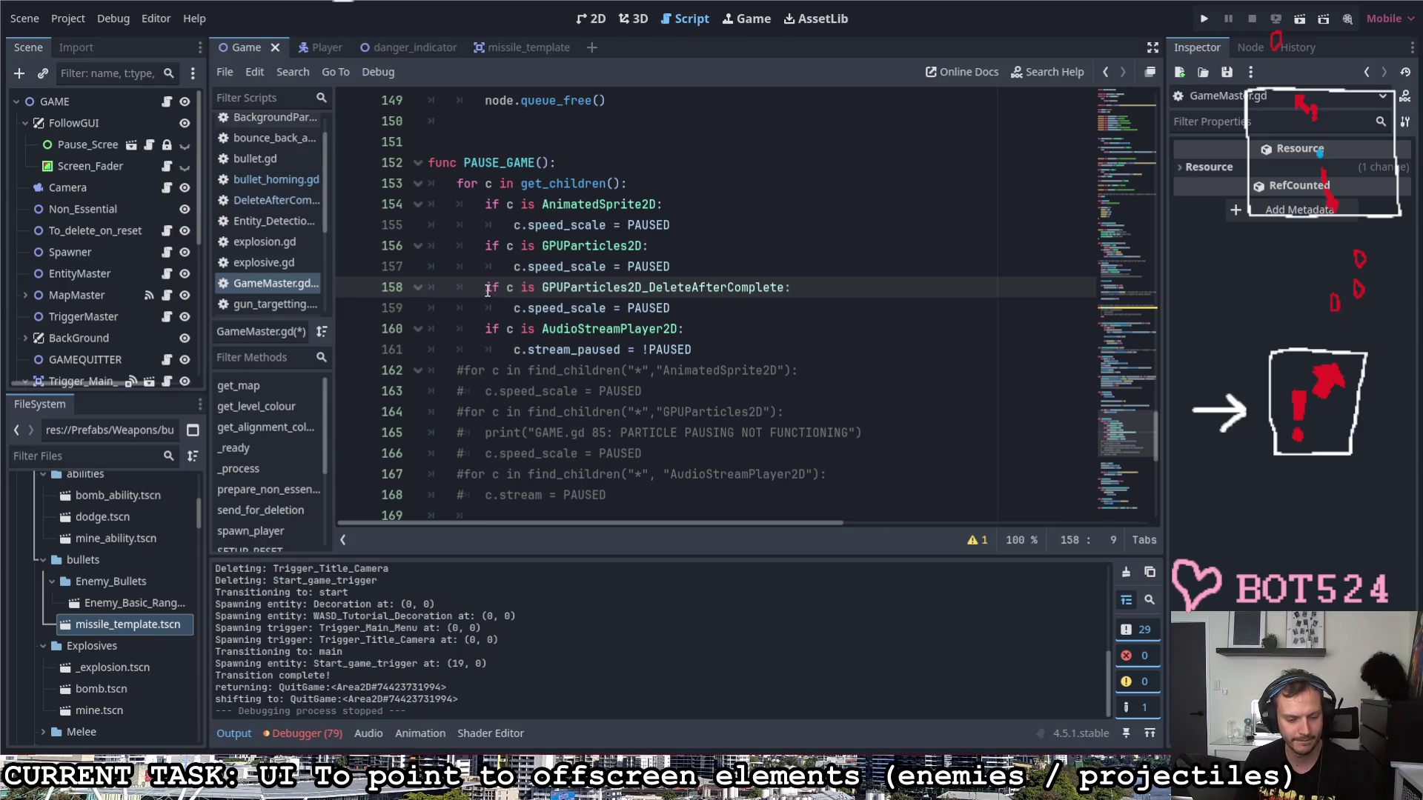
type("#")
left_click(490, 313)
type("#")
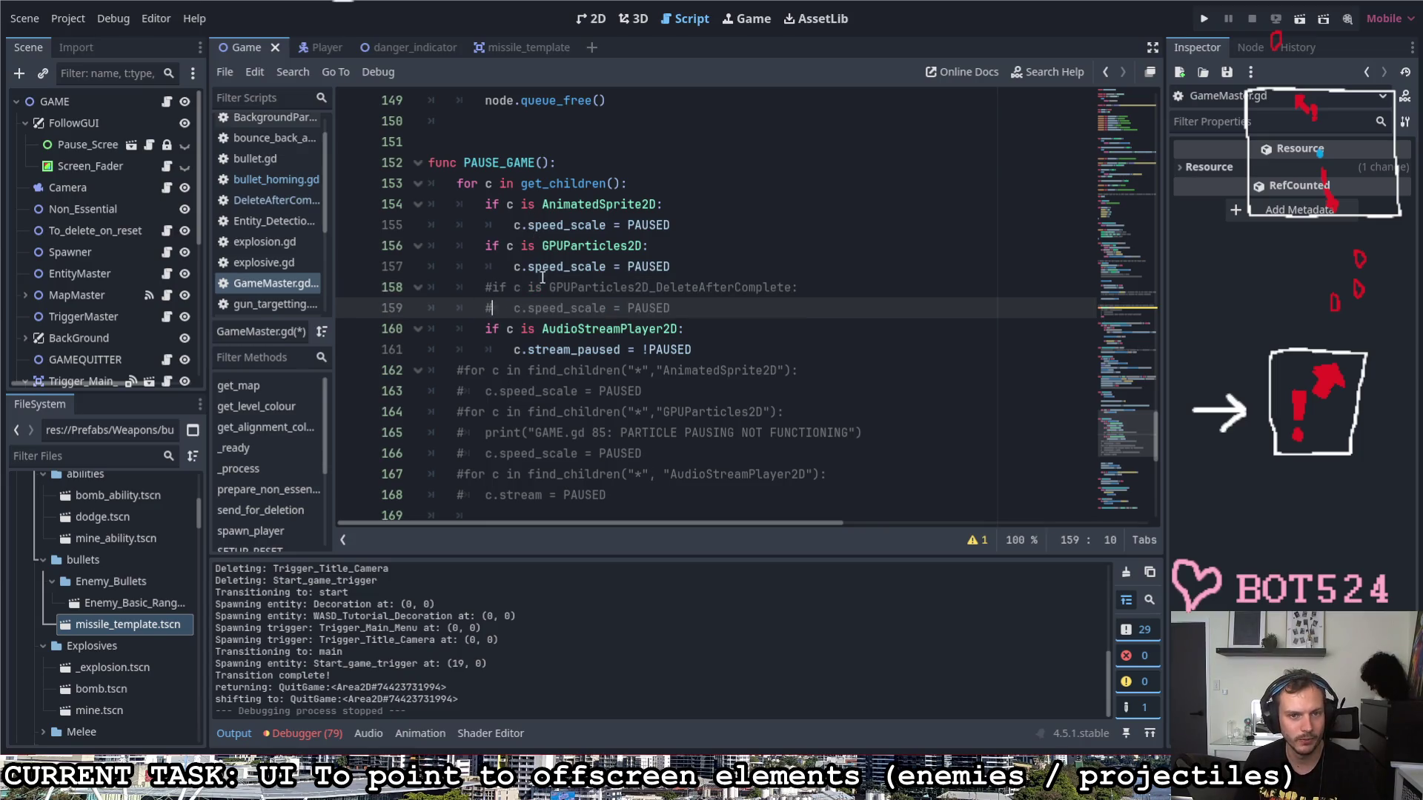
Review the old AnimatedSprite2D, GPUParticles2D and AudioStreamPlayer2D find_children loops by highlighting them
left_click_drag(528, 370, 791, 370)
left_click_drag(529, 411, 779, 412)
left_click_drag(528, 474, 824, 472)
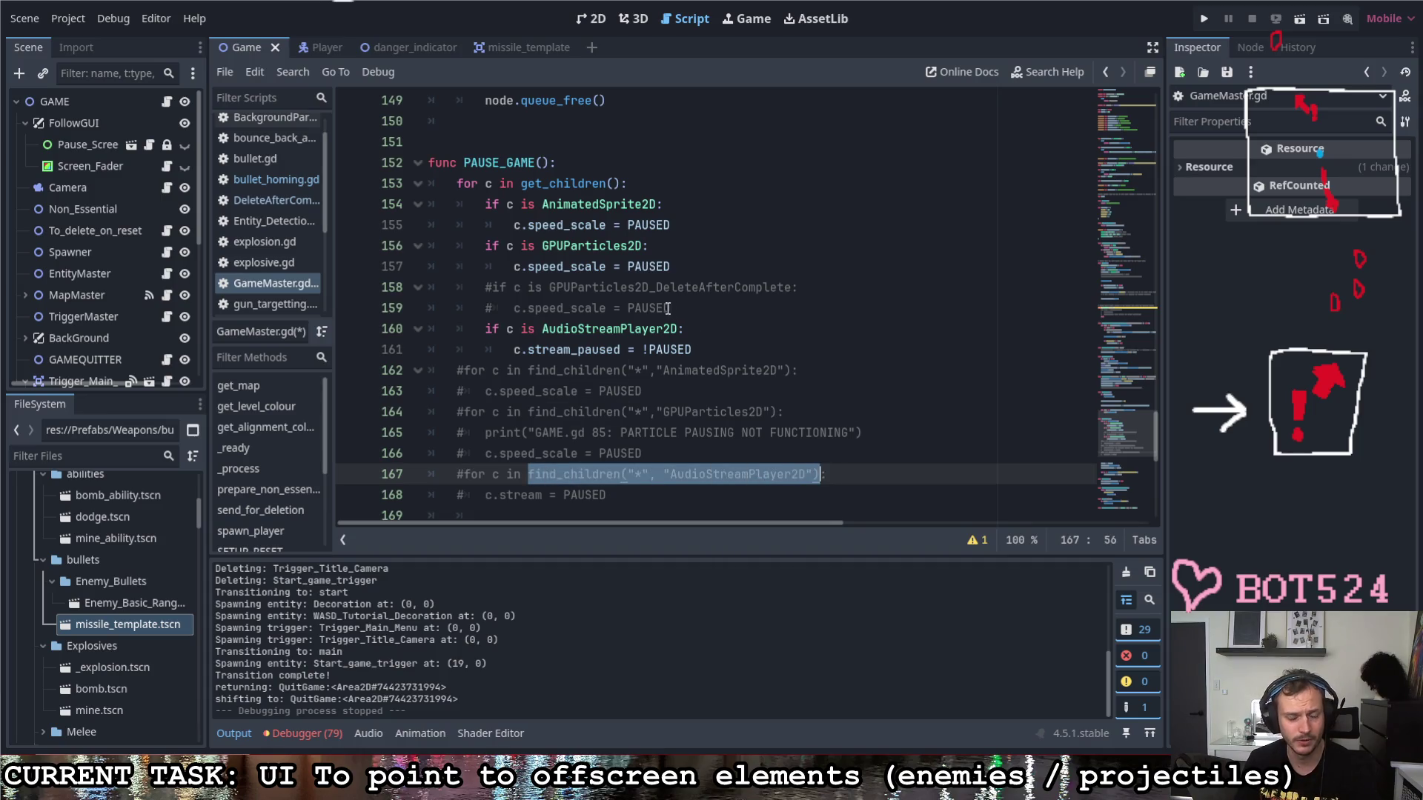
left_click_drag(683, 349, 440, 329)
left_click_drag(487, 184, 622, 188)
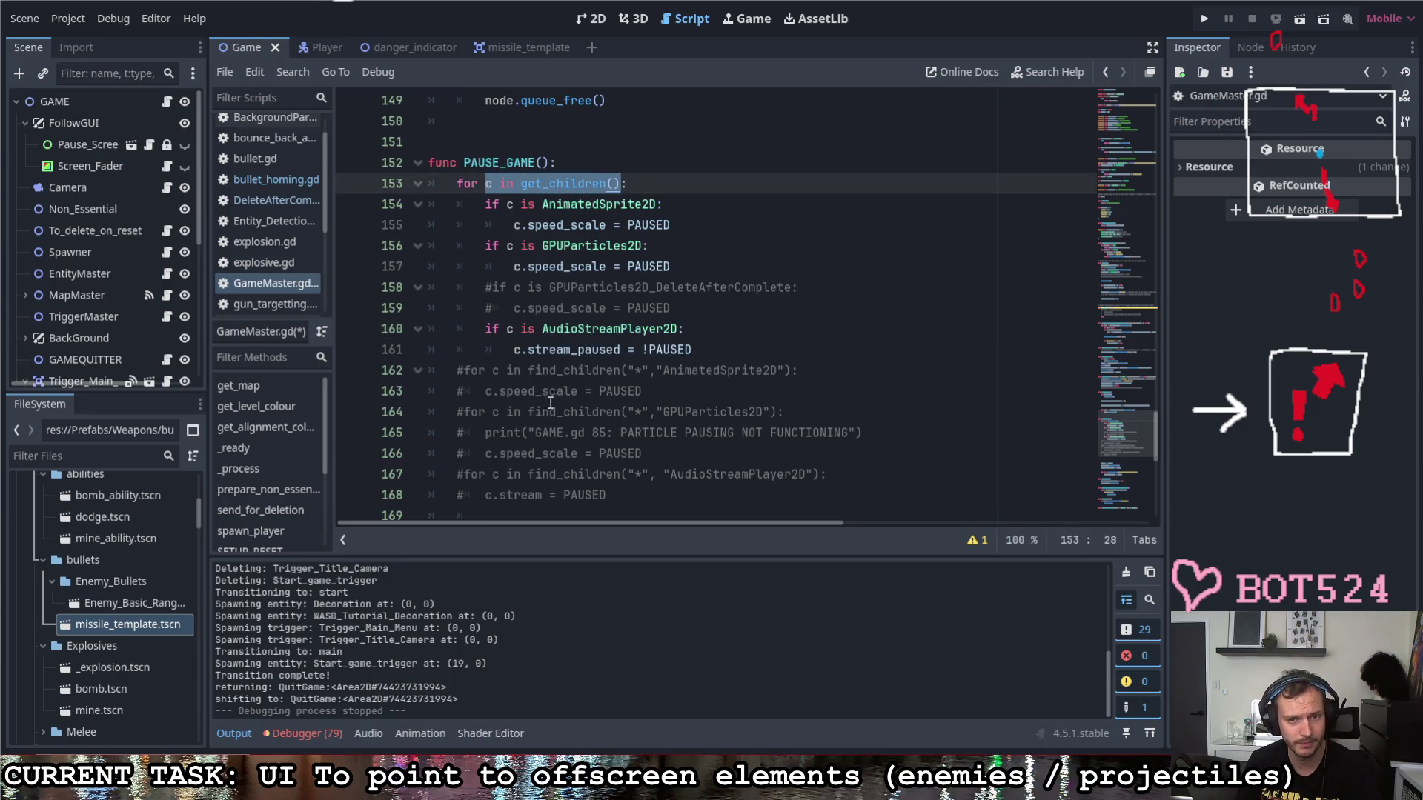
left_click(697, 350)
left_click_drag(543, 328, 678, 329)
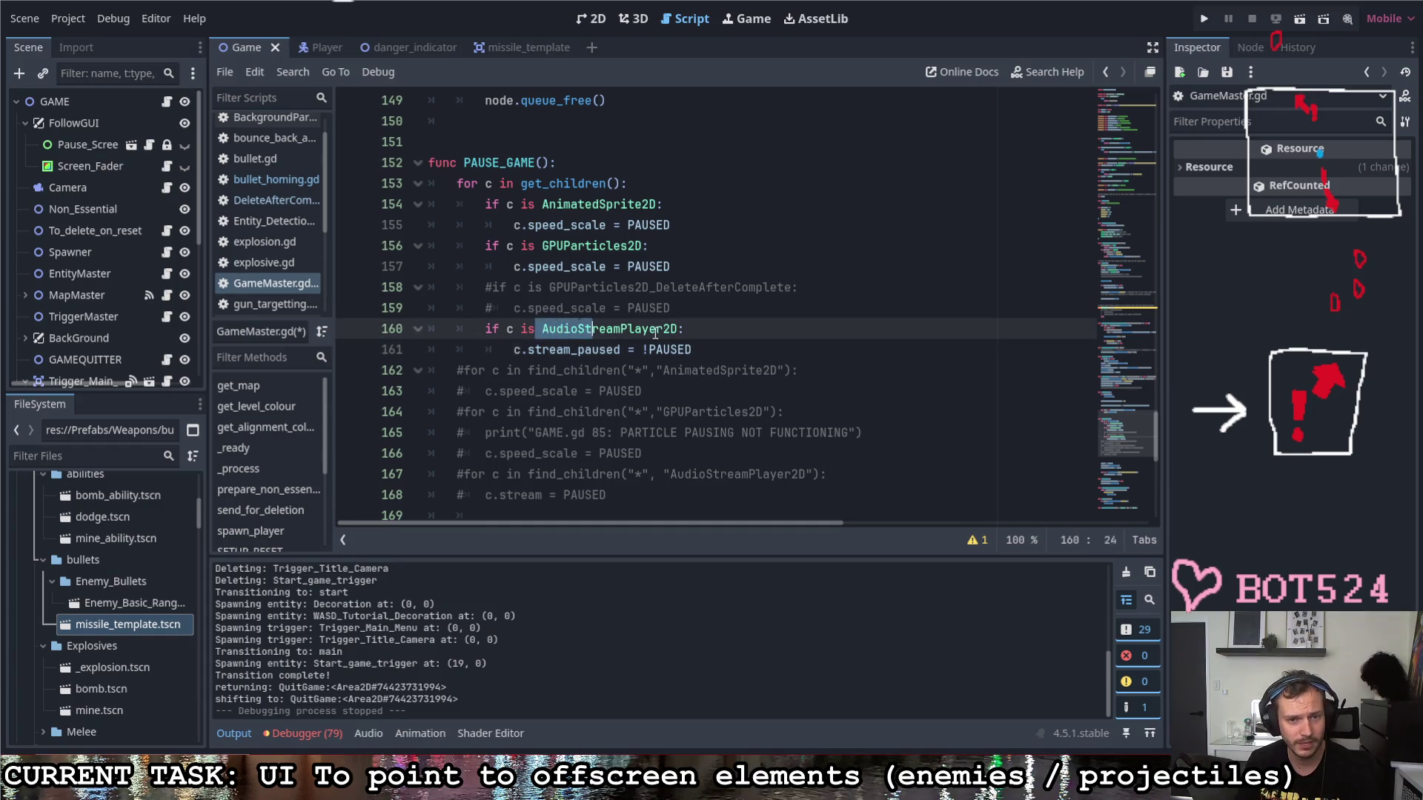
left_click(691, 330)
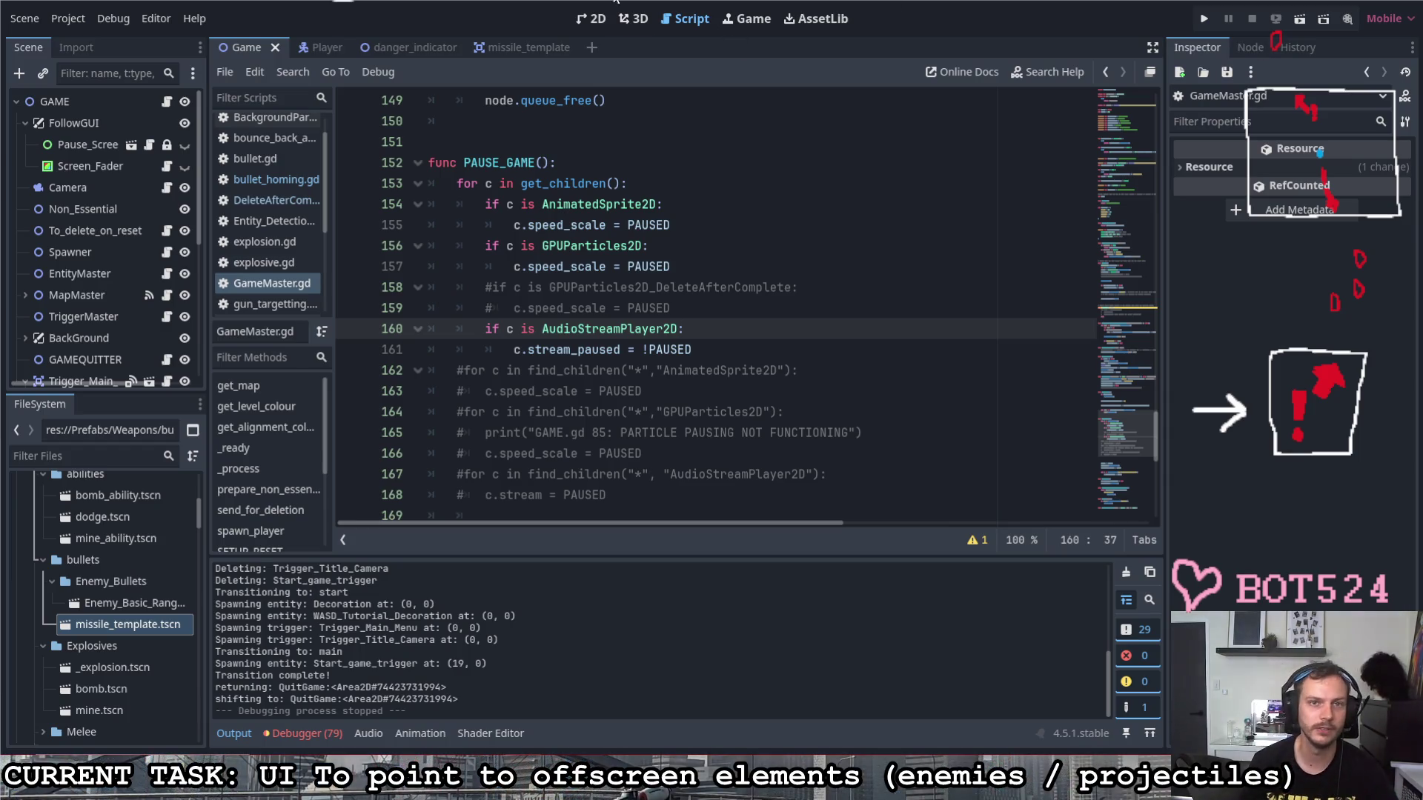
left_click(606, 23)
left_click(1200, 21)
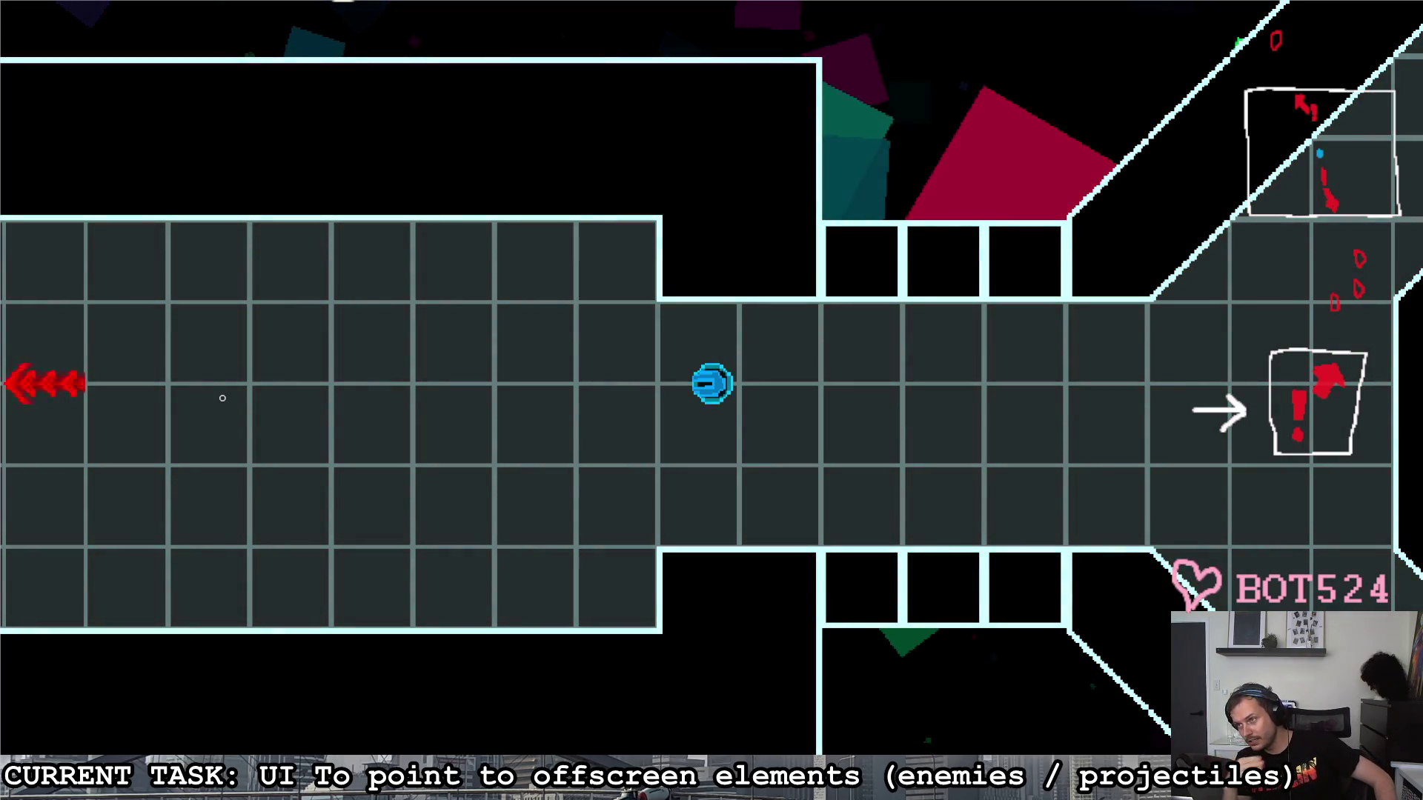
key("Escape")
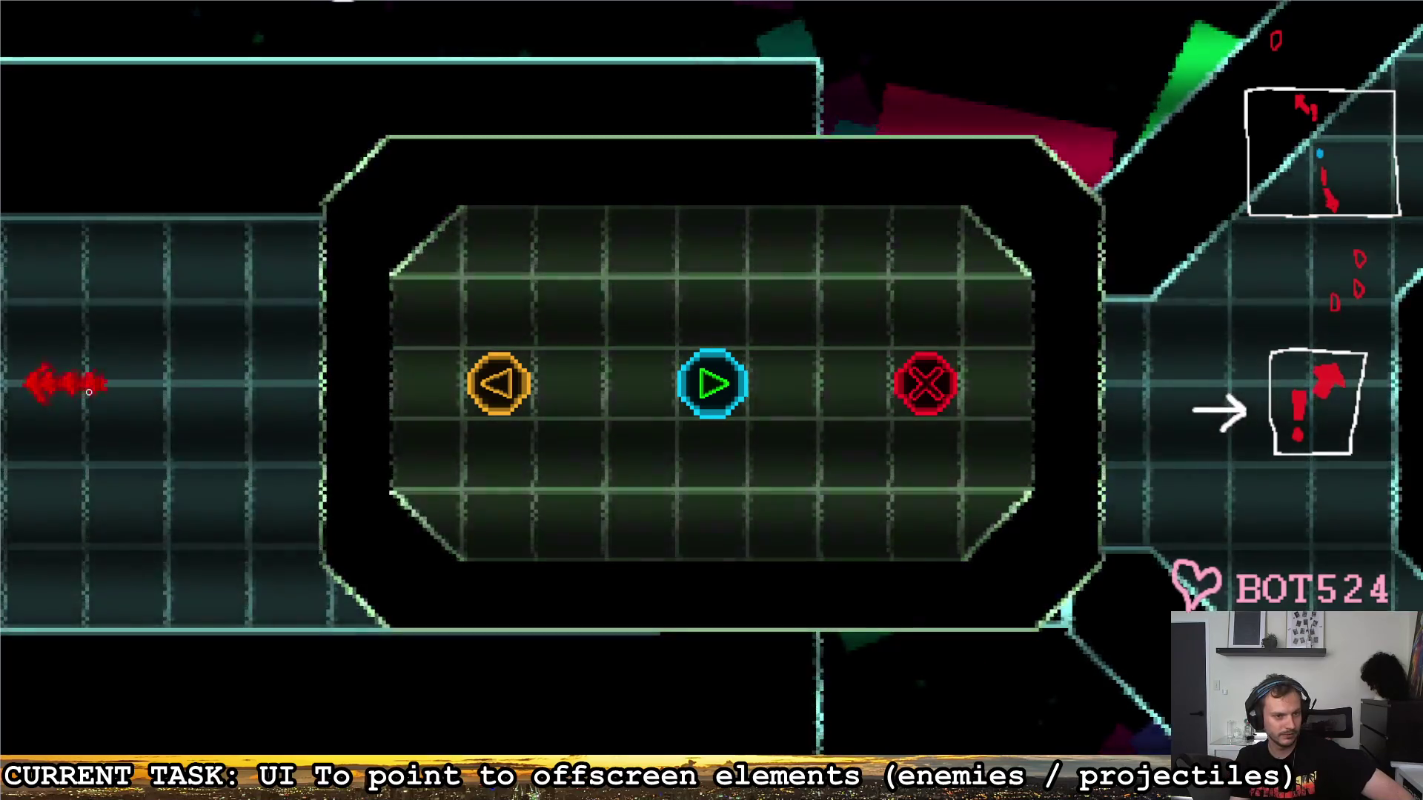
key("Escape")
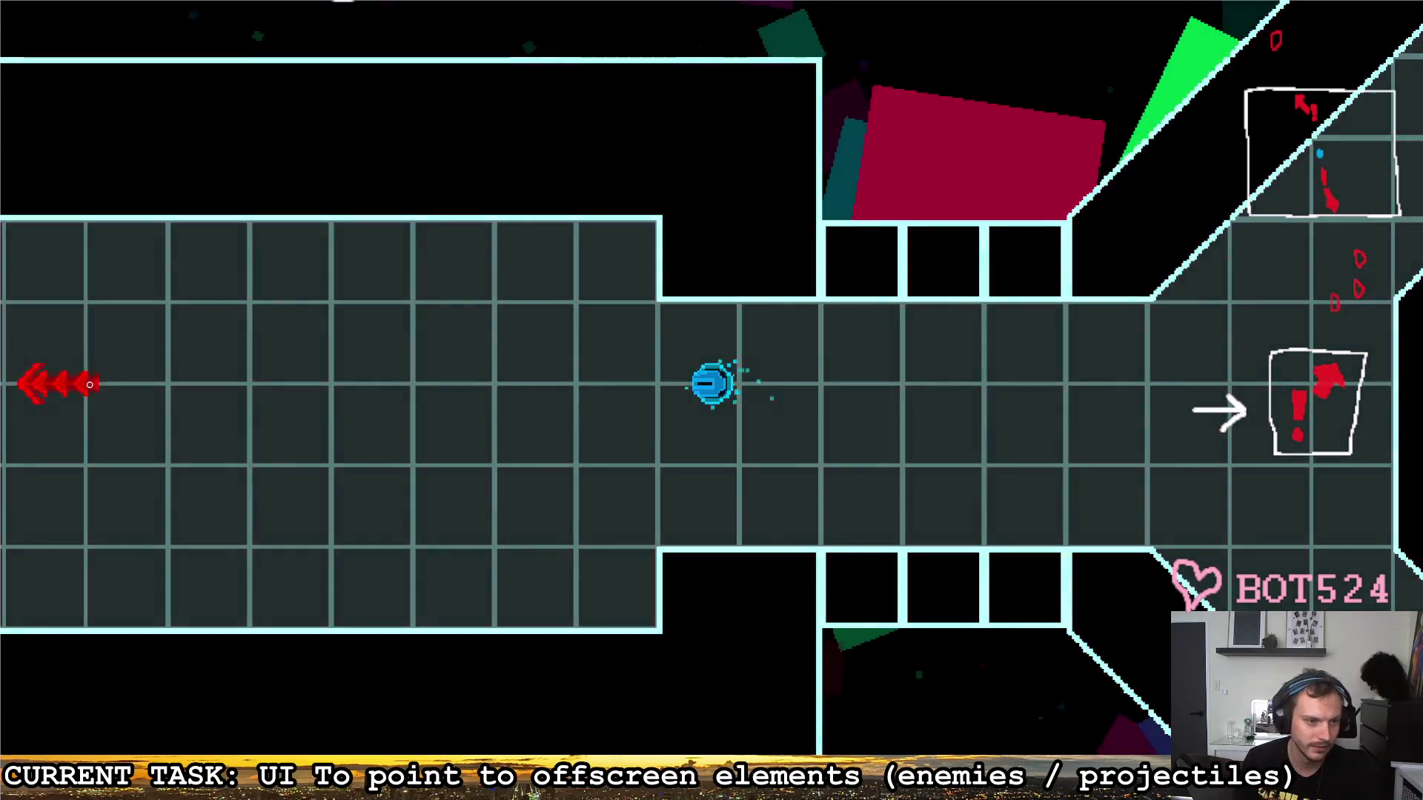
left_click(90, 384)
key("Escape")
left_click(591, 18)
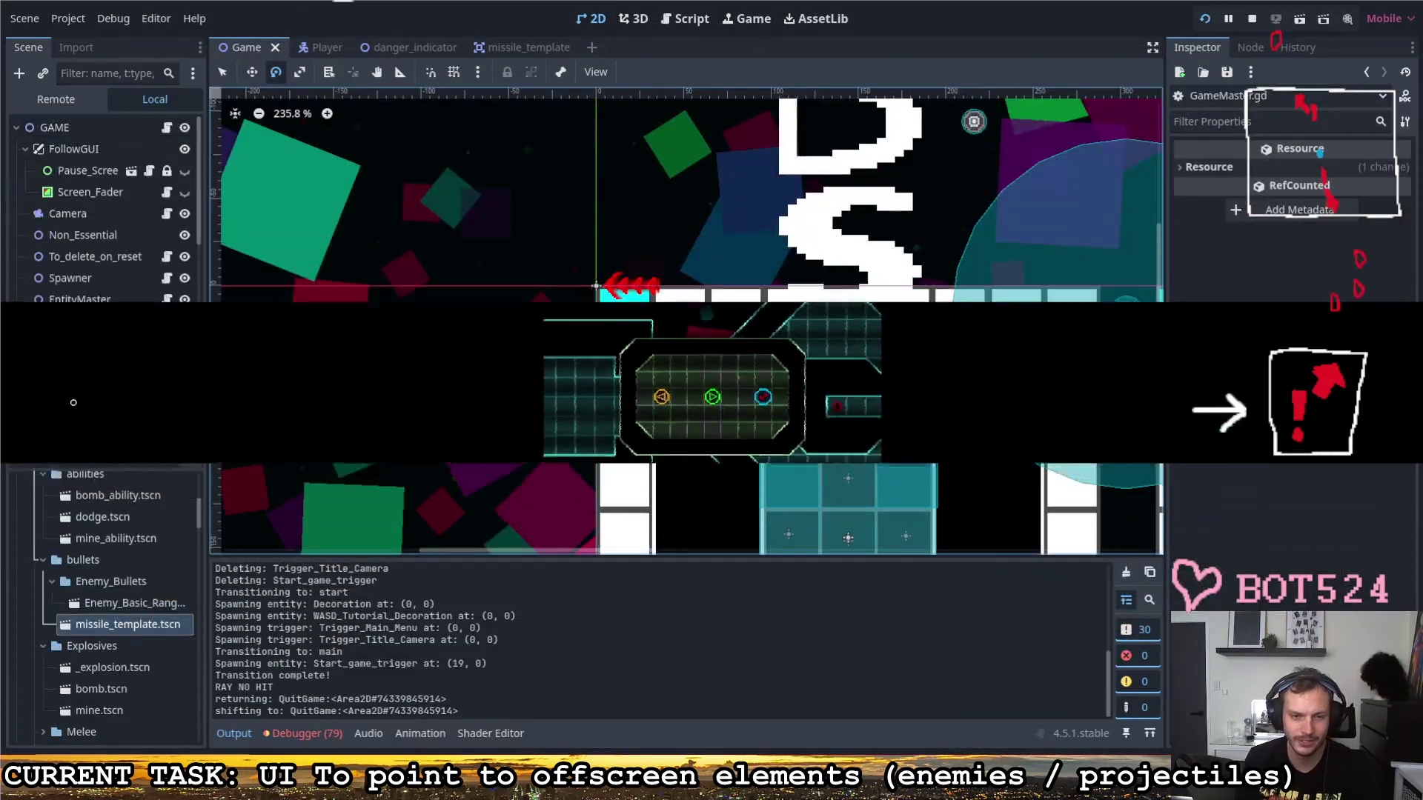
left_click(169, 130)
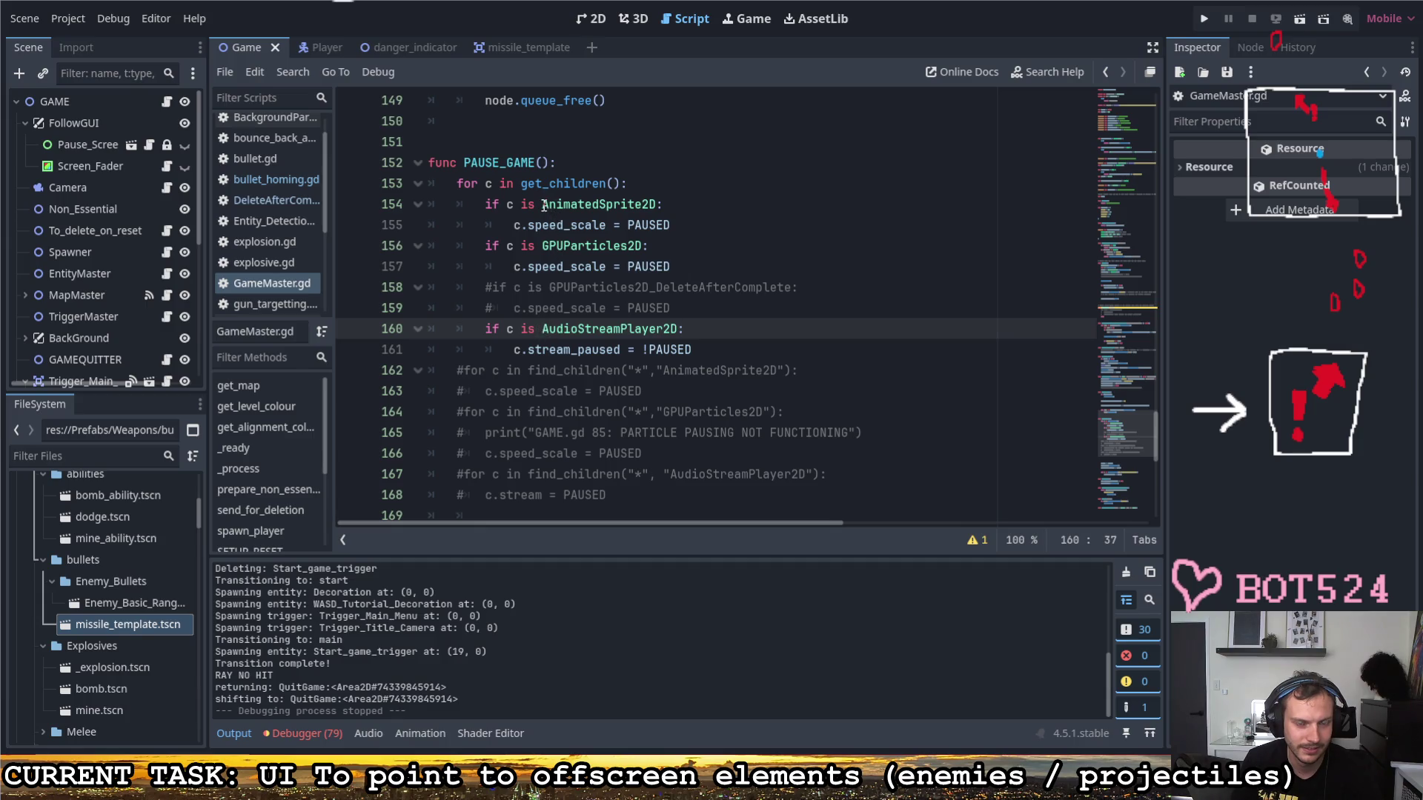
mouse_move(544, 206)
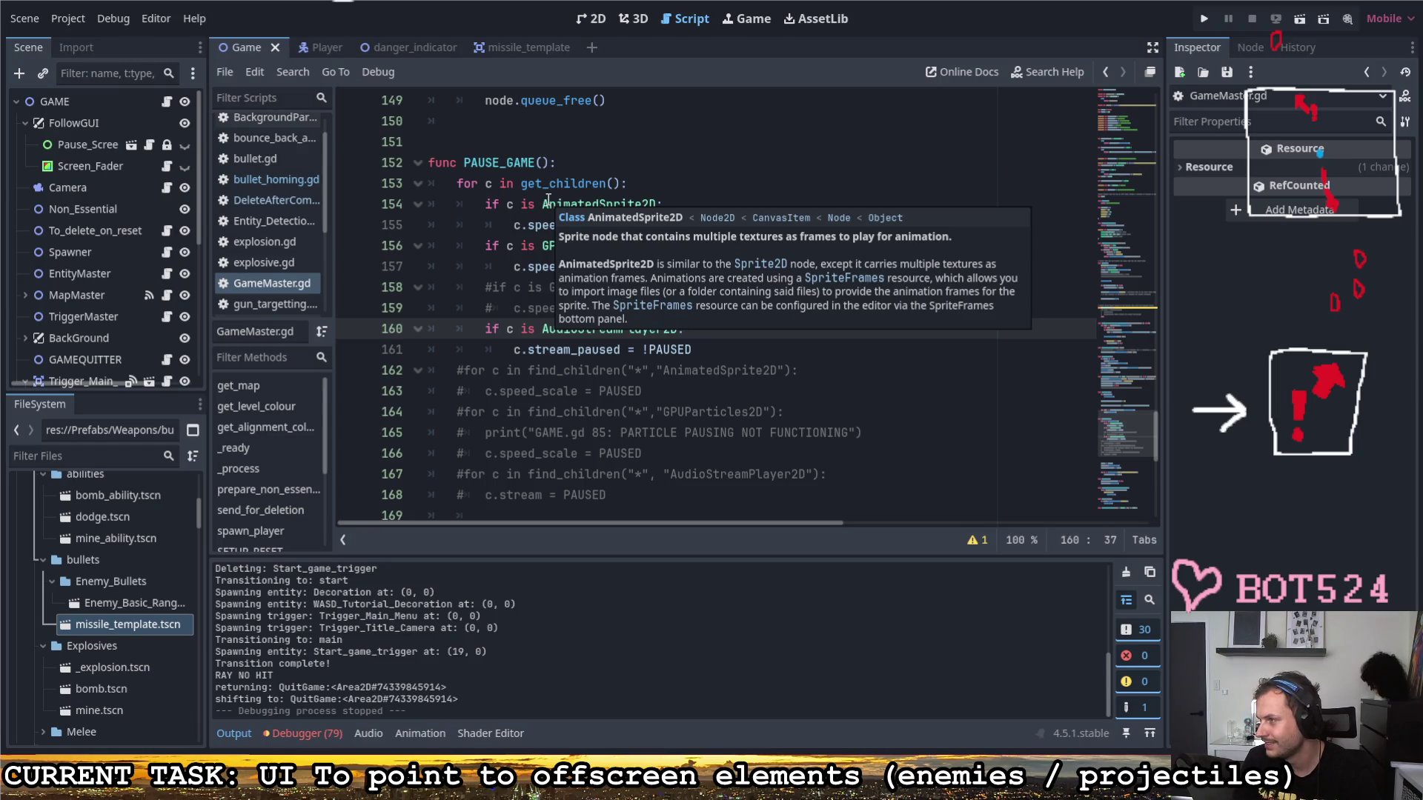
left_click(641, 349)
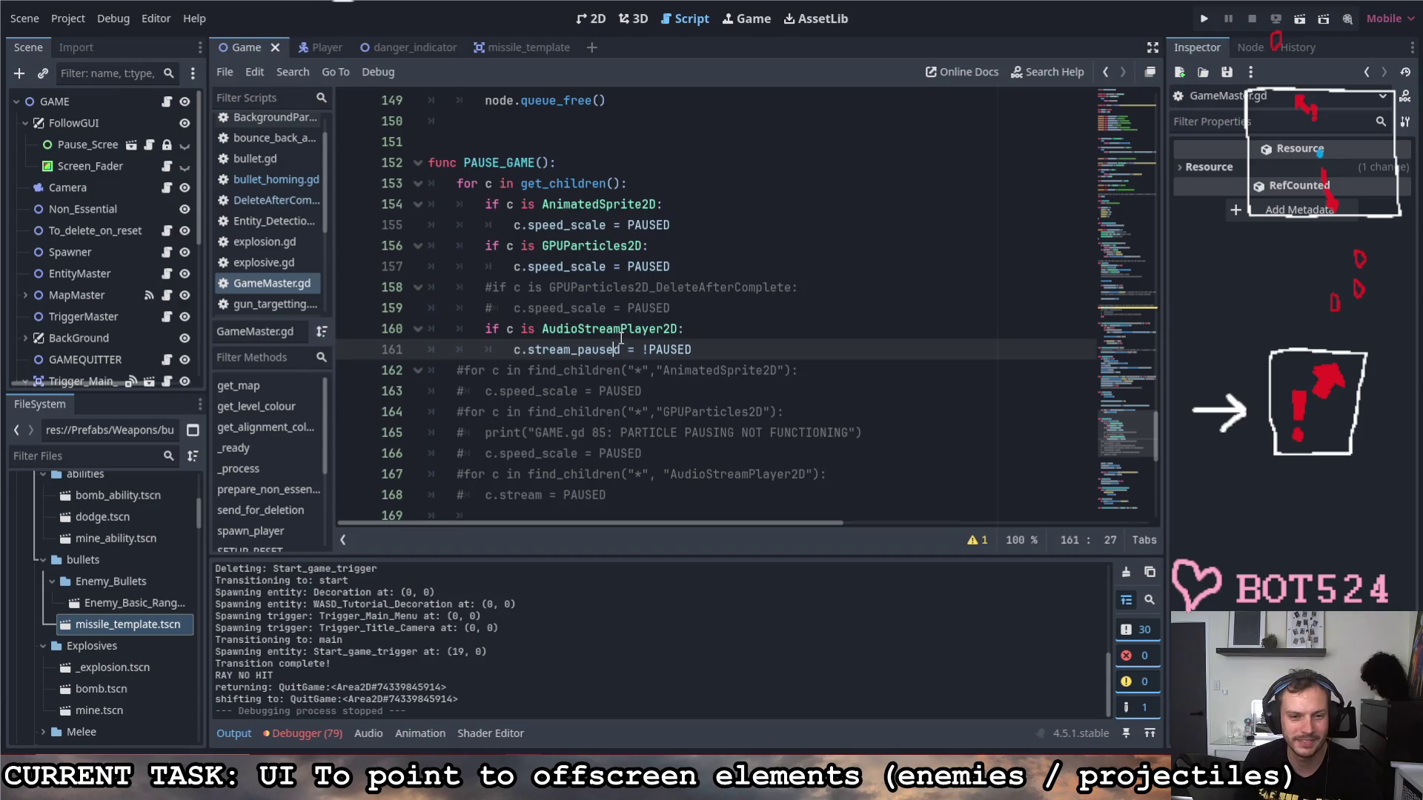
scroll(593, 330, "down", 4)
scroll(585, 326, "up", 4)
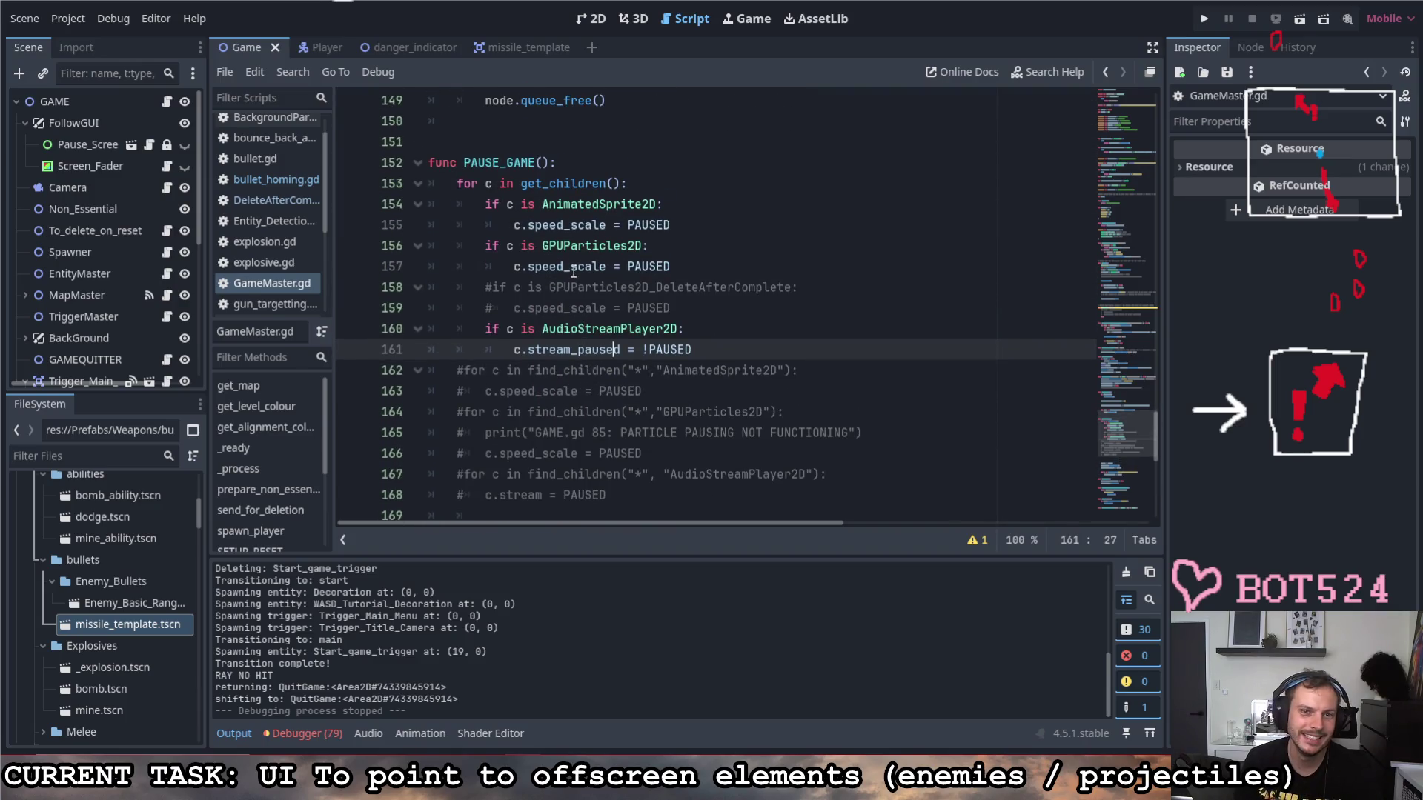
double_click(552, 204)
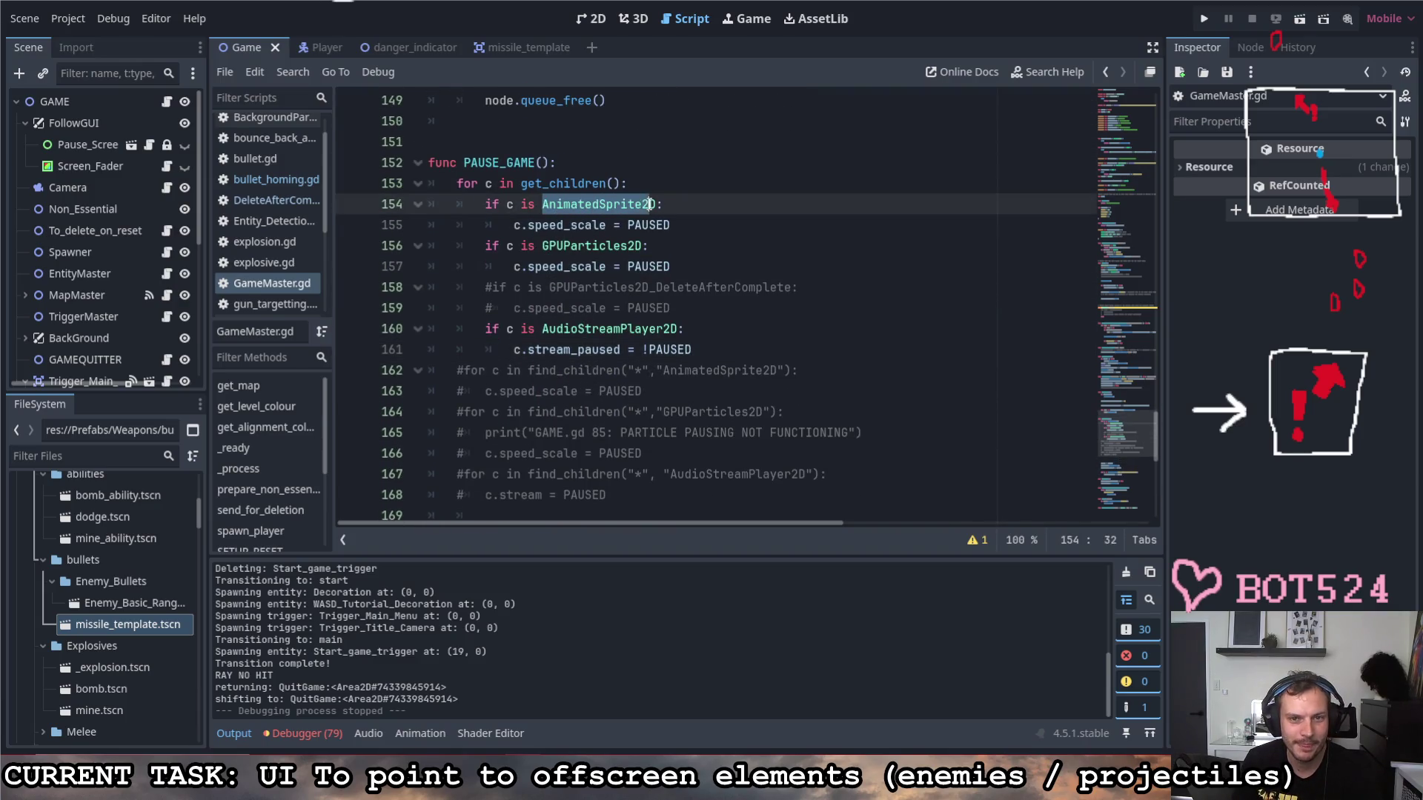
key("End")
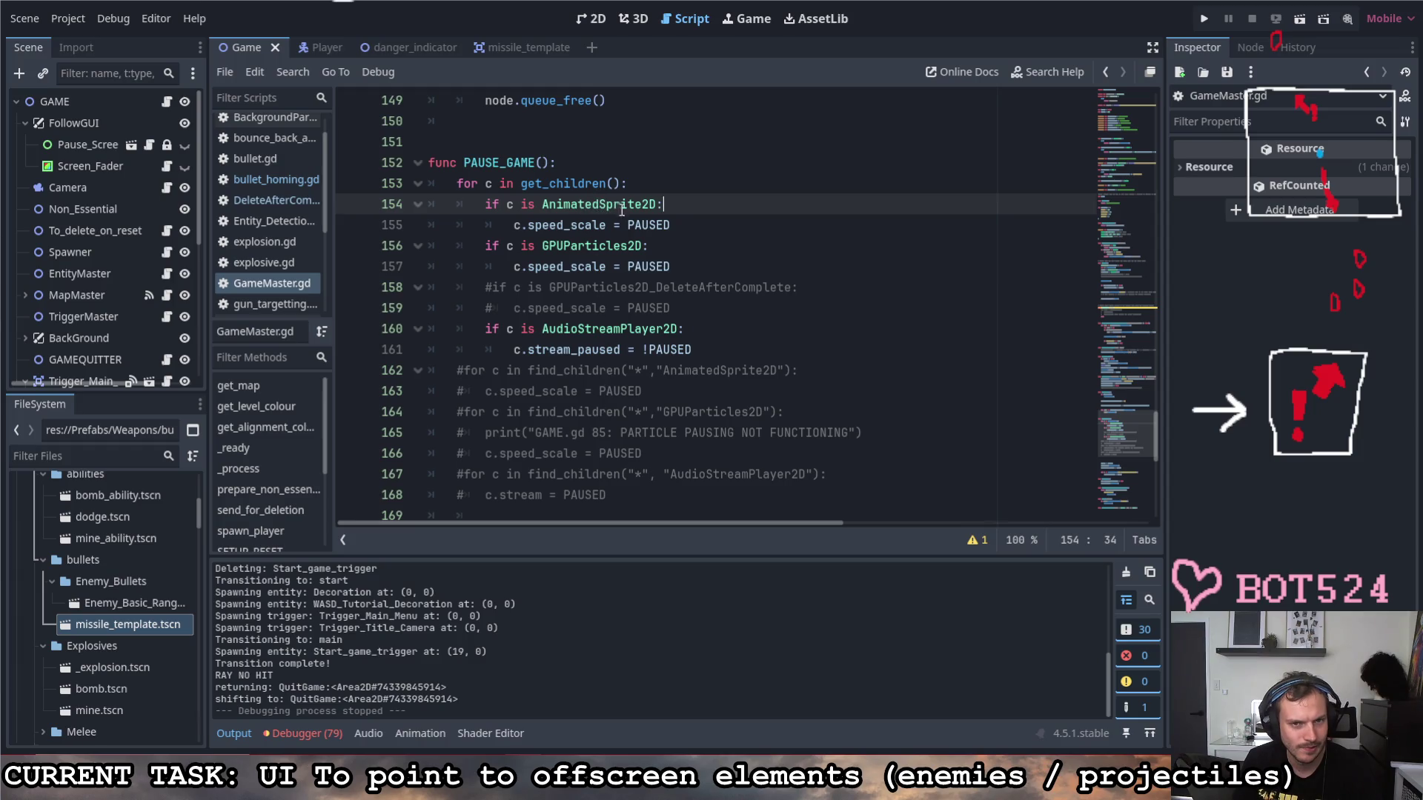
left_click(379, 53)
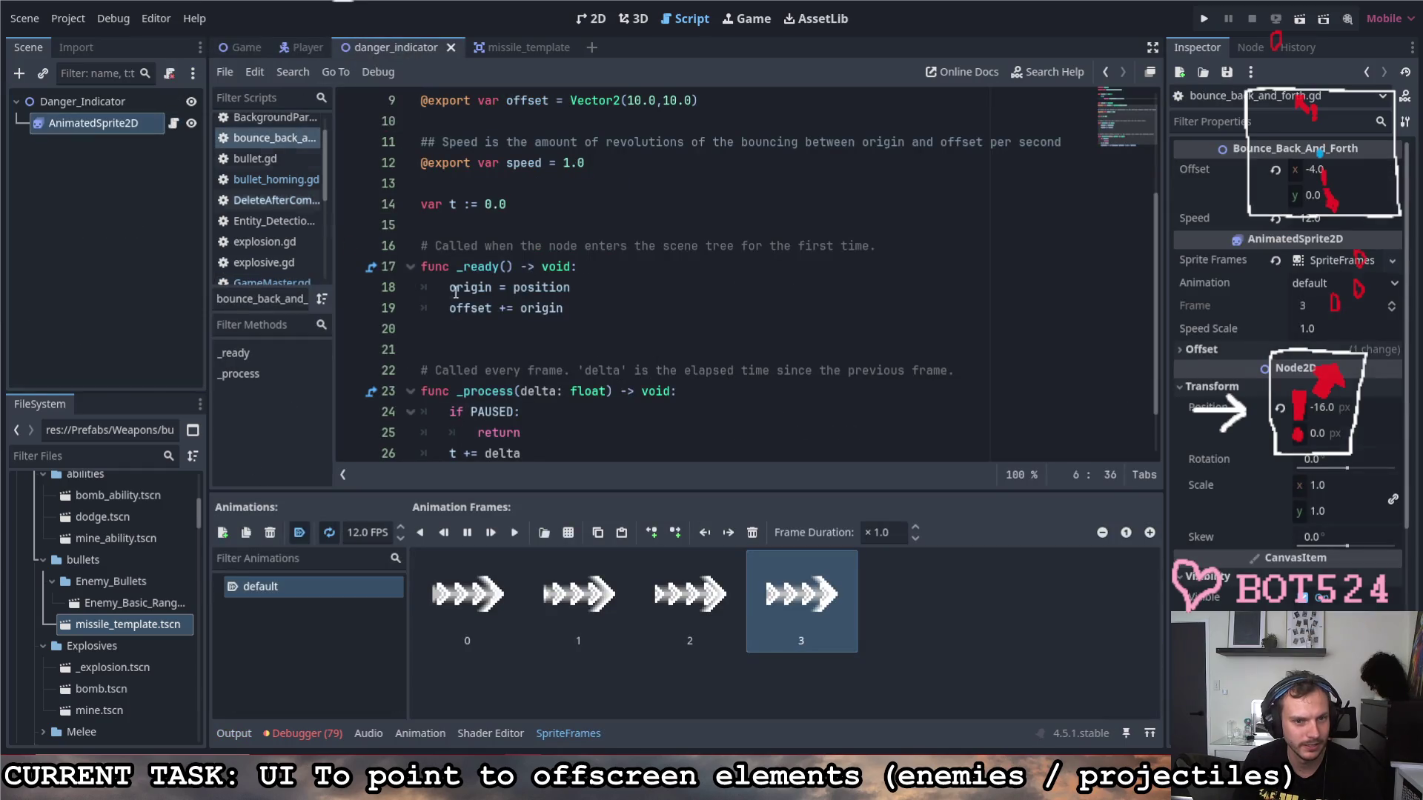
scroll(543, 222, "down", 1)
scroll(543, 191, "up", 4)
left_click_drag(500, 128, 659, 128)
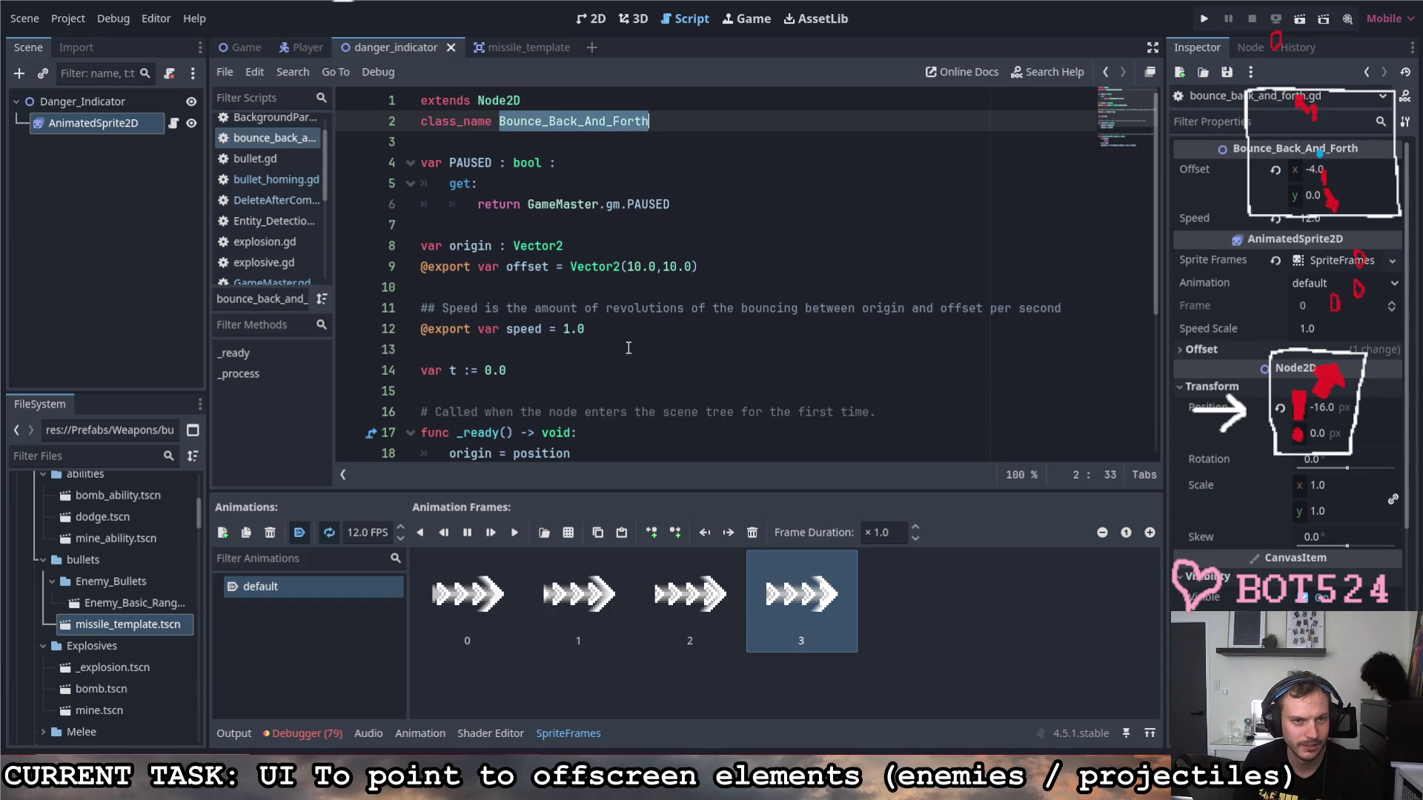
scroll(625, 347, "down", 4)
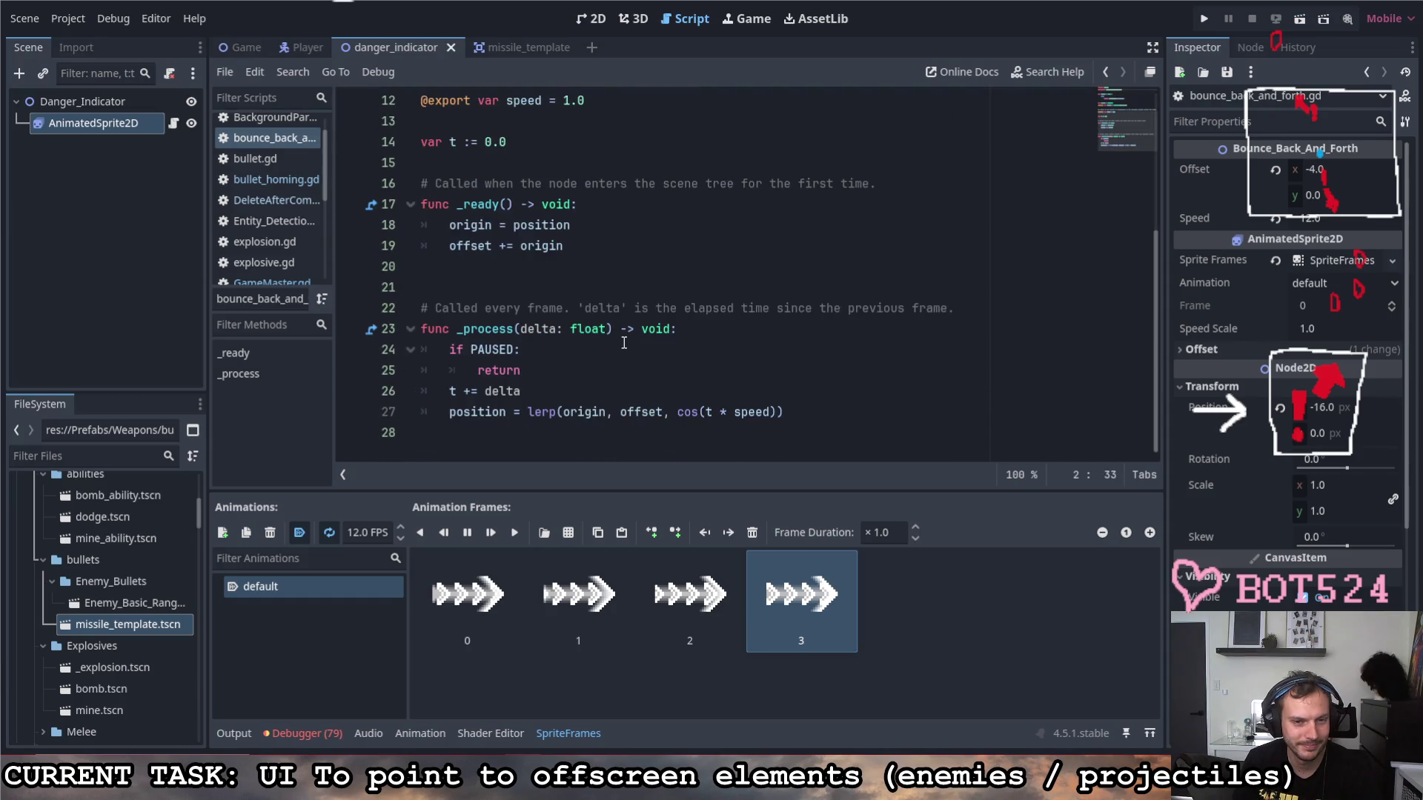
left_click(574, 353)
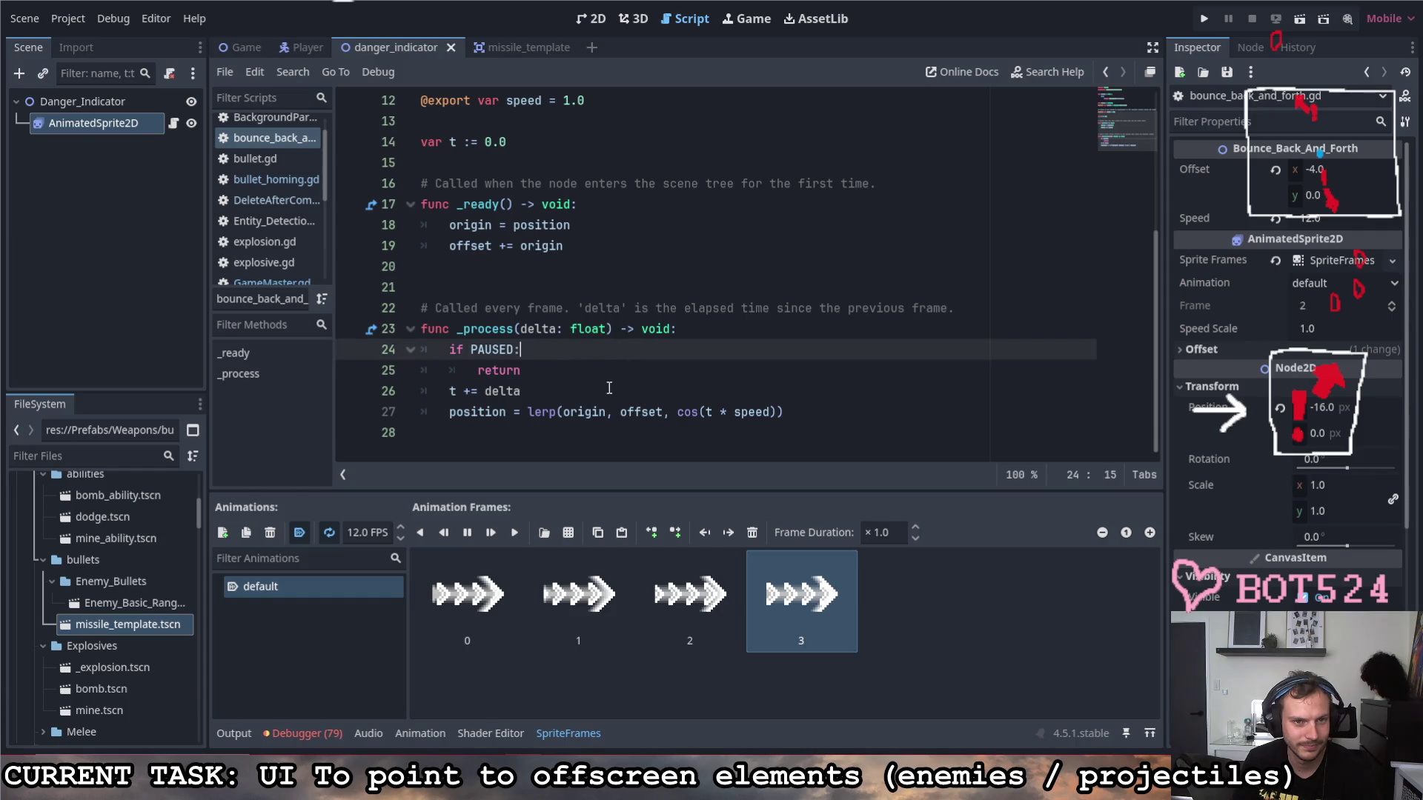
scroll(621, 358, "up", 4)
left_click_drag(649, 121, 501, 120)
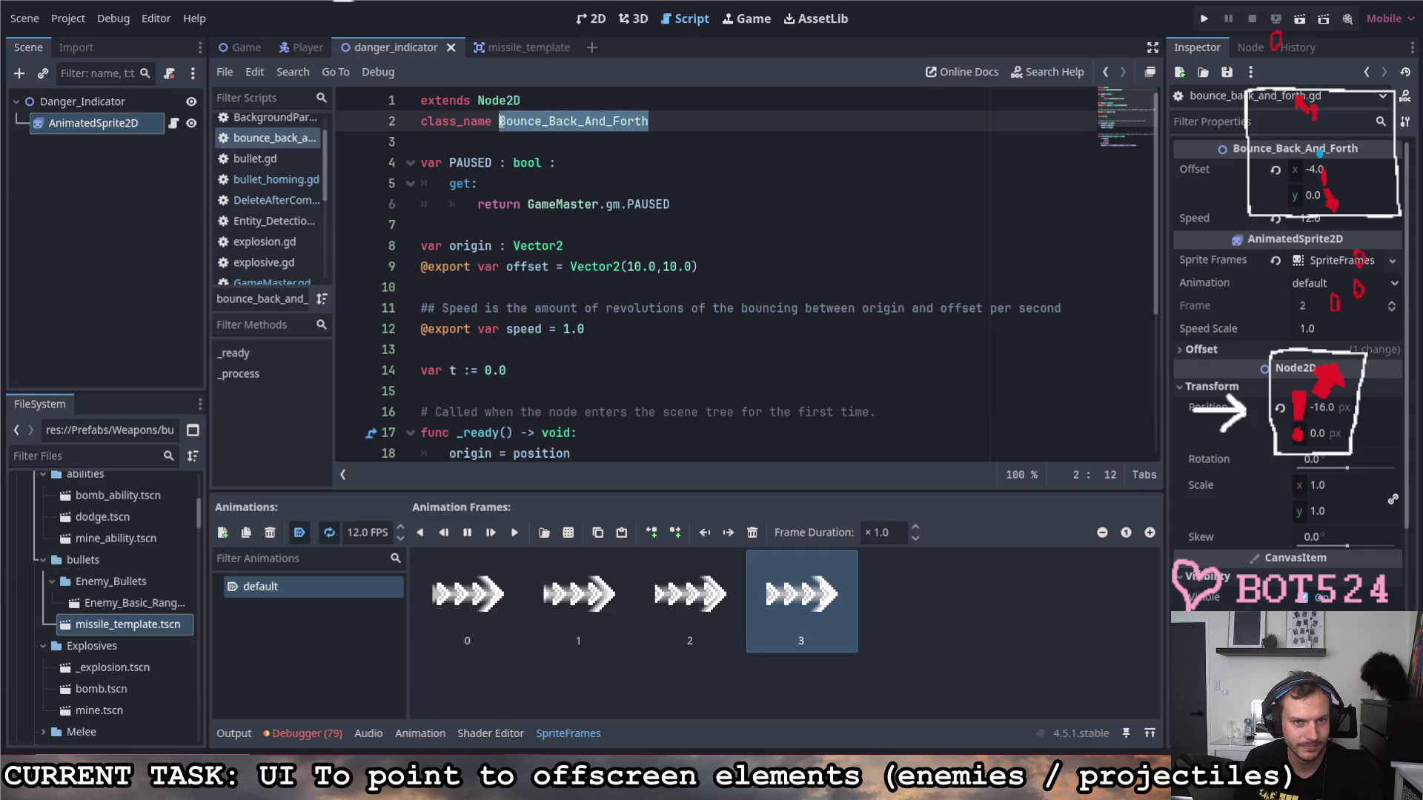
left_click(239, 47)
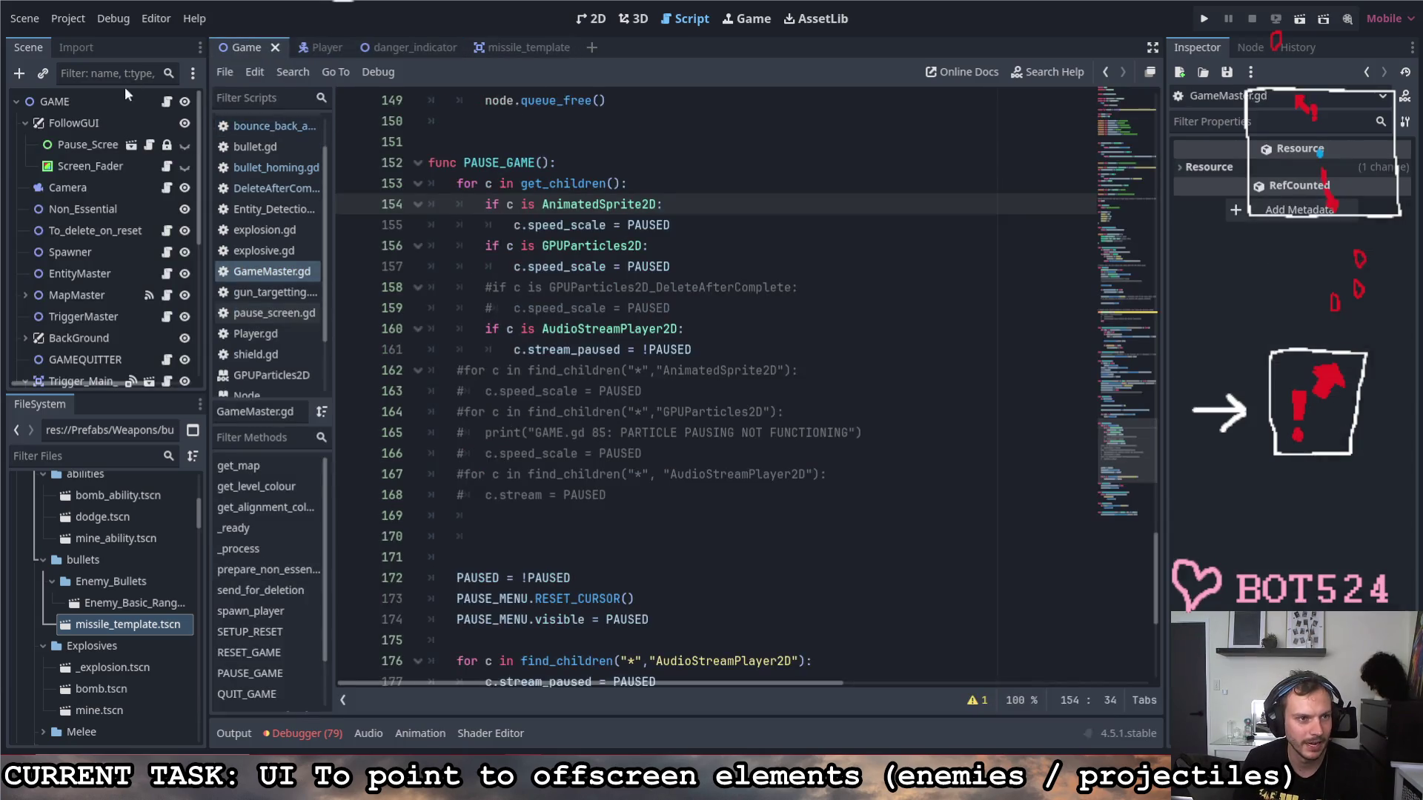
left_click(701, 224)
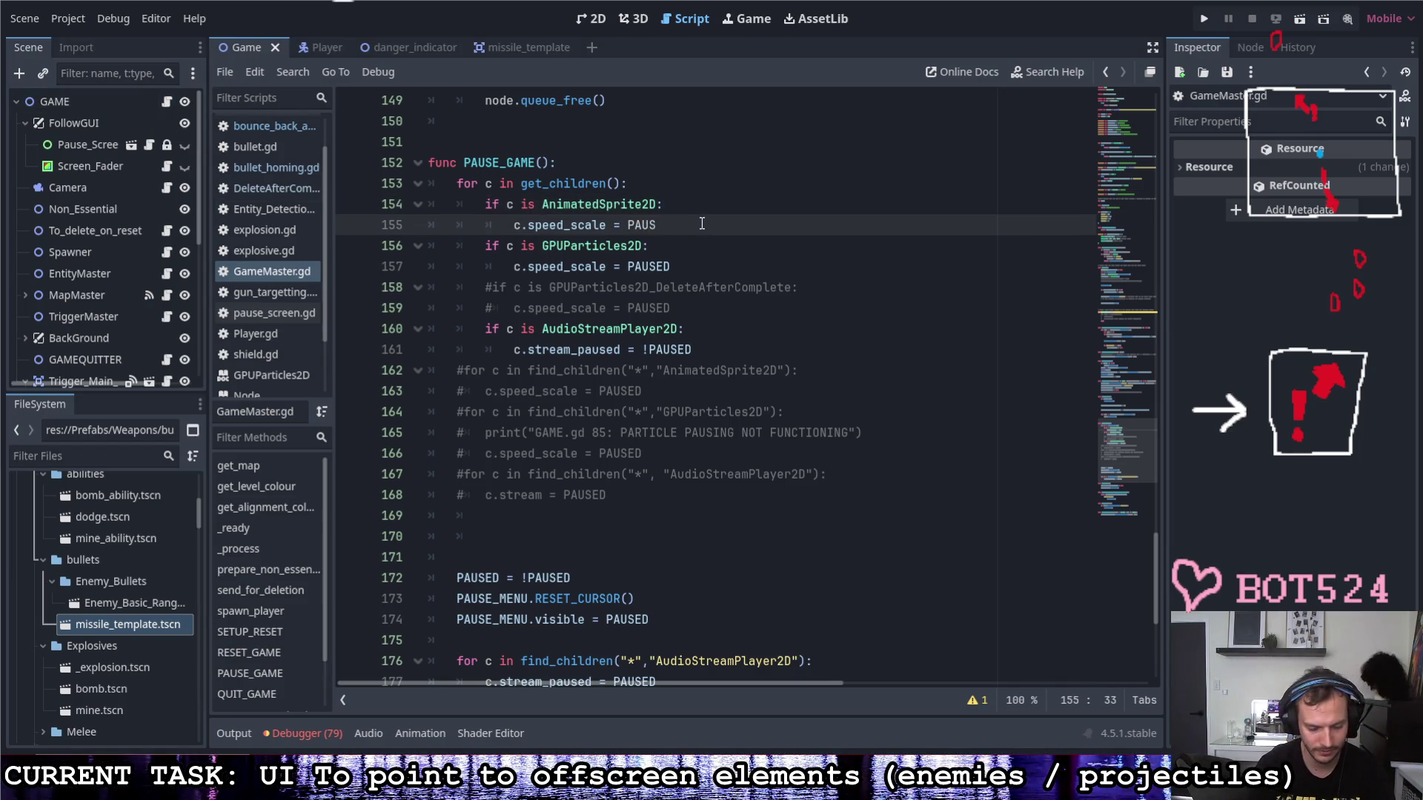
key("Return")
key("BackSpace")
type("if c is Bounce_Back_And_Forth:")
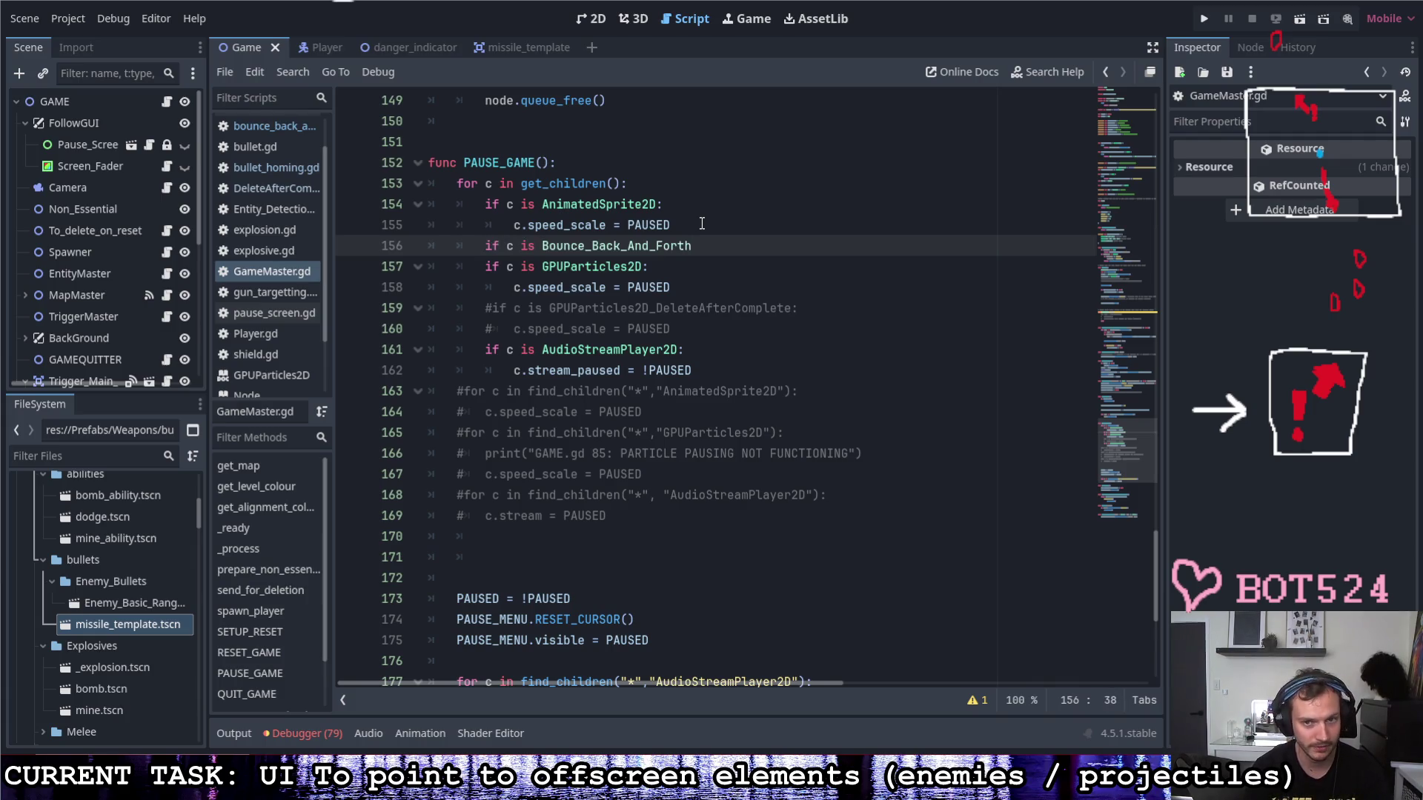
key("Return")
type("c.speed_")
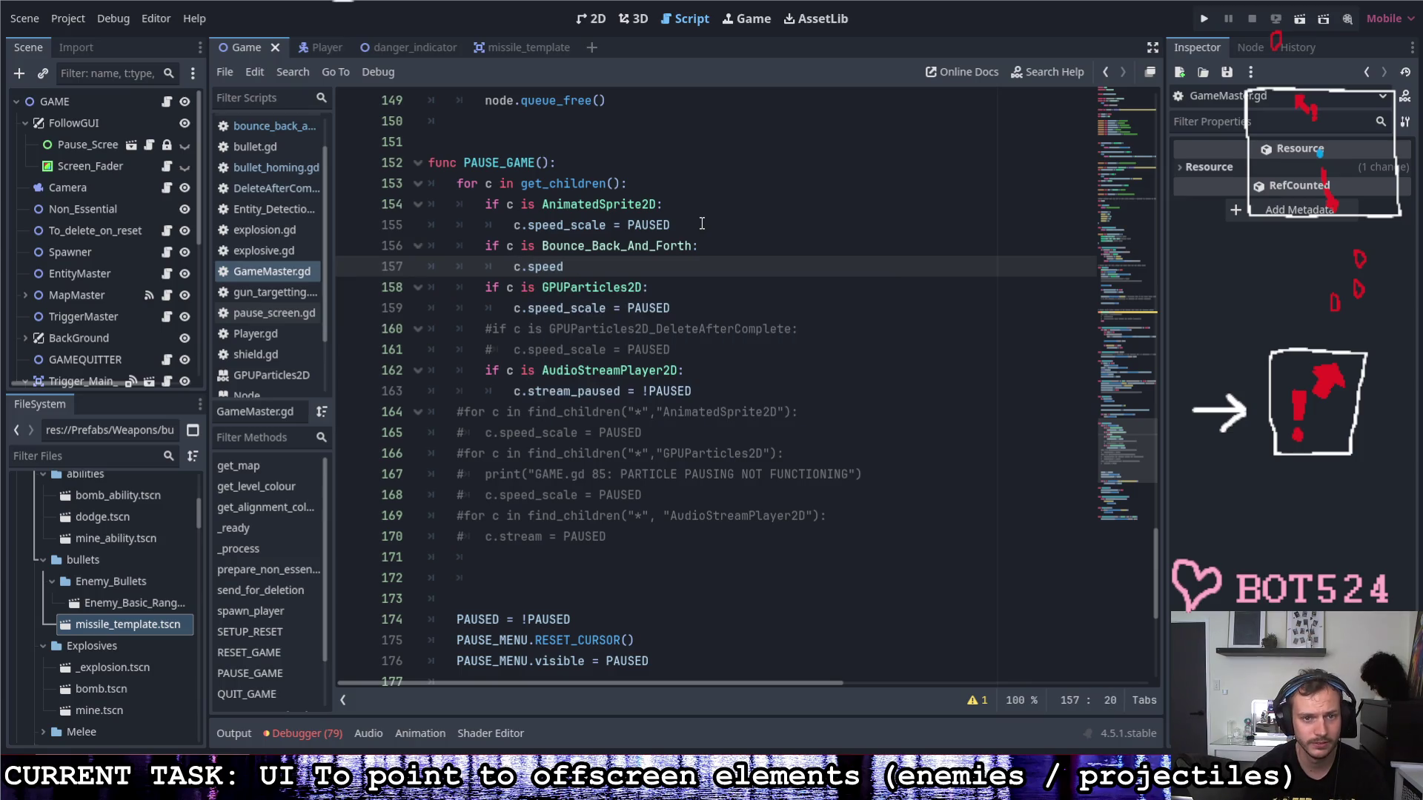
type("scale = ")
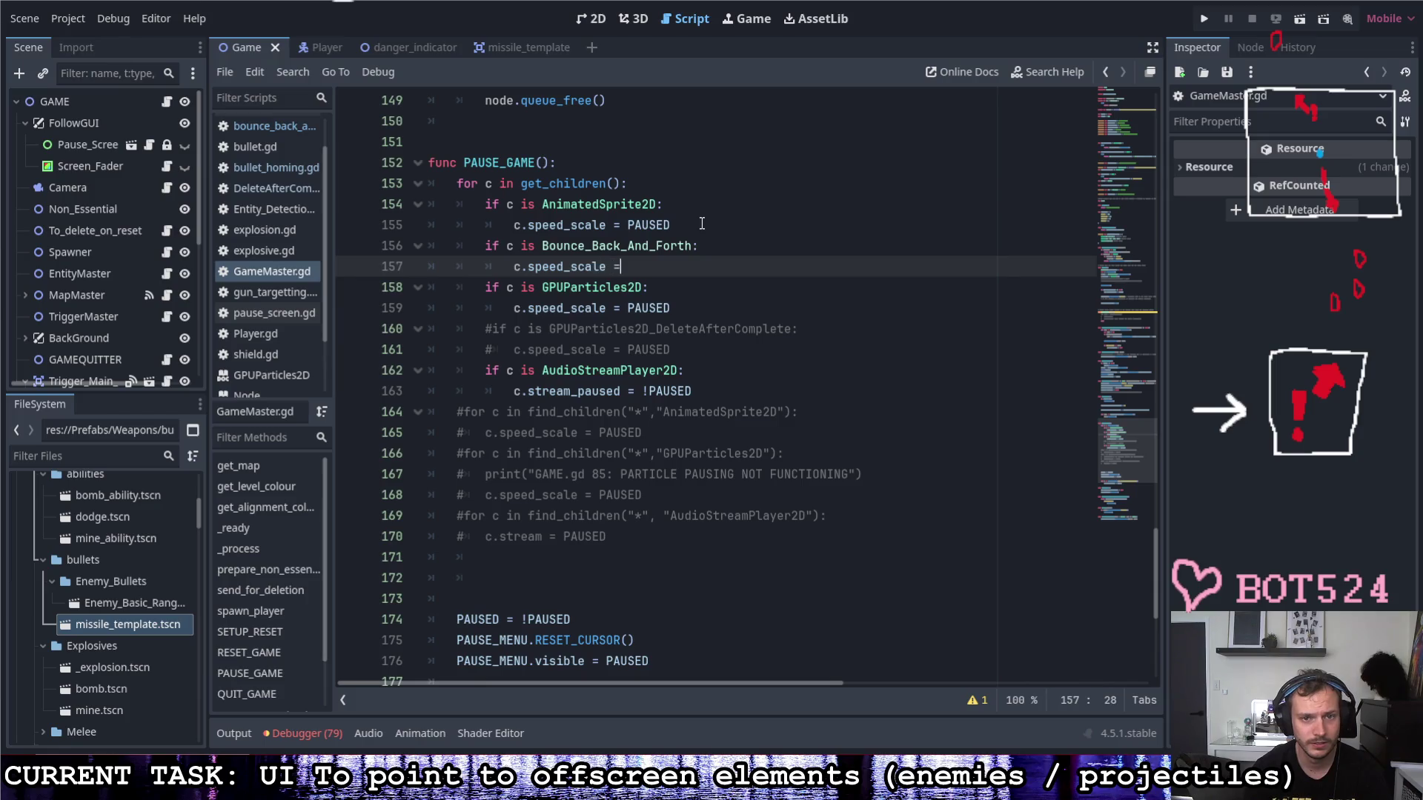
type("PAUSED")
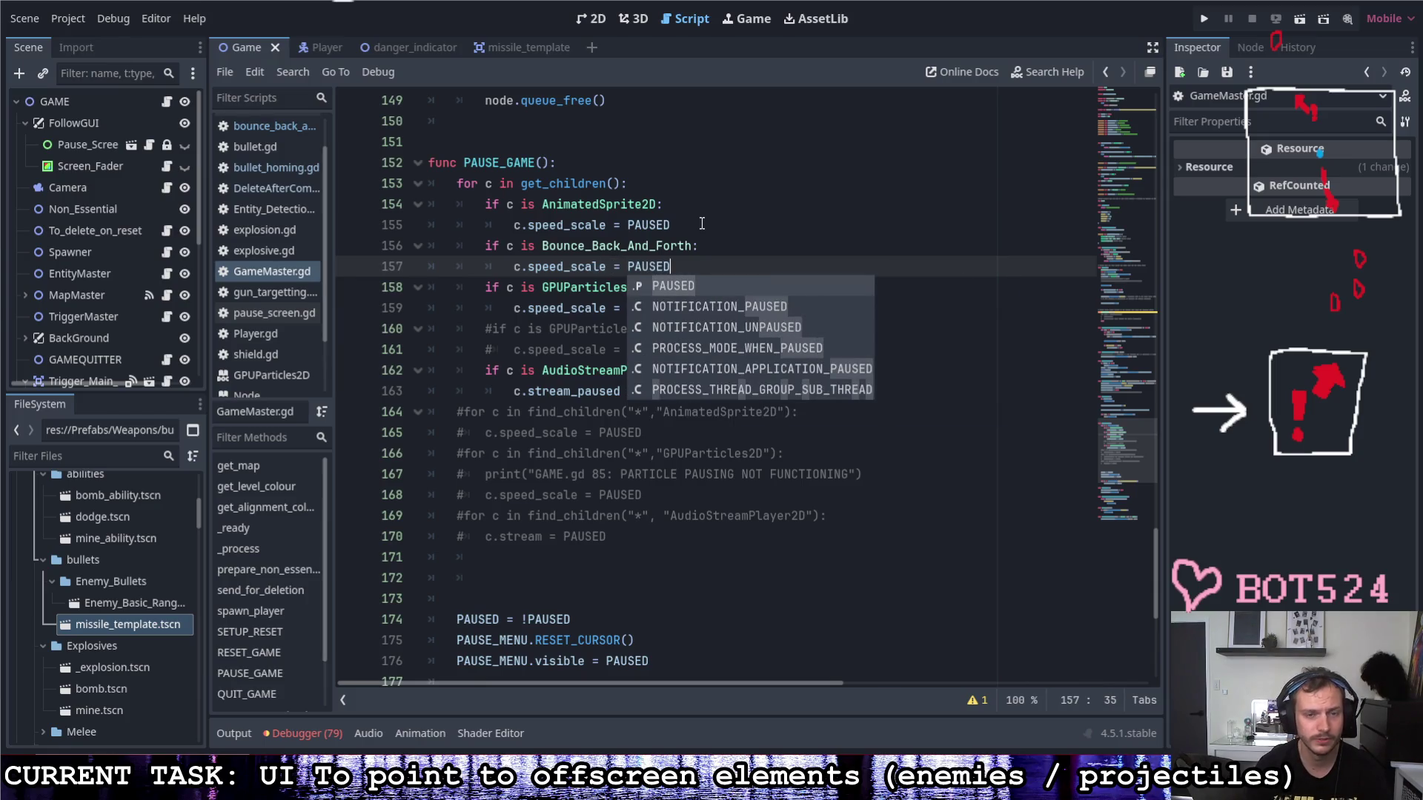
left_click(525, 266)
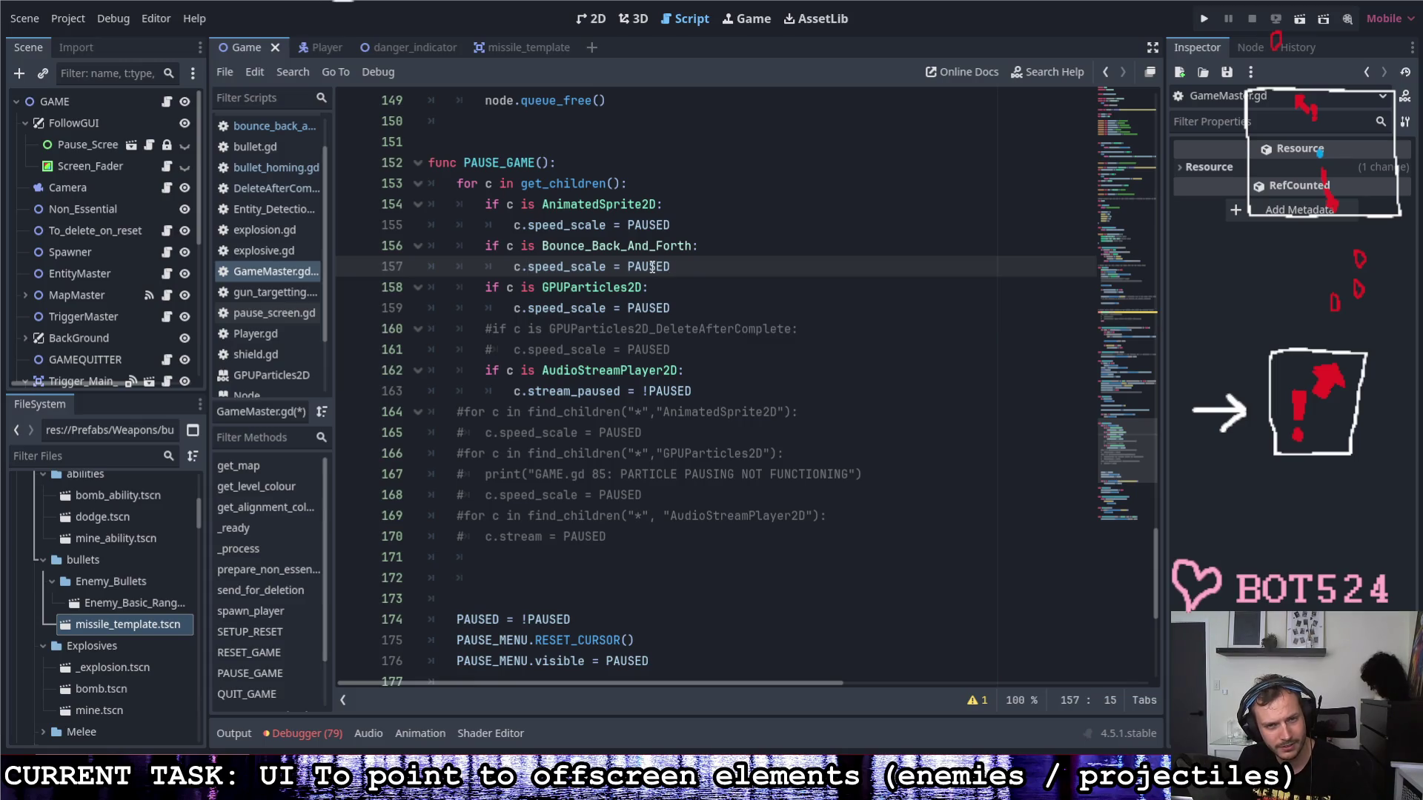
left_click_drag(543, 246, 692, 247)
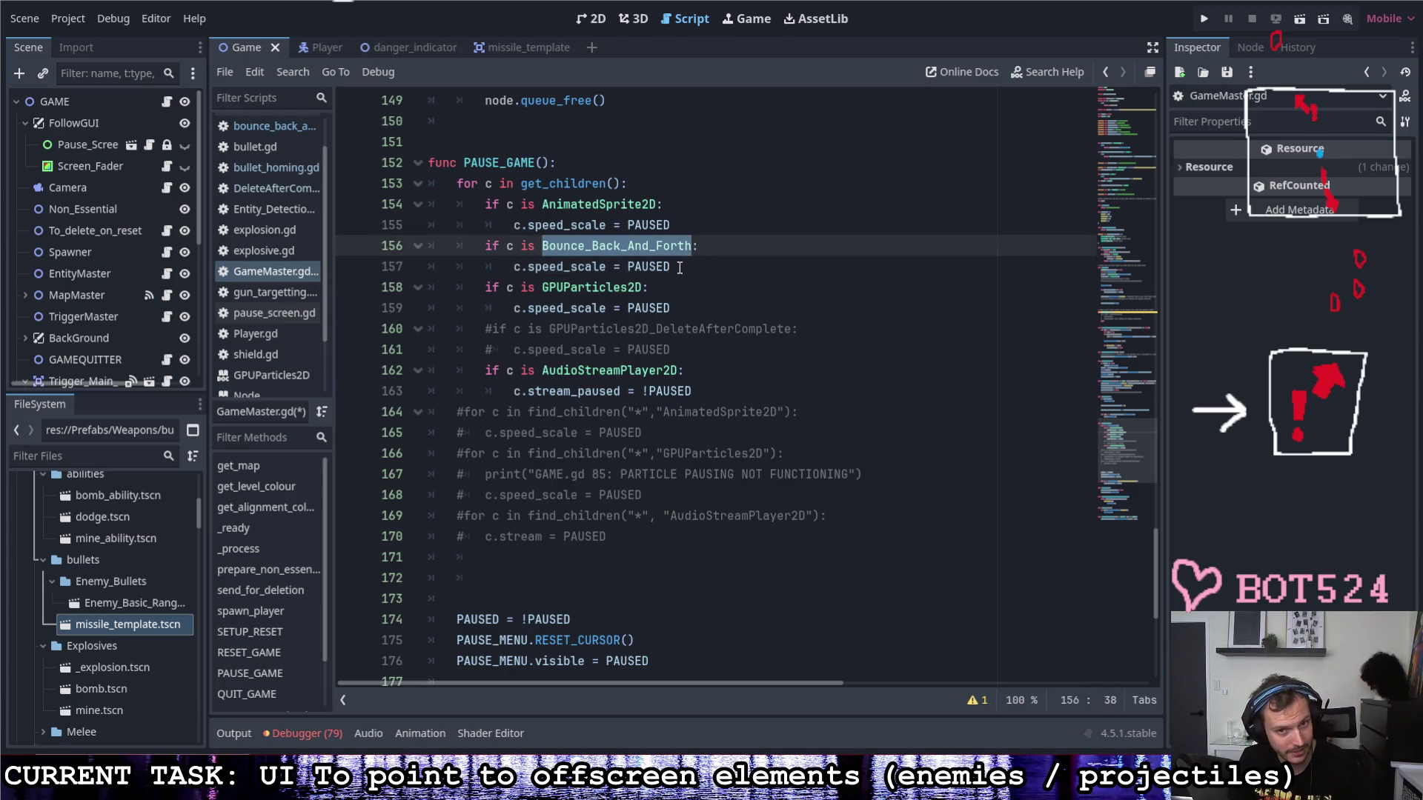
left_click_drag(585, 411, 754, 411)
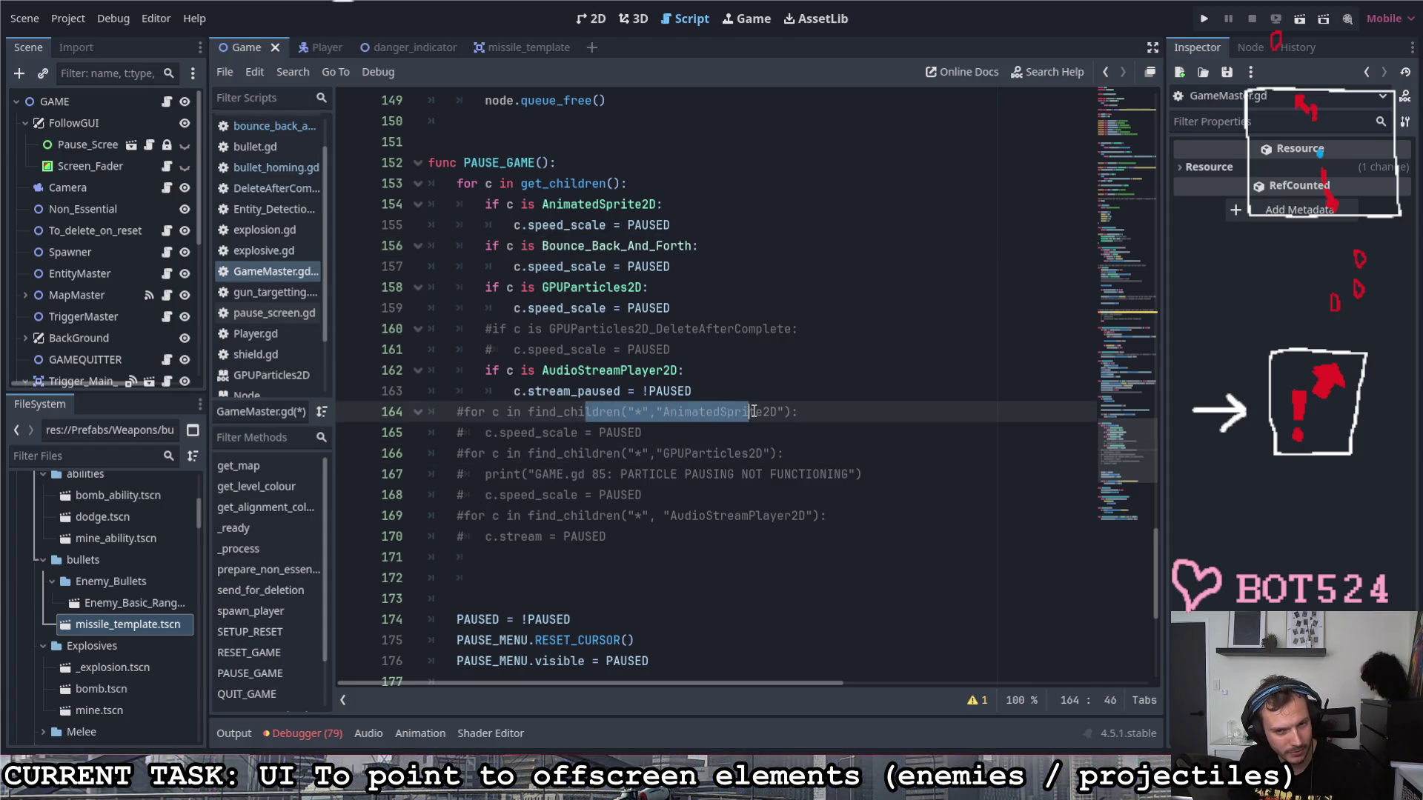
left_click(722, 454)
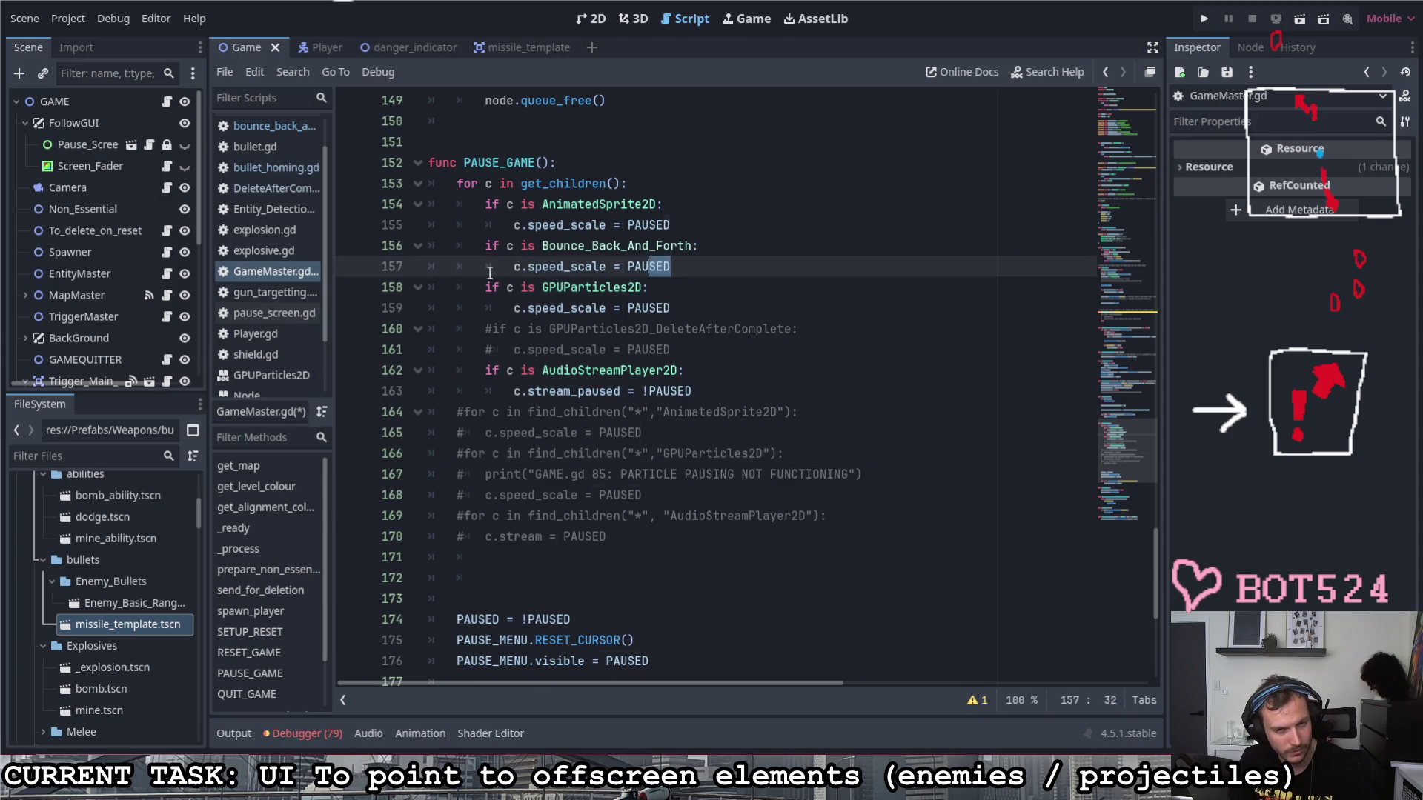
left_click_drag(671, 266, 671, 224)
key("BackSpace")
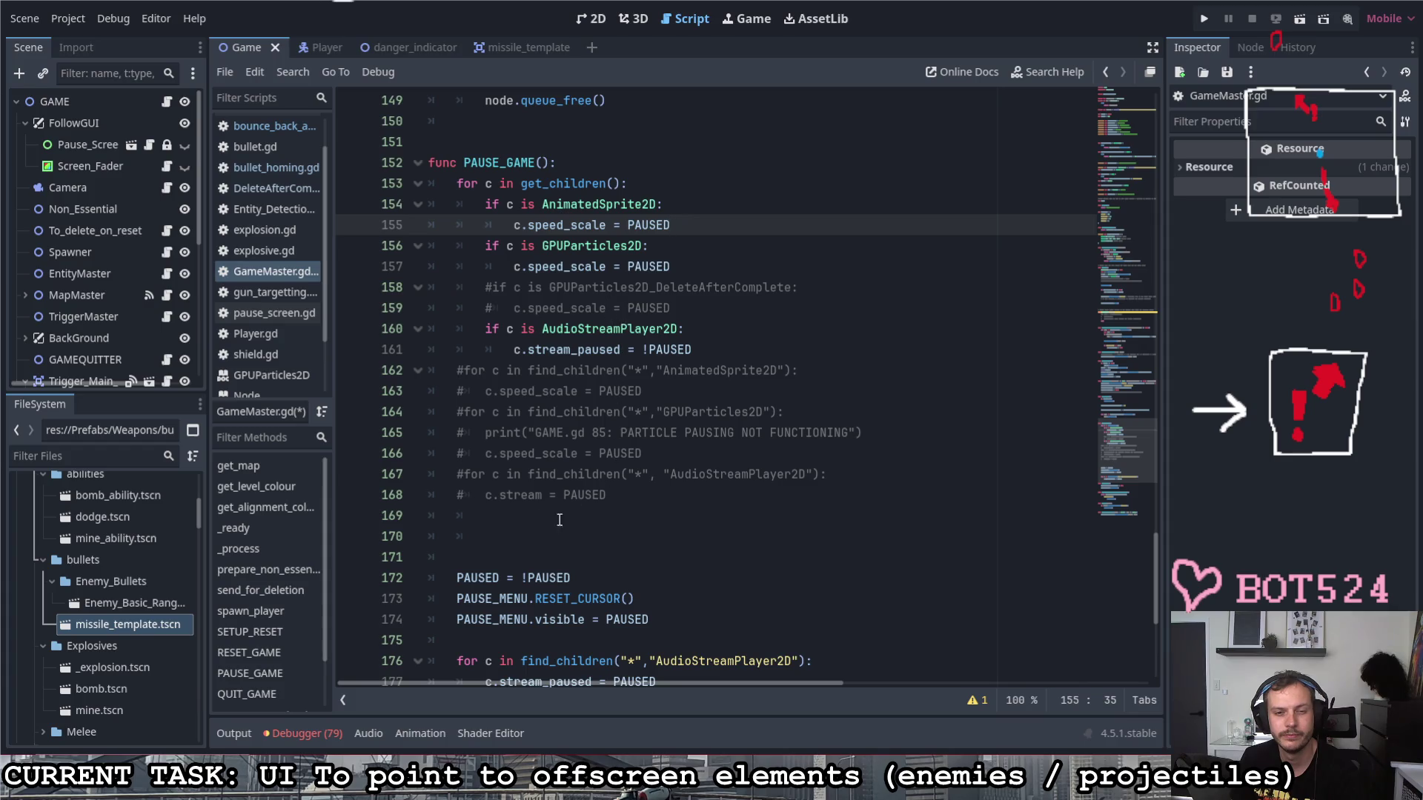
Delete the live get_children pausing loop from PAUSE_GAME
mouse_move(489, 517)
left_mouse_down()
mouse_move(415, 350)
mouse_move(409, 373)
left_mouse_up()
left_click(409, 371)
mouse_move(697, 349)
left_mouse_down()
mouse_move(383, 248)
mouse_move(374, 164)
mouse_move(359, 182)
left_mouse_up()
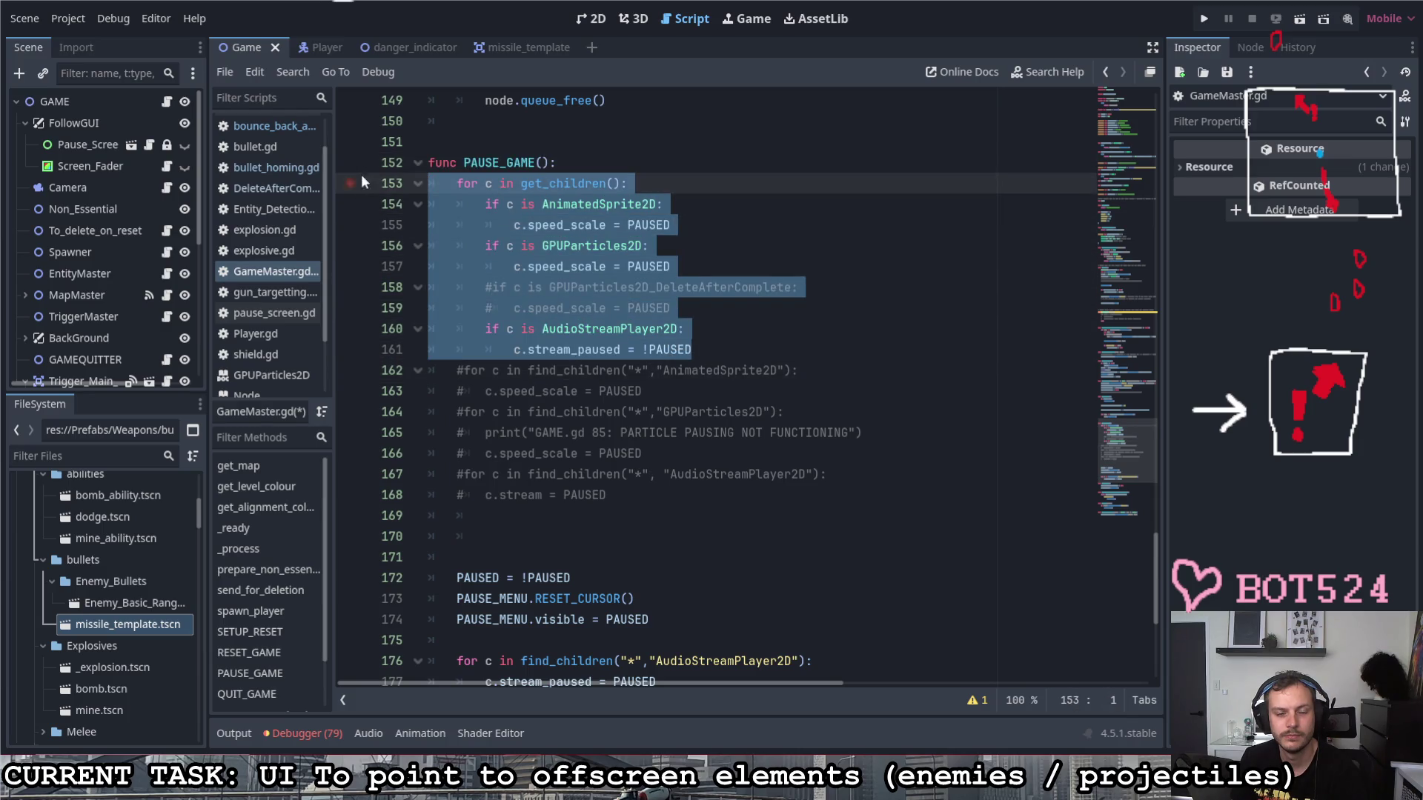
key("BackSpace")
key("BackSpace")
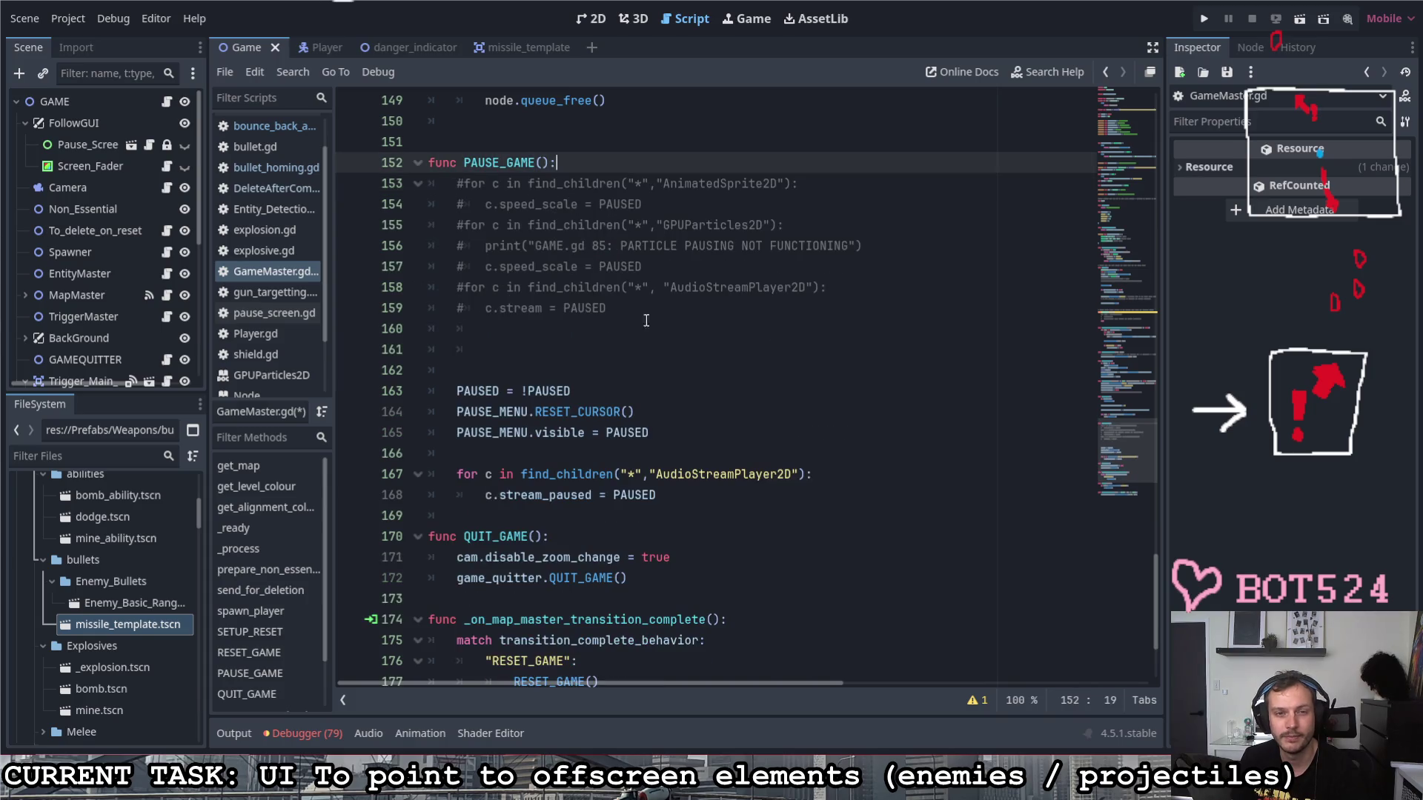
Select the commented find_children block and browse the editor menus for a comment toggle
mouse_move(627, 323)
left_mouse_down()
mouse_move(430, 281)
mouse_move(385, 163)
mouse_move(388, 181)
left_mouse_up()
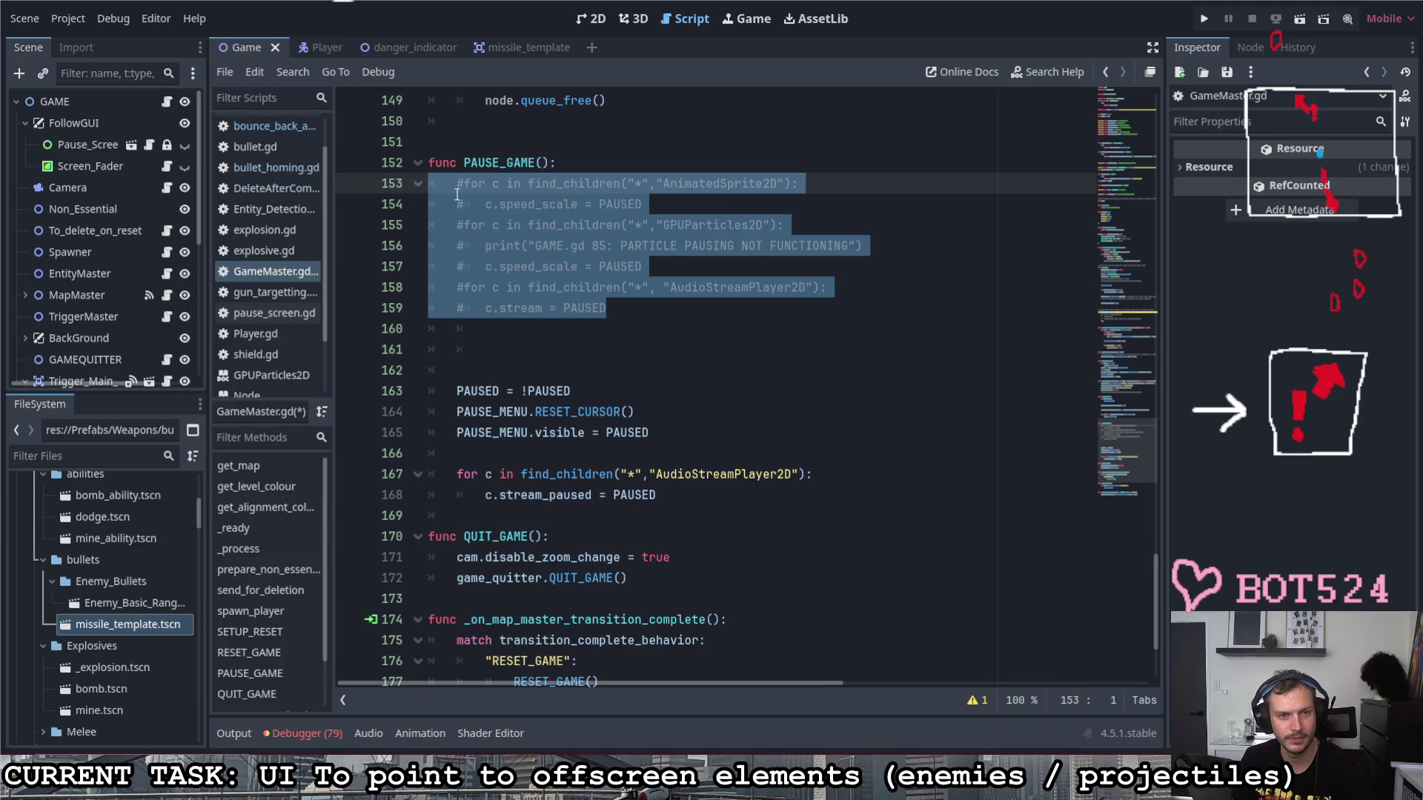
left_click(154, 17)
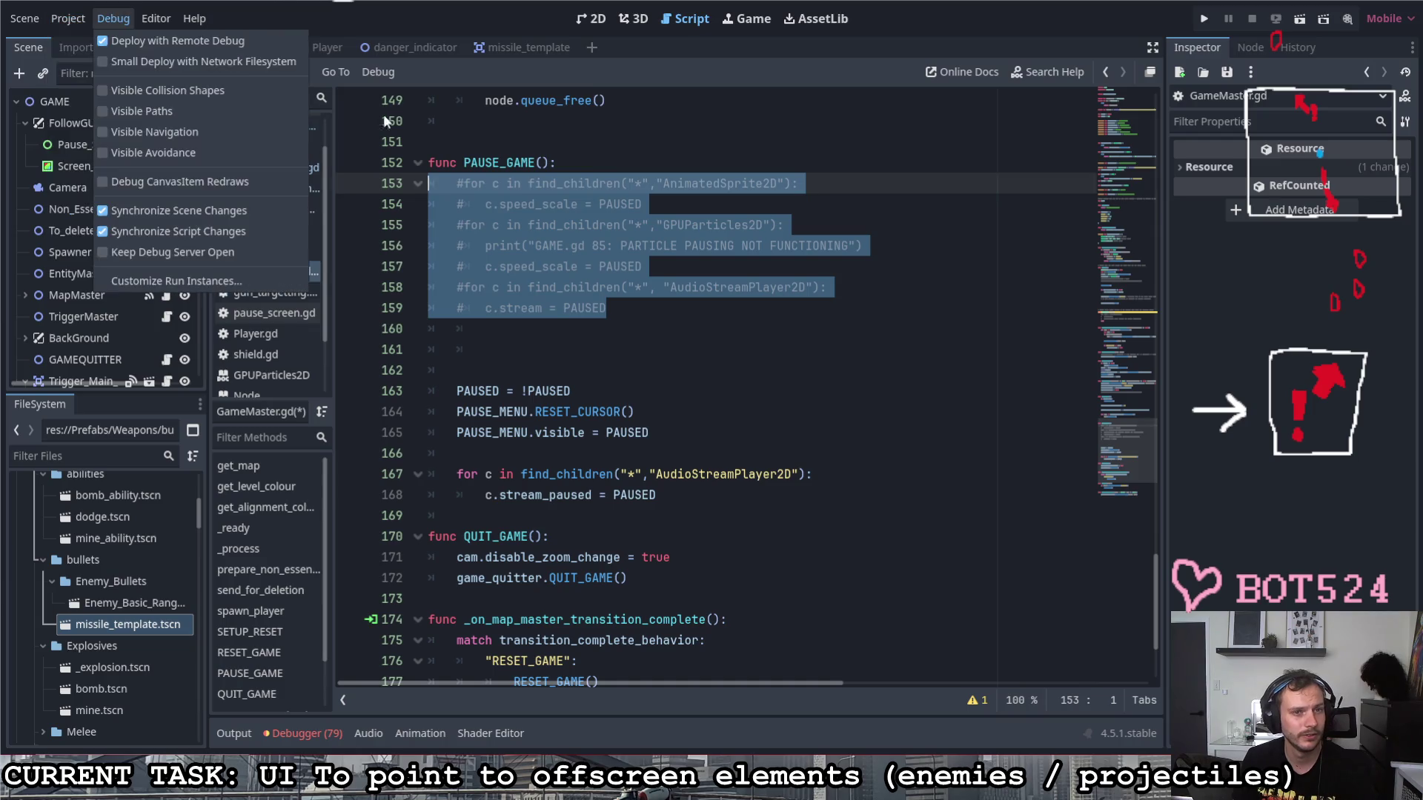
left_click(531, 162, "shift")
left_click(255, 72)
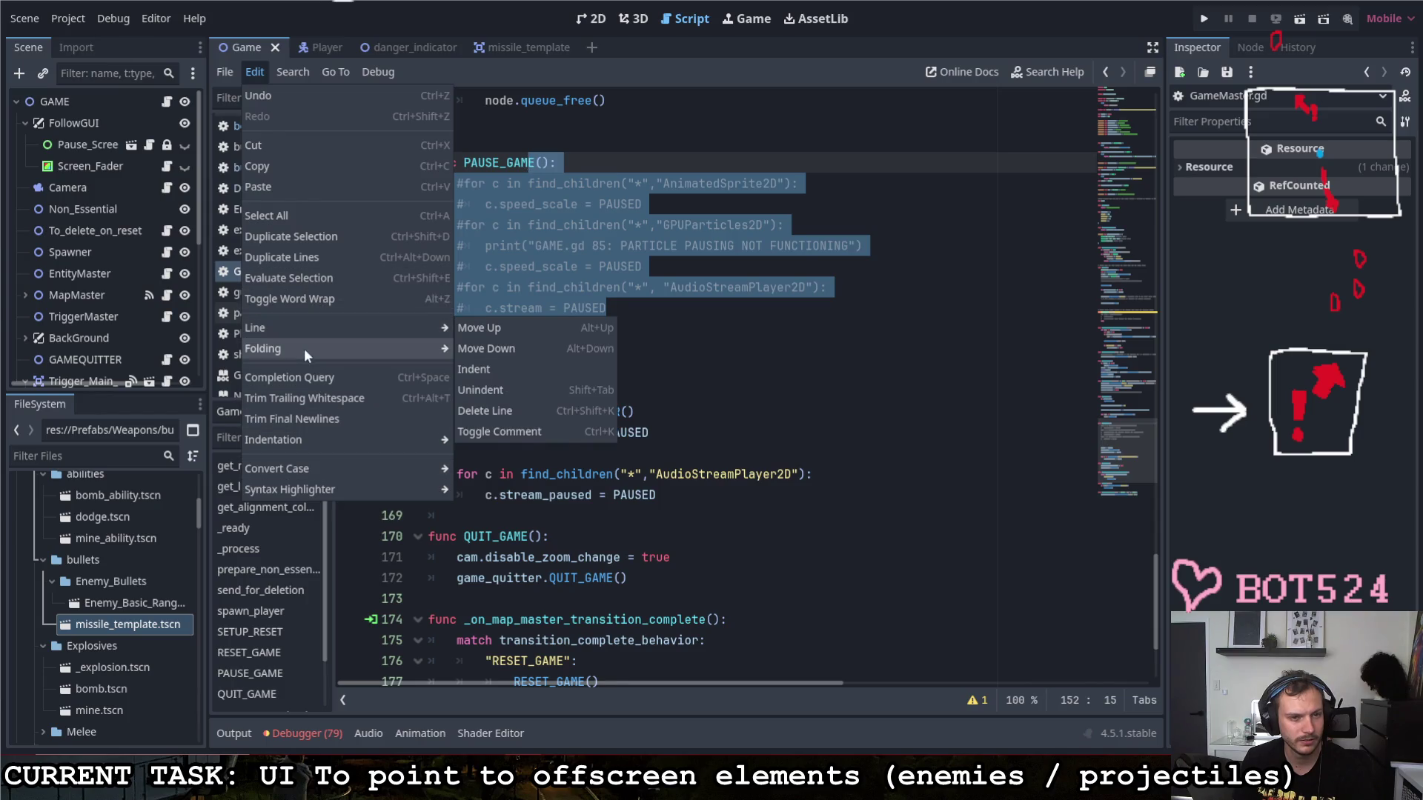
mouse_move(304, 349)
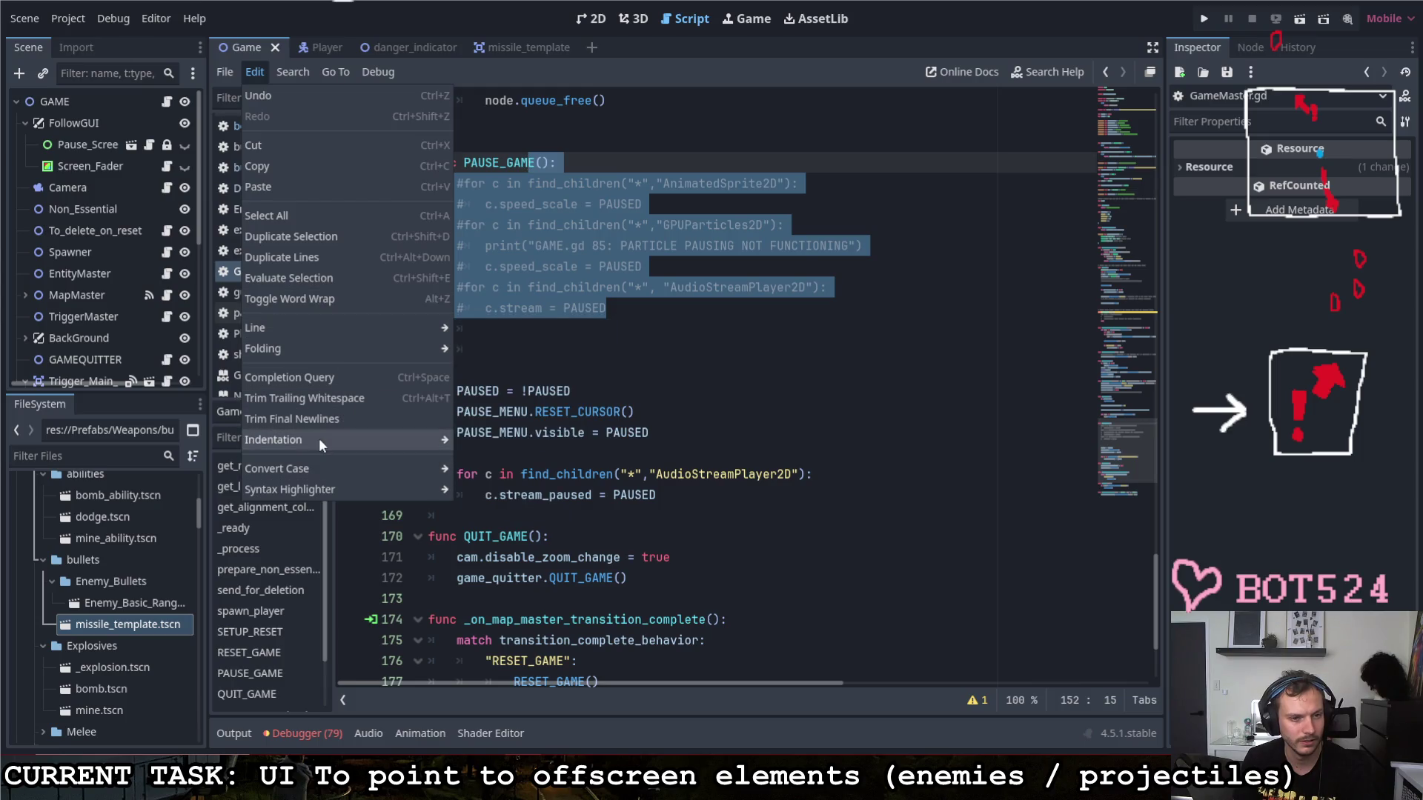
mouse_move(320, 440)
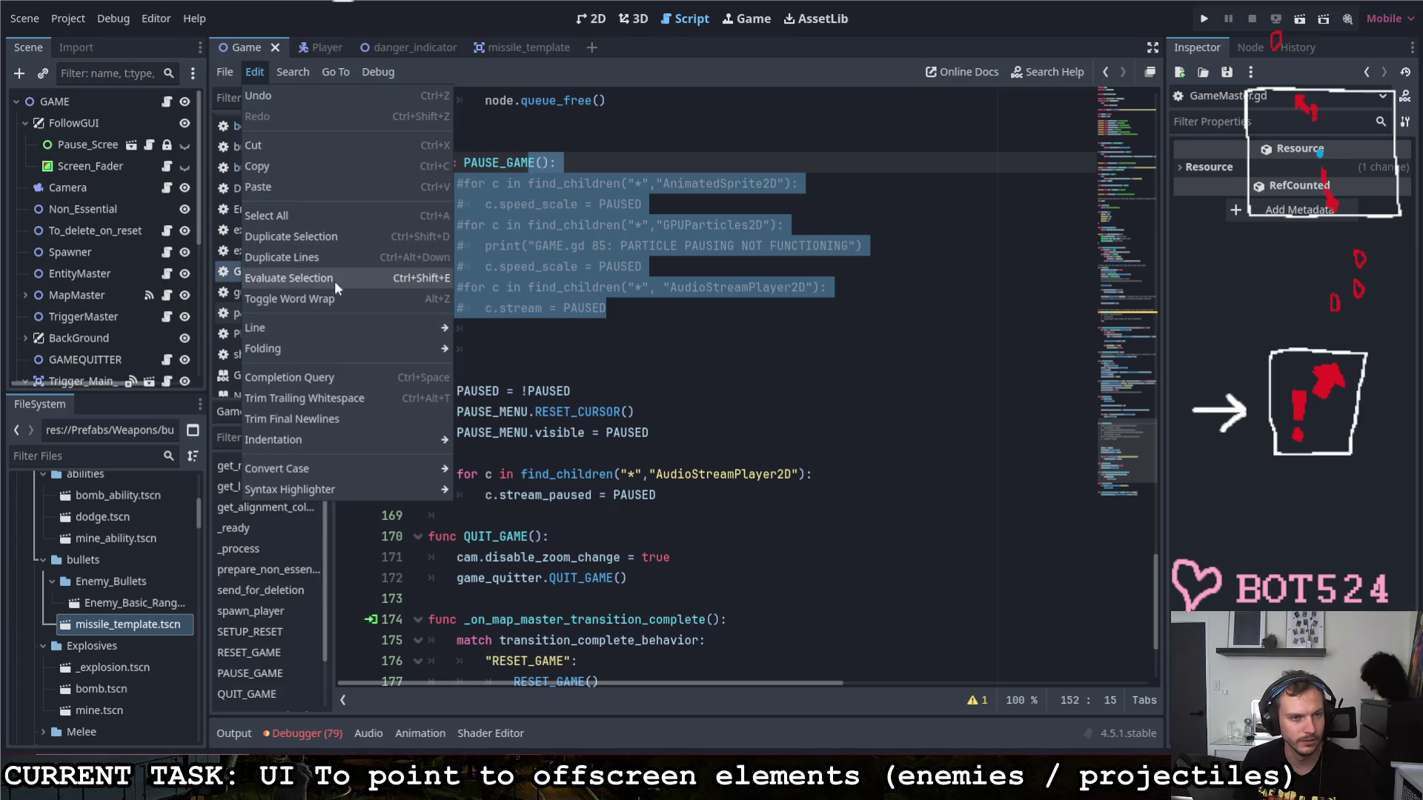
left_click(564, 266)
Uncomment the find_children block via Edit > Line > Toggle Comment, then run the game
mouse_move(626, 310)
left_mouse_down()
mouse_move(370, 266)
mouse_move(412, 189)
left_mouse_up()
left_click(232, 73)
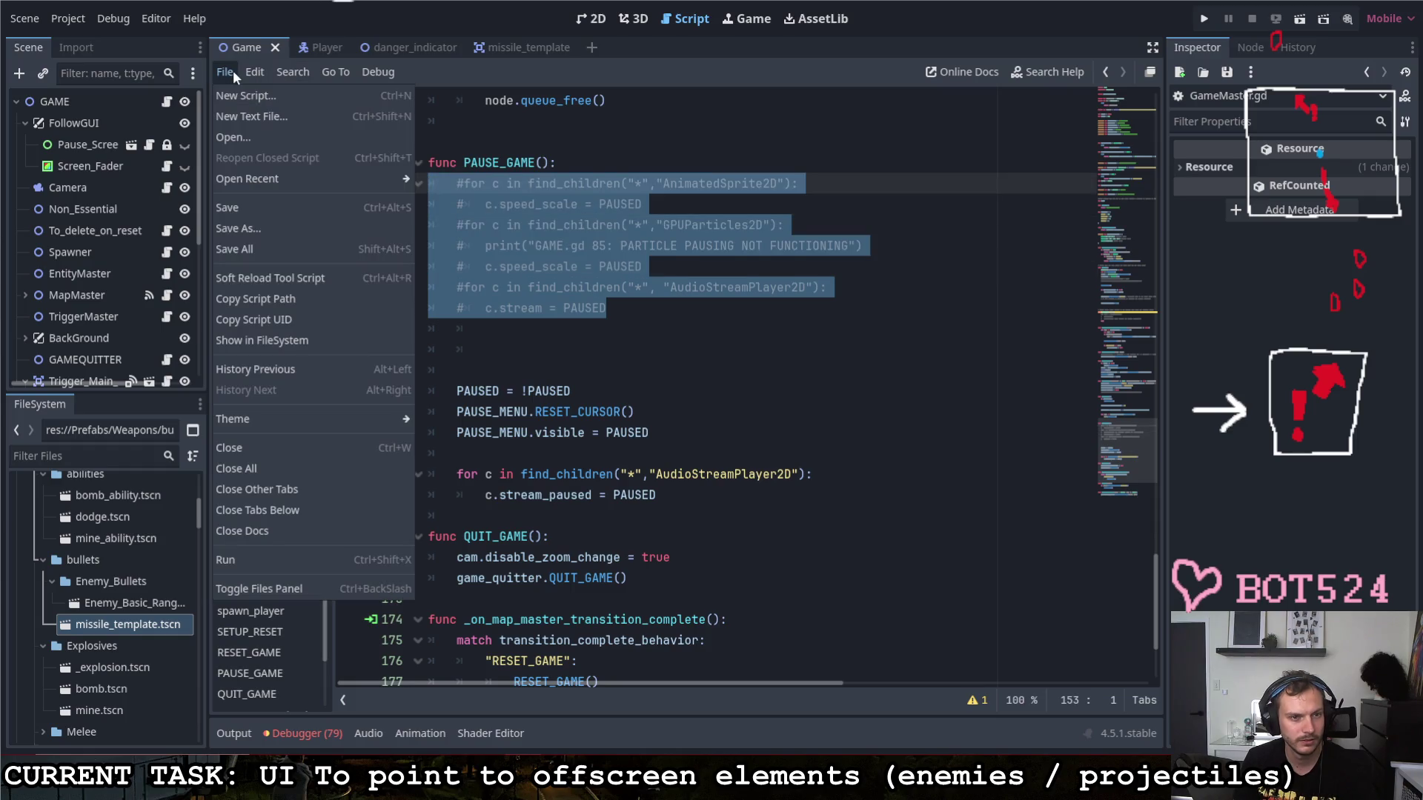
mouse_move(258, 74)
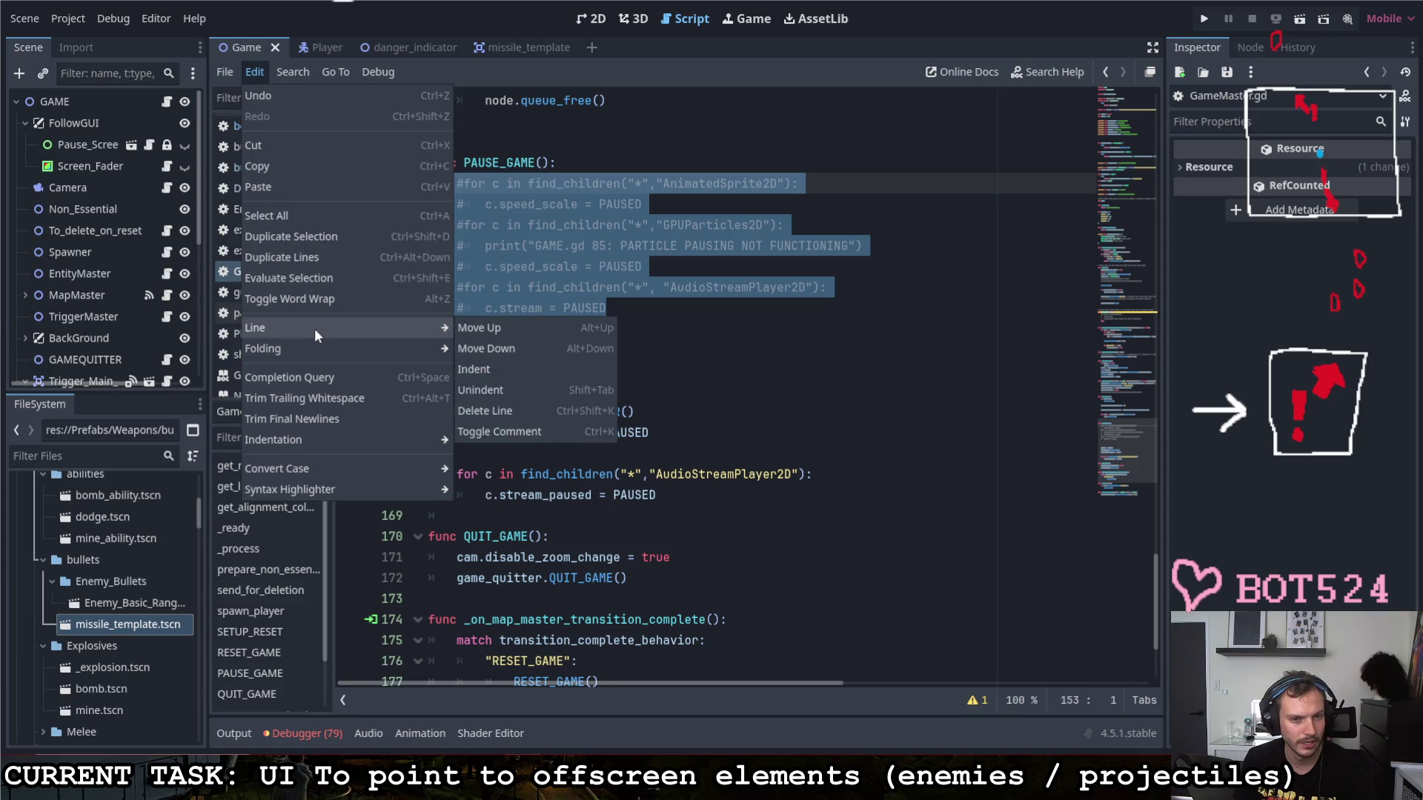
left_click(492, 432)
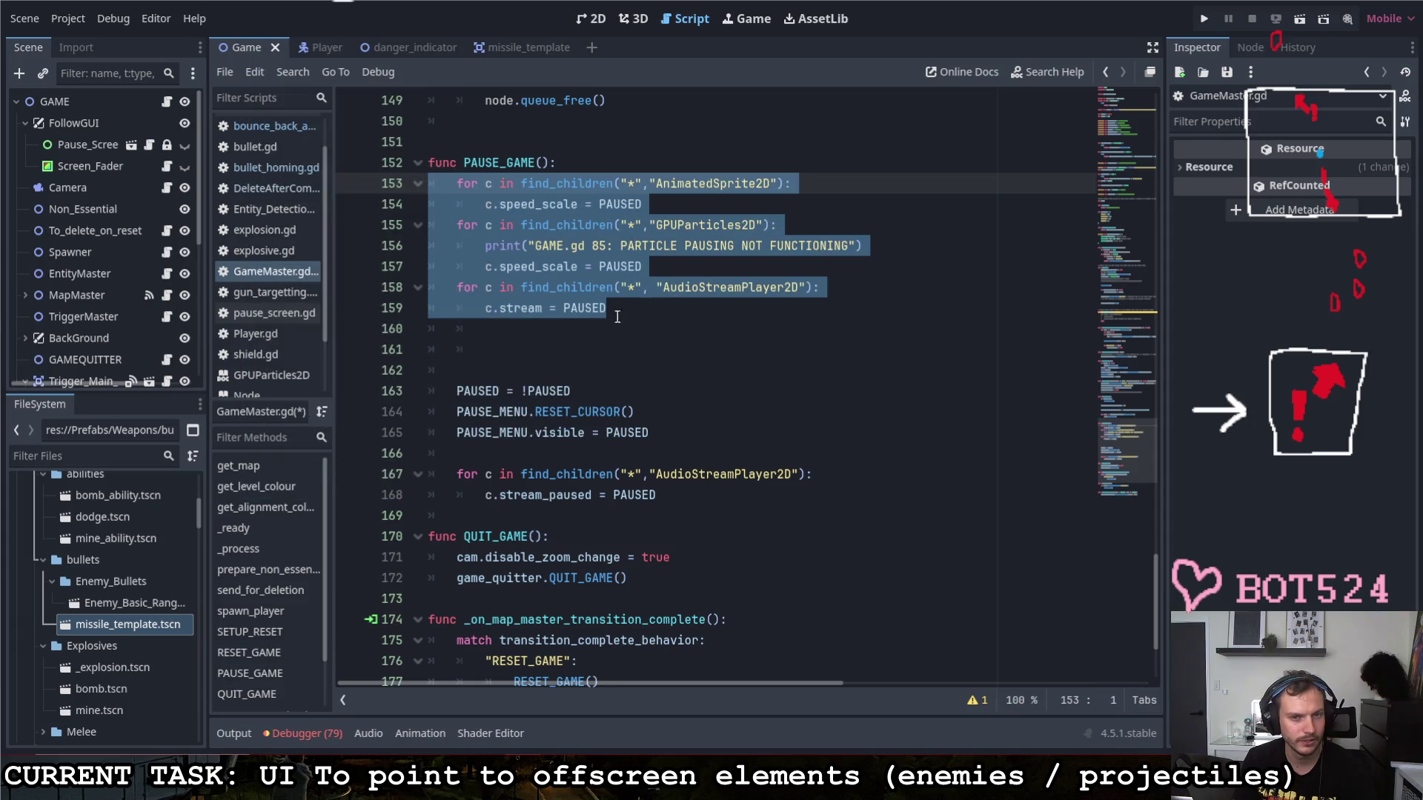
left_click(609, 315)
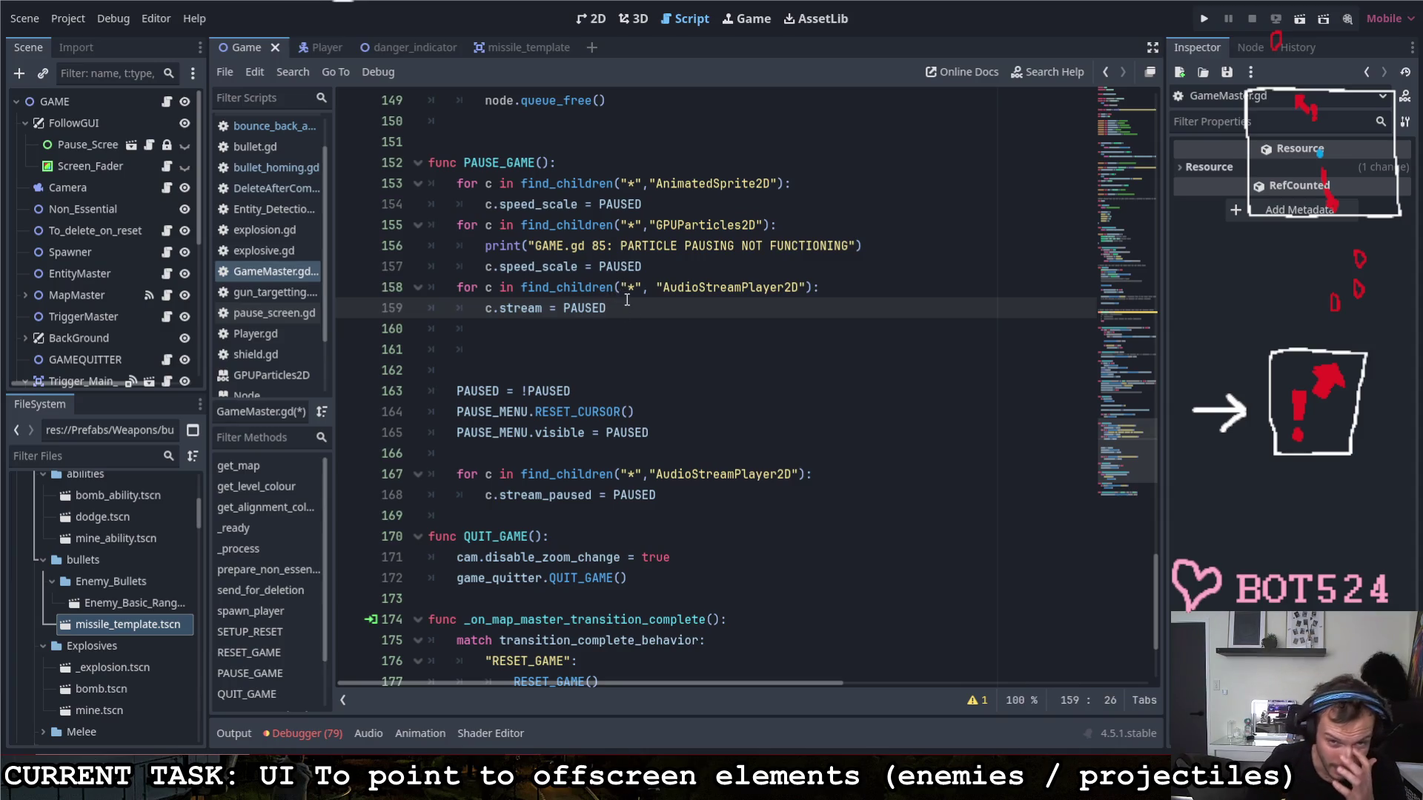
scroll(625, 272, "up", 1)
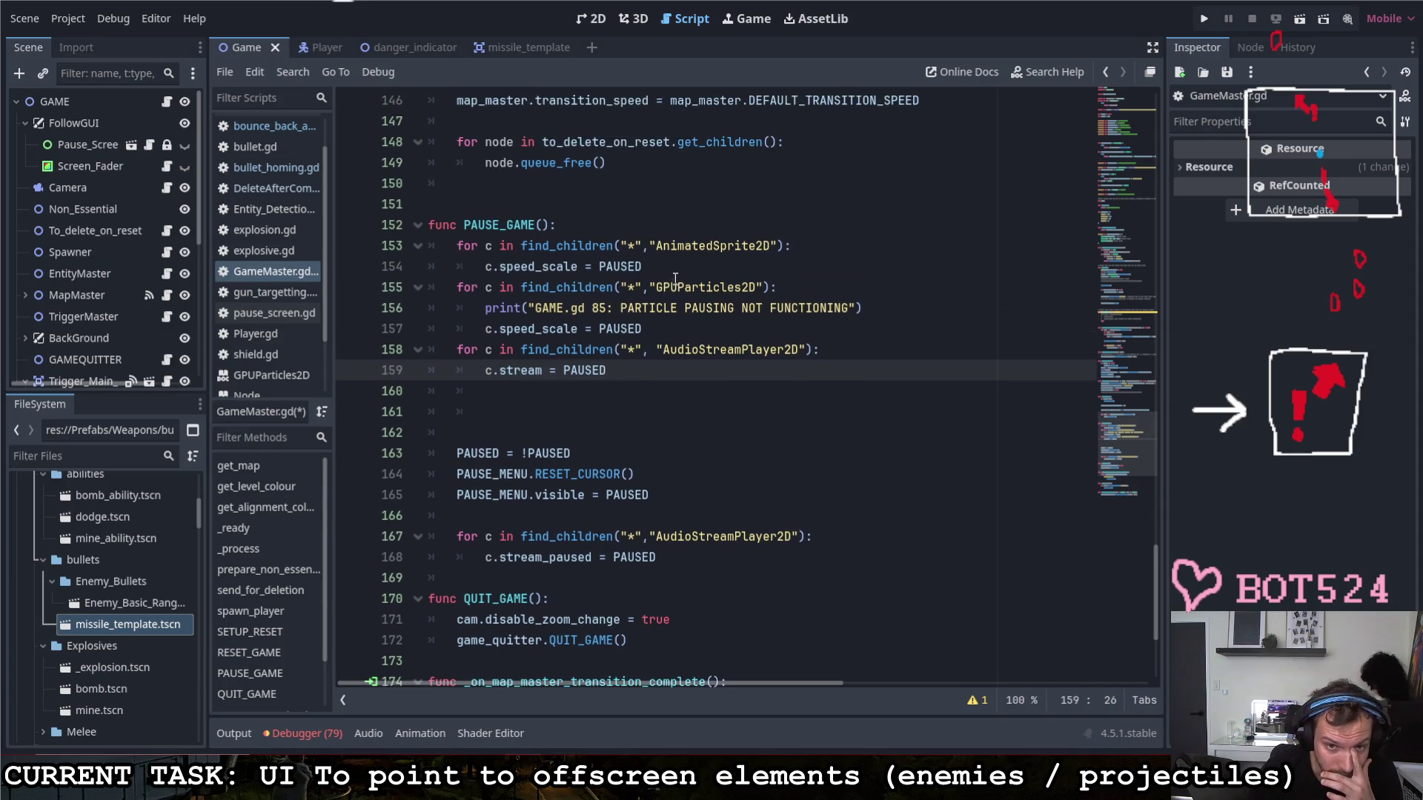
left_click(1202, 20)
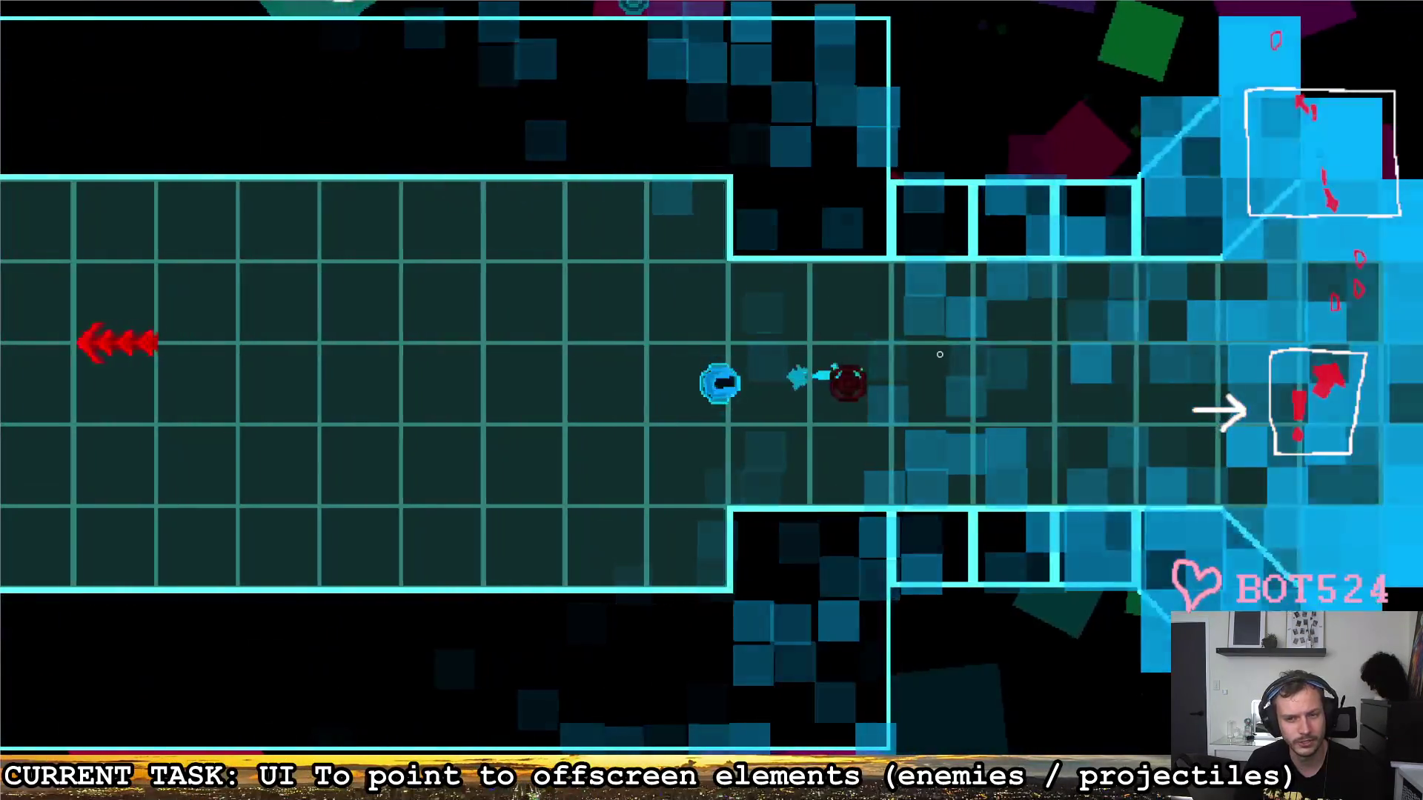
Pause the game and change line 159 to c.stream_paused = PAUSED
key("Escape")
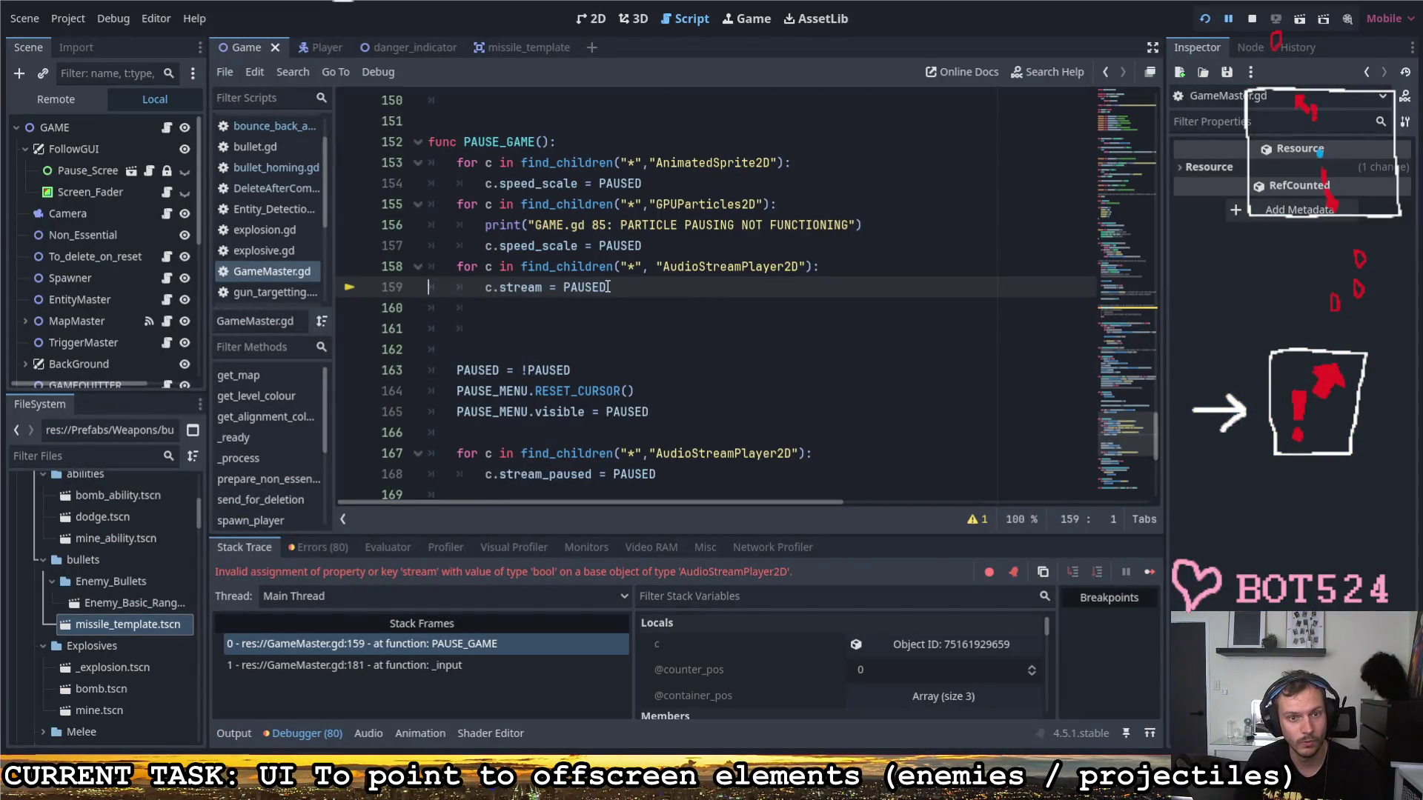
left_click(547, 288)
type("_paused")
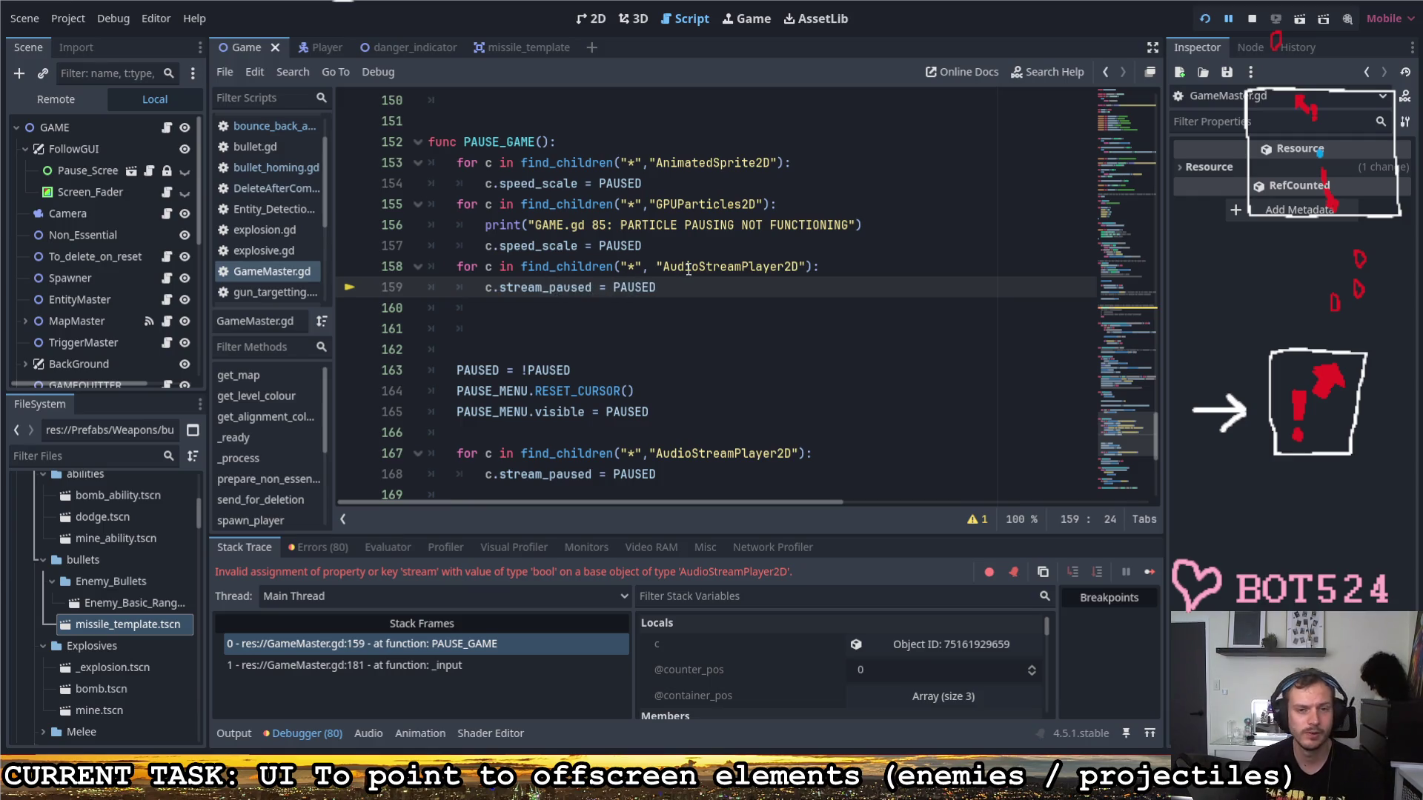
Rerun the game, test pausing, and quit from the pause screen
left_click(1213, 21)
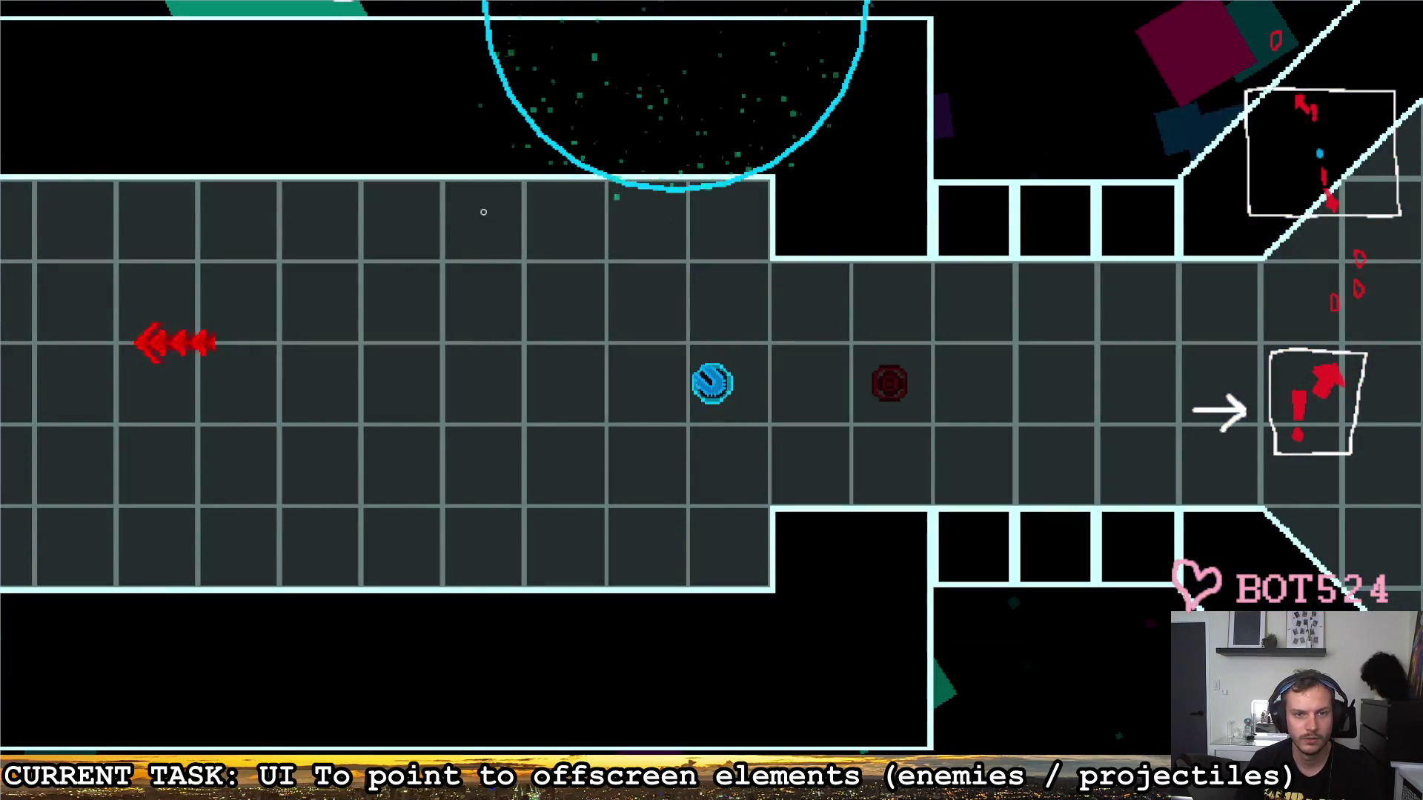
left_click(437, 194)
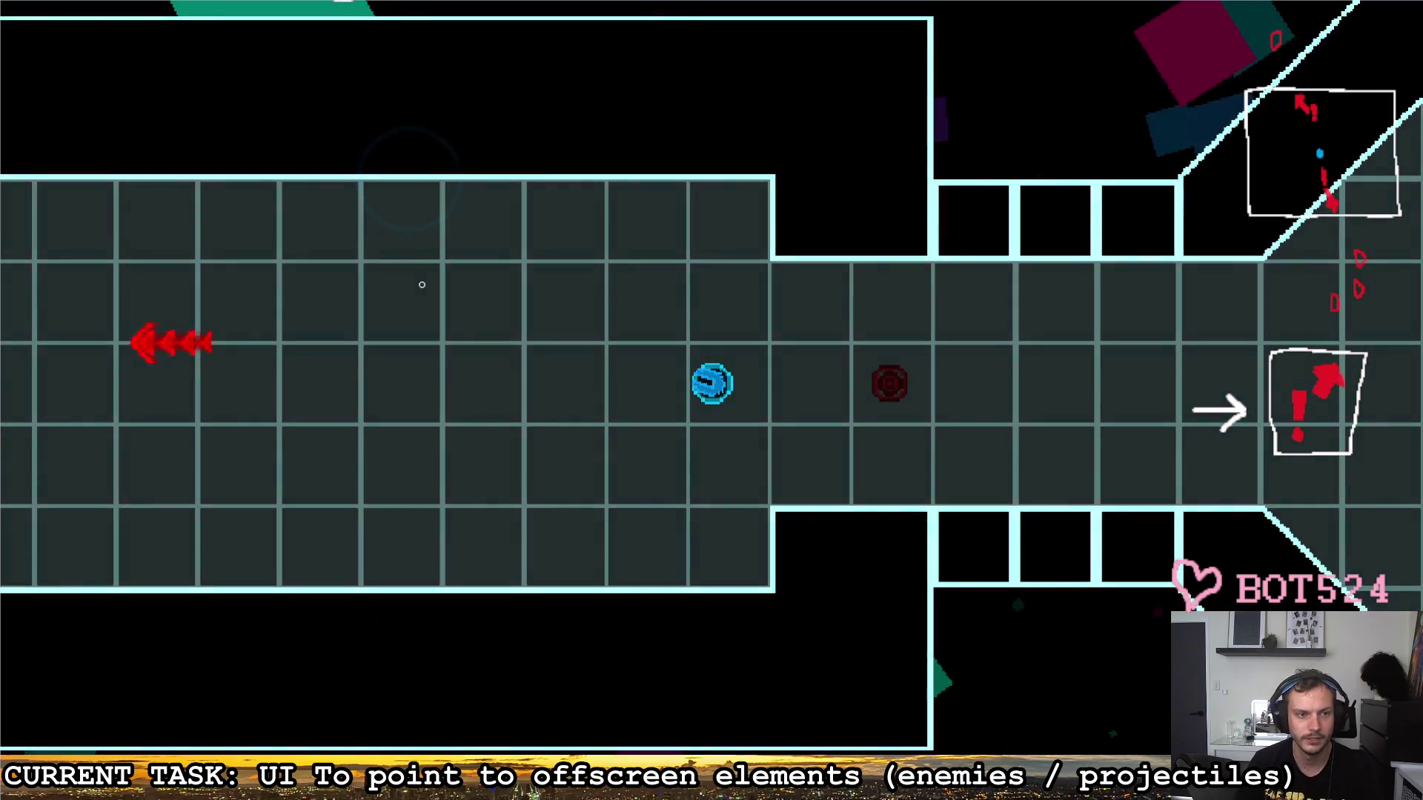
left_click(240, 352)
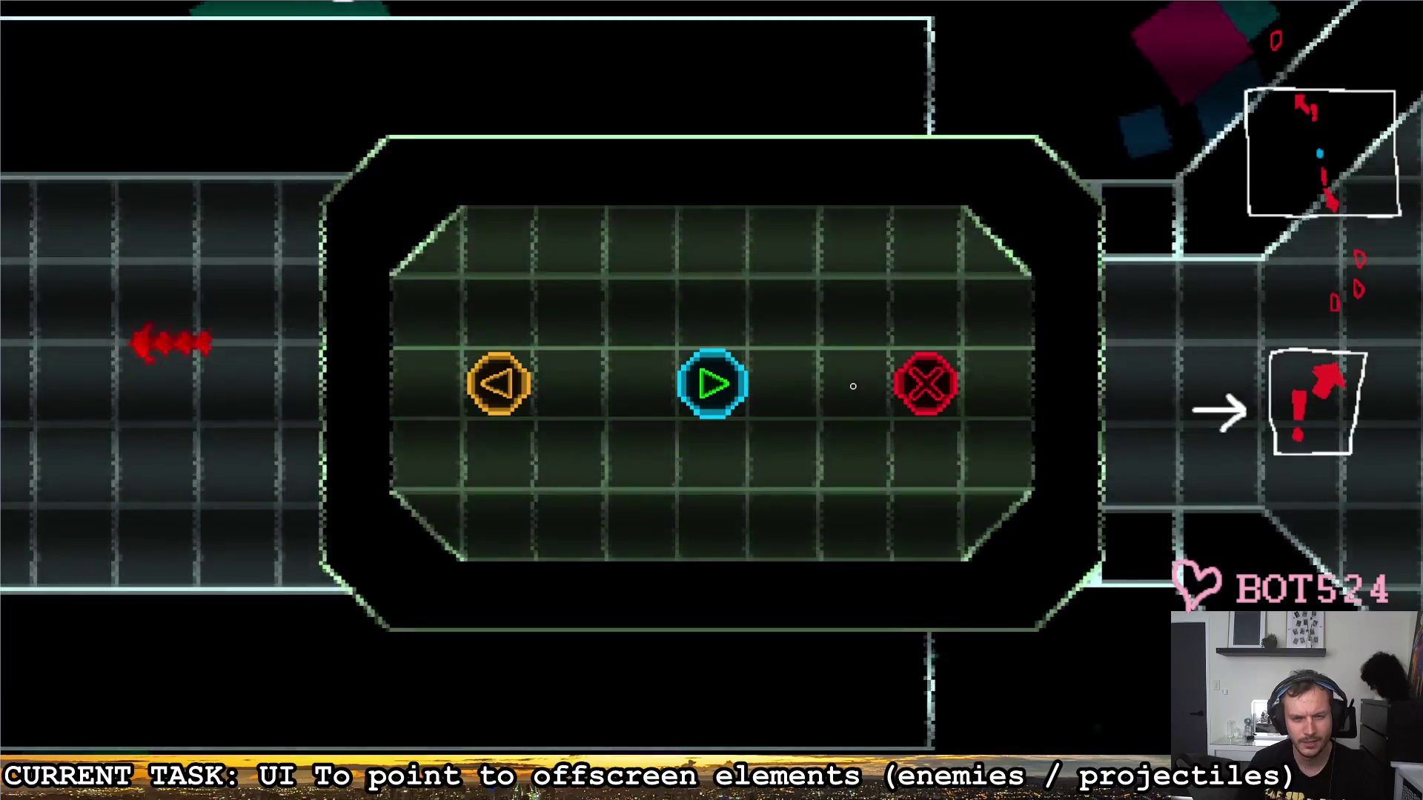
left_click(841, 381)
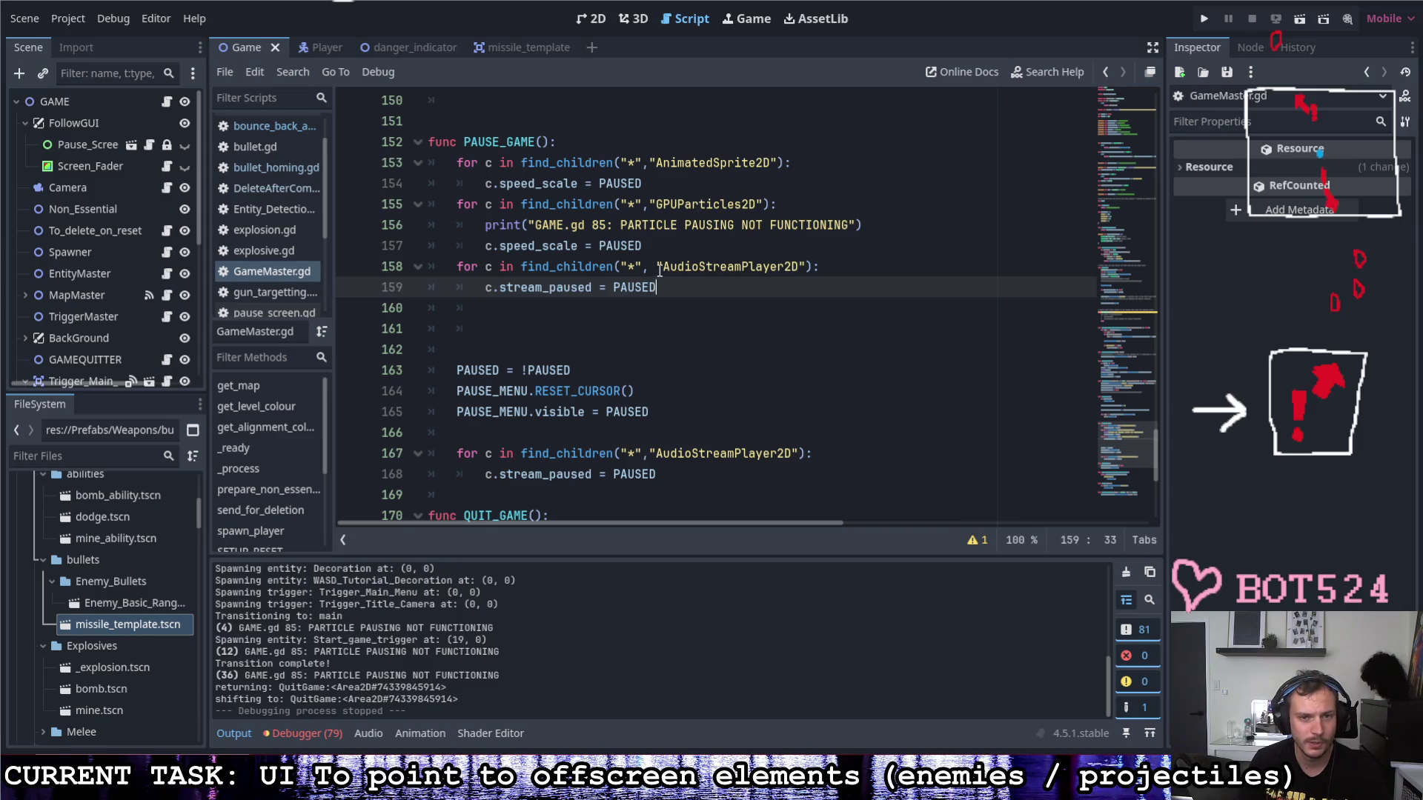
left_click(801, 266)
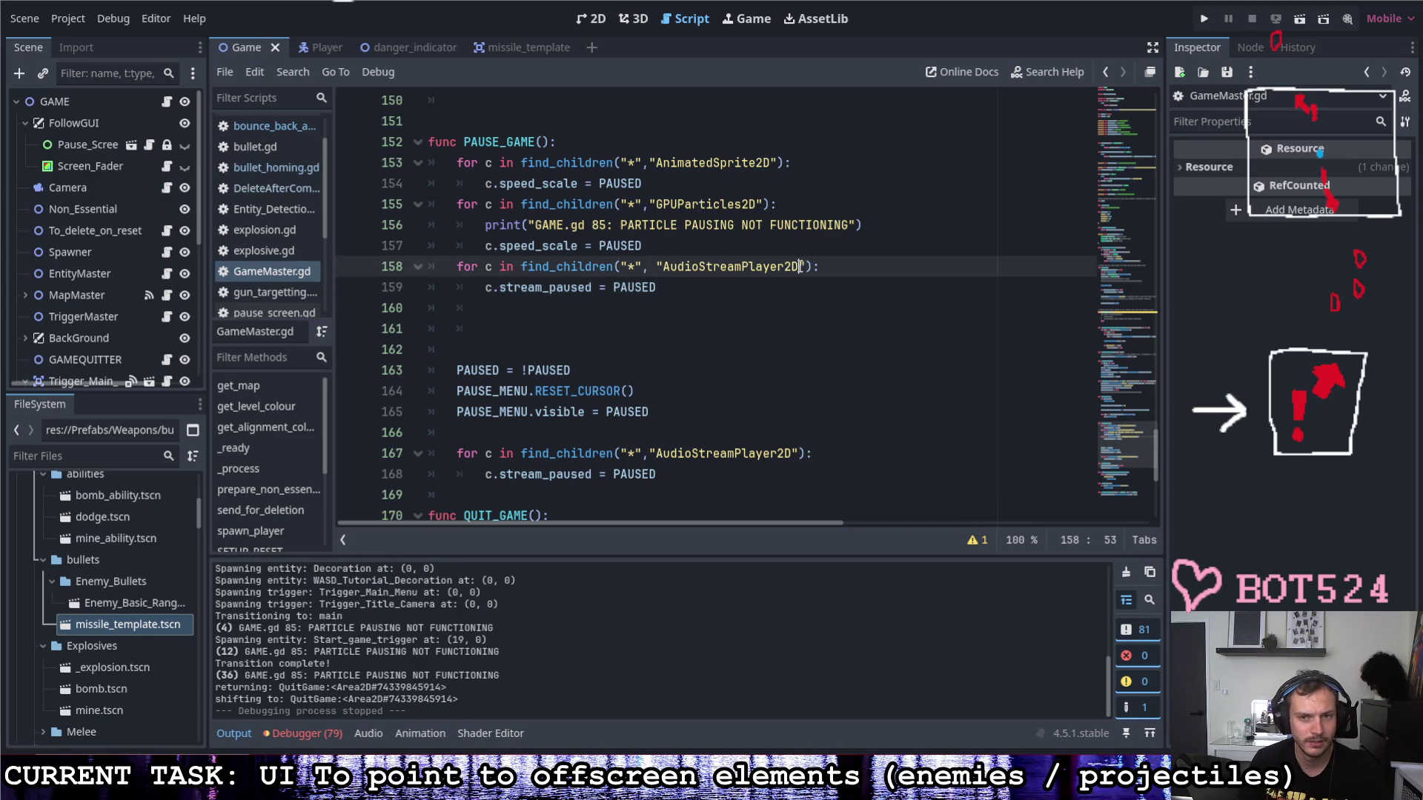
left_click(647, 267)
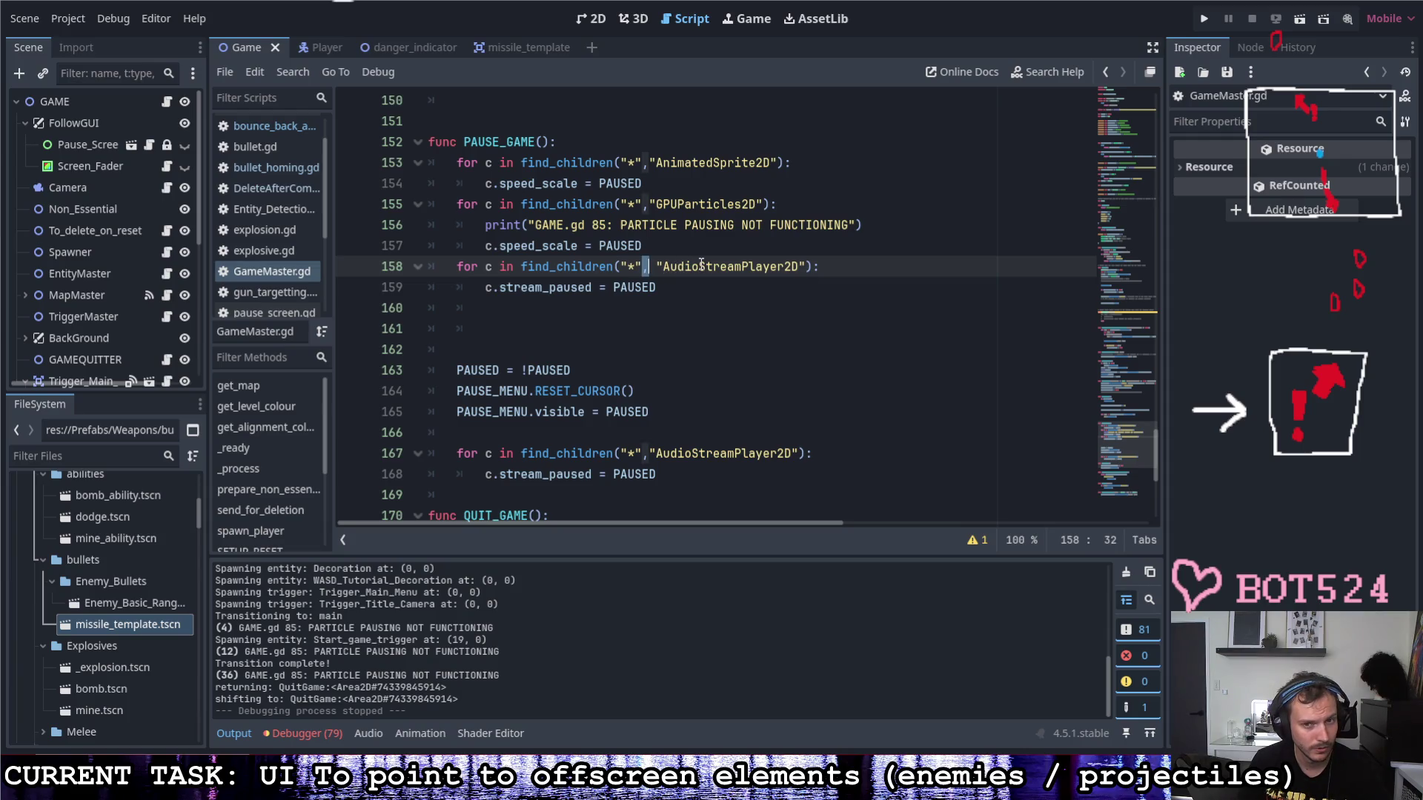
mouse_move(678, 265)
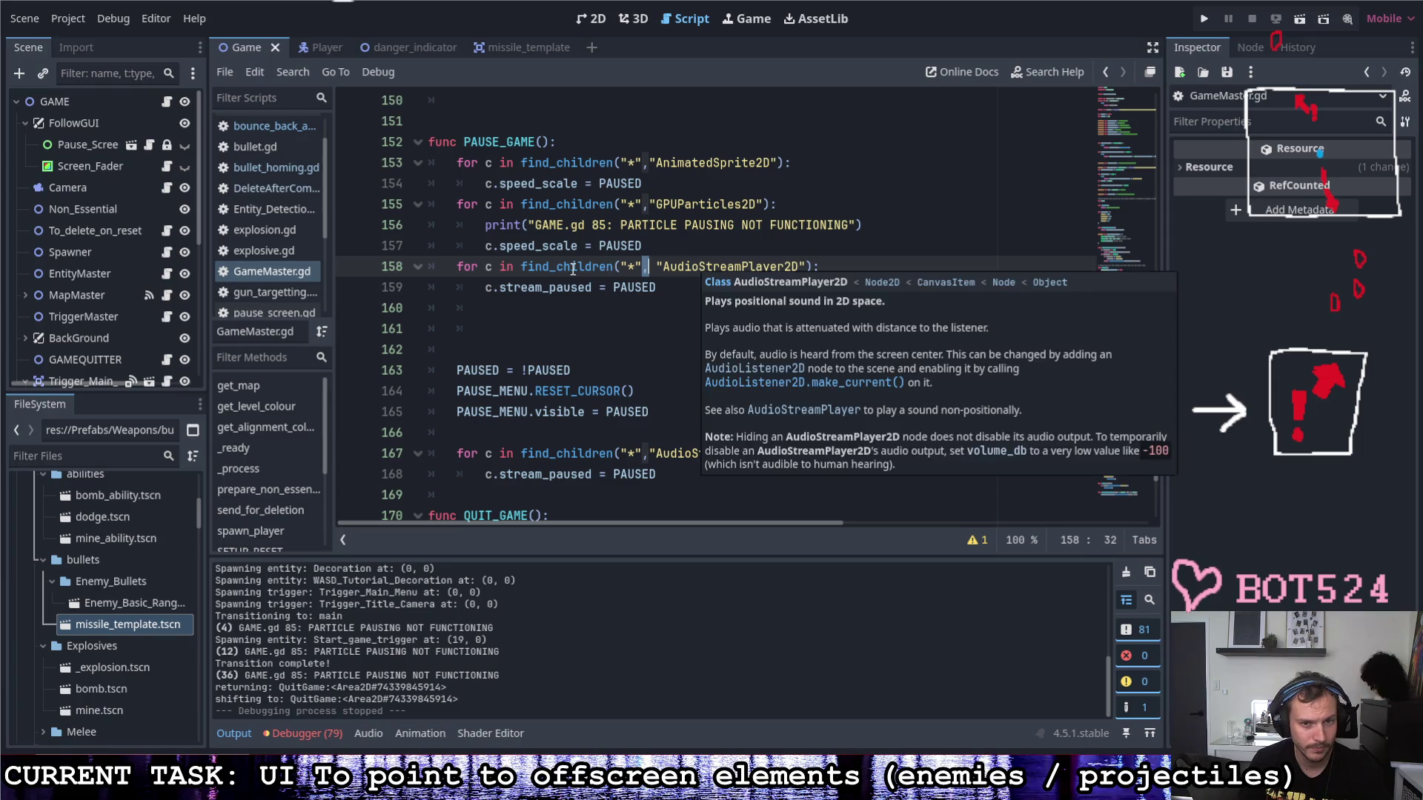
mouse_move(573, 269)
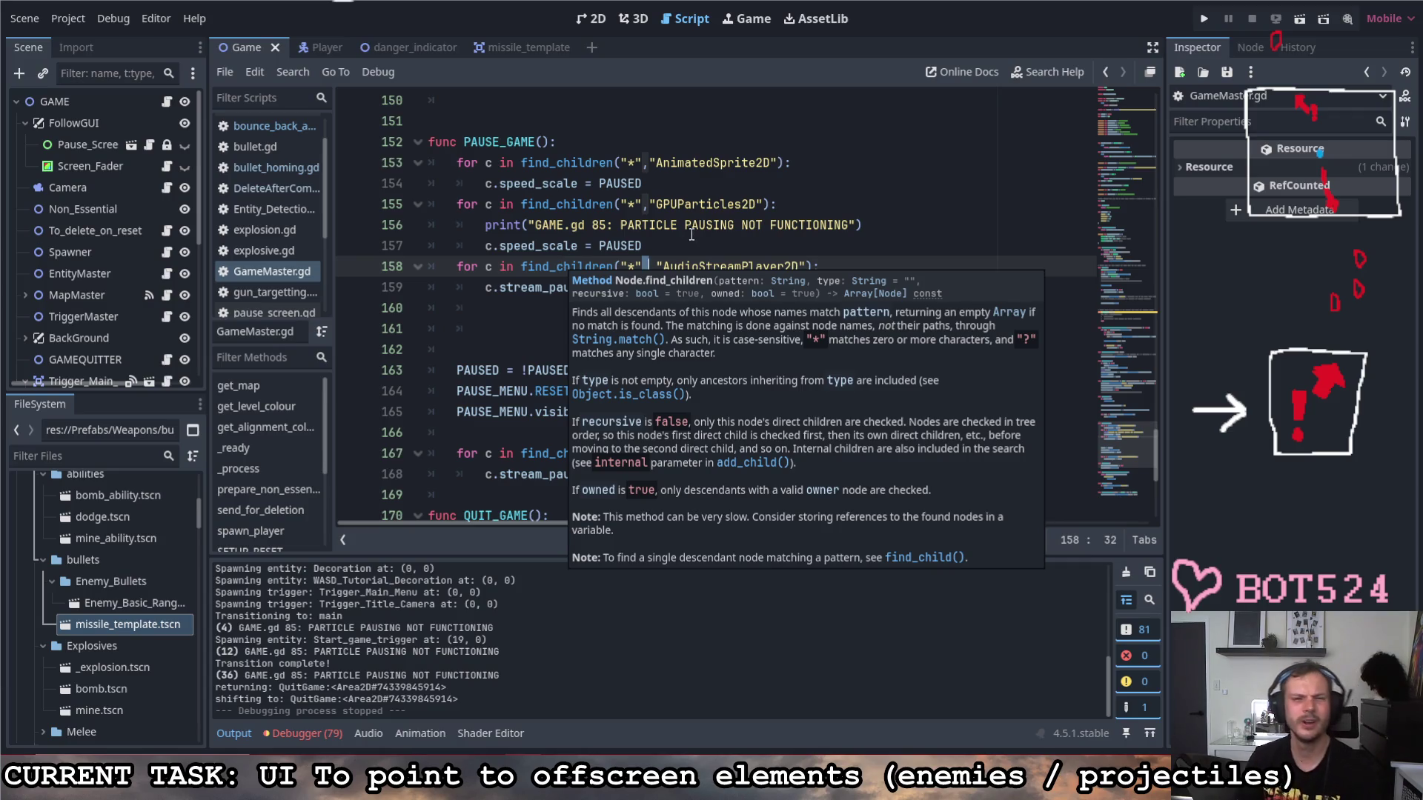
left_click(691, 234)
left_click(1205, 20)
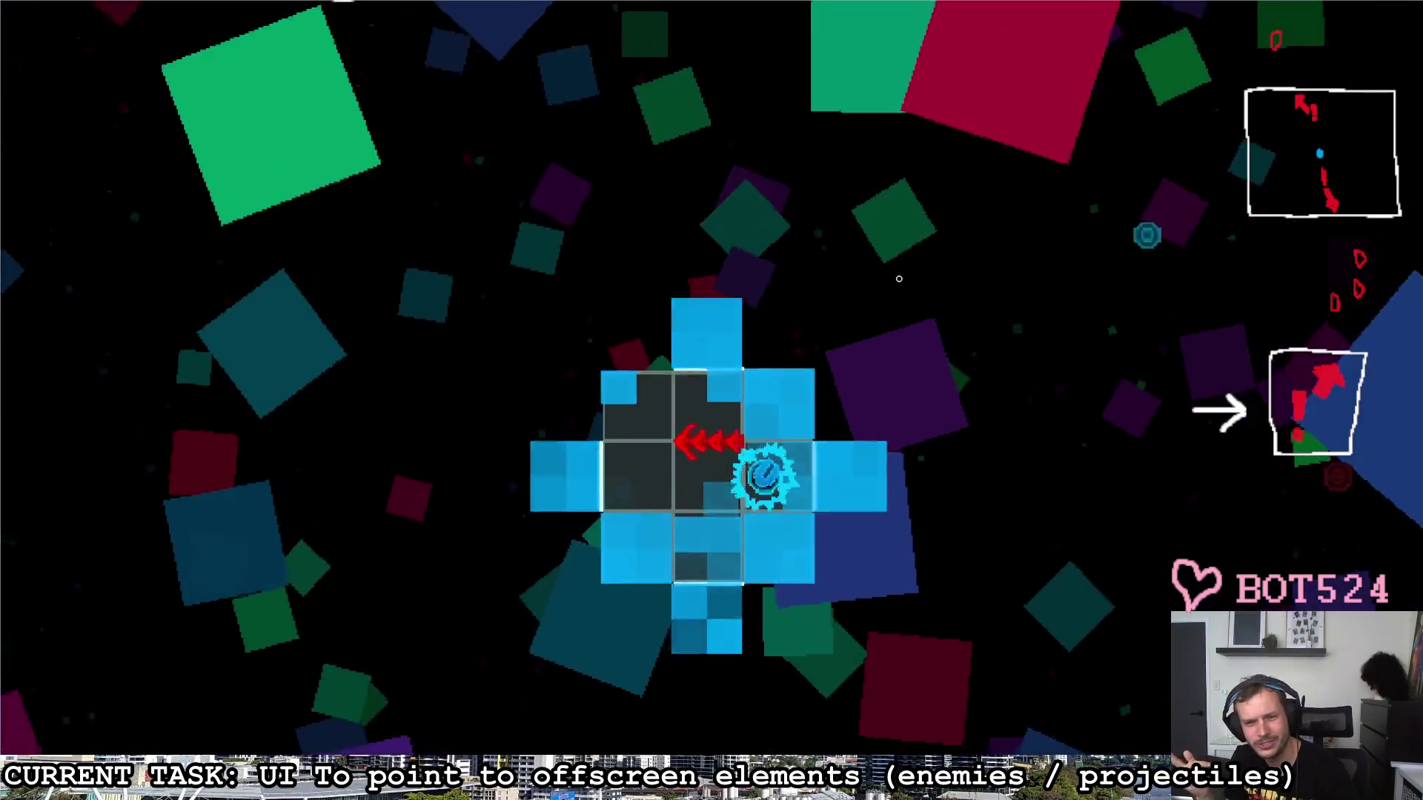
key("a")
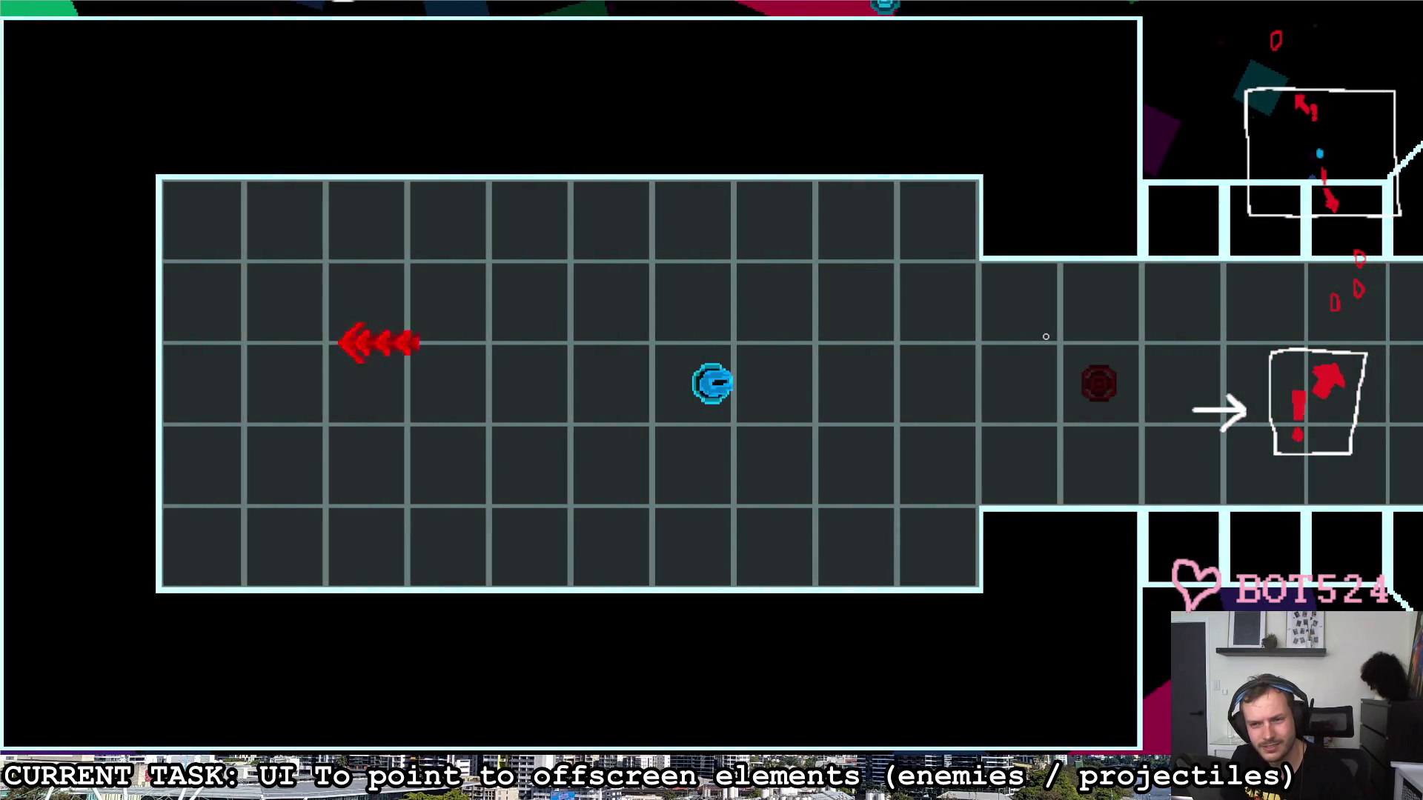
key("d")
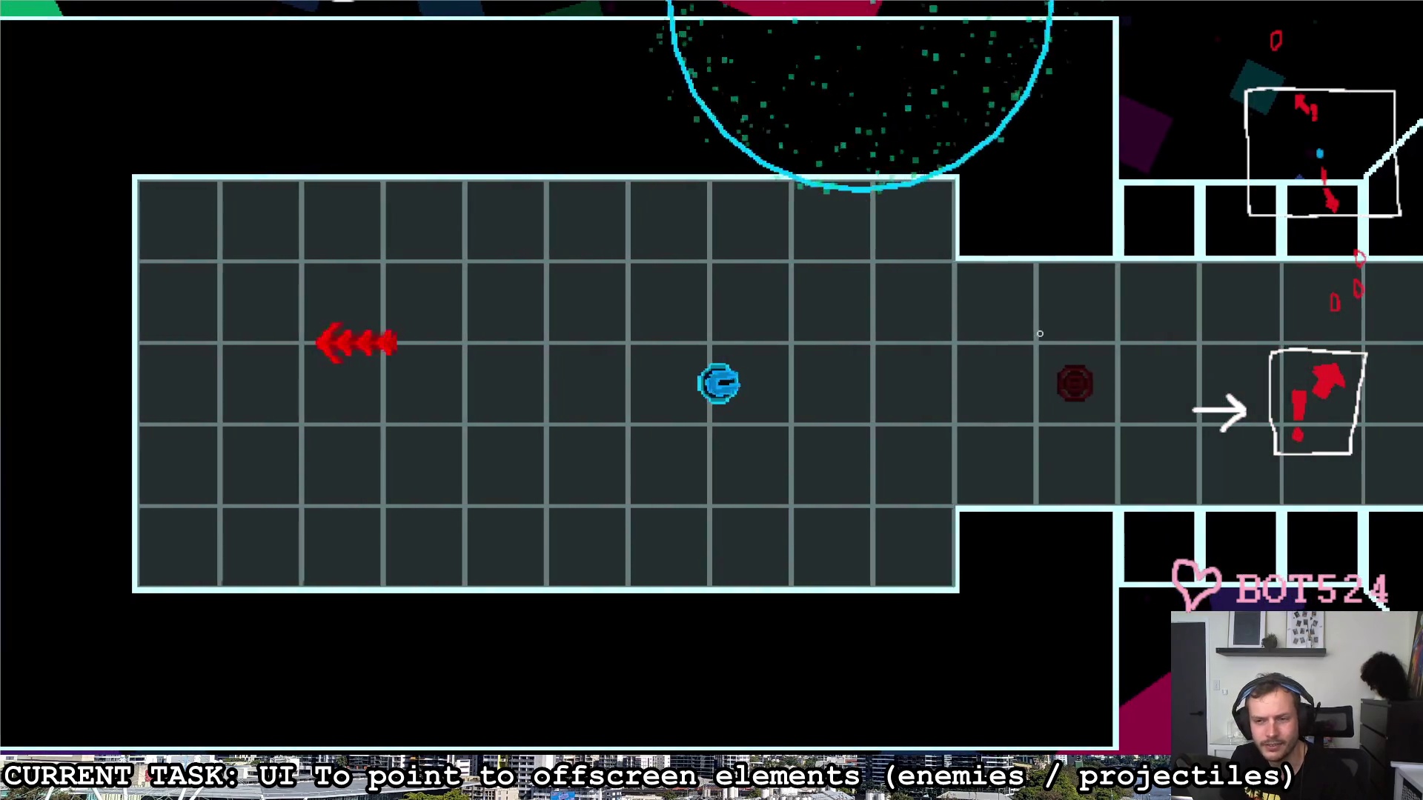
key("d")
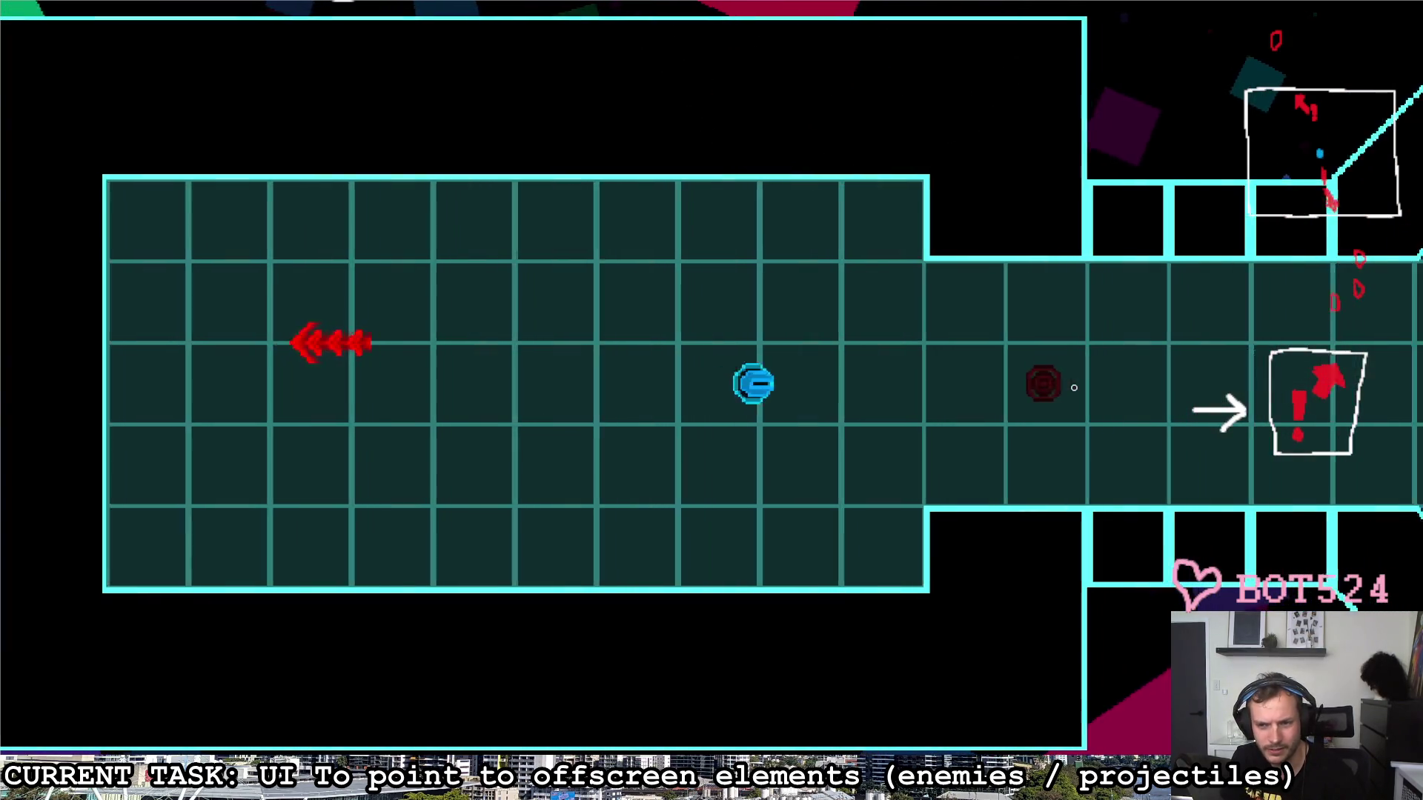
key("d")
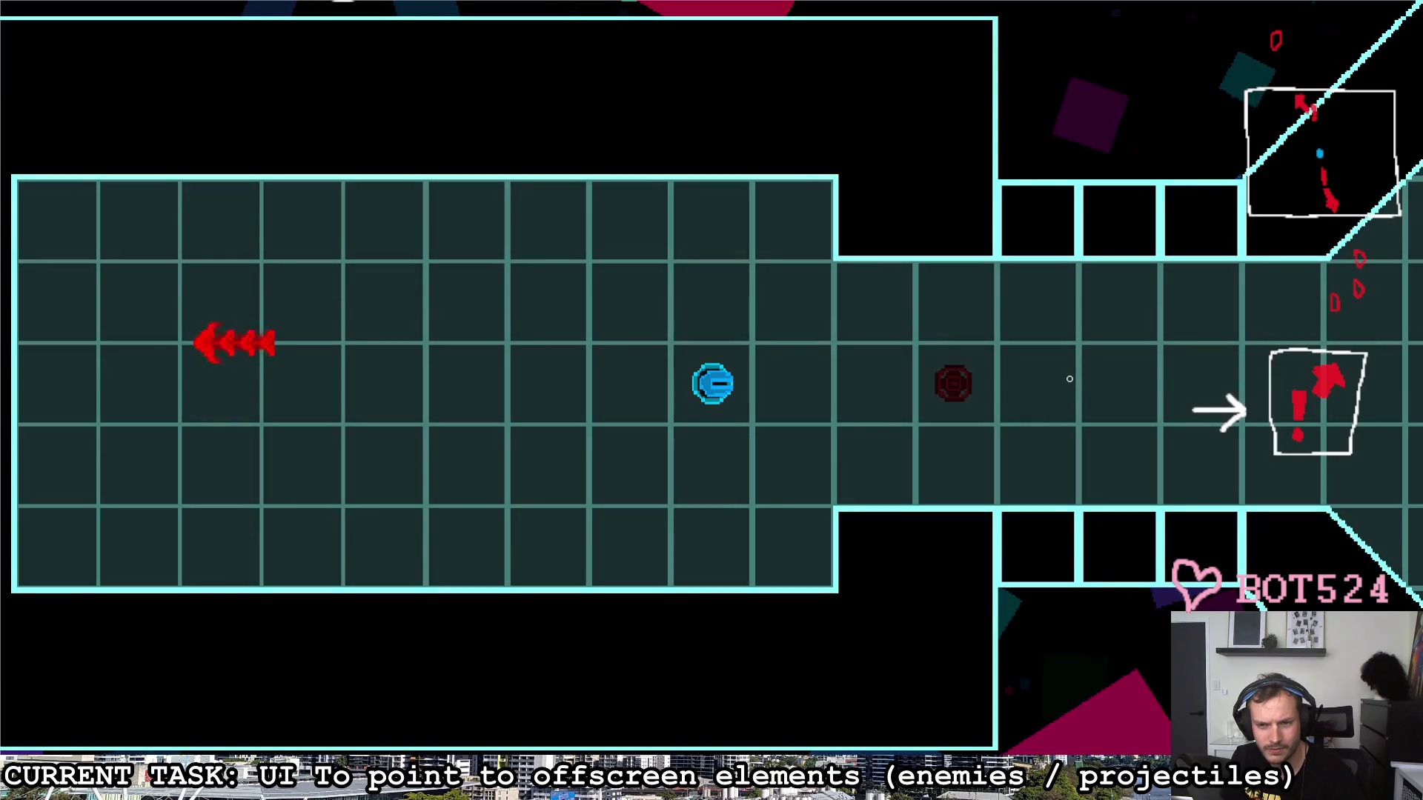
key("Escape")
key("Escape")
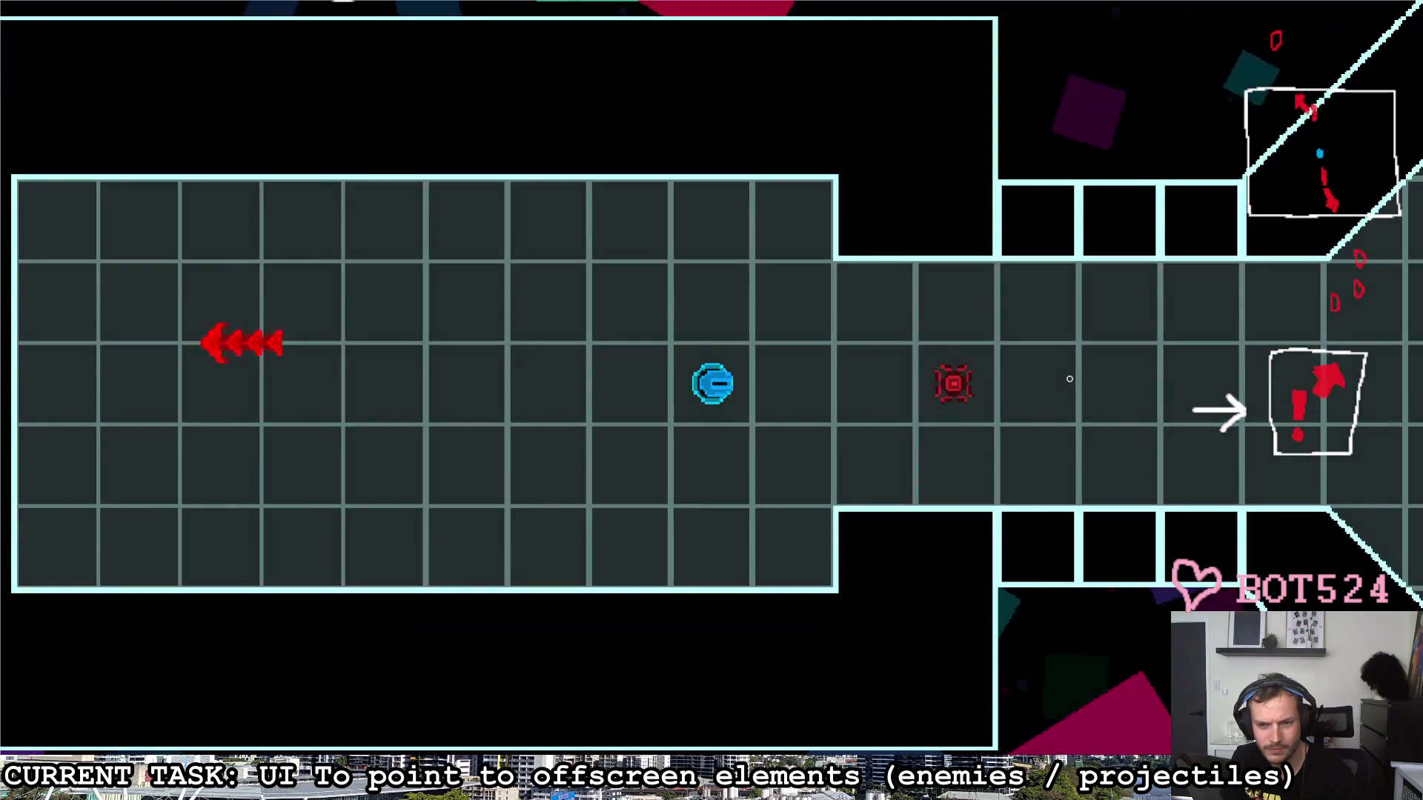
key("Escape")
key("Escape")
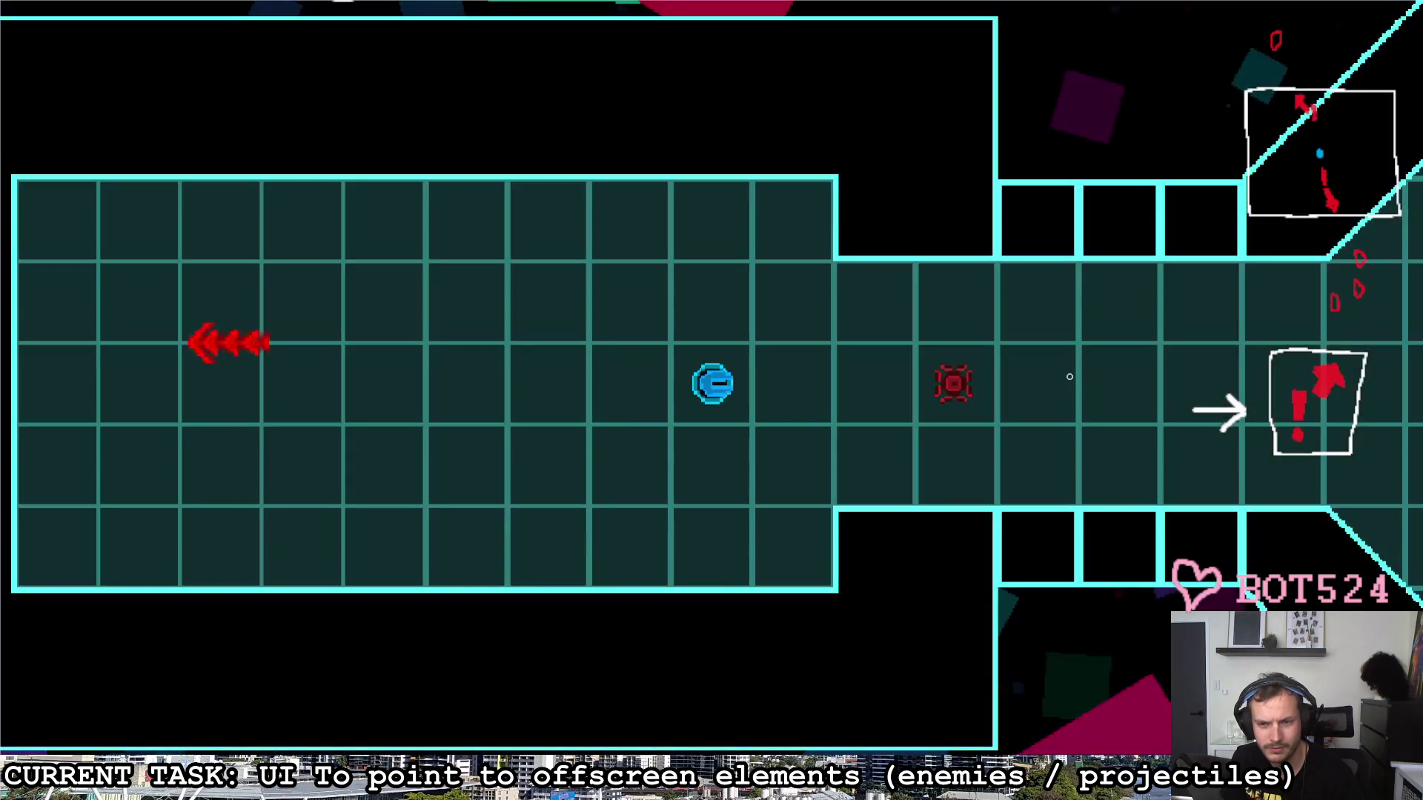
key("d")
key("Escape")
key("Escape")
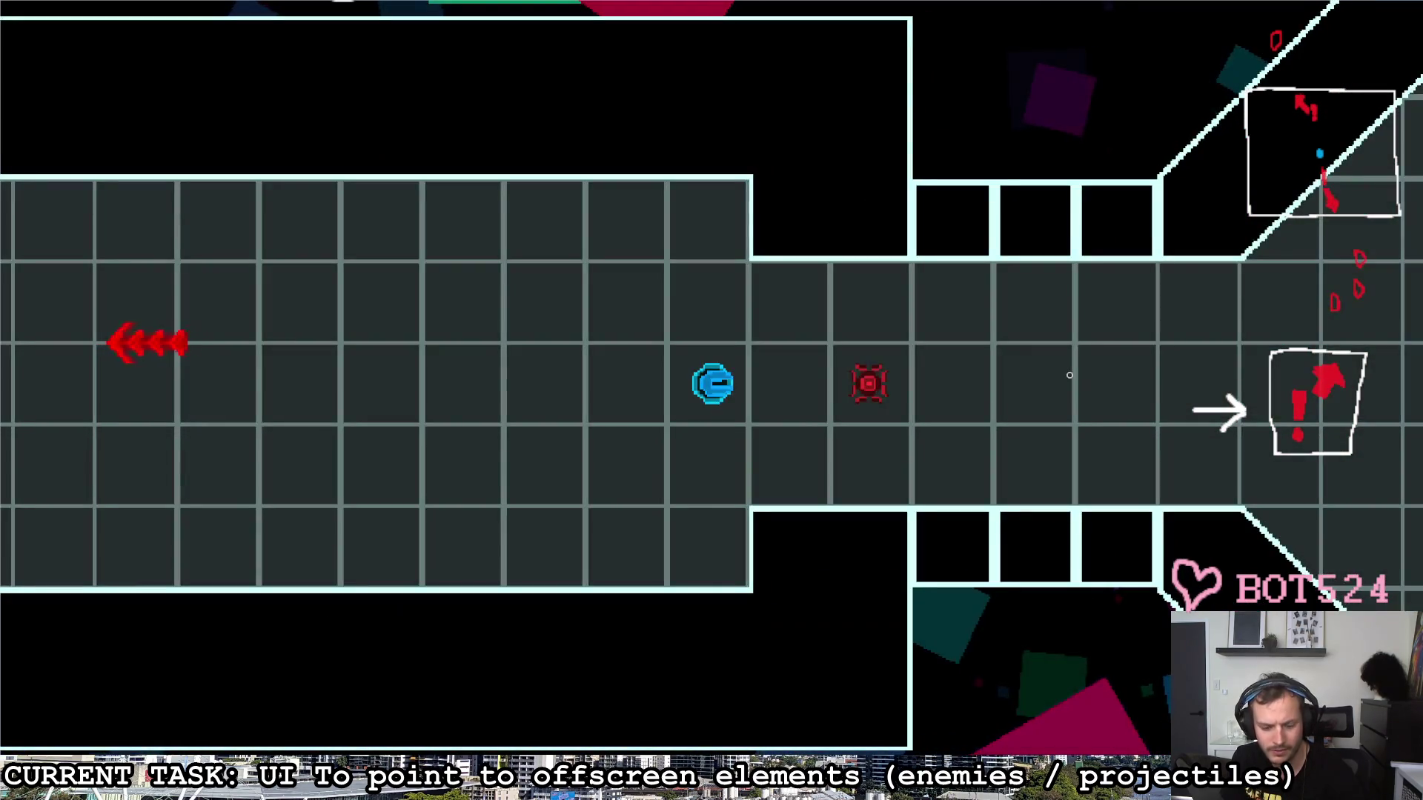
key("Escape")
key("Escape")
key("a")
key("Escape")
key("d")
key("Return")
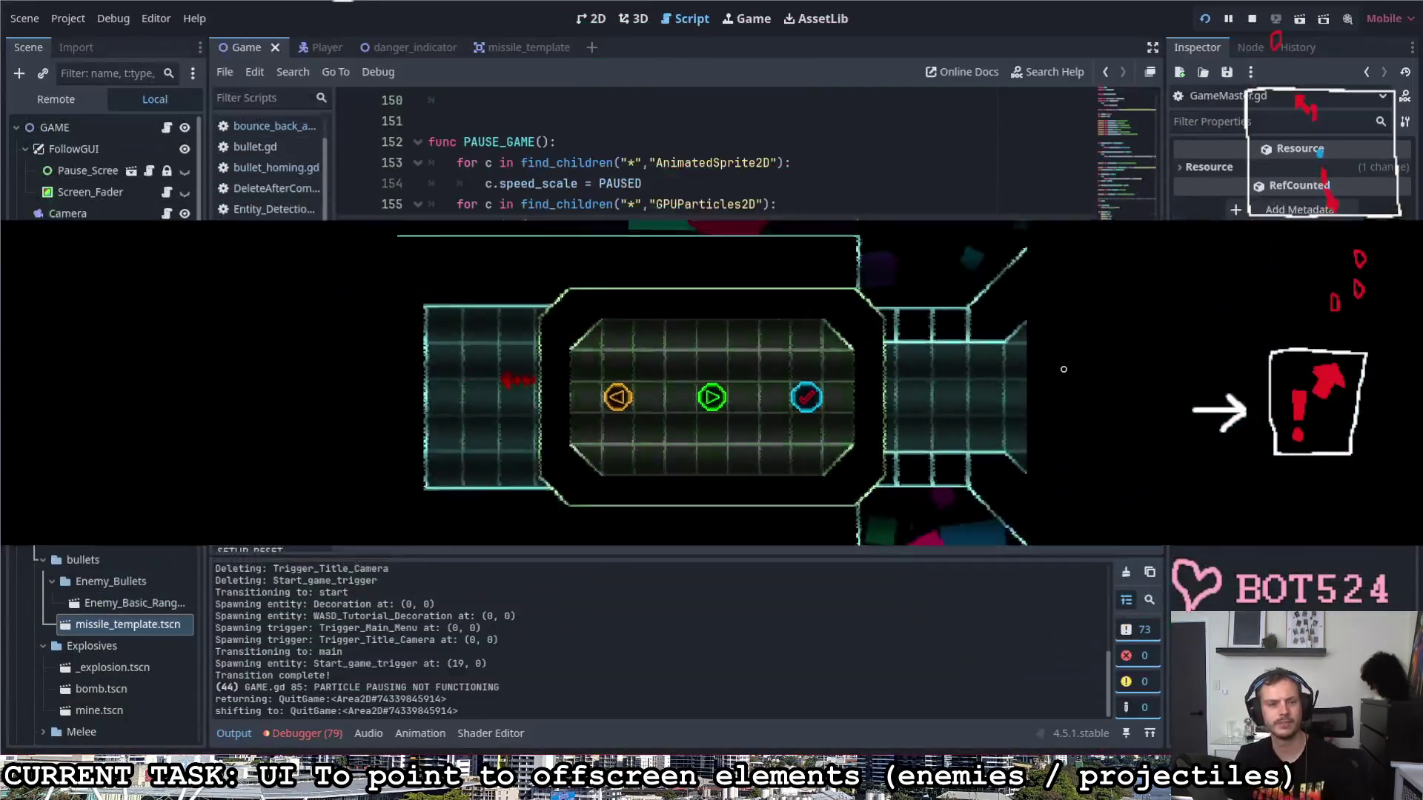